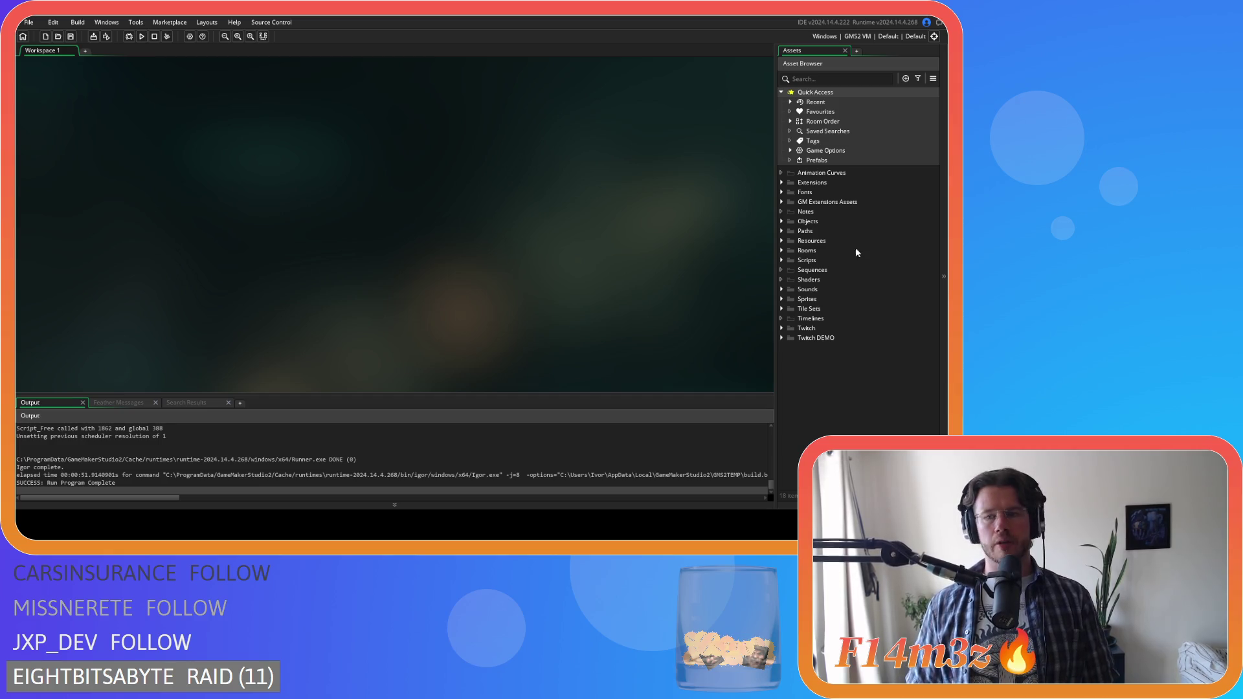
# - Expand Objects > Animal > Human in the Asset Browser and open ob_human
pyautogui.click(781, 222)
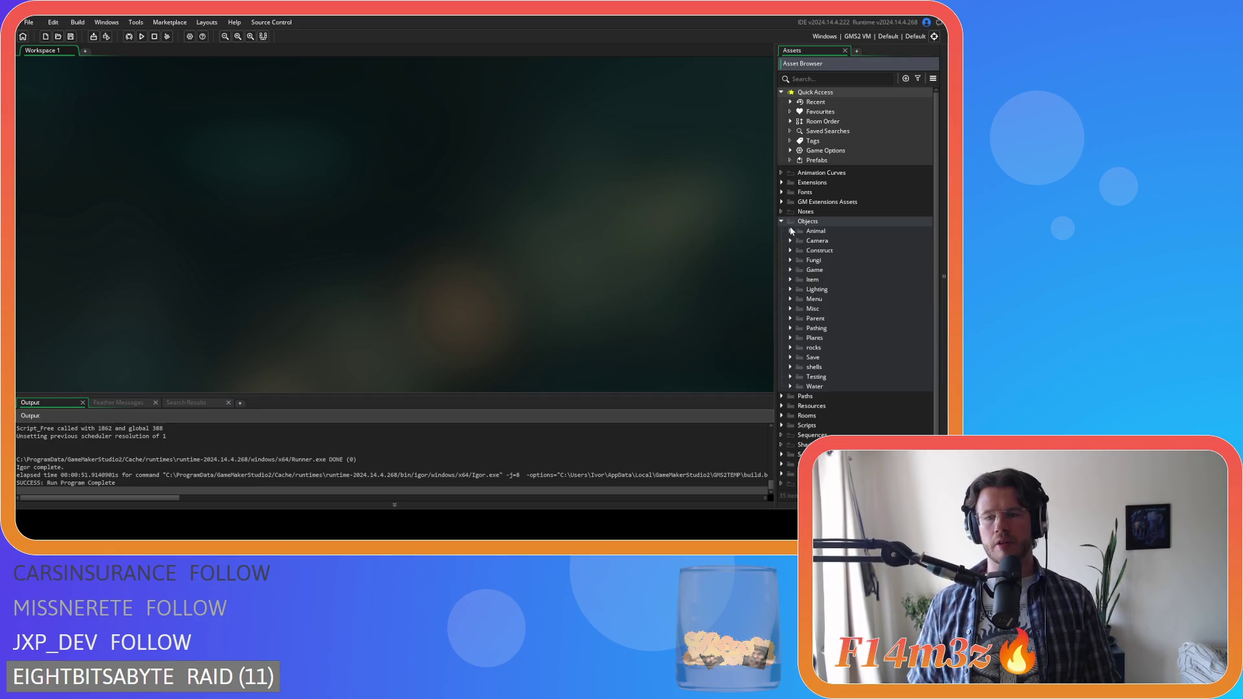
pyautogui.click(790, 230)
pyautogui.click(799, 240)
pyautogui.click(815, 251)
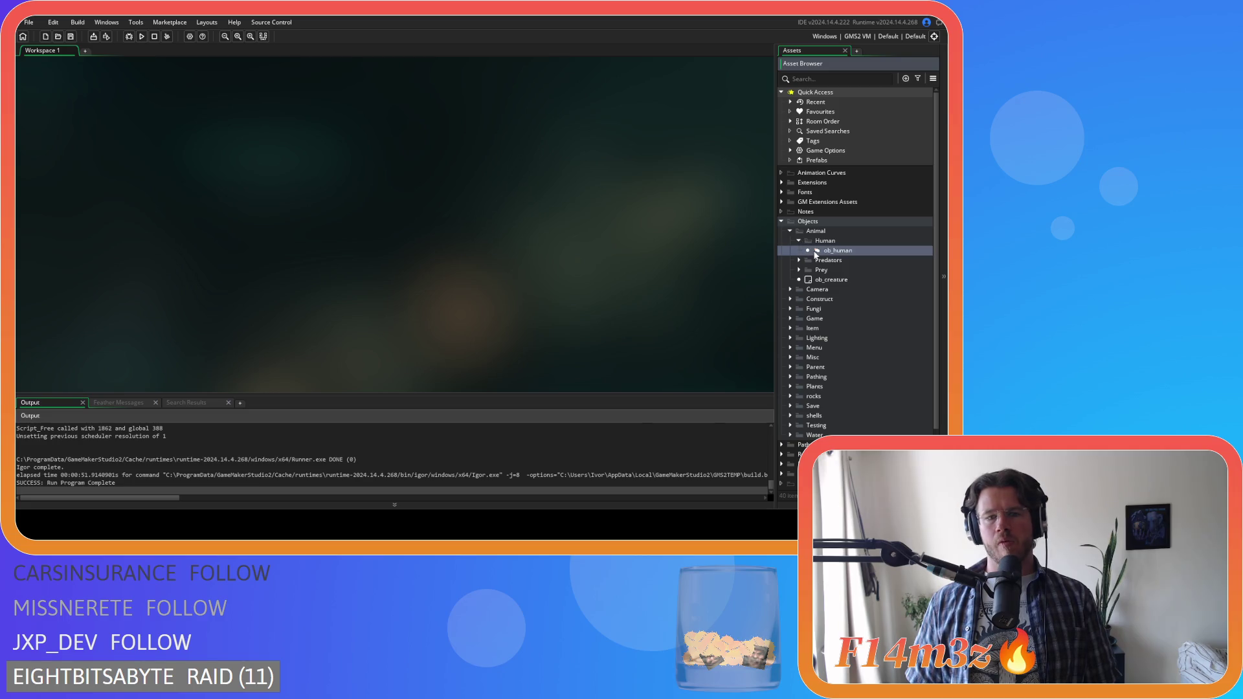
pyautogui.doubleClick(815, 252)
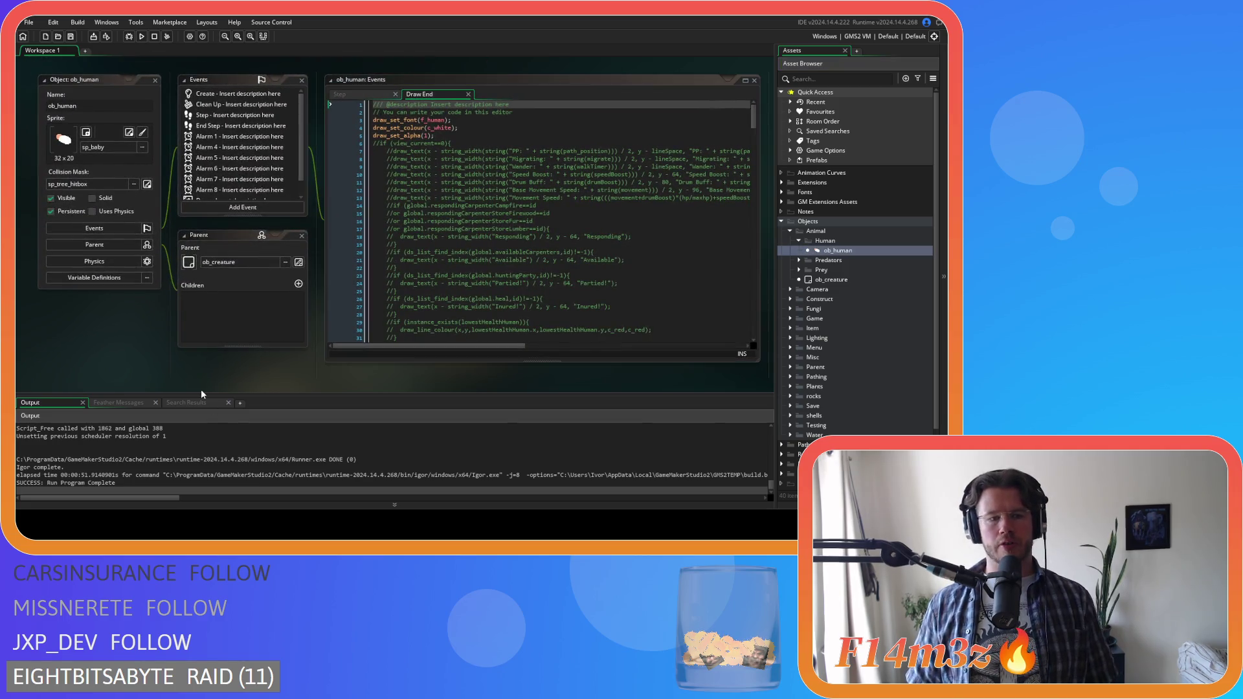
# - Close all open editor windows and collapse the Human, Animal and Objects folders
pyautogui.rightClick(90, 323)
pyautogui.moveTo(110, 337)
pyautogui.click(162, 359)
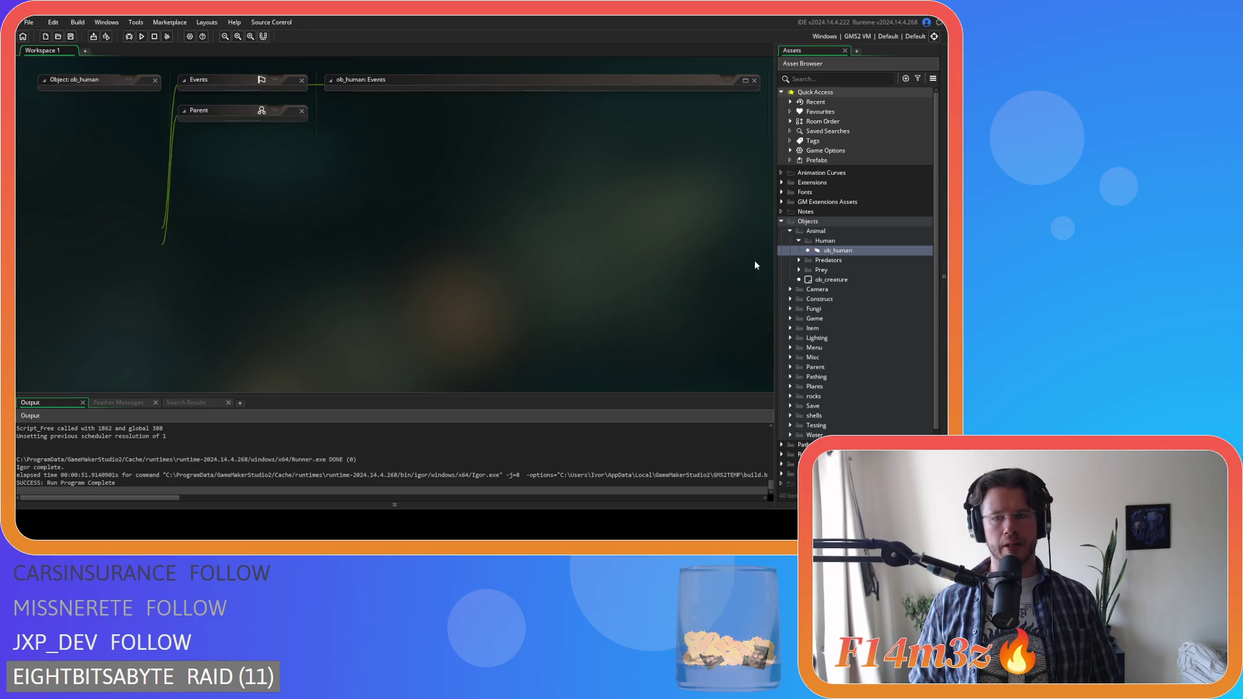
pyautogui.click(799, 241)
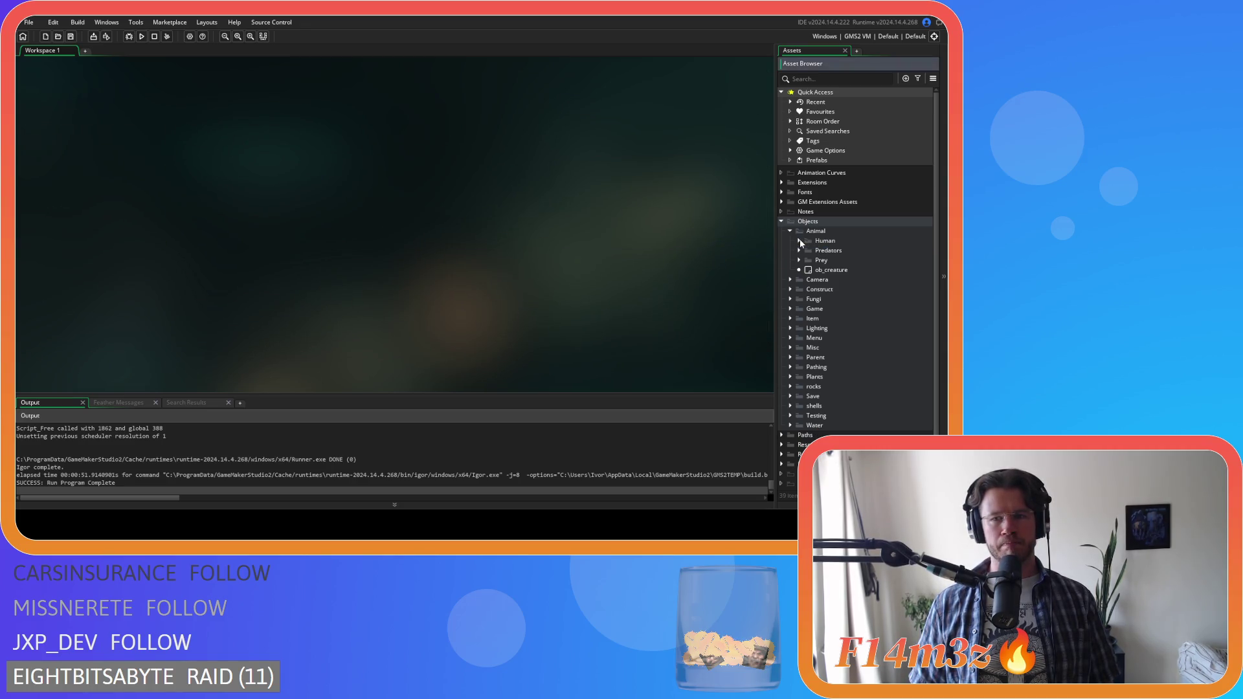
pyautogui.click(790, 231)
pyautogui.click(782, 221)
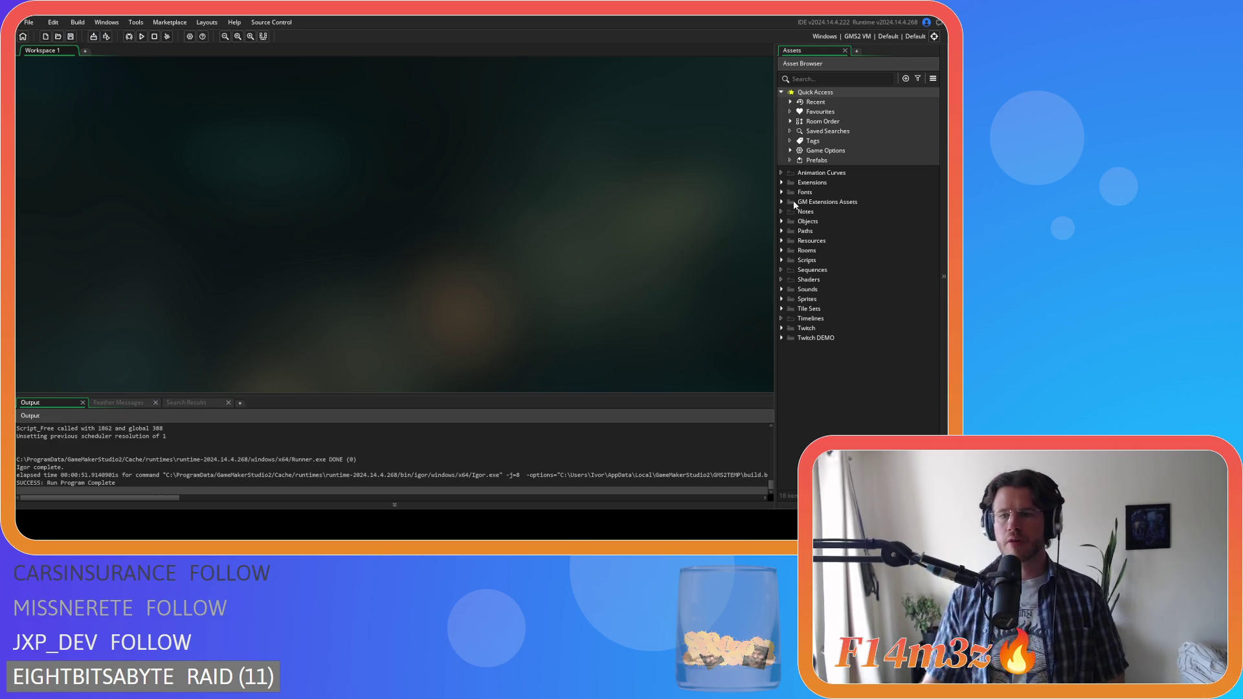
# - Reopen ob_human from Objects > Animal > Human to show its Draw End code
pyautogui.click(784, 221)
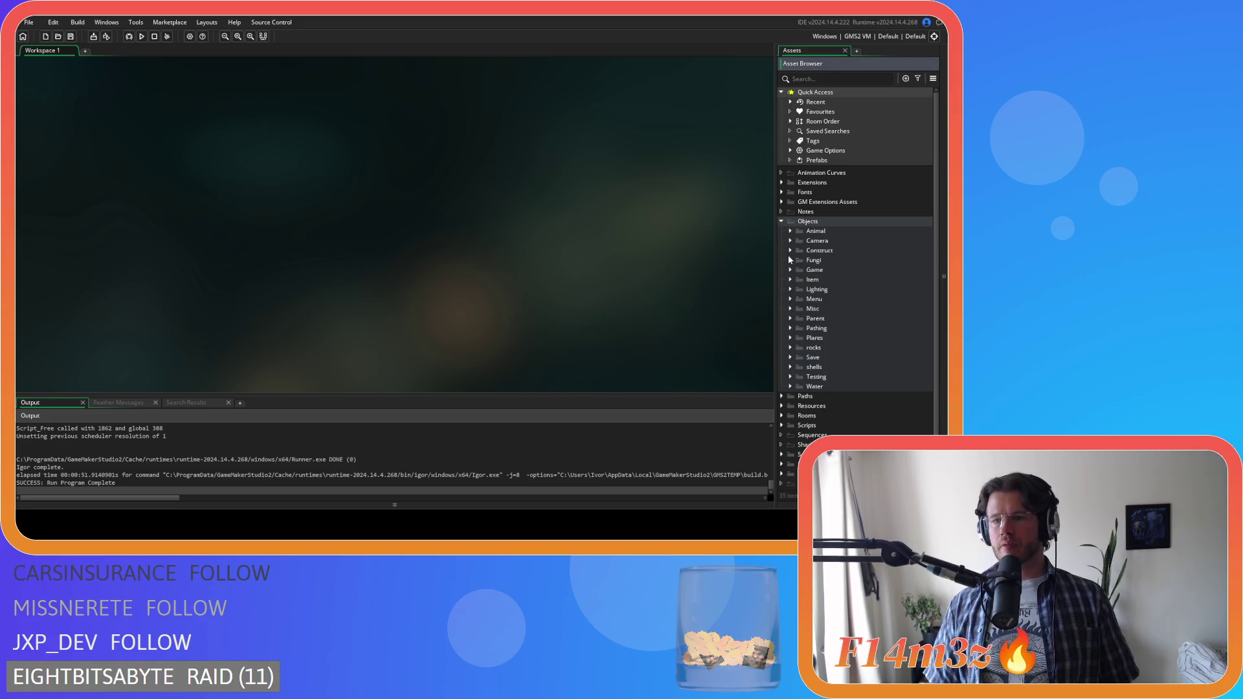
pyautogui.click(789, 231)
pyautogui.click(799, 241)
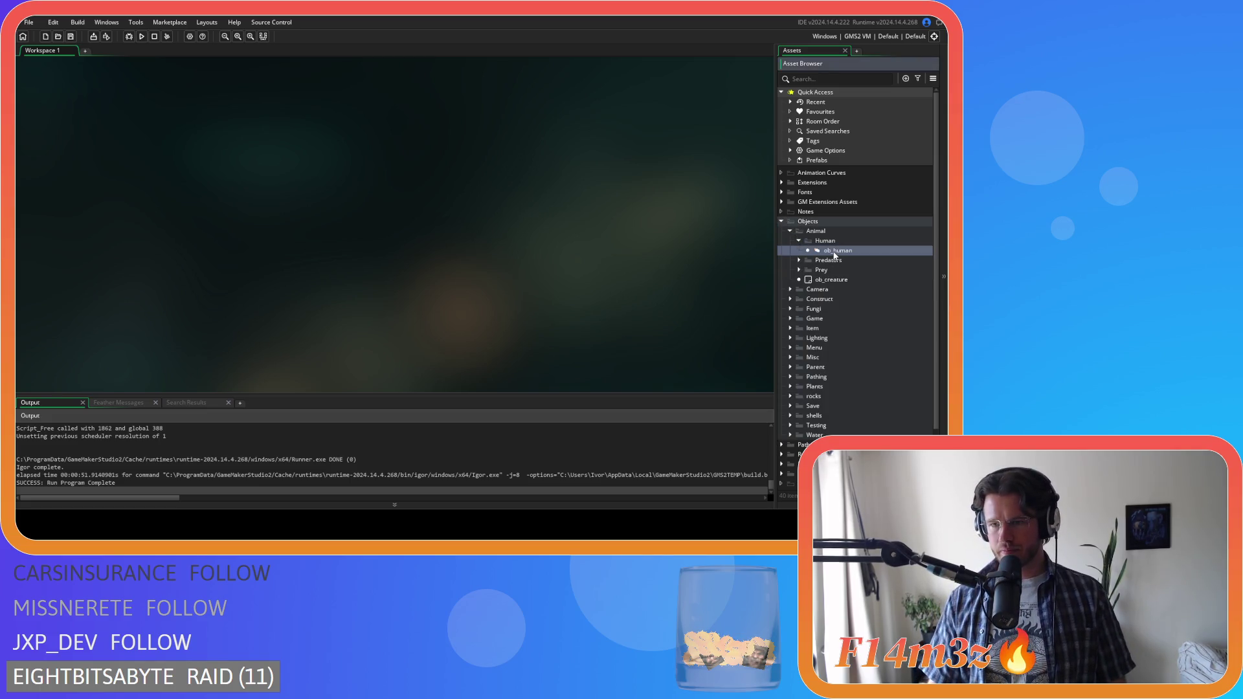
pyautogui.doubleClick(835, 252)
# - Scroll through the Draw End code and place the caret on line 126
pyautogui.scroll(-14, 551, 214)
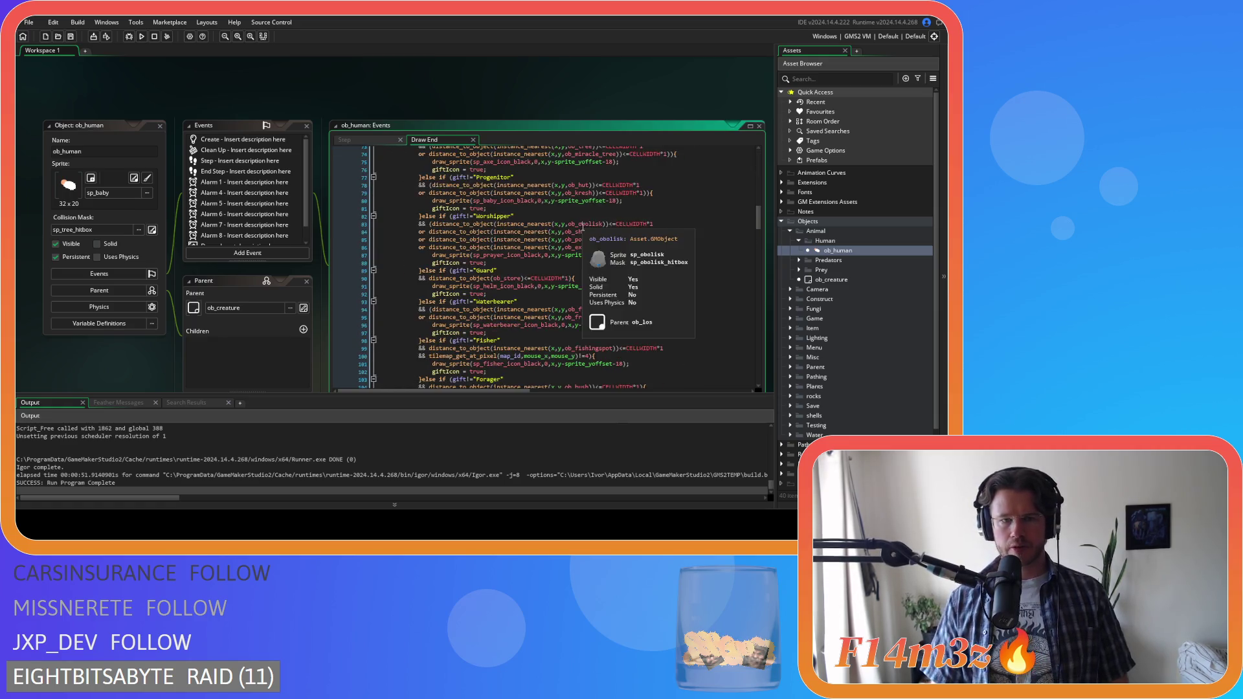
pyautogui.scroll(-16, 582, 226)
pyautogui.scroll(-4, 582, 227)
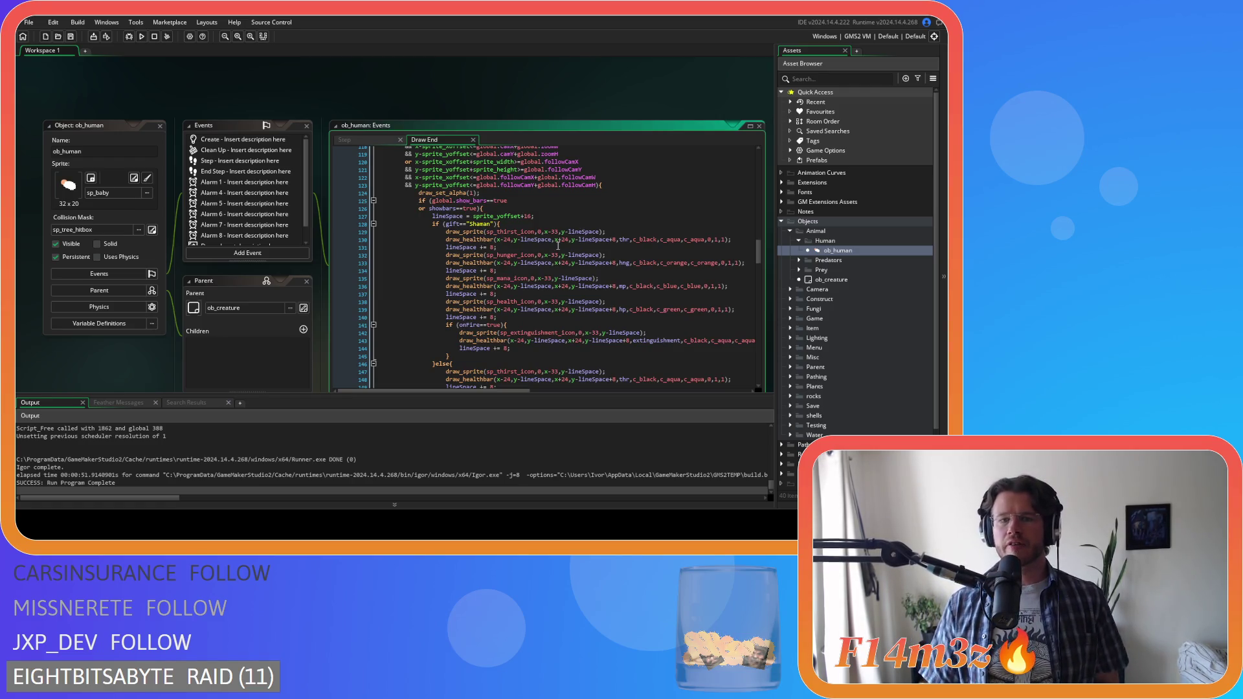
pyautogui.scroll(-20, 585, 253)
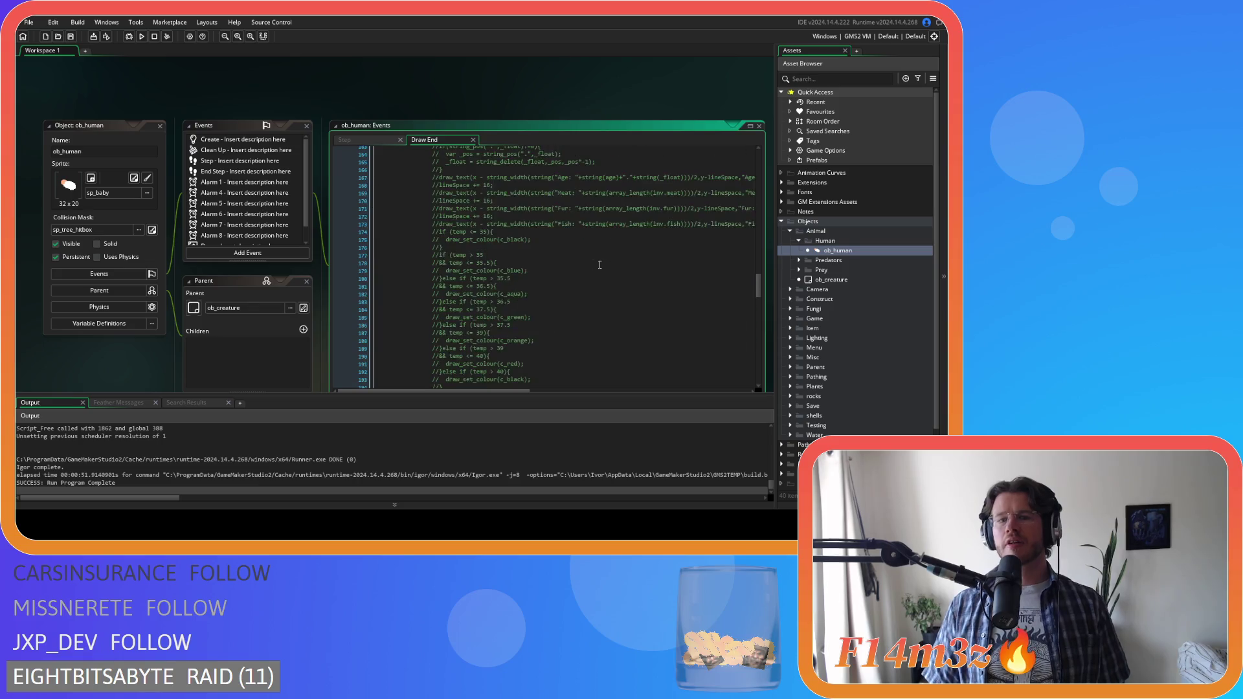
pyautogui.scroll(-20, 591, 220)
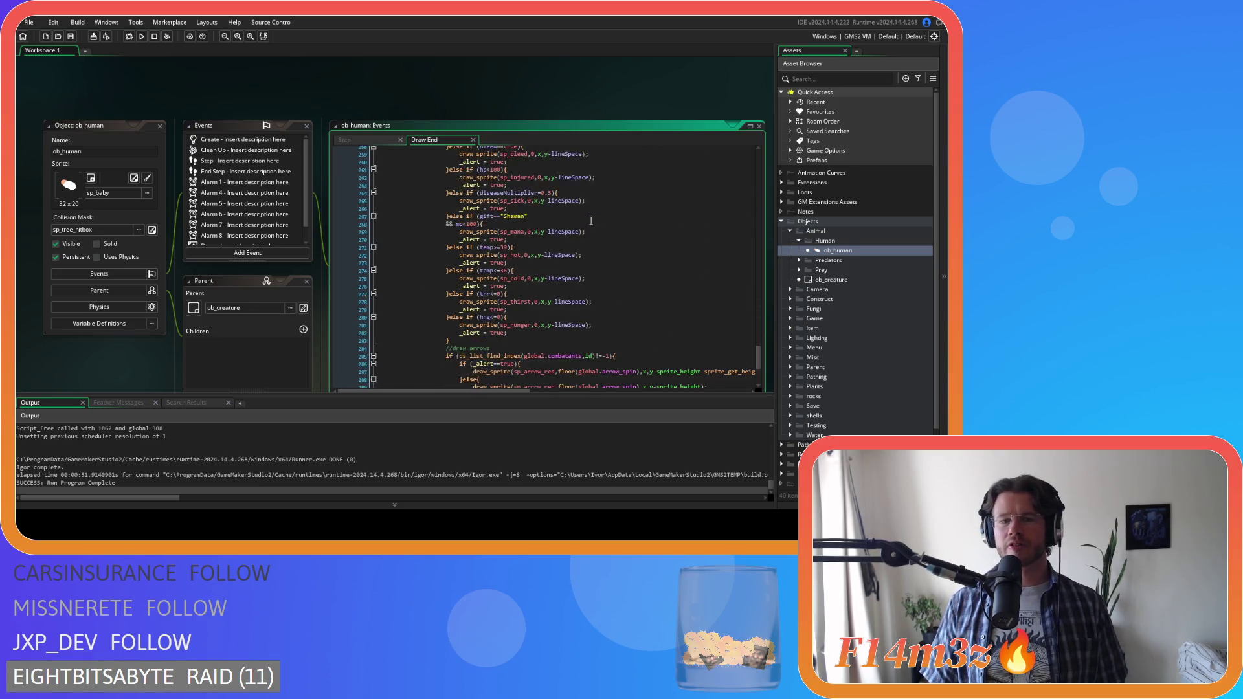
pyautogui.scroll(13, 537, 318)
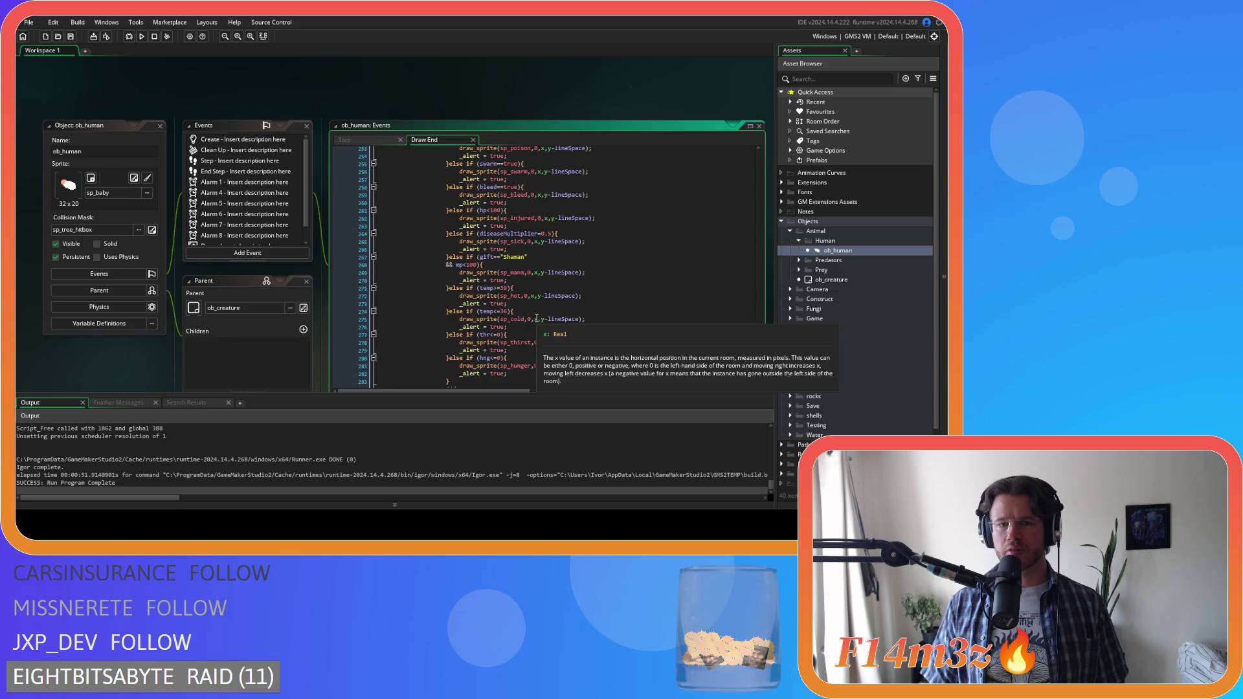
pyautogui.scroll(6, 540, 317)
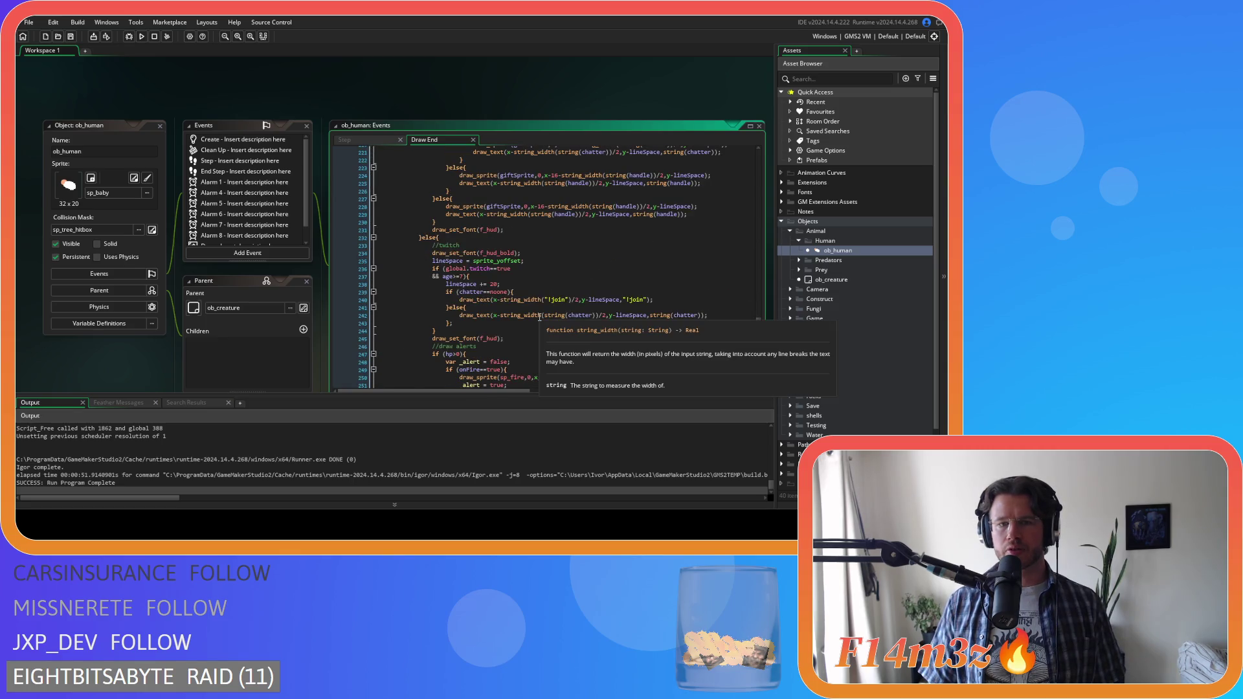
pyautogui.scroll(1, 540, 317)
pyautogui.scroll(20, 540, 317)
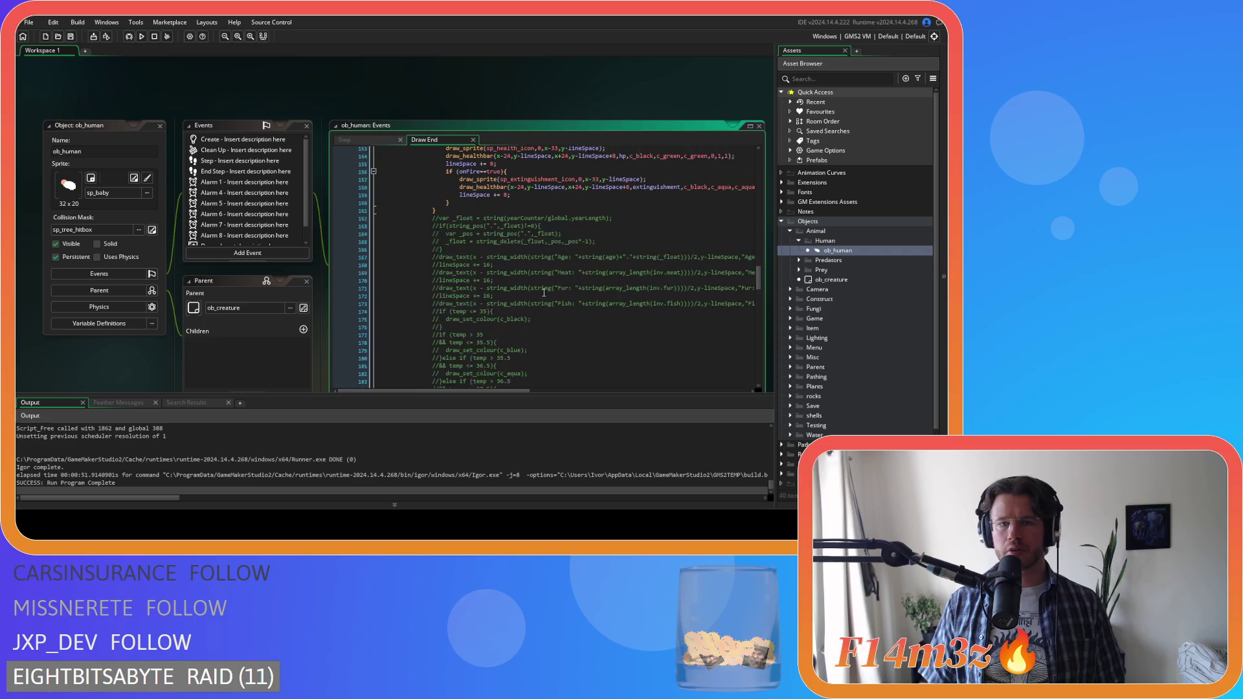
pyautogui.scroll(20, 543, 287)
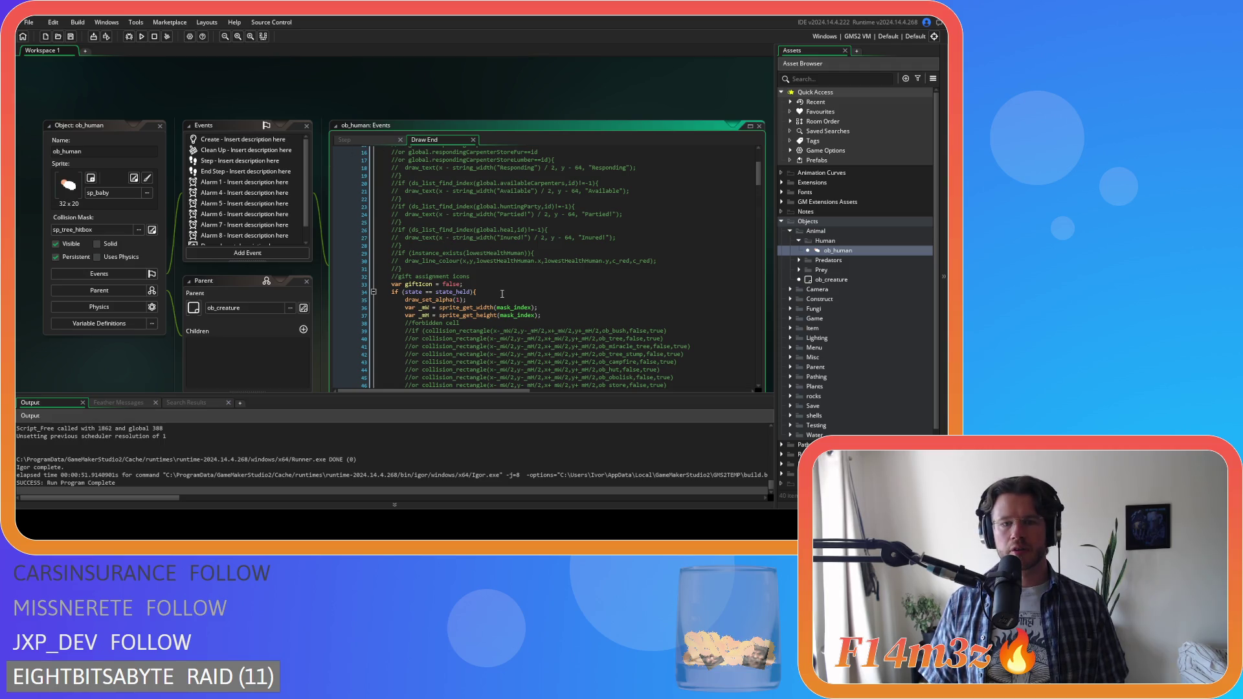
pyautogui.scroll(-16, 512, 290)
pyautogui.scroll(4, 489, 282)
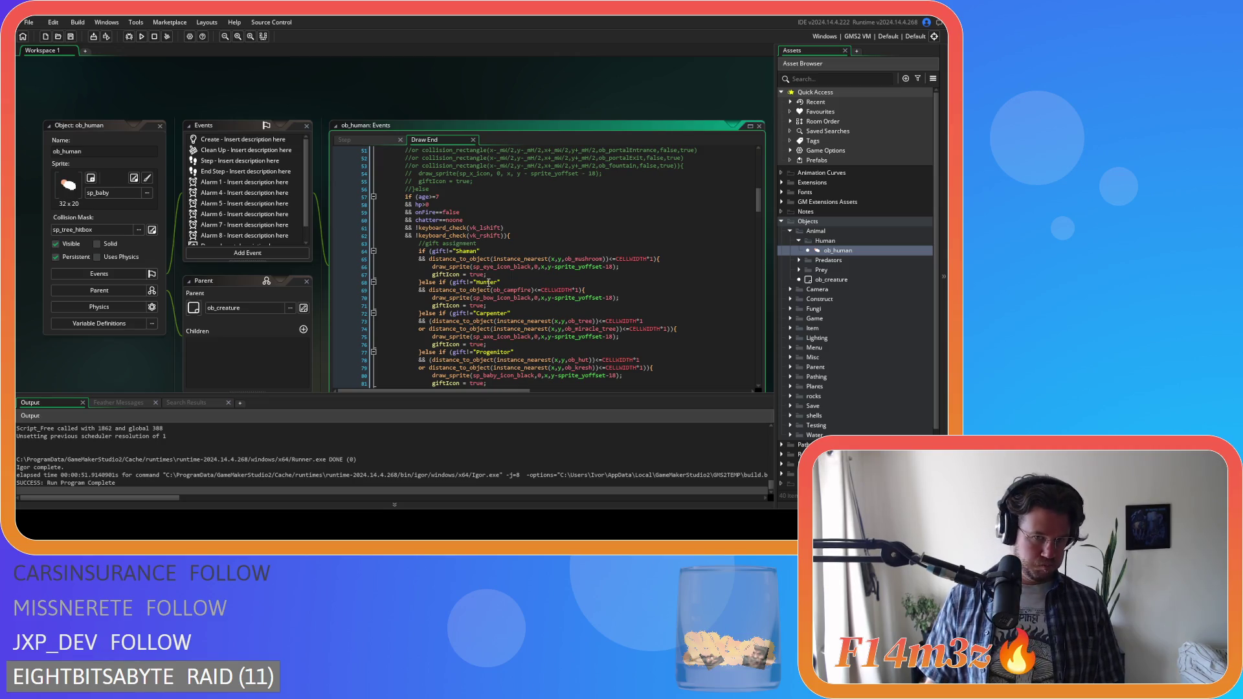
pyautogui.scroll(-11, 489, 282)
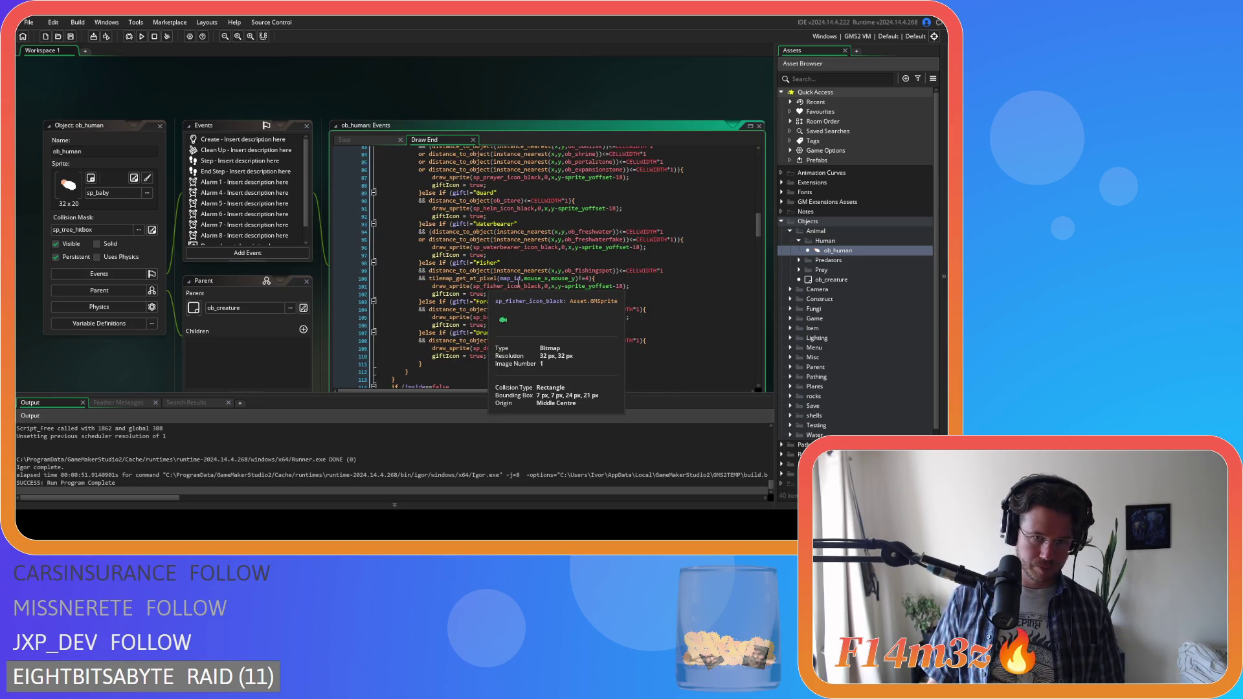
pyautogui.scroll(-6, 519, 283)
pyautogui.scroll(-5, 518, 283)
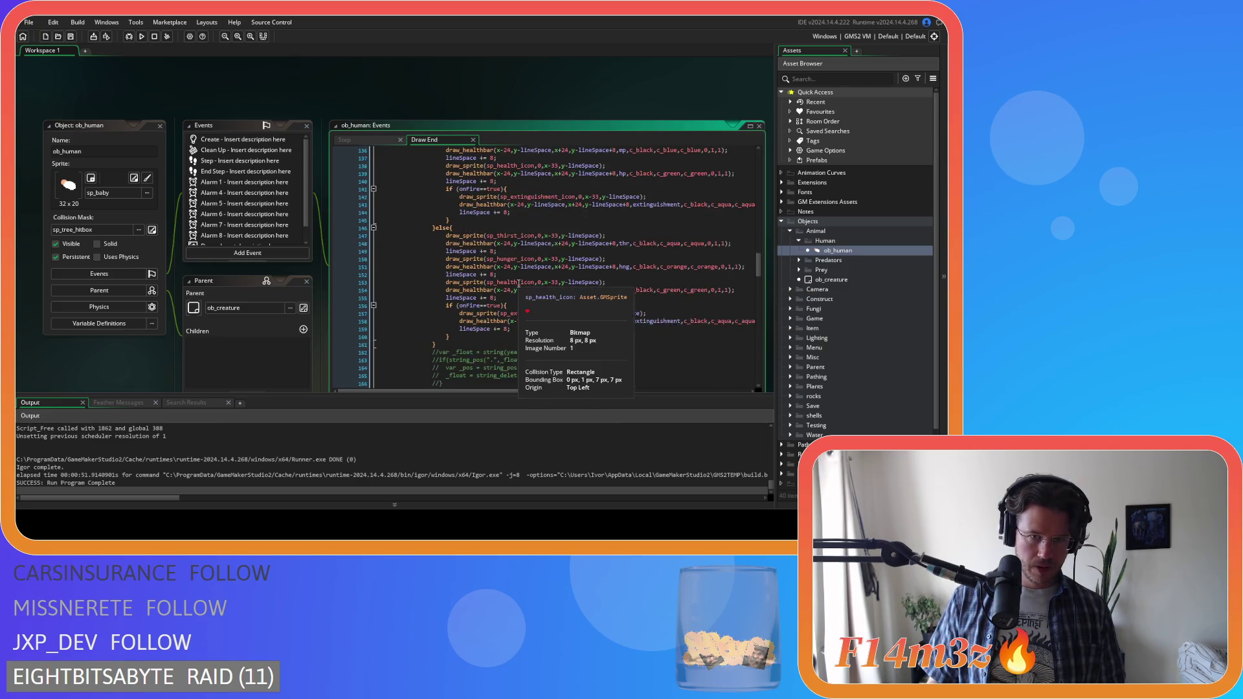
pyautogui.click(569, 230)
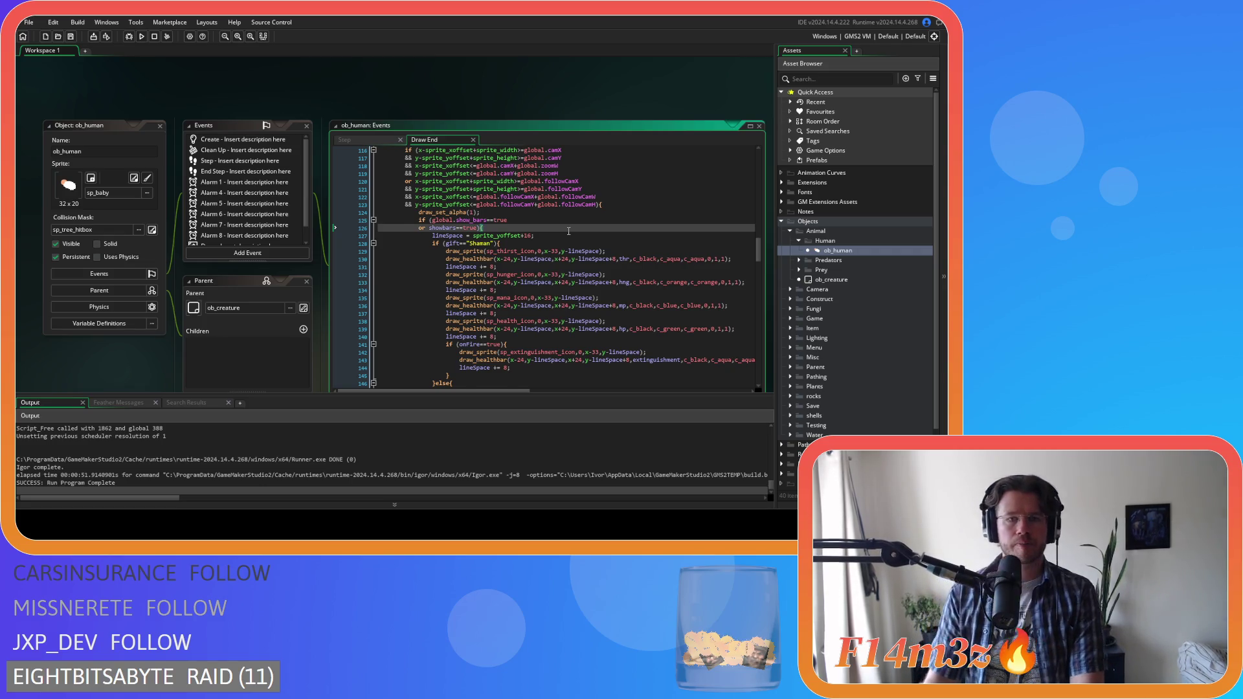
pyautogui.scroll(2, 569, 230)
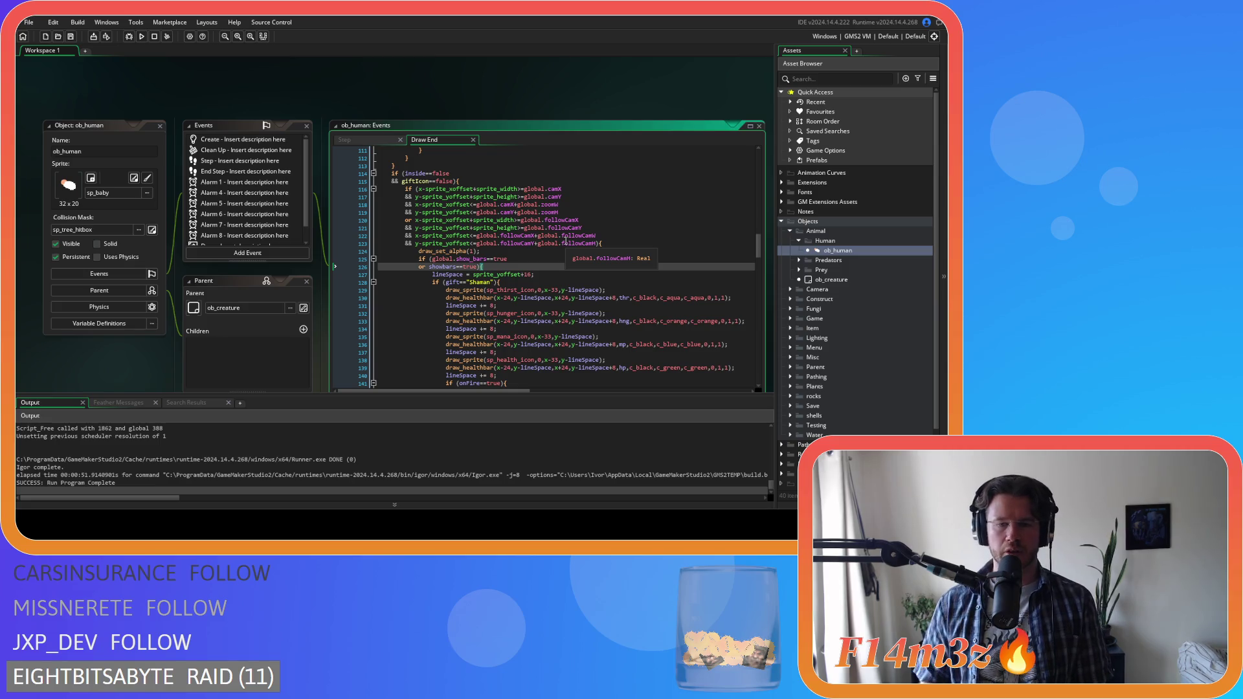
pyautogui.scroll(-3, 544, 259)
pyautogui.scroll(2, 522, 276)
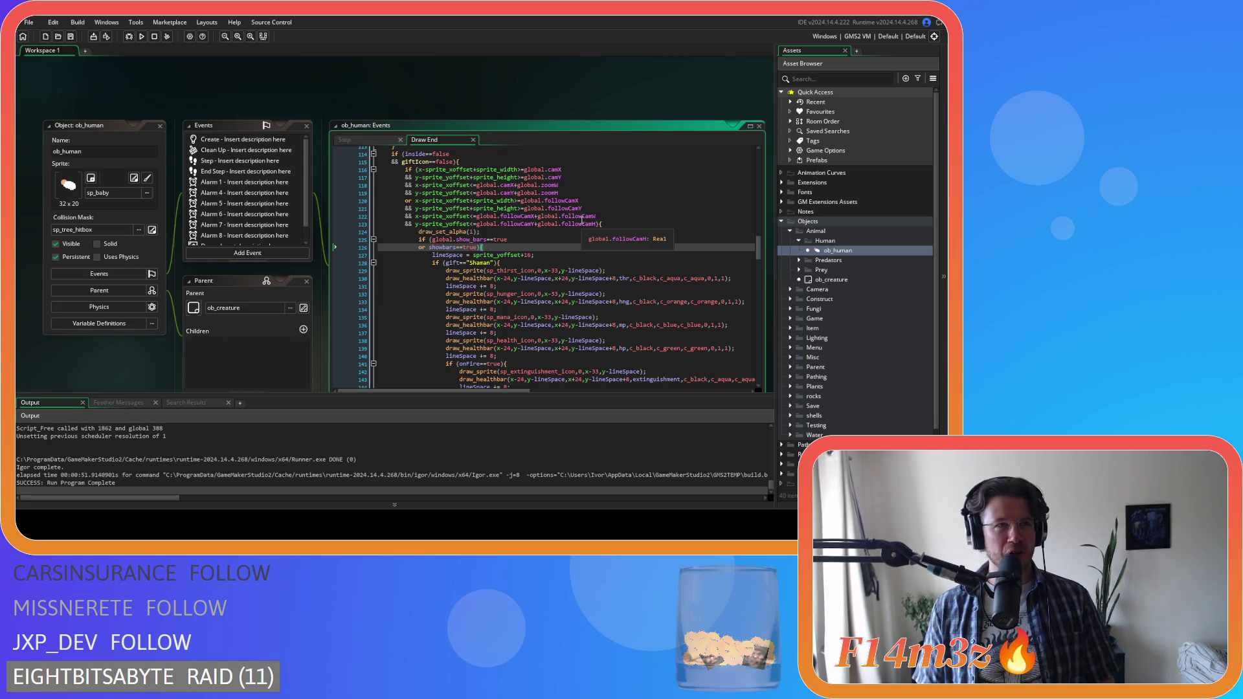
pyautogui.click(588, 254)
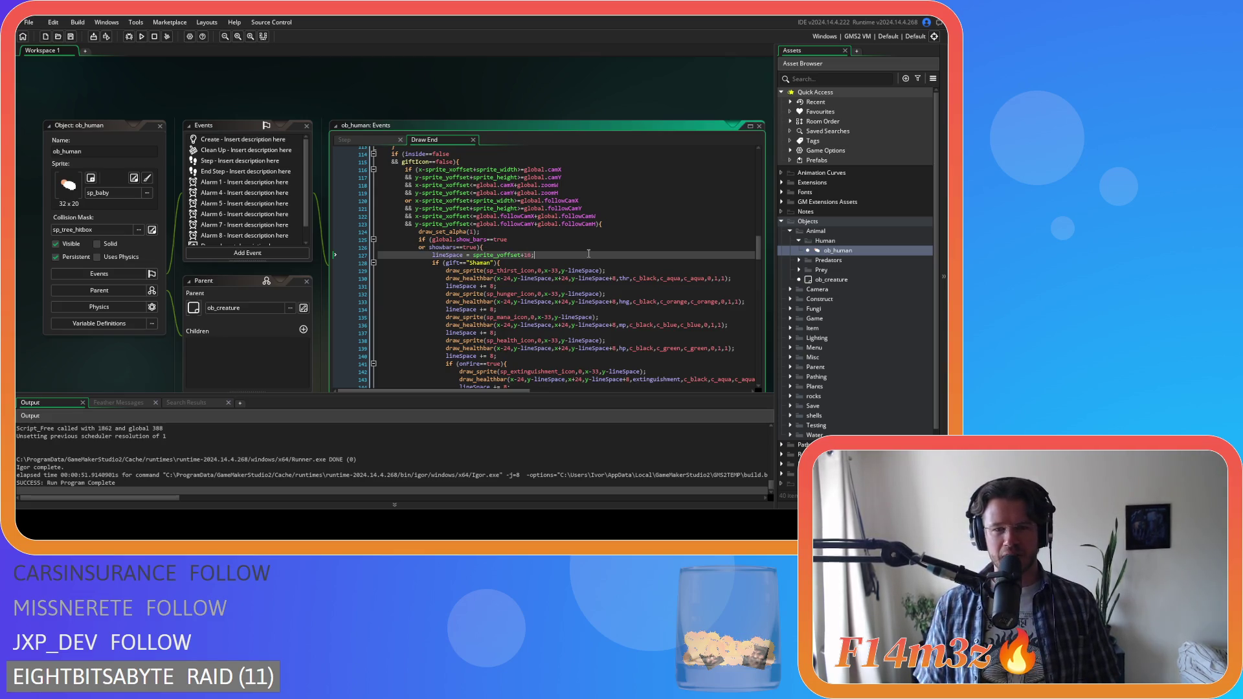
pyautogui.scroll(-3, 589, 253)
pyautogui.scroll(2, 588, 254)
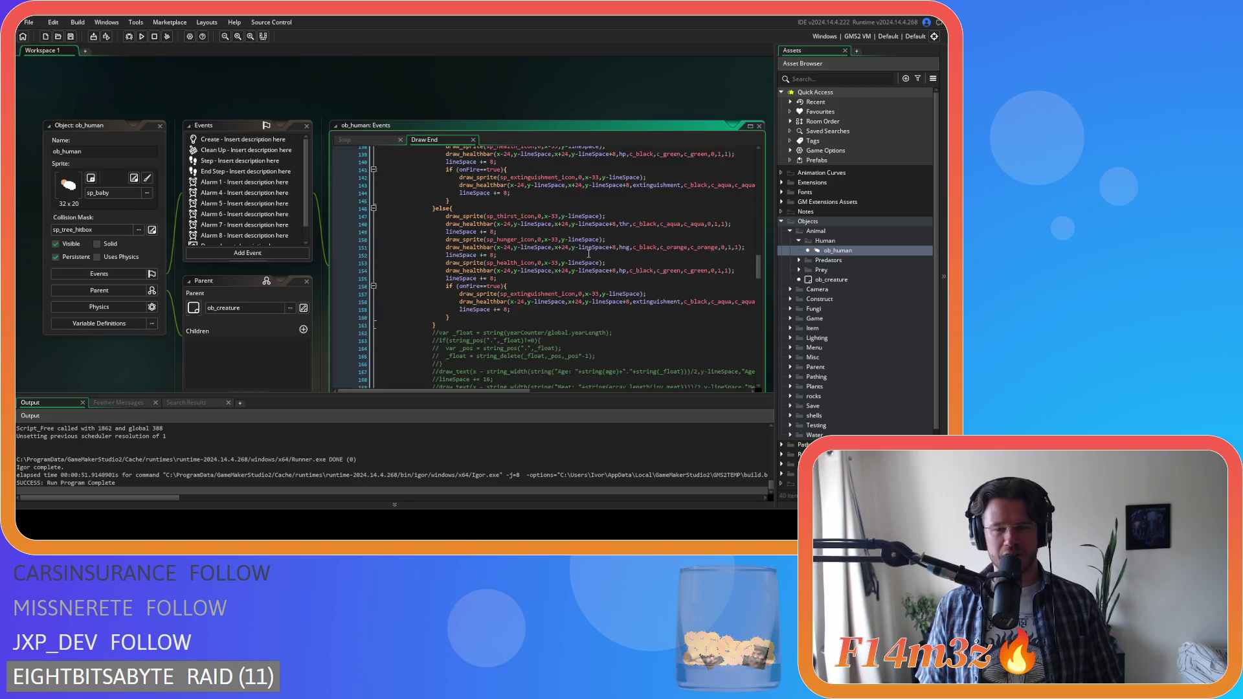
pyautogui.click(548, 239)
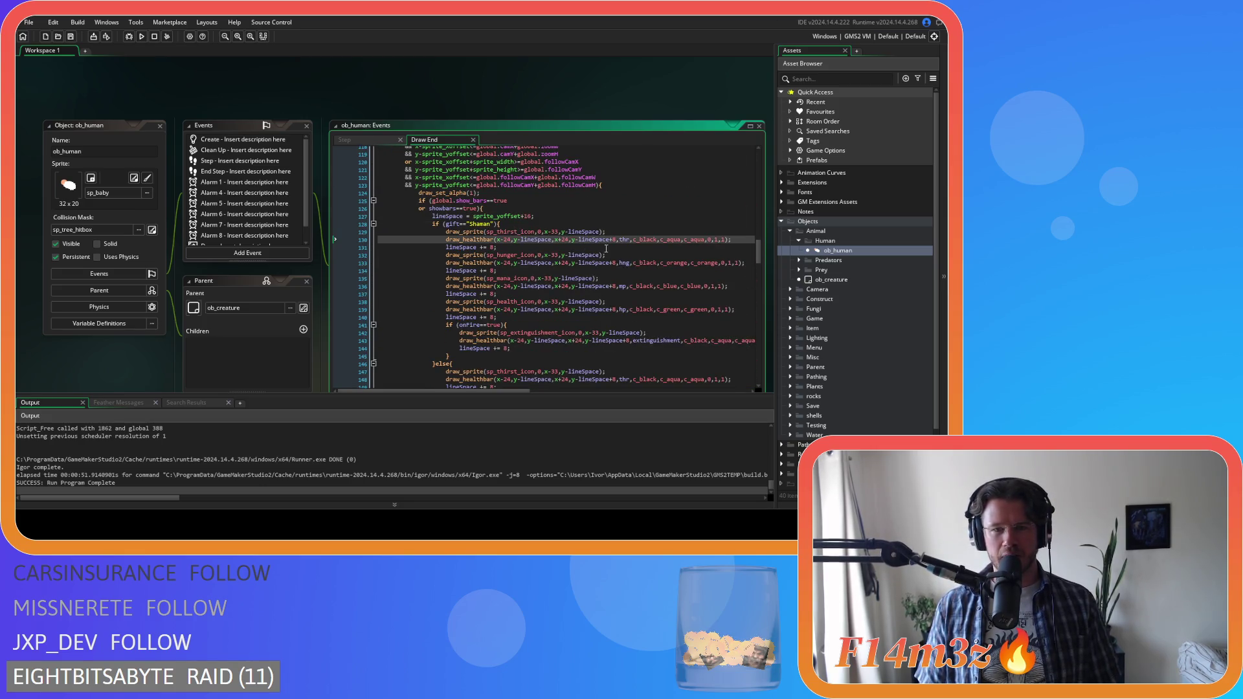
pyautogui.scroll(-6, 606, 248)
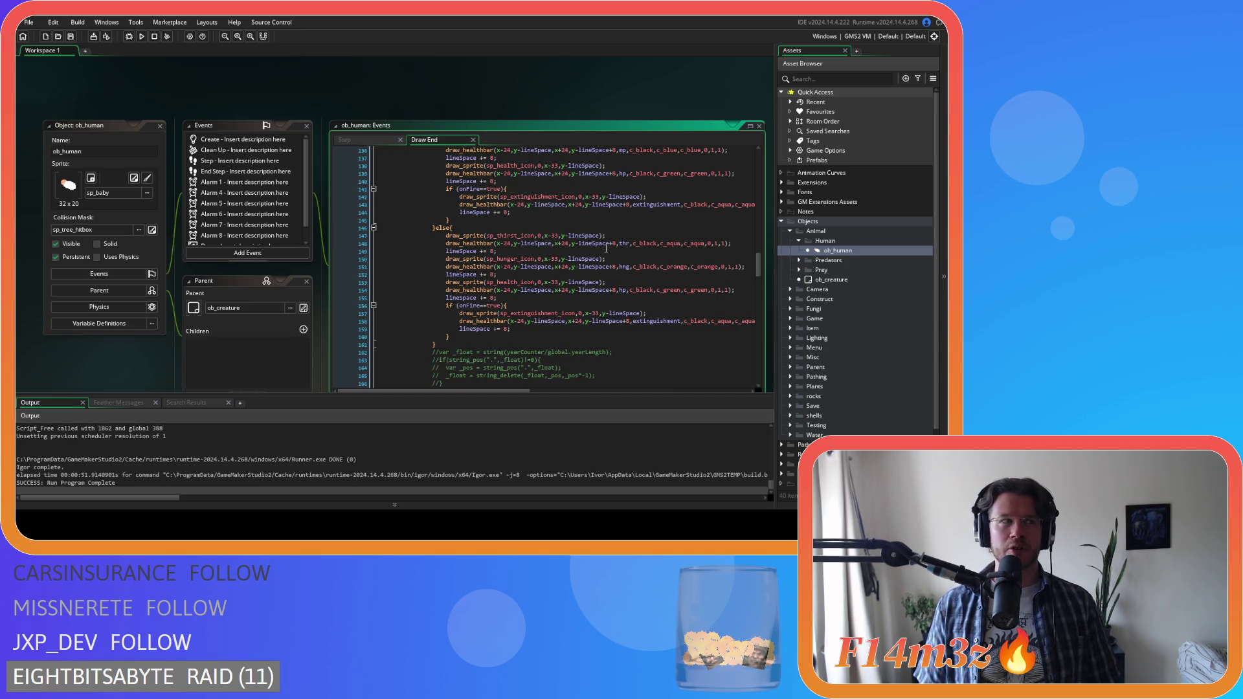
pyautogui.click(553, 229)
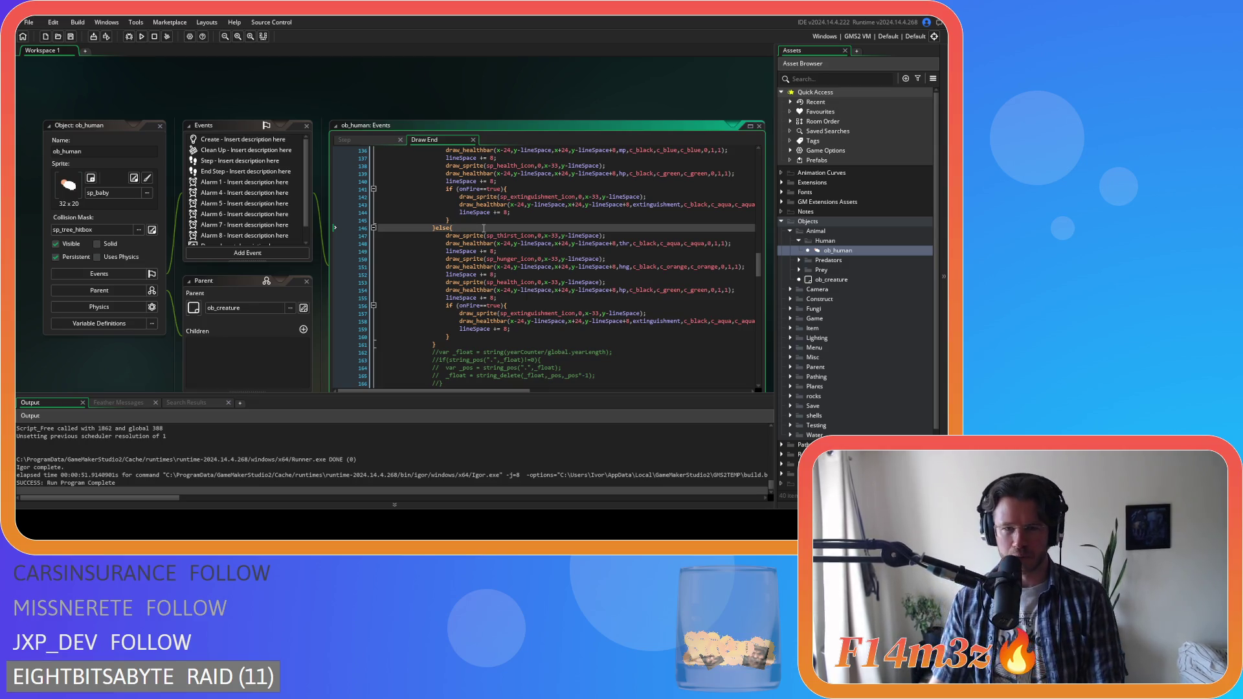
pyautogui.scroll(4, 482, 250)
pyautogui.scroll(-3, 482, 250)
pyautogui.click(530, 236)
pyautogui.scroll(4, 530, 235)
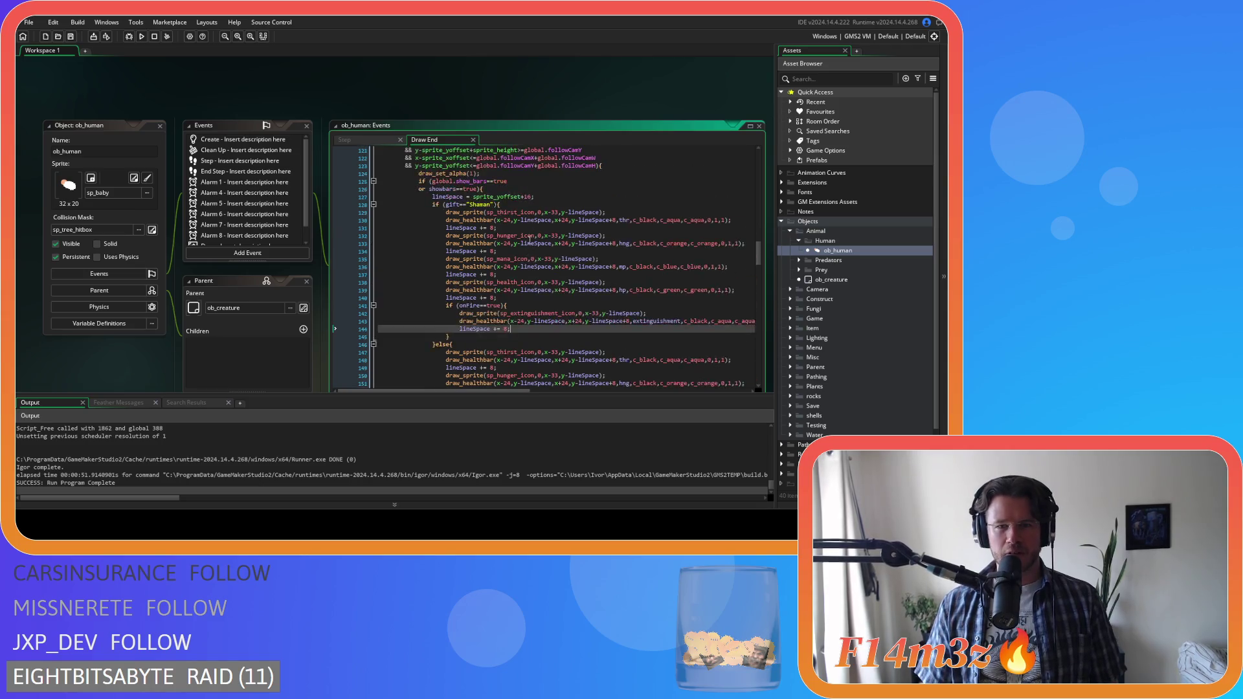
pyautogui.scroll(3, 529, 235)
pyautogui.click(589, 290)
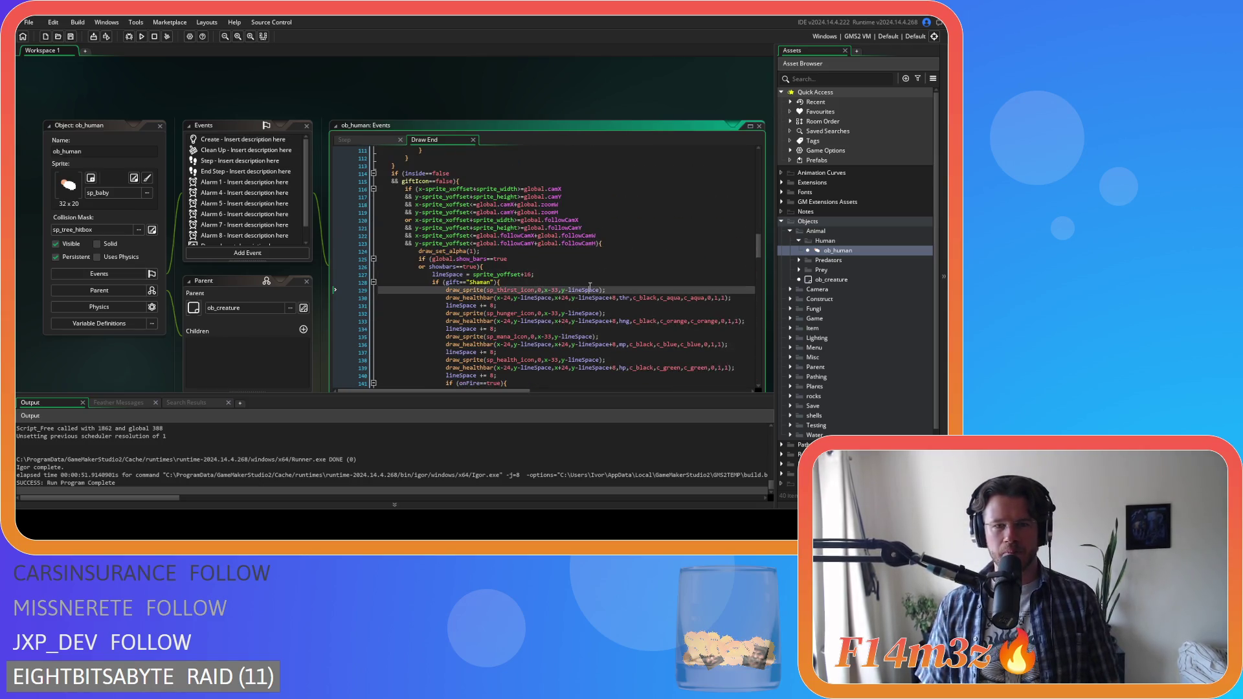
pyautogui.click(552, 282)
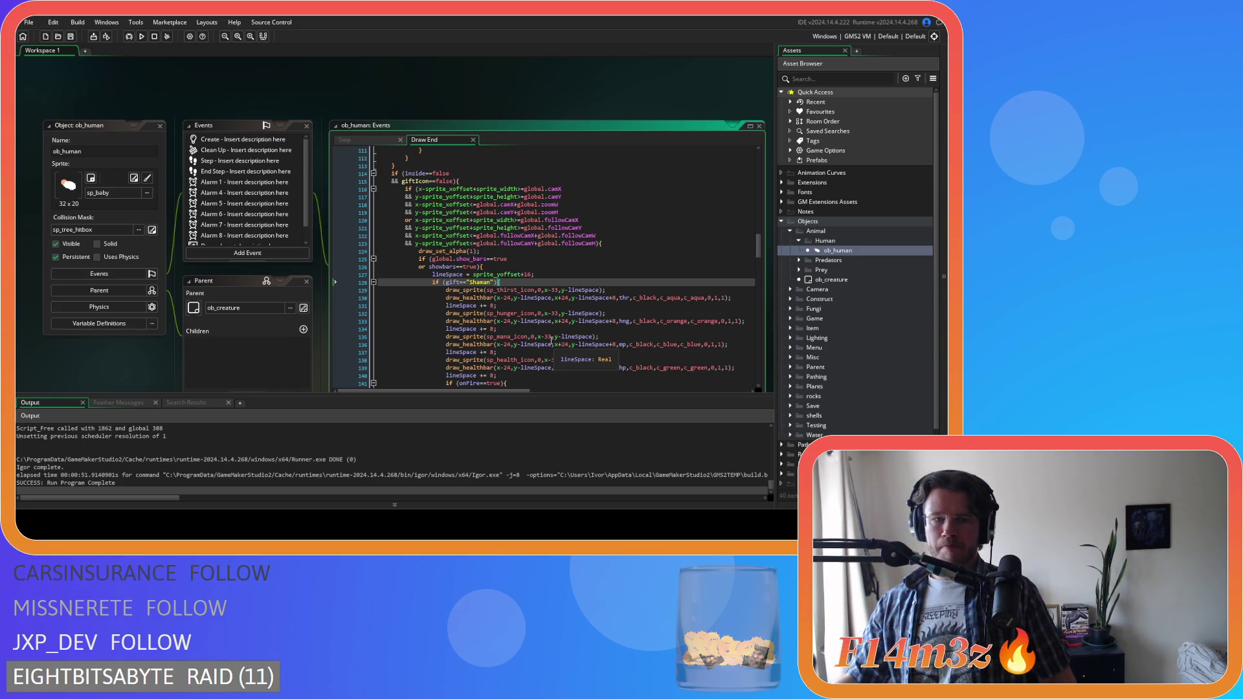
pyautogui.click(535, 290)
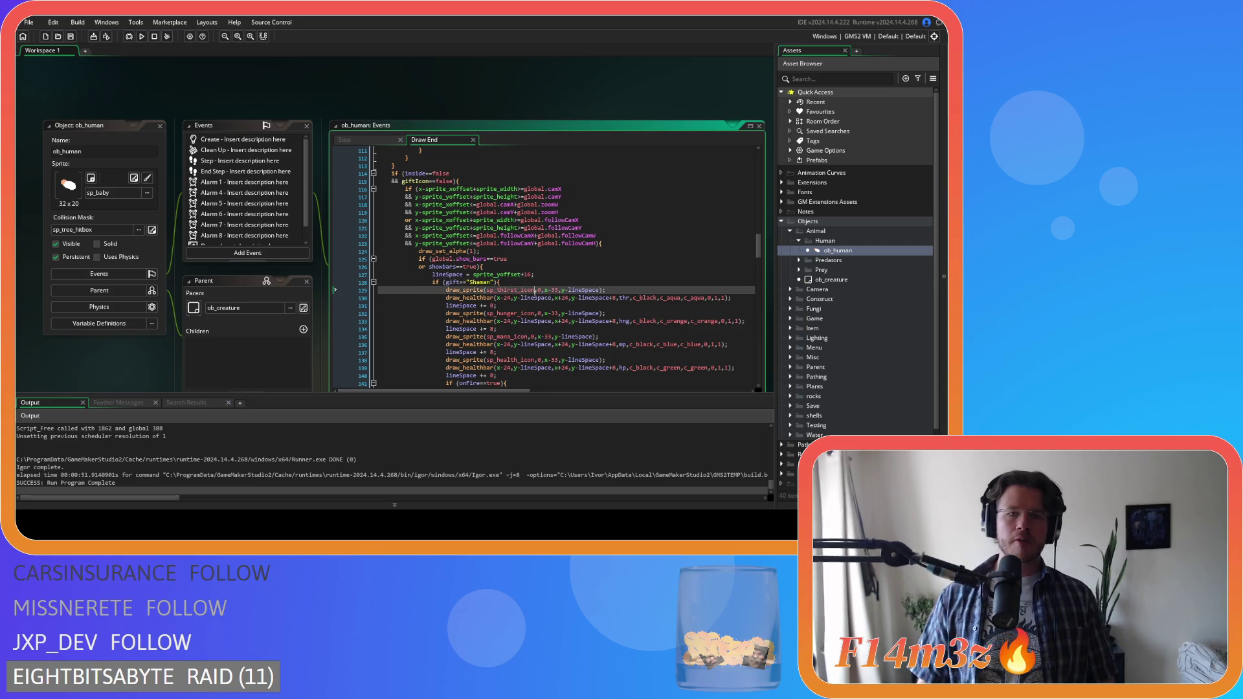
pyautogui.scroll(-1, 536, 278)
pyautogui.click(538, 265)
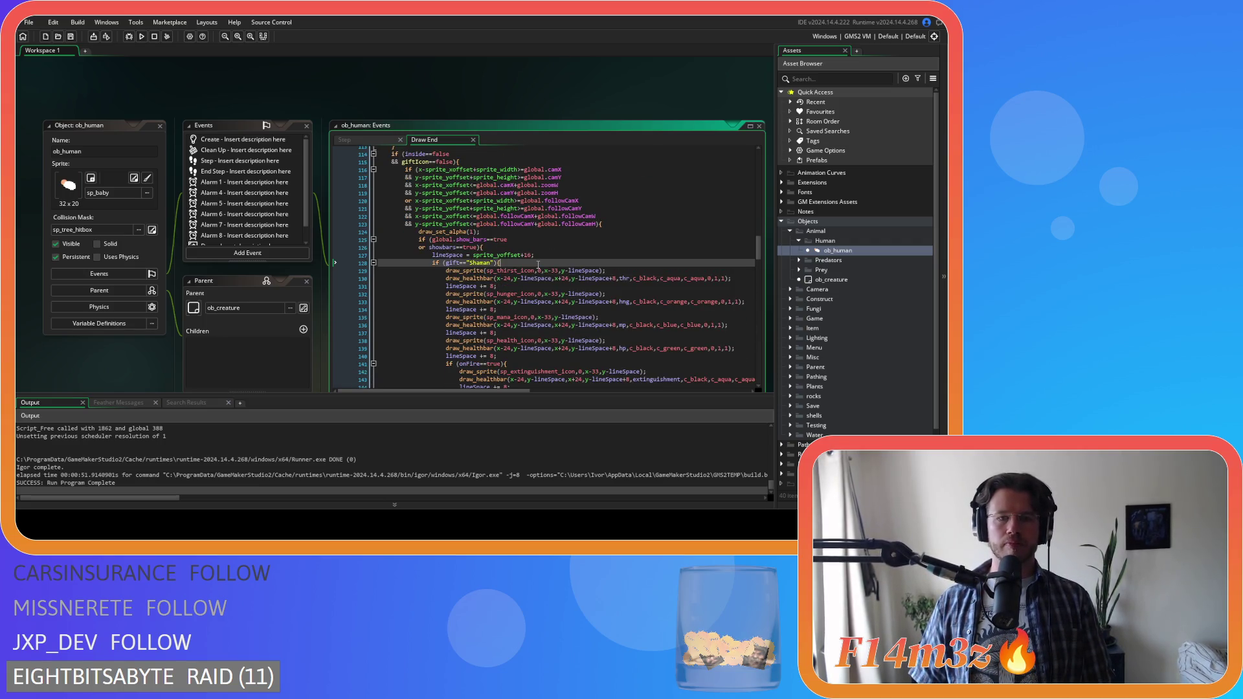
pyautogui.scroll(-3, 538, 271)
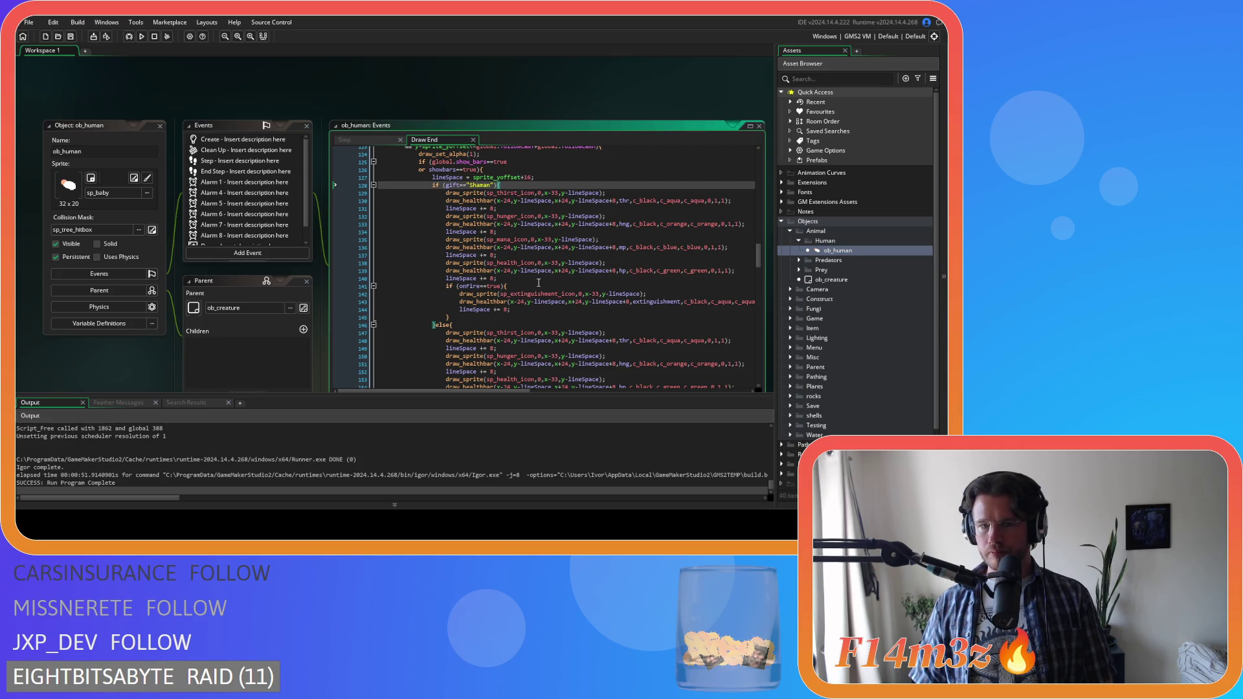
pyautogui.scroll(1, 537, 283)
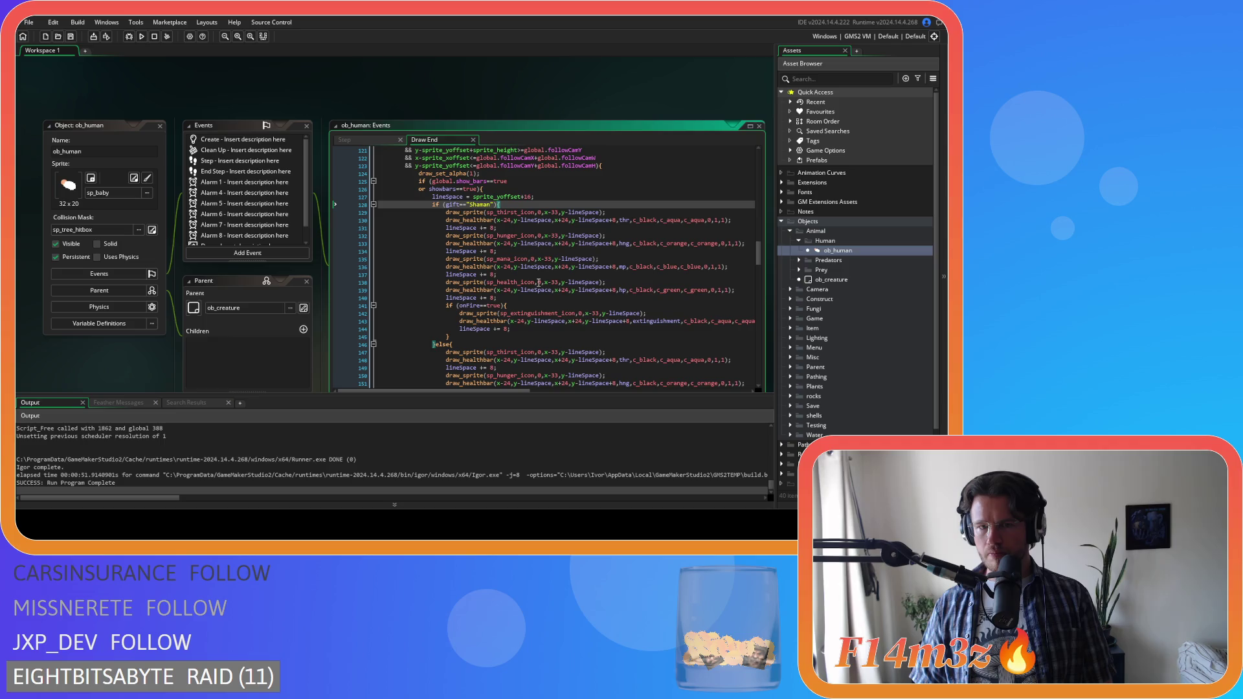
pyautogui.scroll(1, 538, 283)
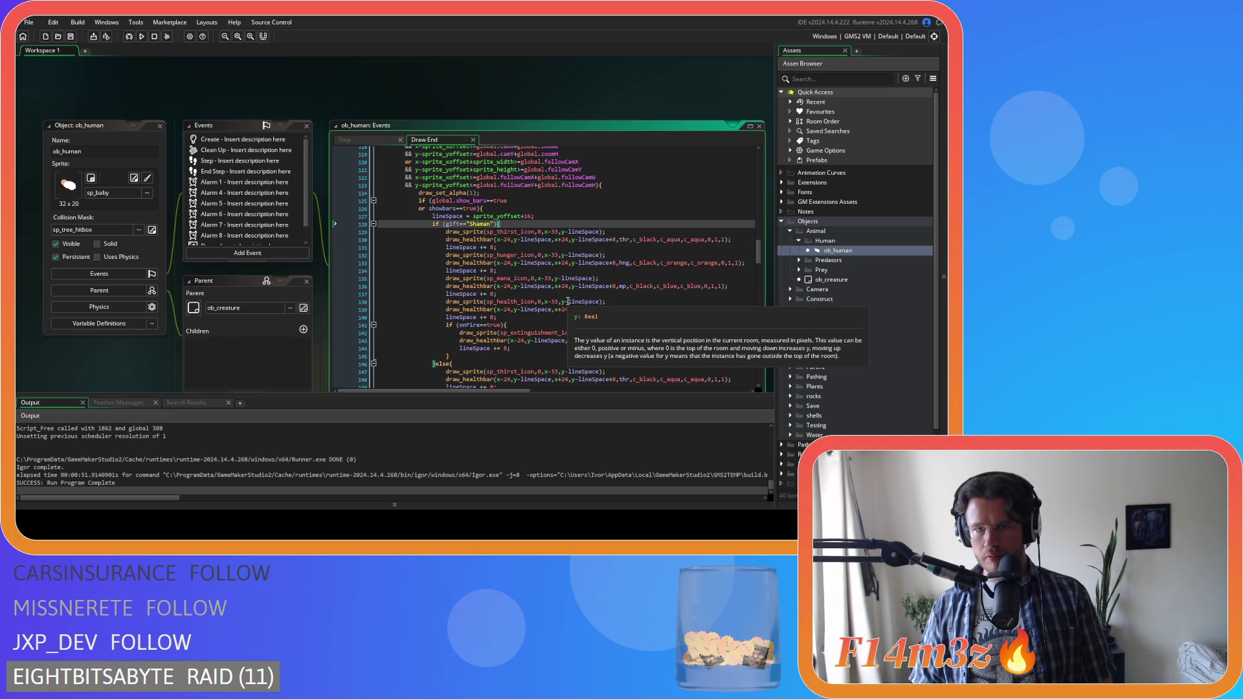
pyautogui.scroll(-3, 663, 312)
pyautogui.scroll(-4, 663, 312)
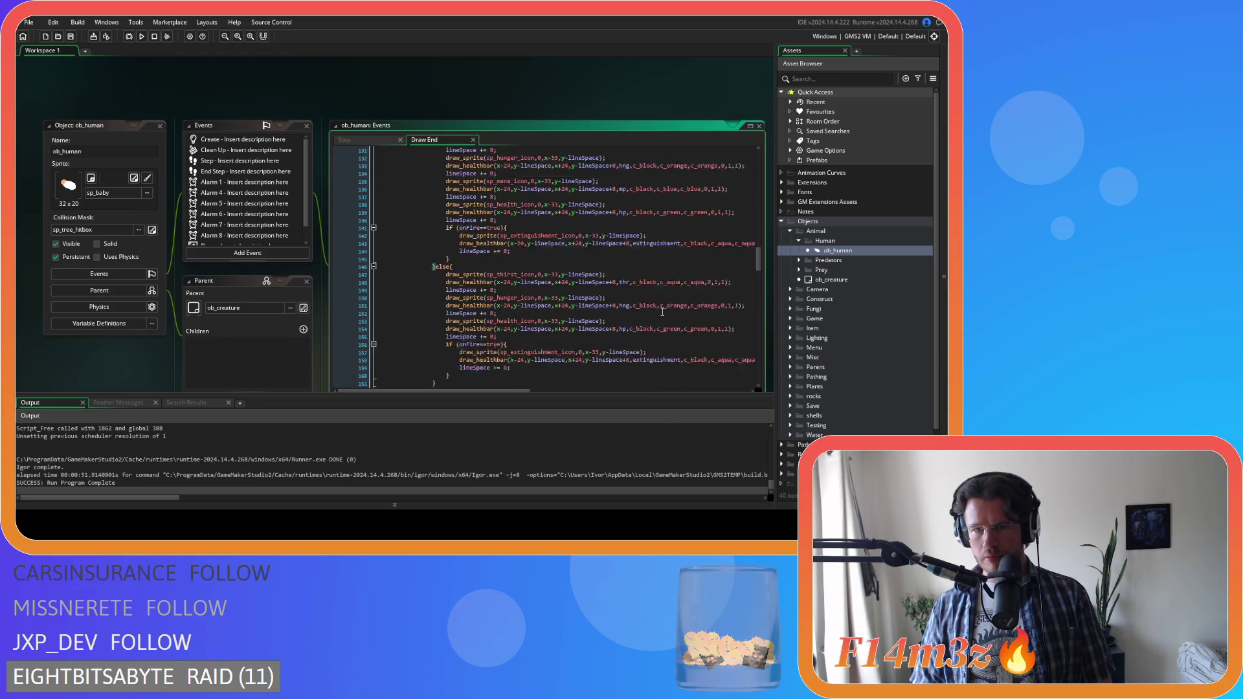
pyautogui.scroll(7, 662, 313)
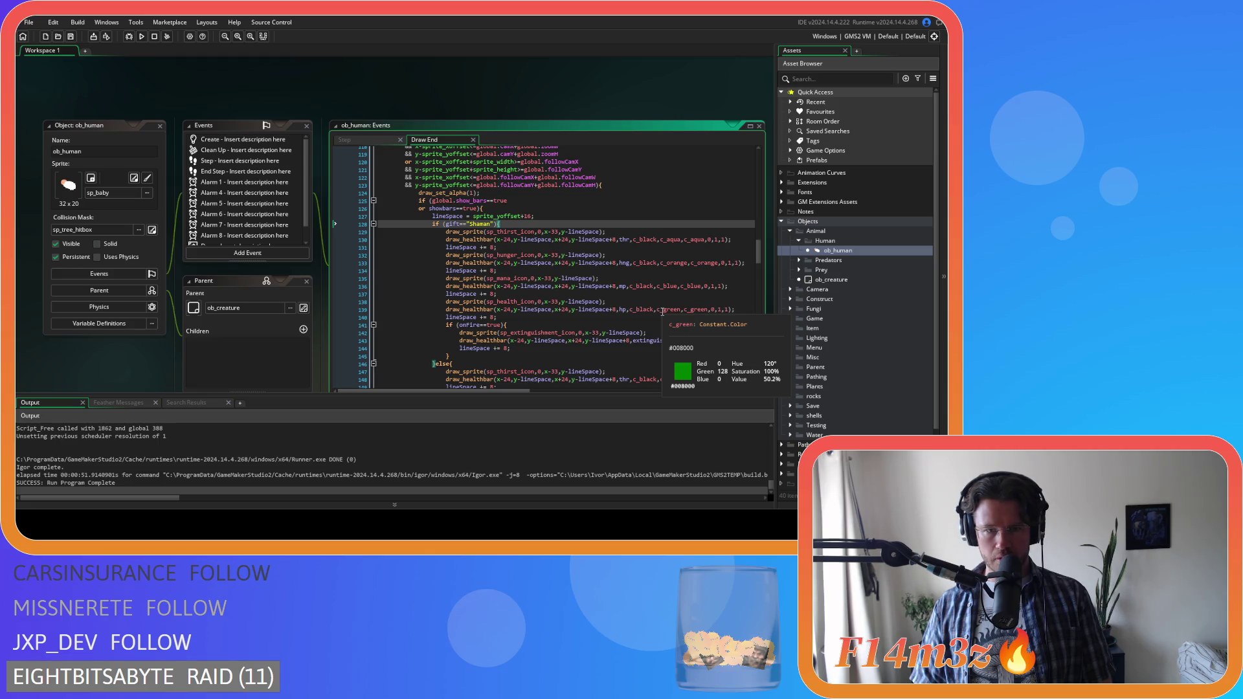
pyautogui.scroll(-3, 662, 312)
pyautogui.scroll(5, 666, 302)
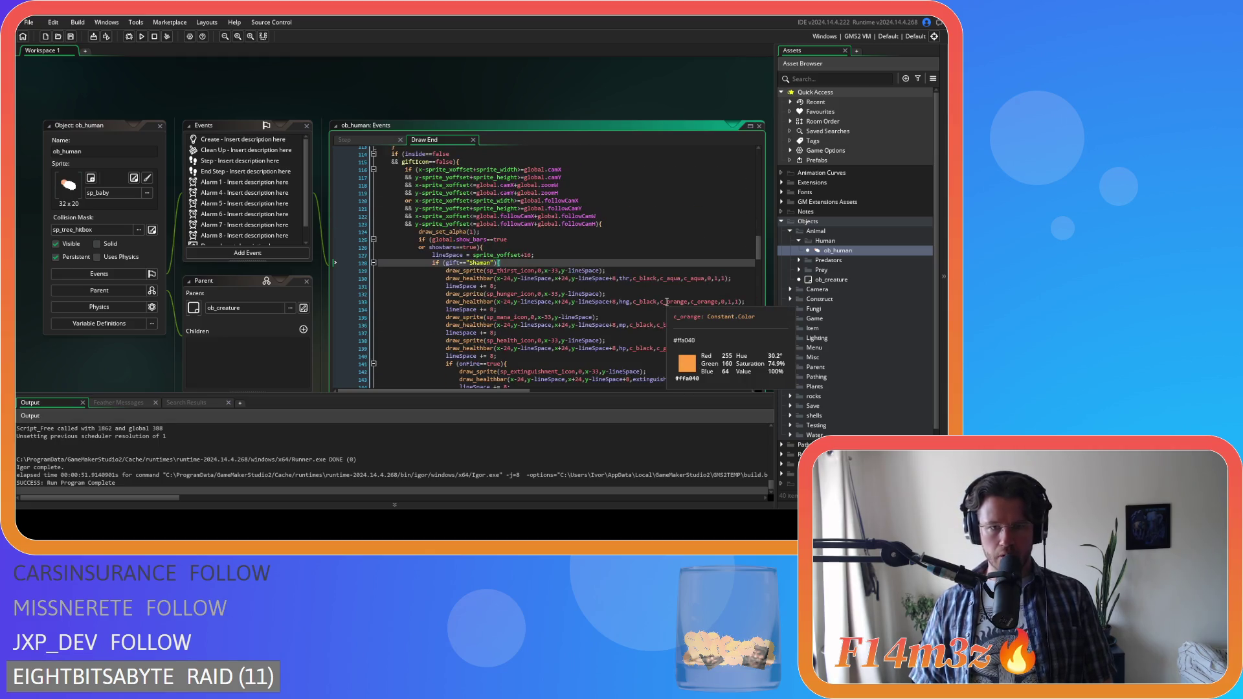
pyautogui.scroll(-10, 666, 302)
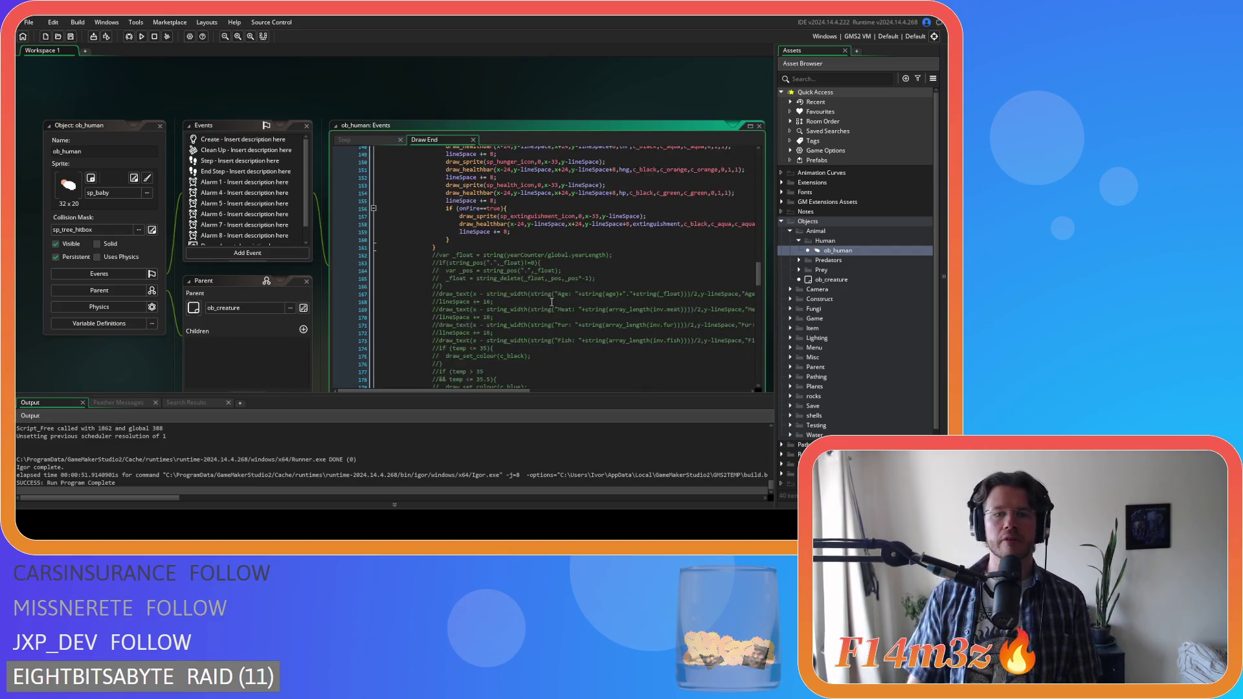
pyautogui.scroll(-15, 551, 302)
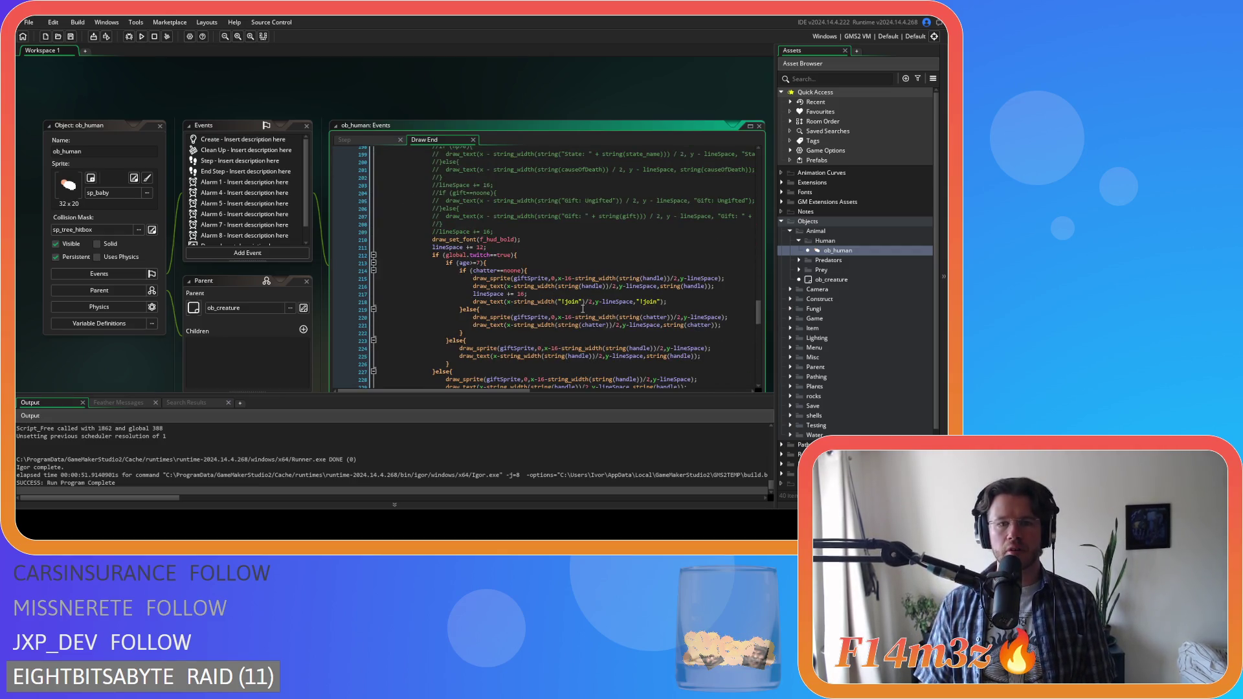
pyautogui.scroll(-4, 585, 311)
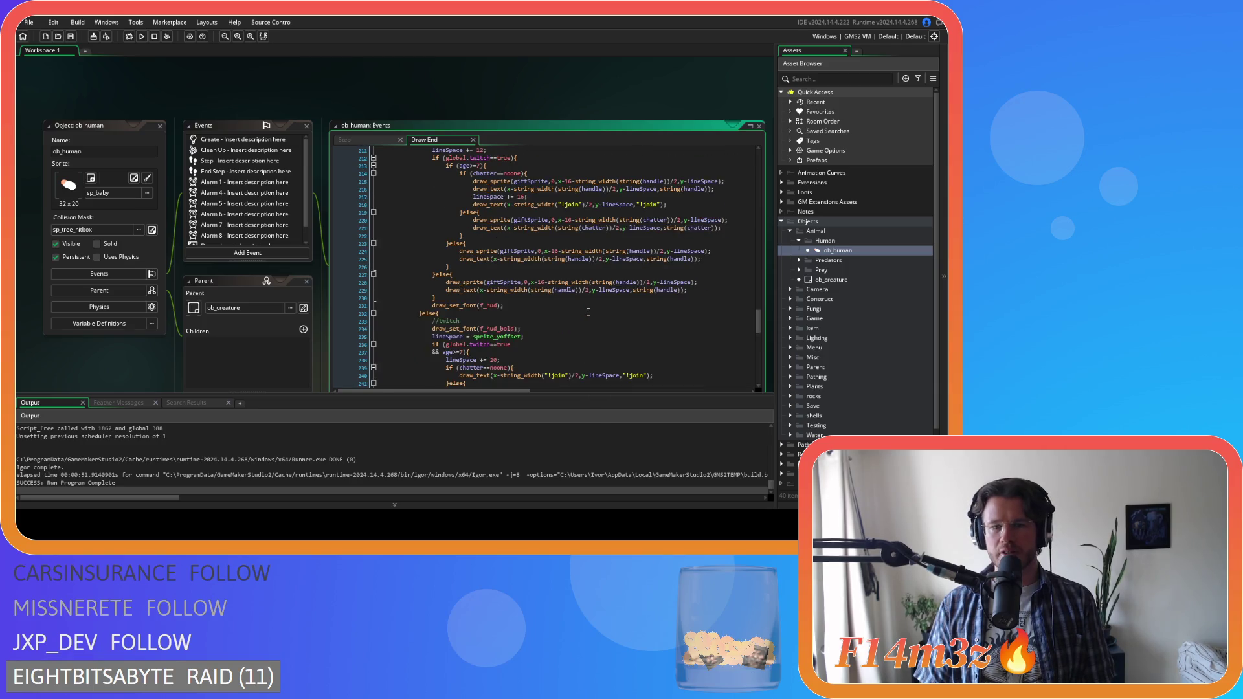
pyautogui.moveTo(554, 287)
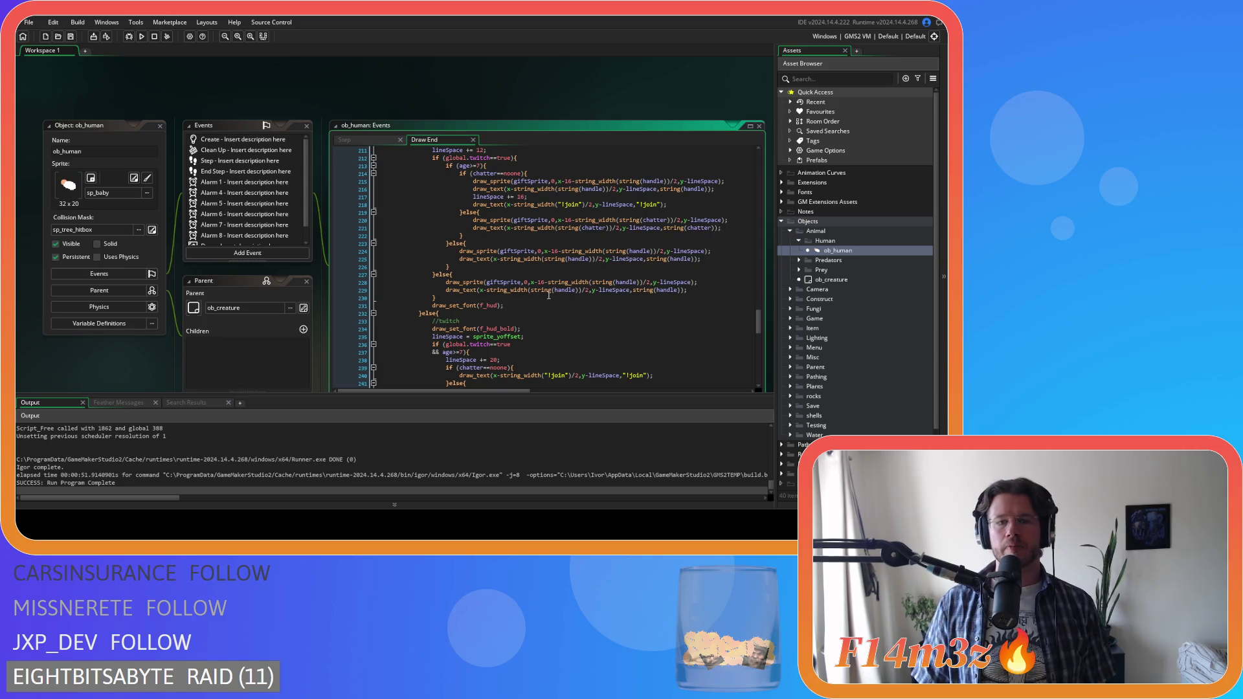
pyautogui.scroll(1, 568, 261)
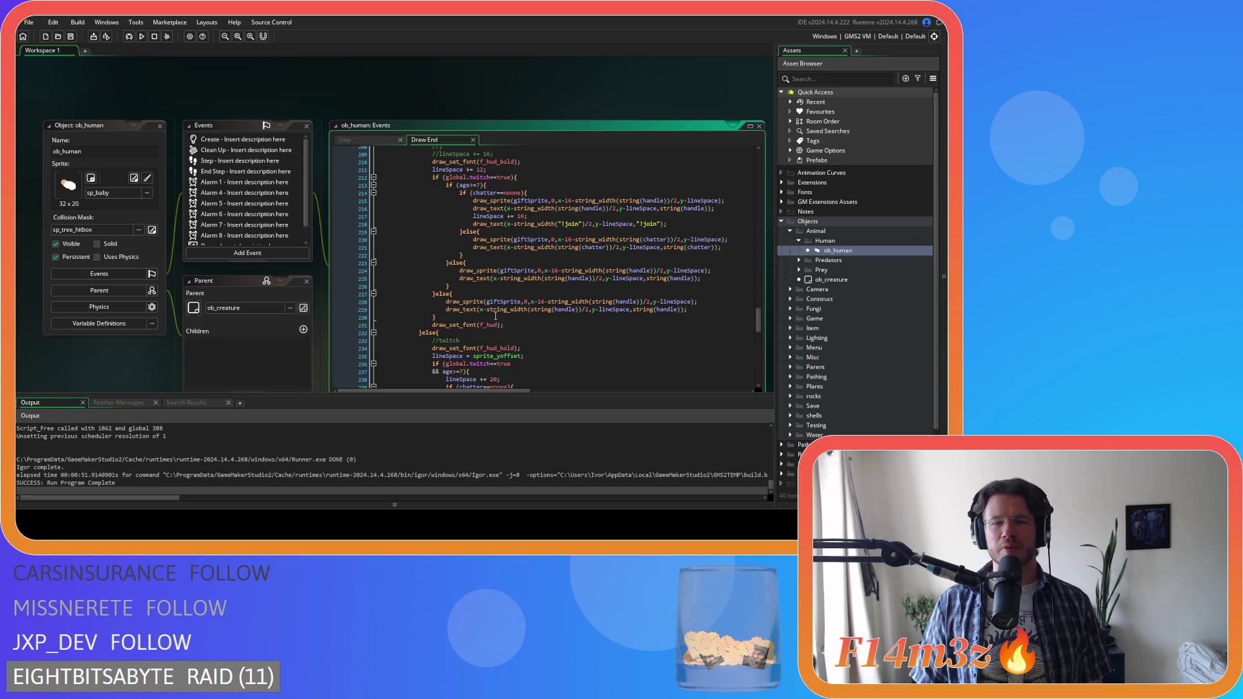
# - Select the gift and handle drawing block in Draw End and copy it
pyautogui.moveTo(449, 324); pyautogui.dragTo(432, 267)
pyautogui.moveTo(440, 283); pyautogui.dragTo(437, 247)
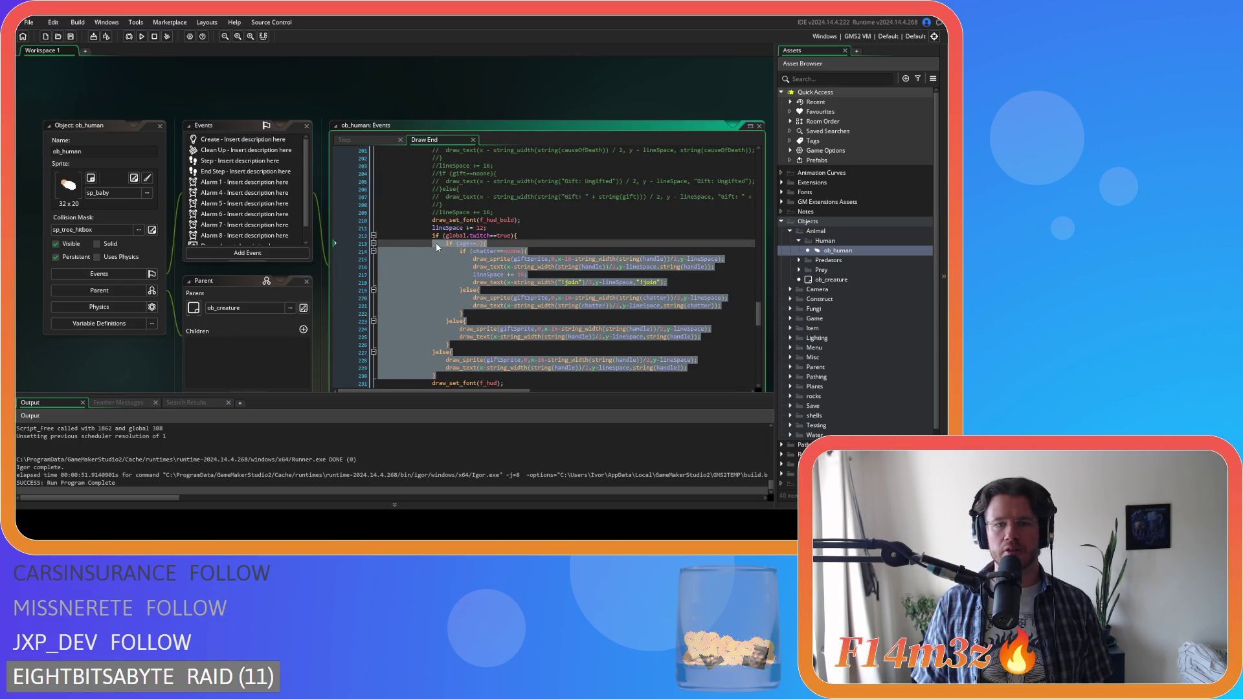
pyautogui.moveTo(512, 383); pyautogui.dragTo(446, 256)
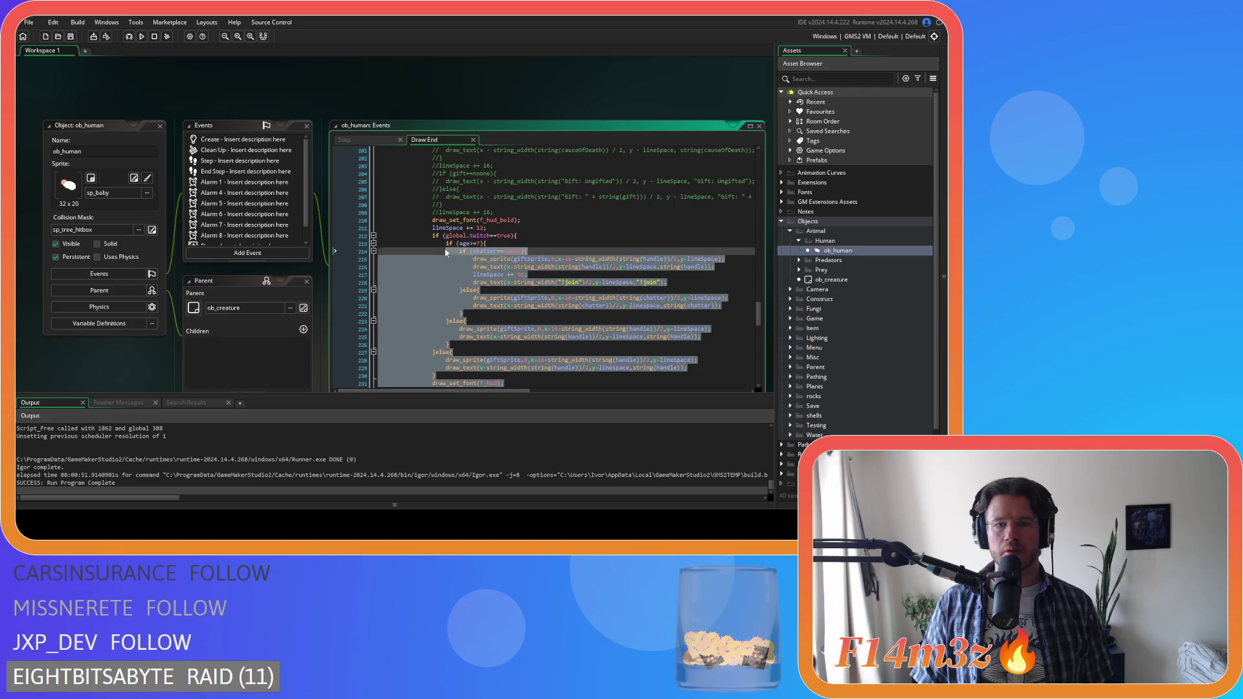
pyautogui.rightClick(444, 252)
pyautogui.click(463, 275)
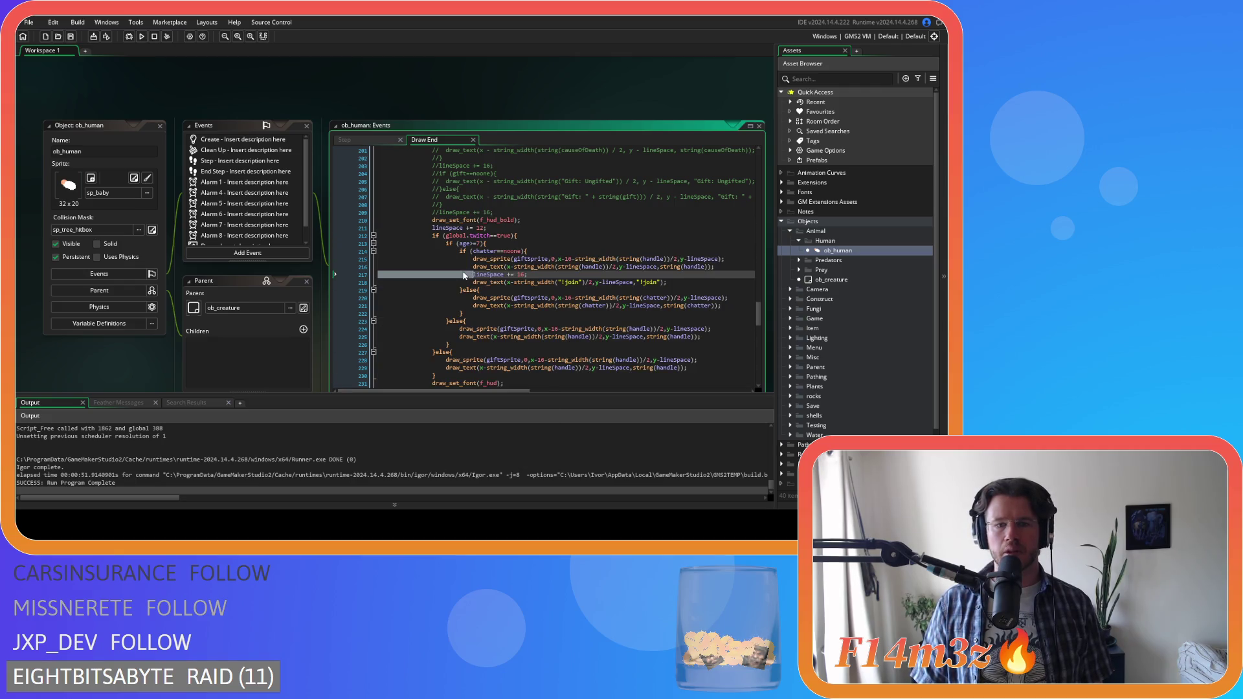
# - Review the code below the lineSpace += 12 line before adding a new event
pyautogui.click(545, 230)
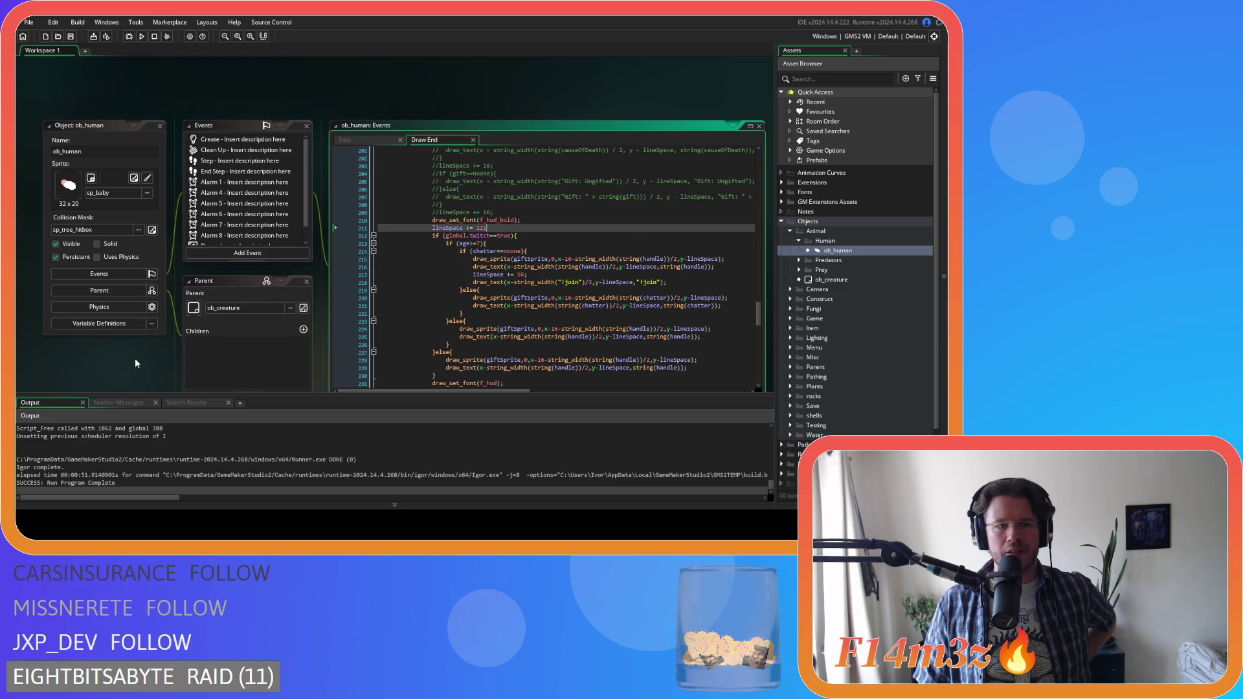
pyautogui.scroll(-1, 134, 358)
pyautogui.scroll(-2, 277, 181)
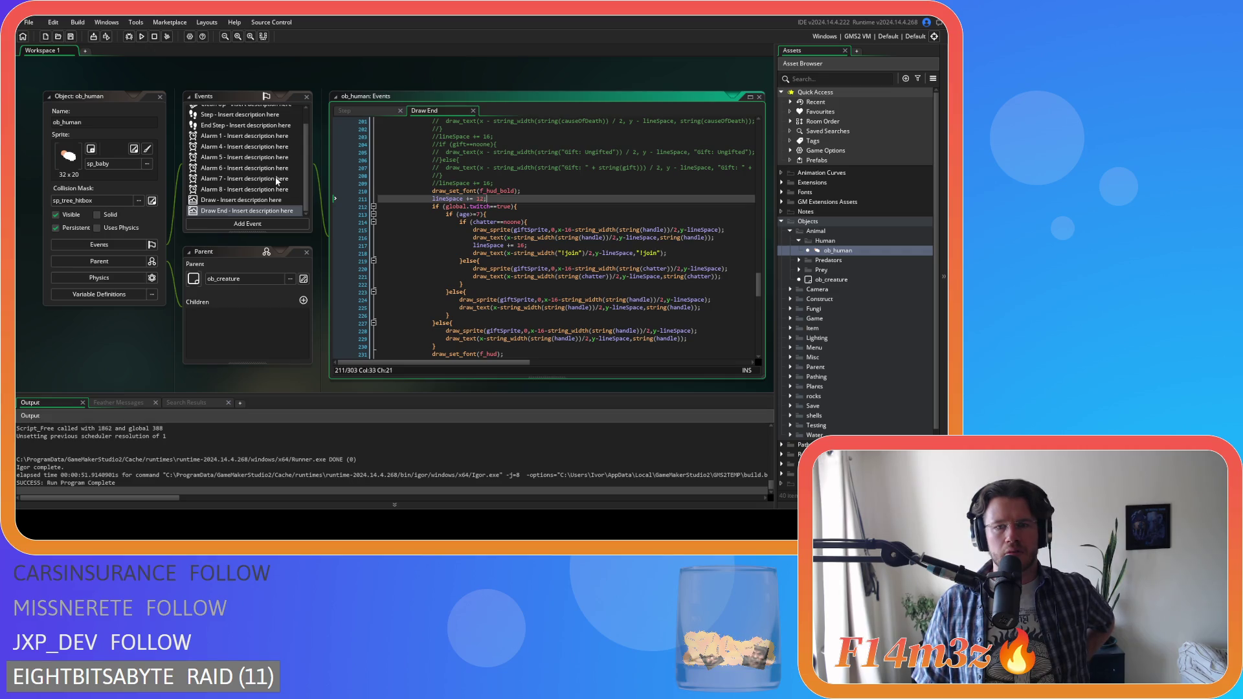
pyautogui.click(226, 226)
# - Add a Draw GUI event to ob_human
pyautogui.click(226, 229)
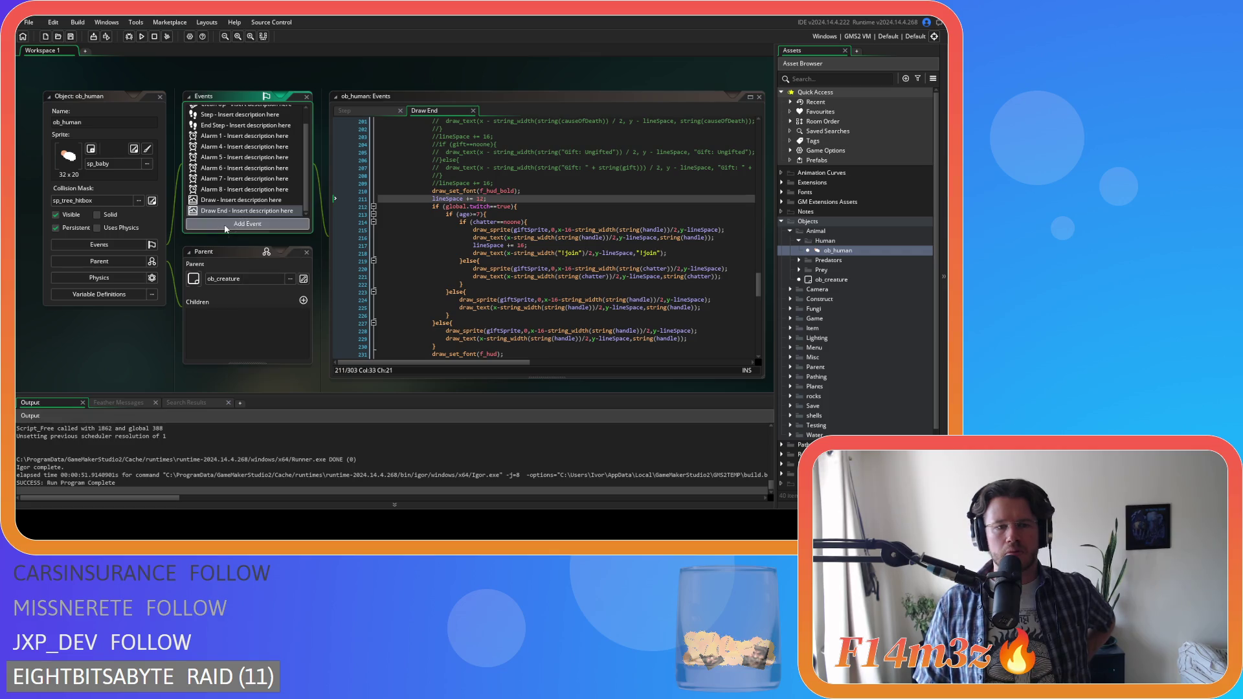
pyautogui.click(225, 226)
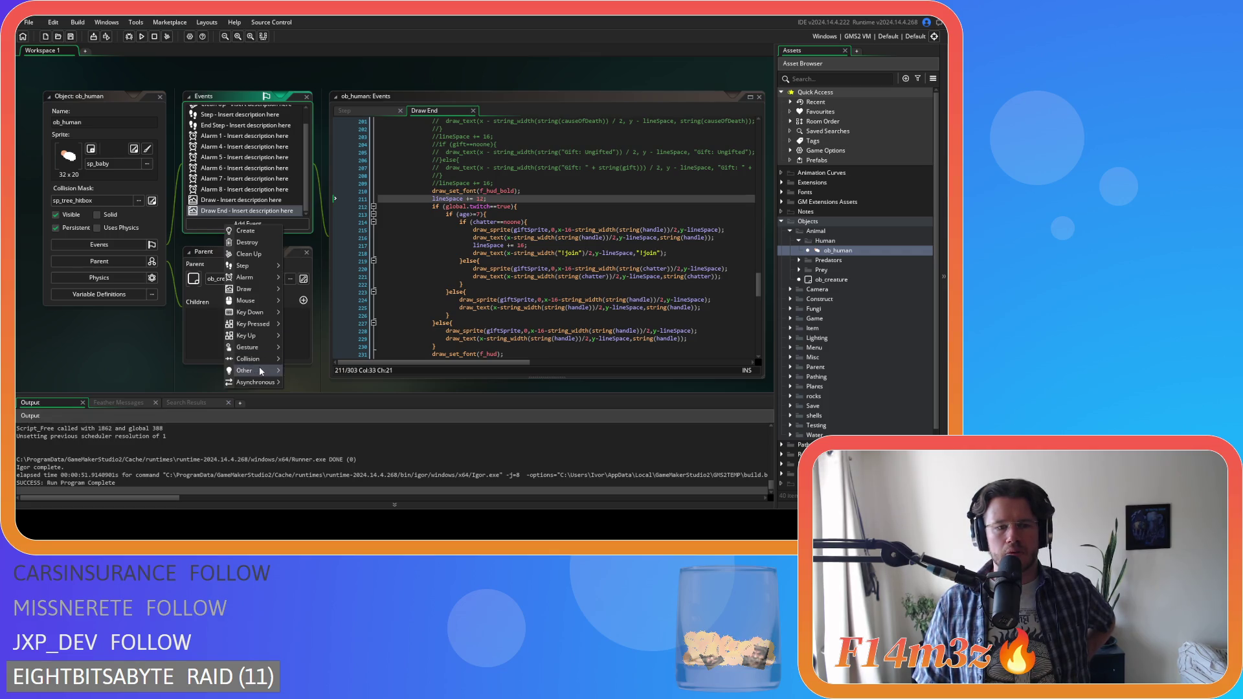
pyautogui.moveTo(260, 267)
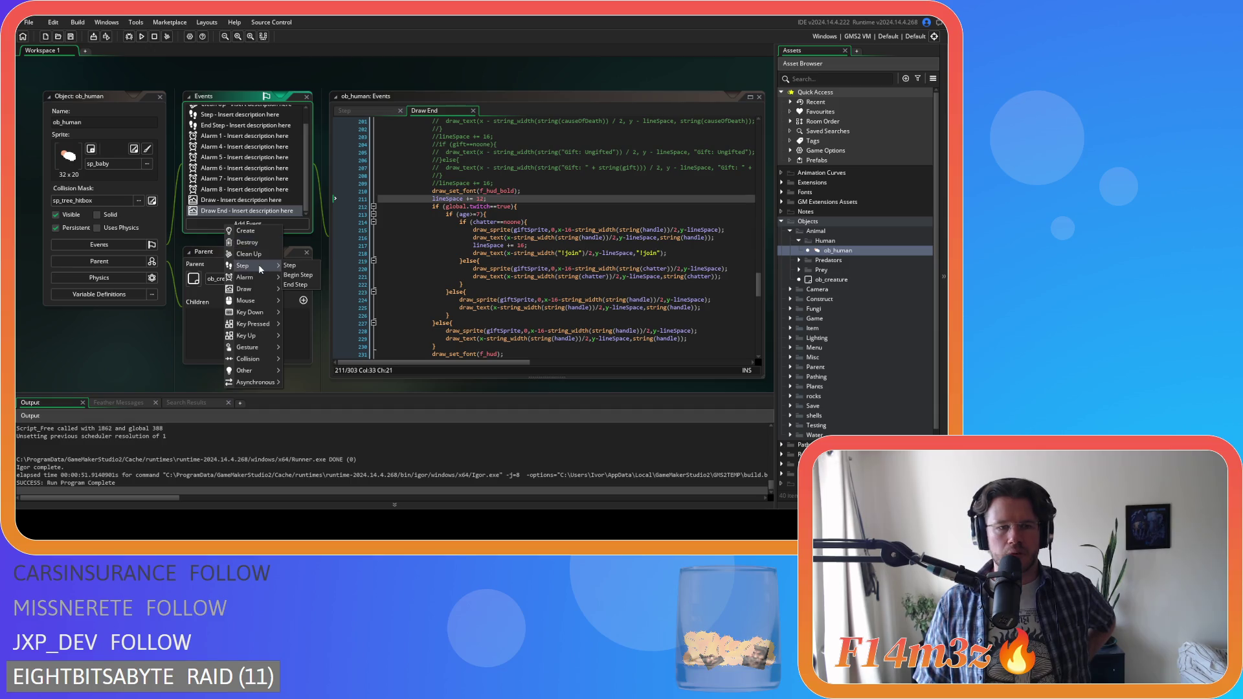
pyautogui.moveTo(256, 288)
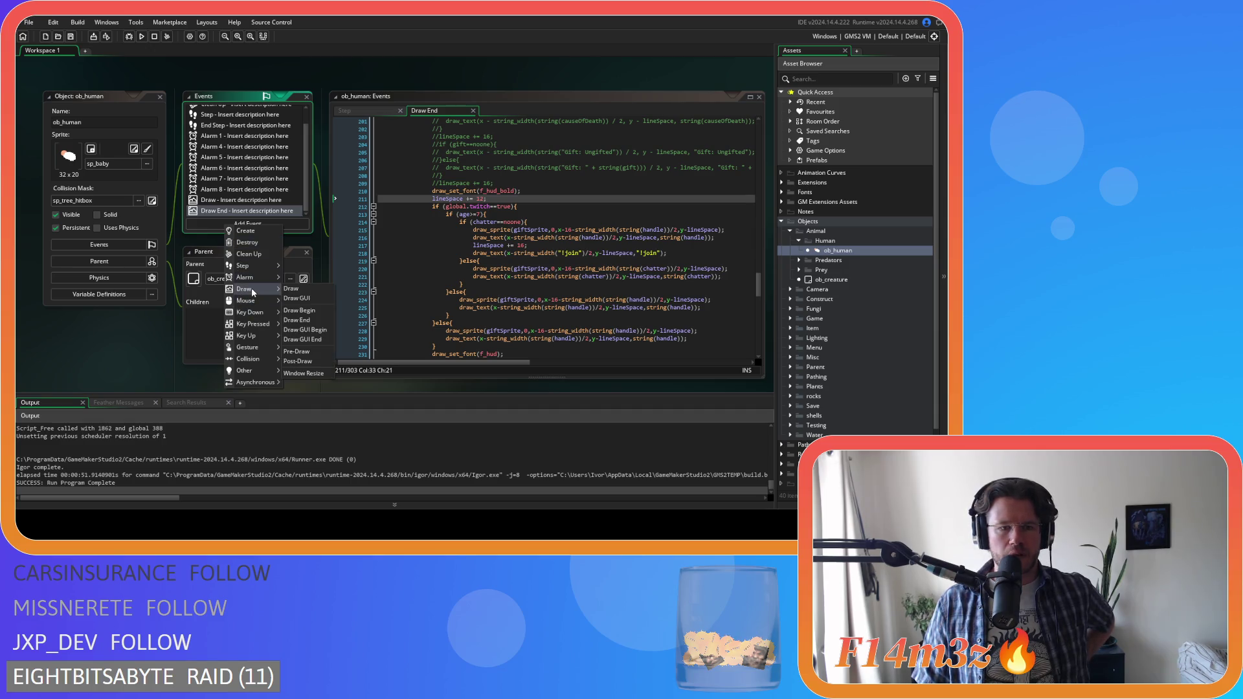
pyautogui.click(290, 298)
# - Paste the copied drawing code into Draw GUI and remove its extra indentation
pyautogui.hotkey('ctrl', 'v')
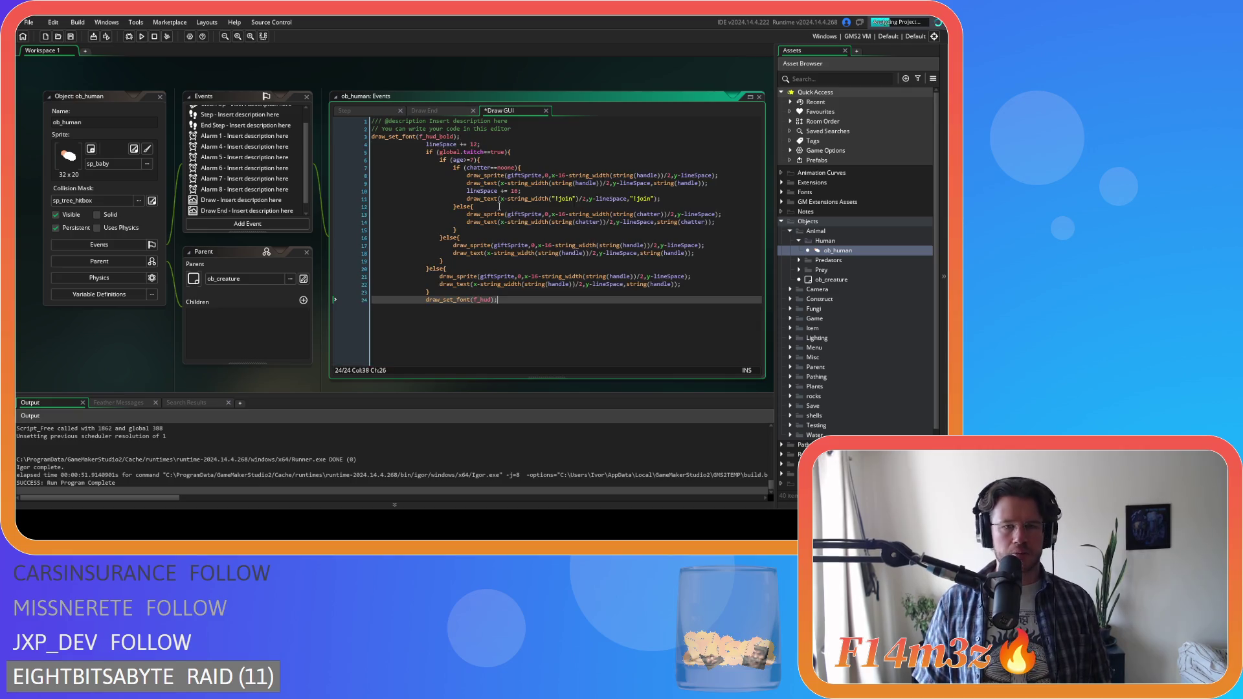
pyautogui.moveTo(497, 337)
pyautogui.mouseDown()
pyautogui.moveTo(389, 214)
pyautogui.moveTo(286, 143)
pyautogui.mouseUp()
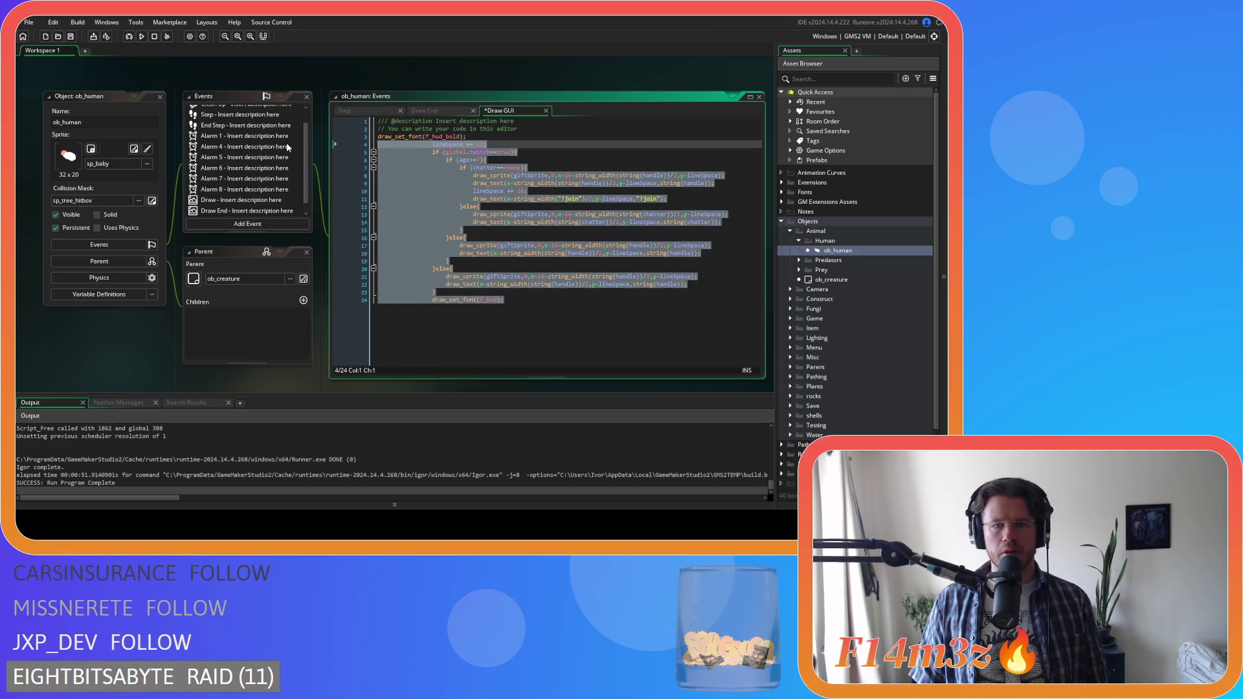
pyautogui.hotkey('shift', 'Tab')
pyautogui.hotkey('shift', 'Tab')
pyautogui.hotkey('shift', 'Tab')
pyautogui.hotkey('shift', 'Tab')
pyautogui.click(451, 152)
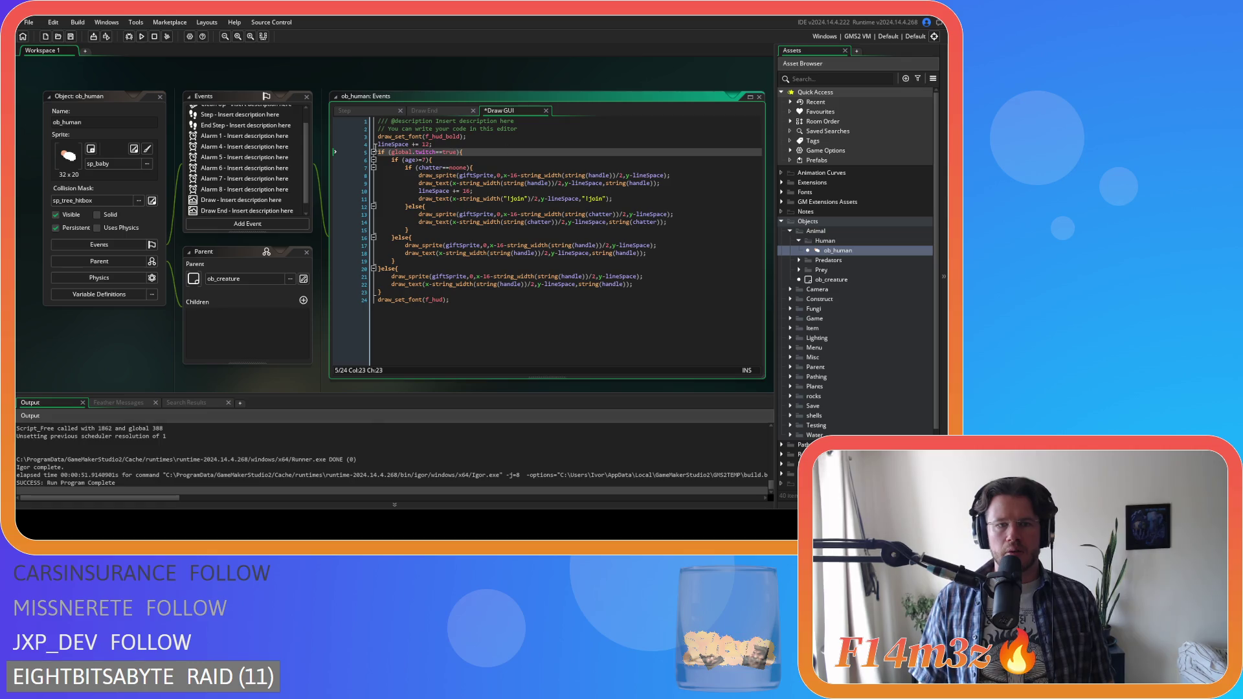
# - Declare lineSpace with var on line 4, save, and search the code for lineSpace
pyautogui.click(387, 145)
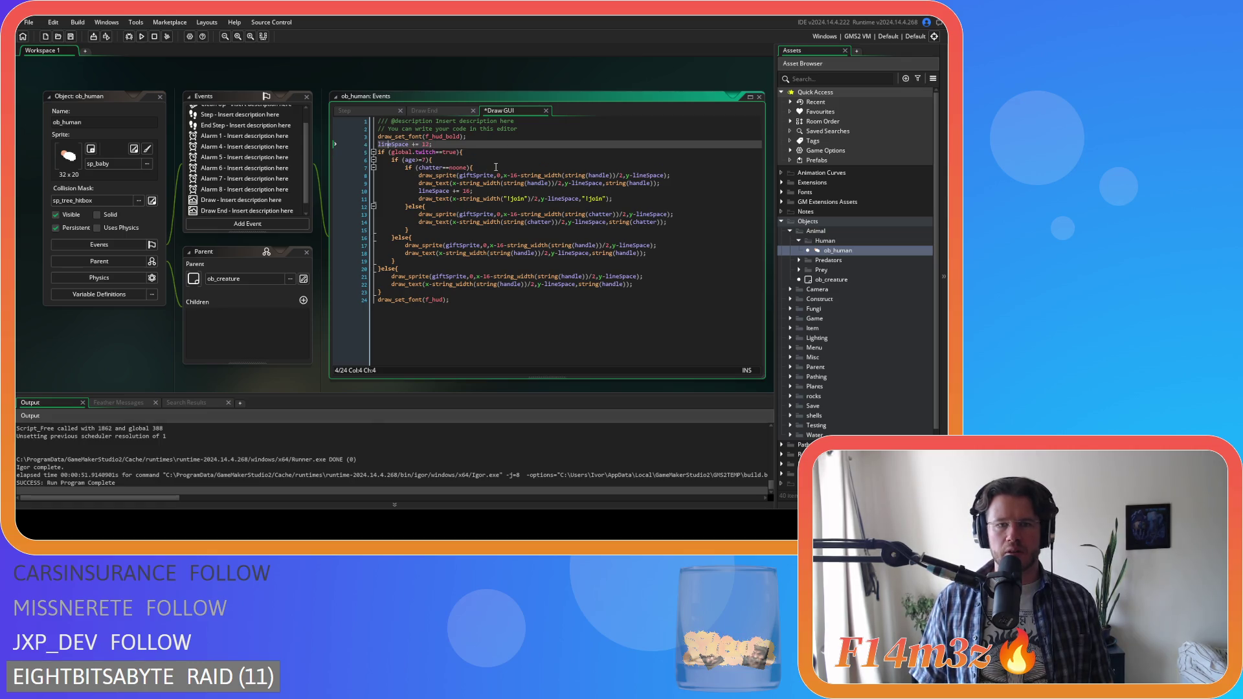
pyautogui.write('var')
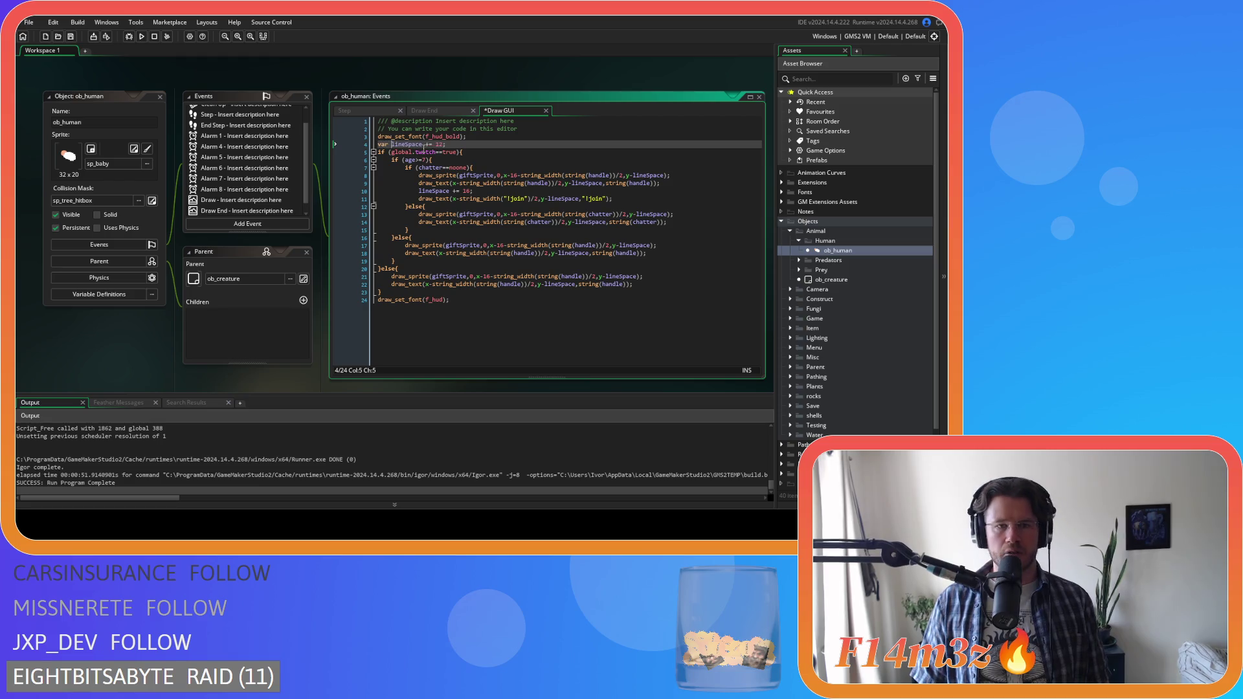
pyautogui.click(481, 144)
pyautogui.hotkey('ctrl', 's')
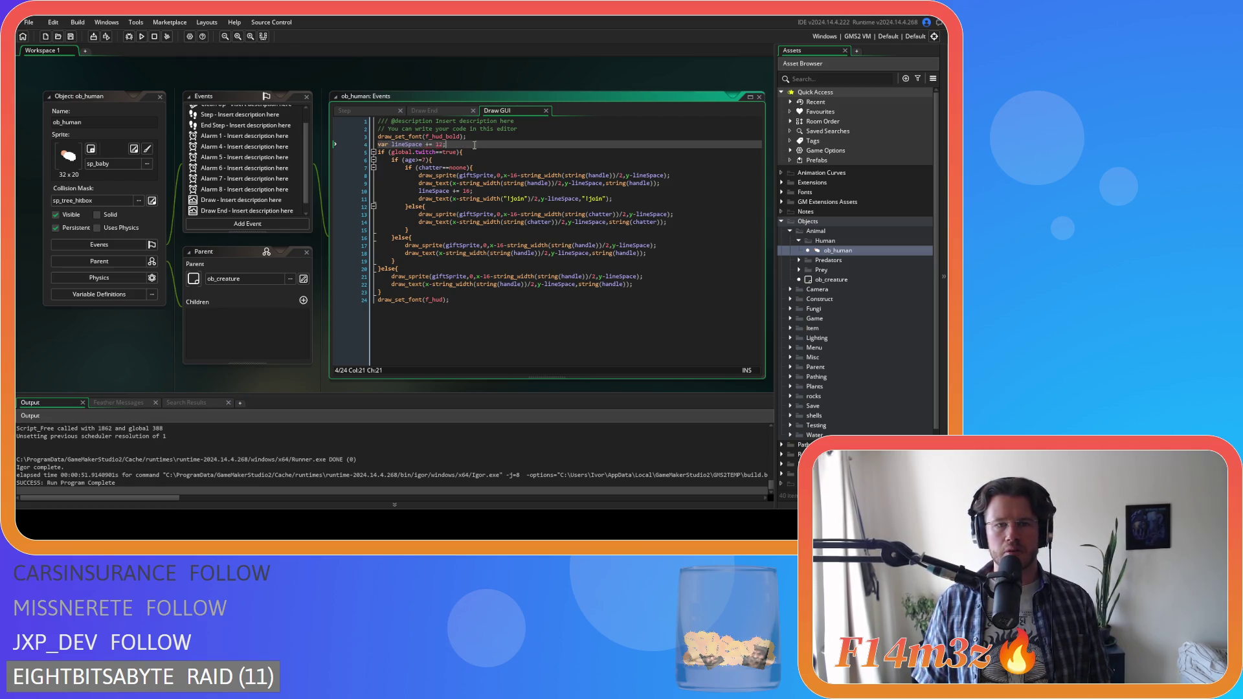
pyautogui.doubleClick(407, 145)
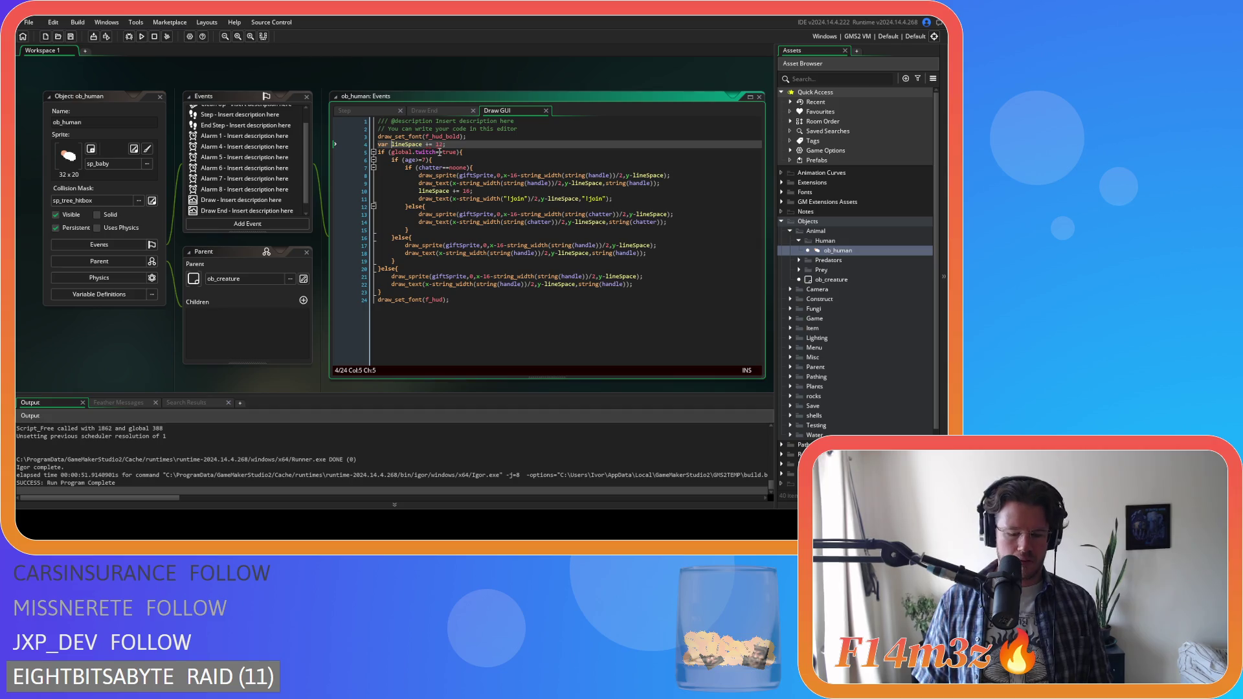
pyautogui.doubleClick(407, 144)
pyautogui.hotkey('ctrl', 'f')
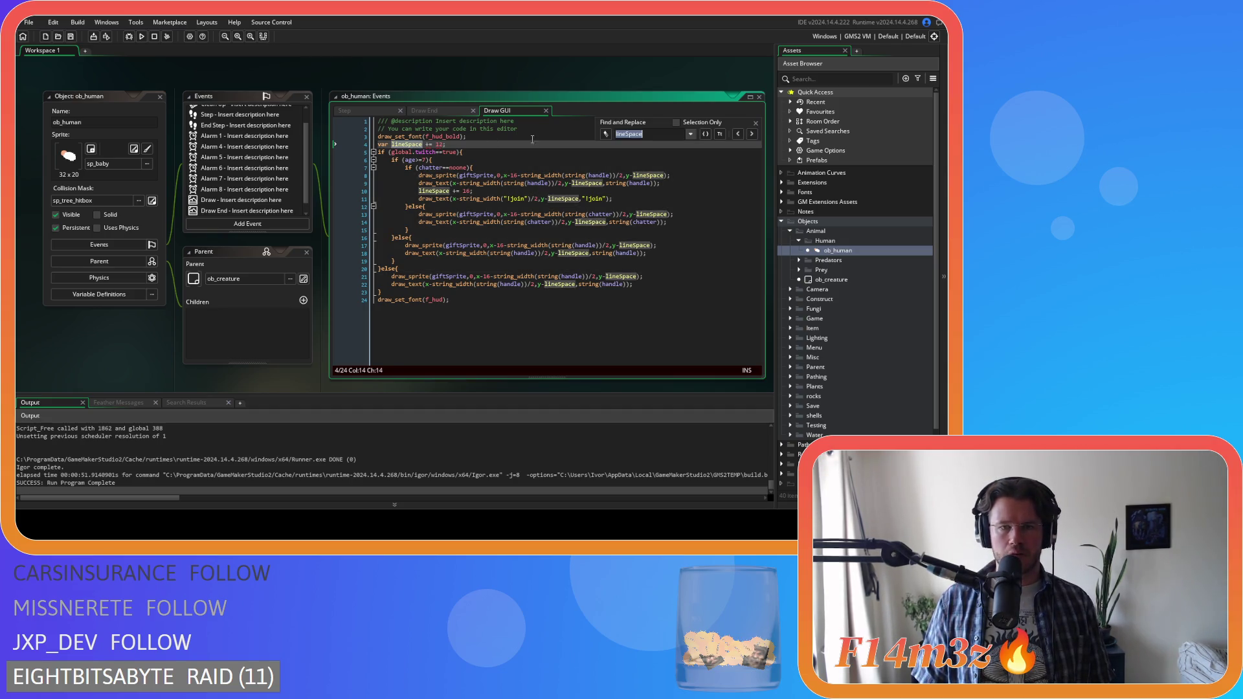
# - Replace all lineSpace occurrences with _lineSpace and save the Draw GUI code
pyautogui.click(604, 135)
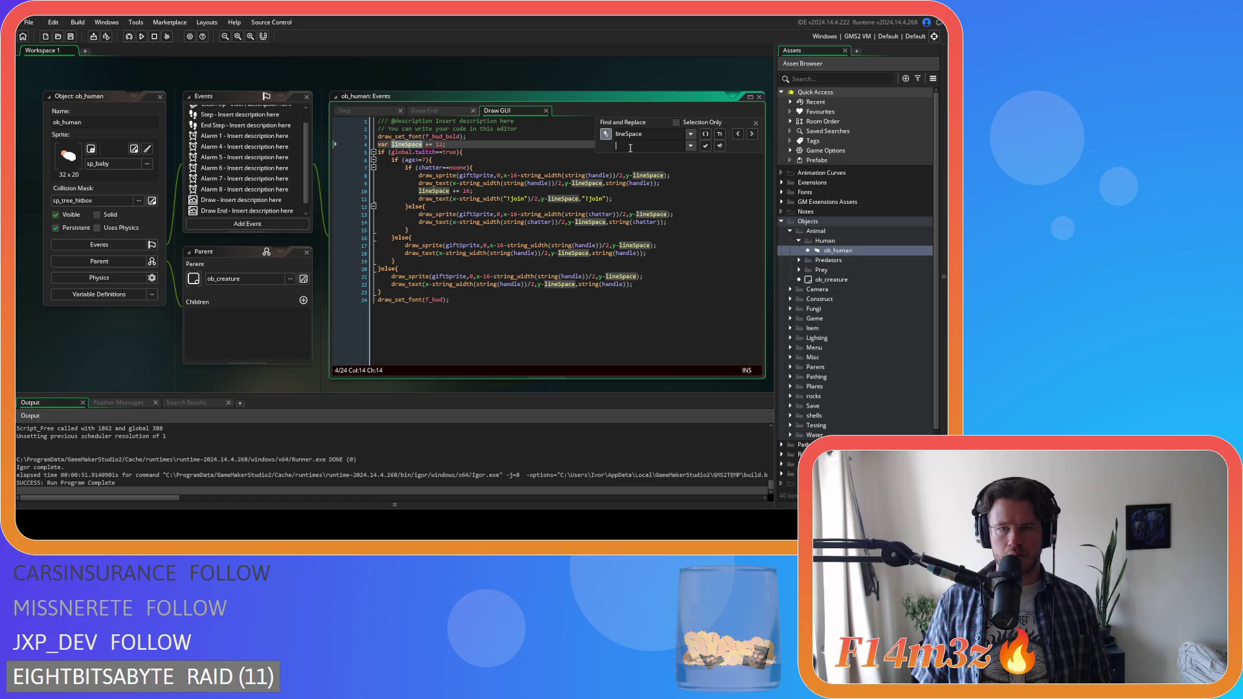
pyautogui.click(630, 145)
pyautogui.write('_lineSpace')
pyautogui.click(719, 145)
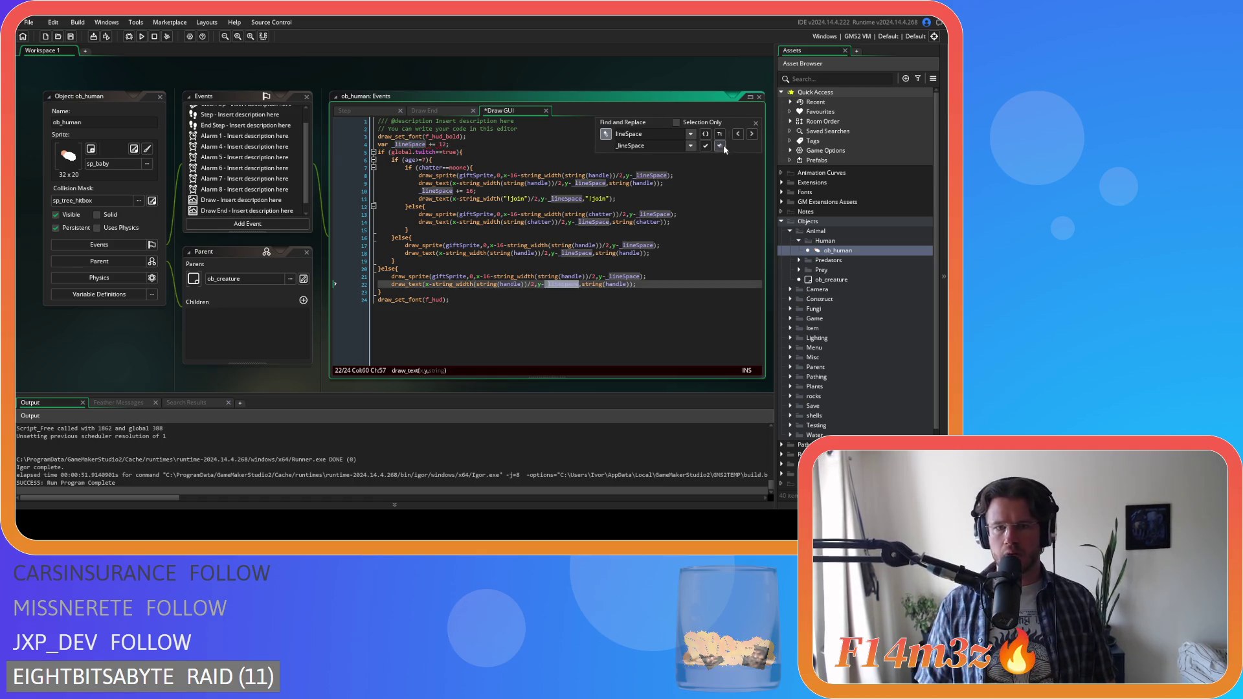
pyautogui.click(755, 123)
pyautogui.click(663, 175)
pyautogui.hotkey('ctrl', 's')
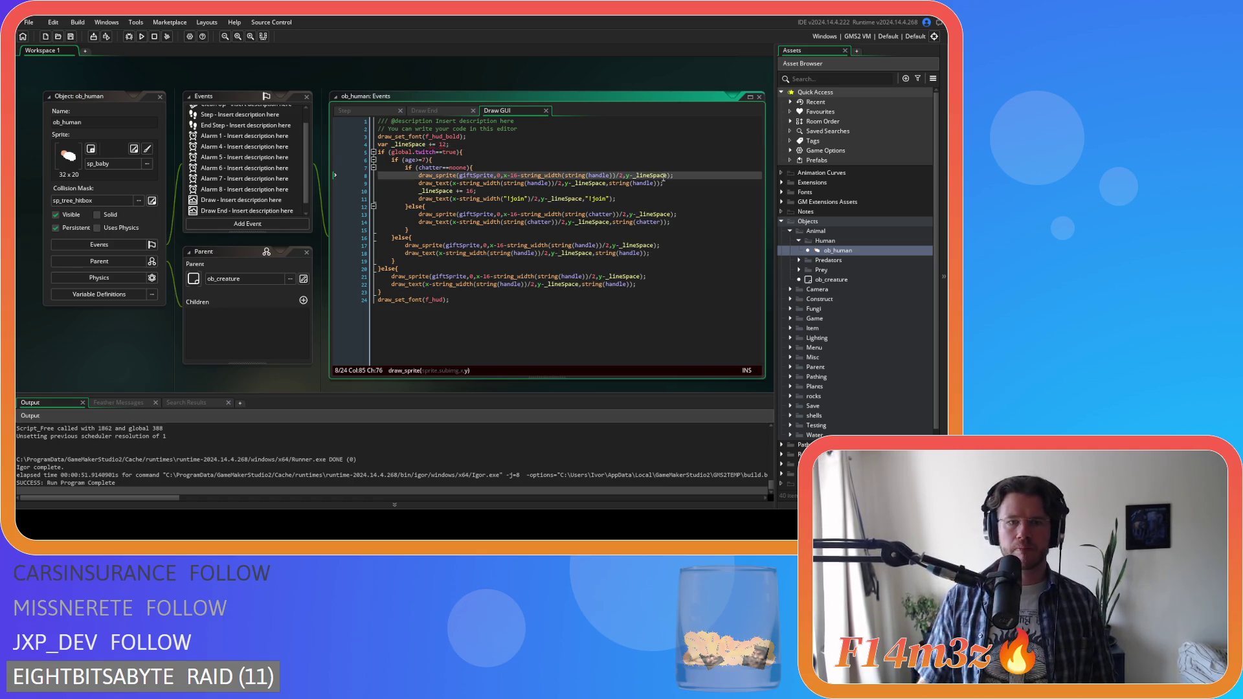
# - Change '+=' to '=' on line 4 and save again
pyautogui.click(504, 144)
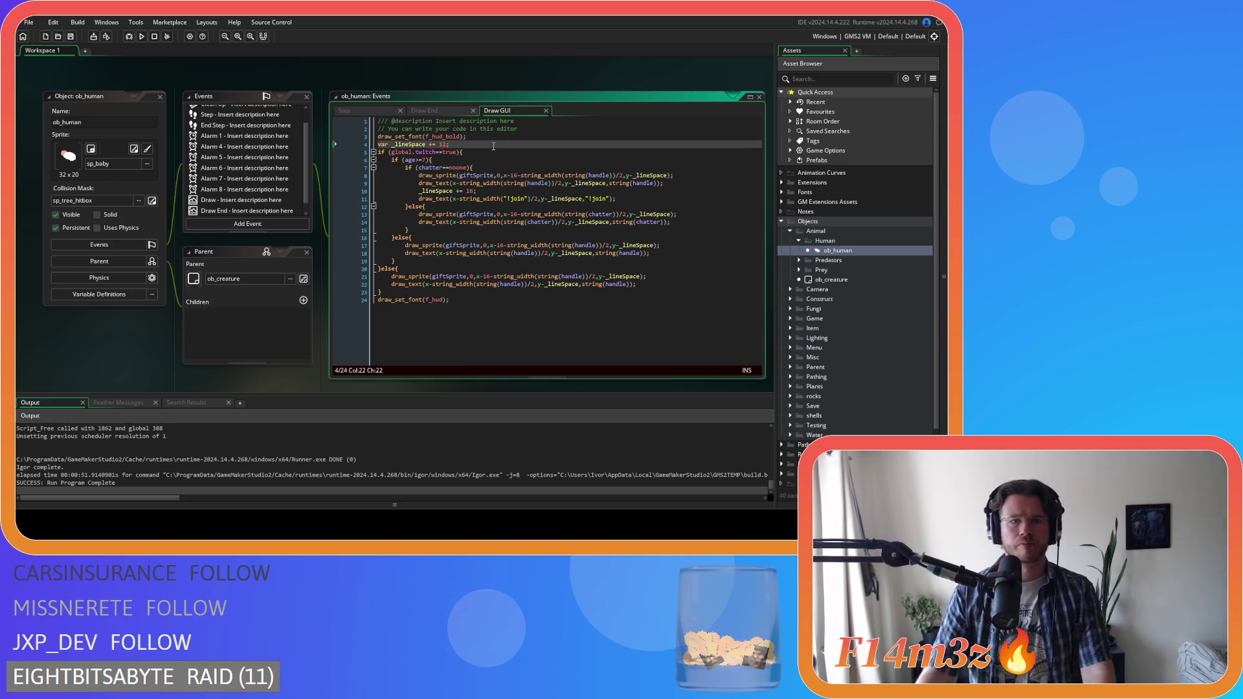
pyautogui.moveTo(431, 144)
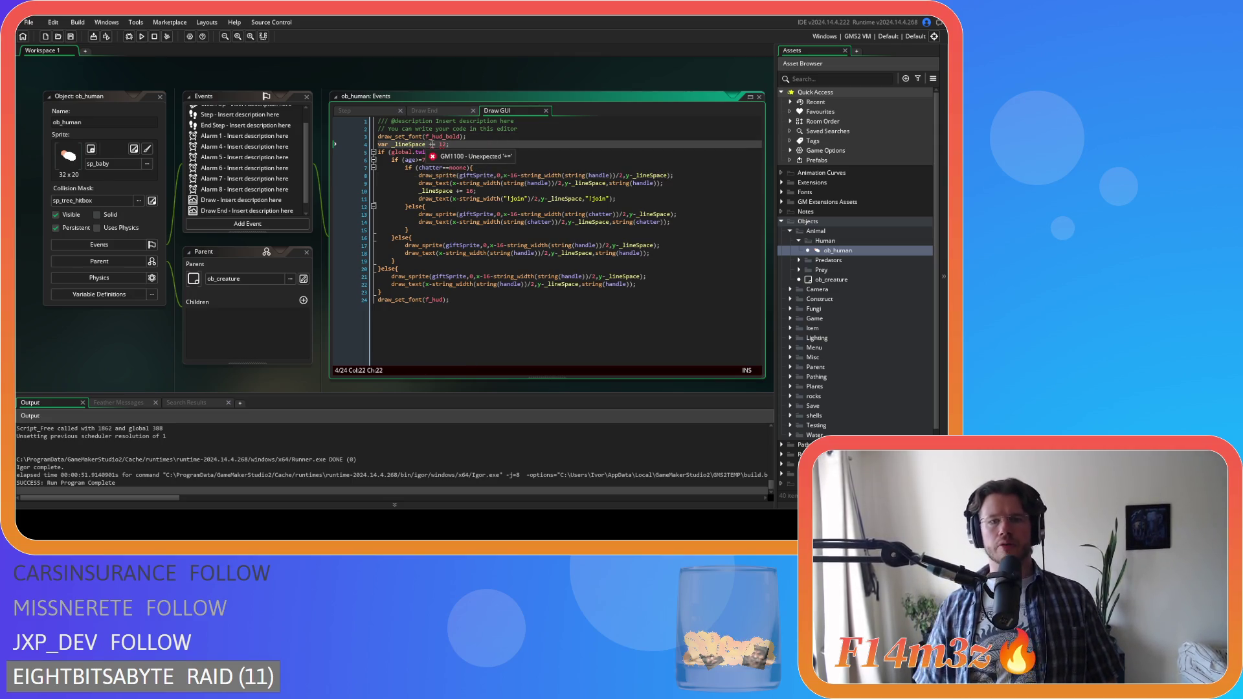
pyautogui.click(431, 144)
pyautogui.press('BackSpace')
pyautogui.click(472, 141)
pyautogui.hotkey('ctrl', 's')
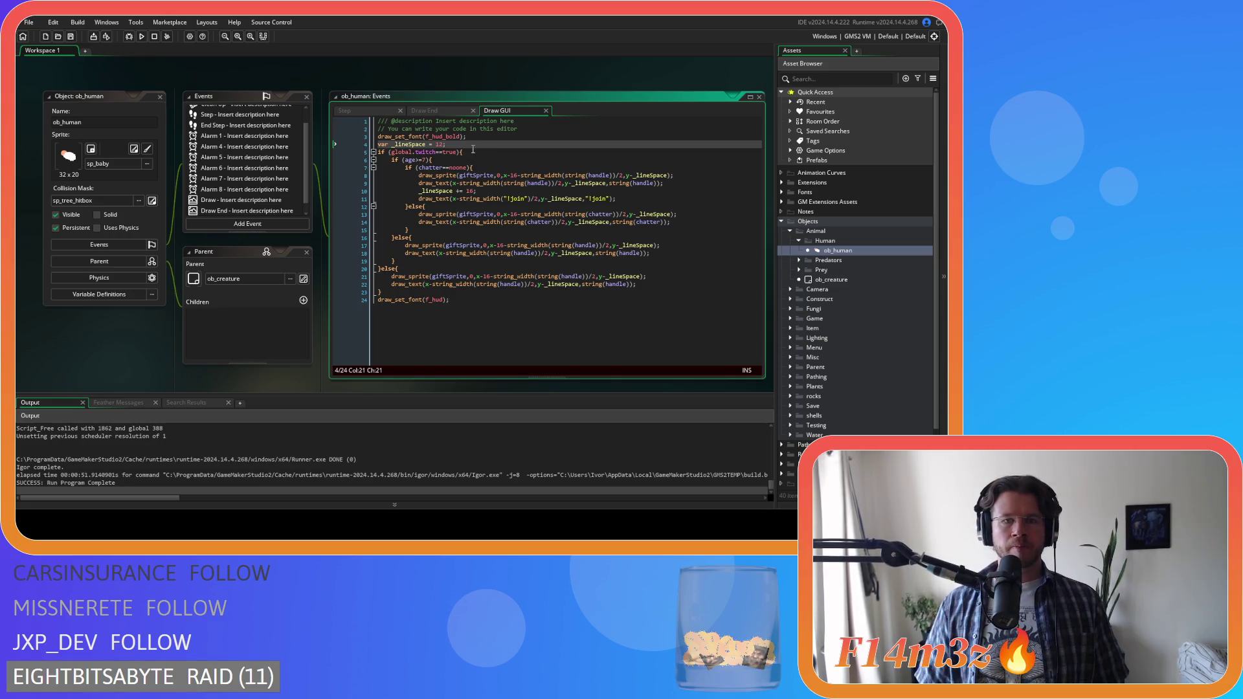
# - Inspect the draw calls, examining the x-16 offset in line 8's draw_sprite
pyautogui.moveTo(543, 212)
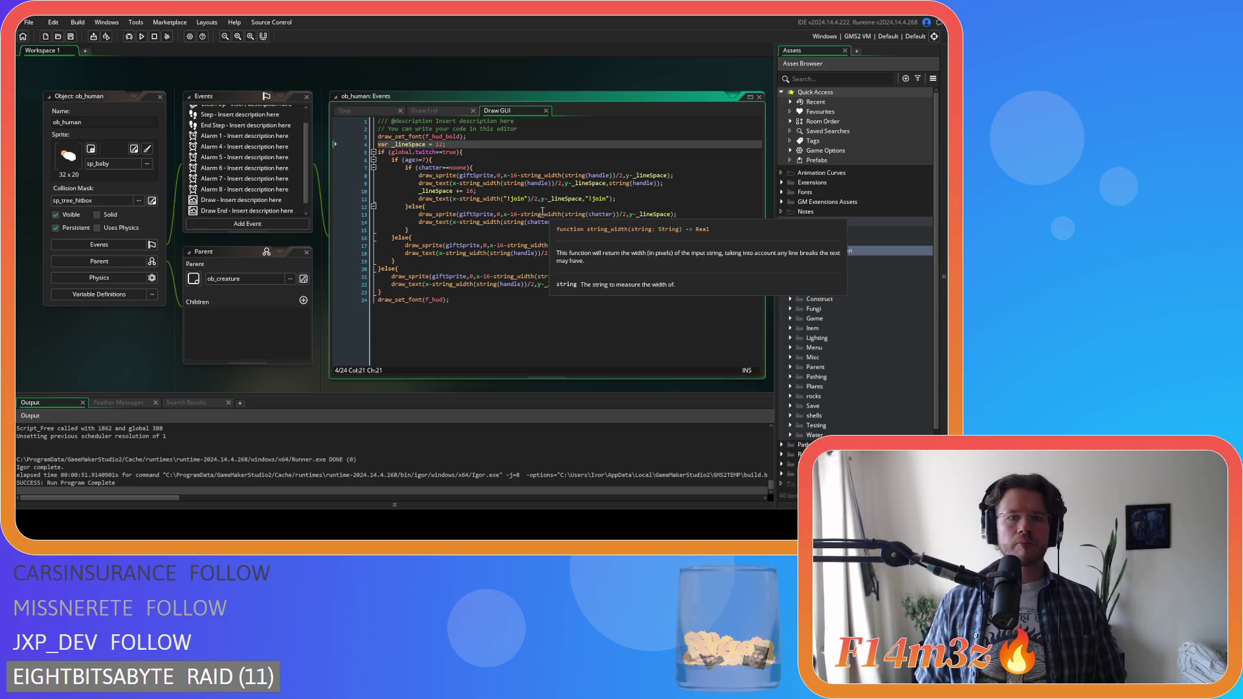
pyautogui.click(501, 166)
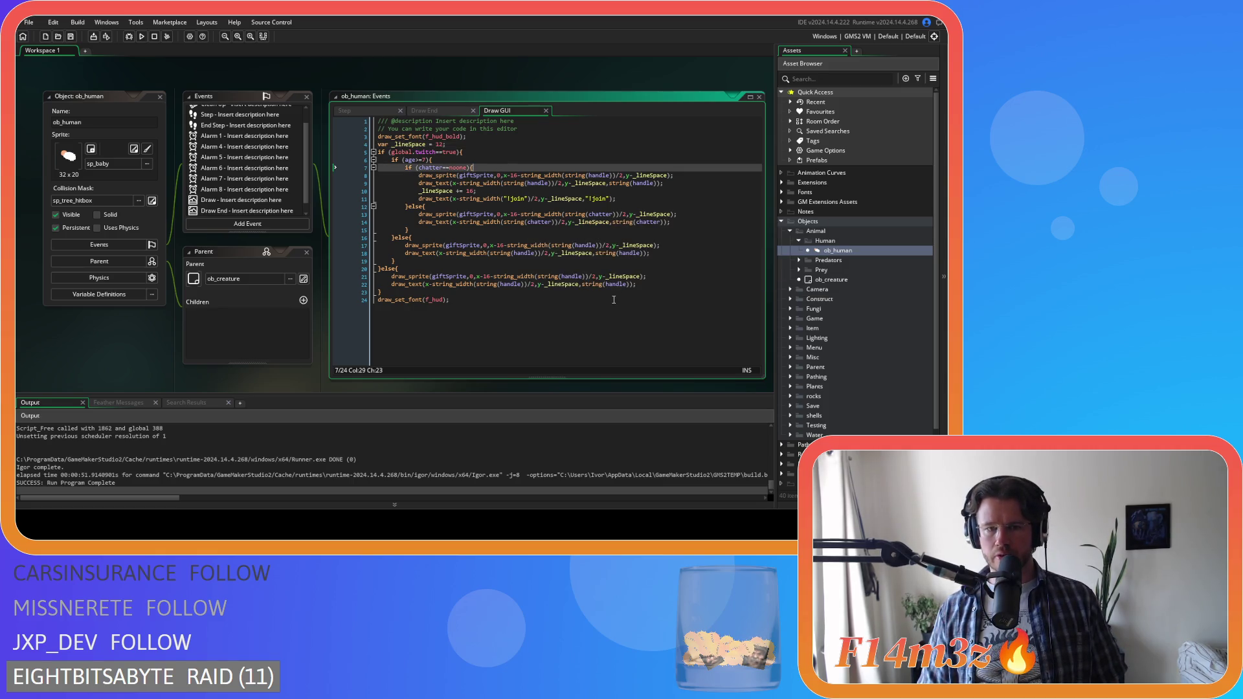
pyautogui.click(614, 300)
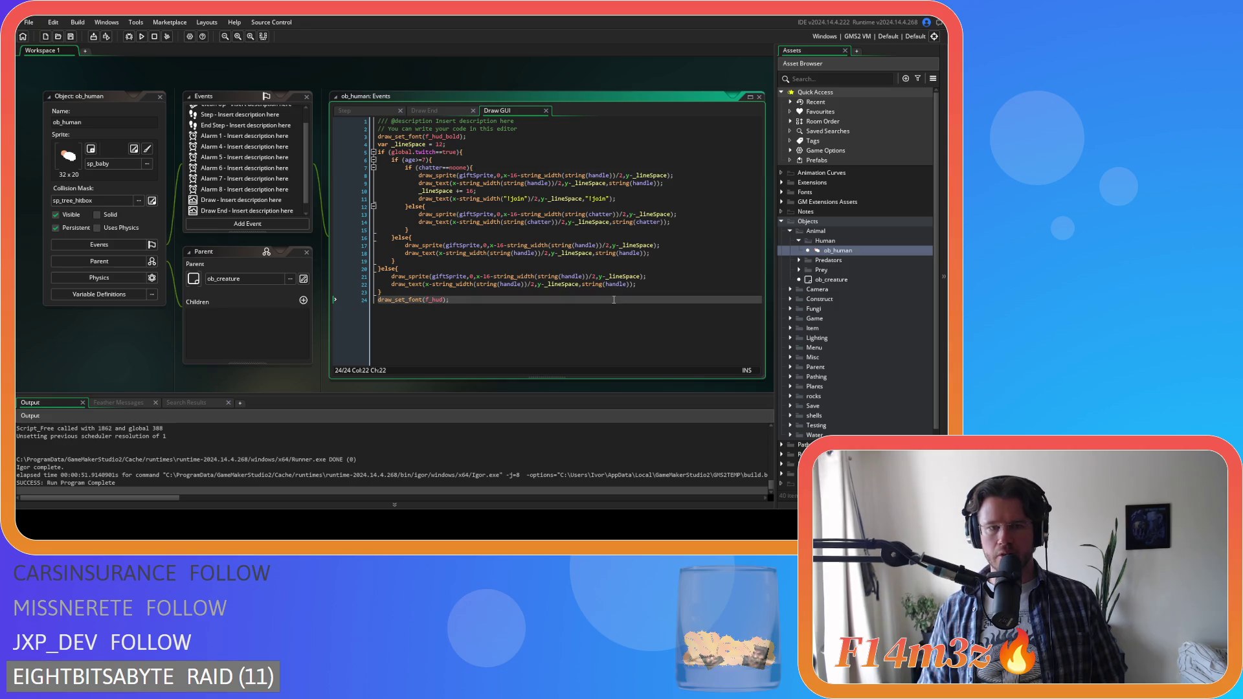
pyautogui.click(602, 204)
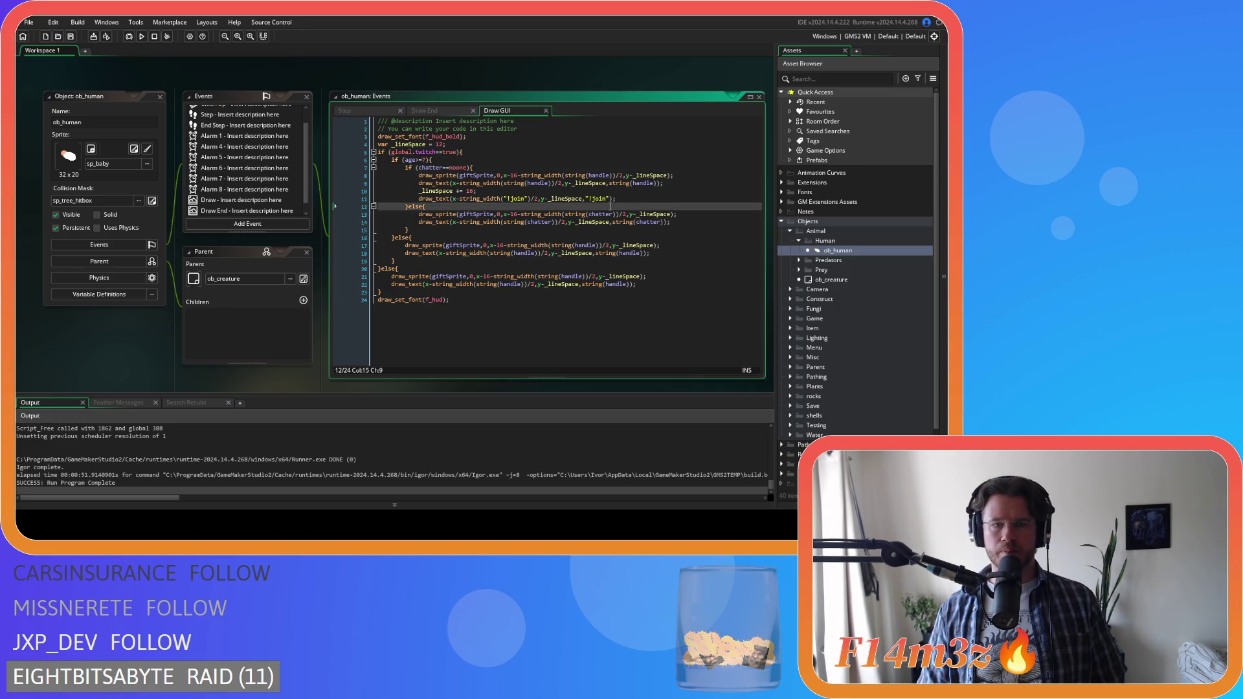
pyautogui.moveTo(504, 175); pyautogui.dragTo(518, 182)
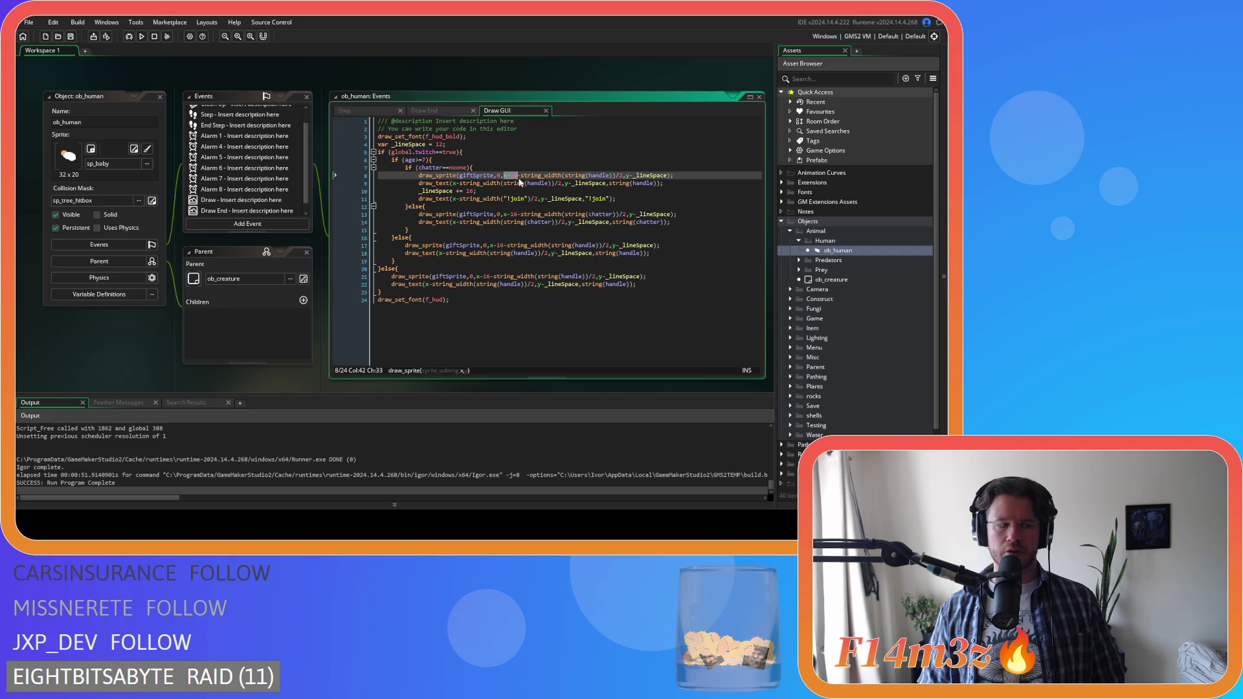
pyautogui.click(563, 176)
# - Build and run Entheogen with F5, then quit the test run with Escape and Y
pyautogui.press('F5')
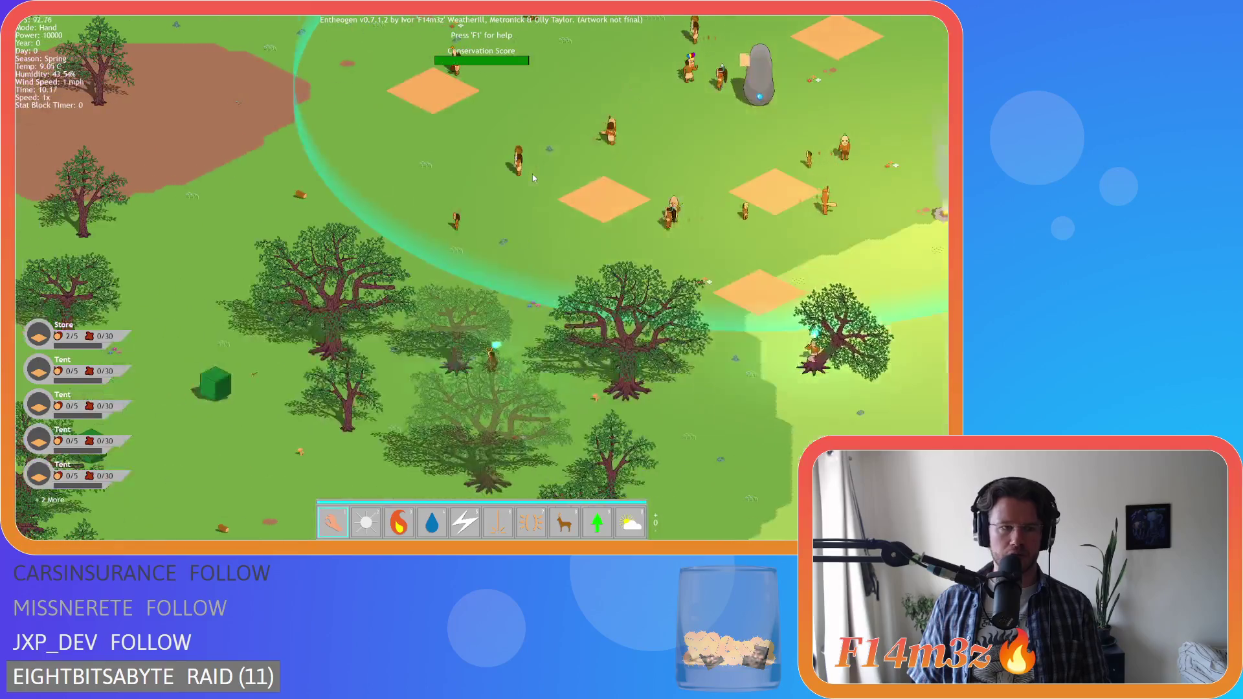
pyautogui.press('Escape')
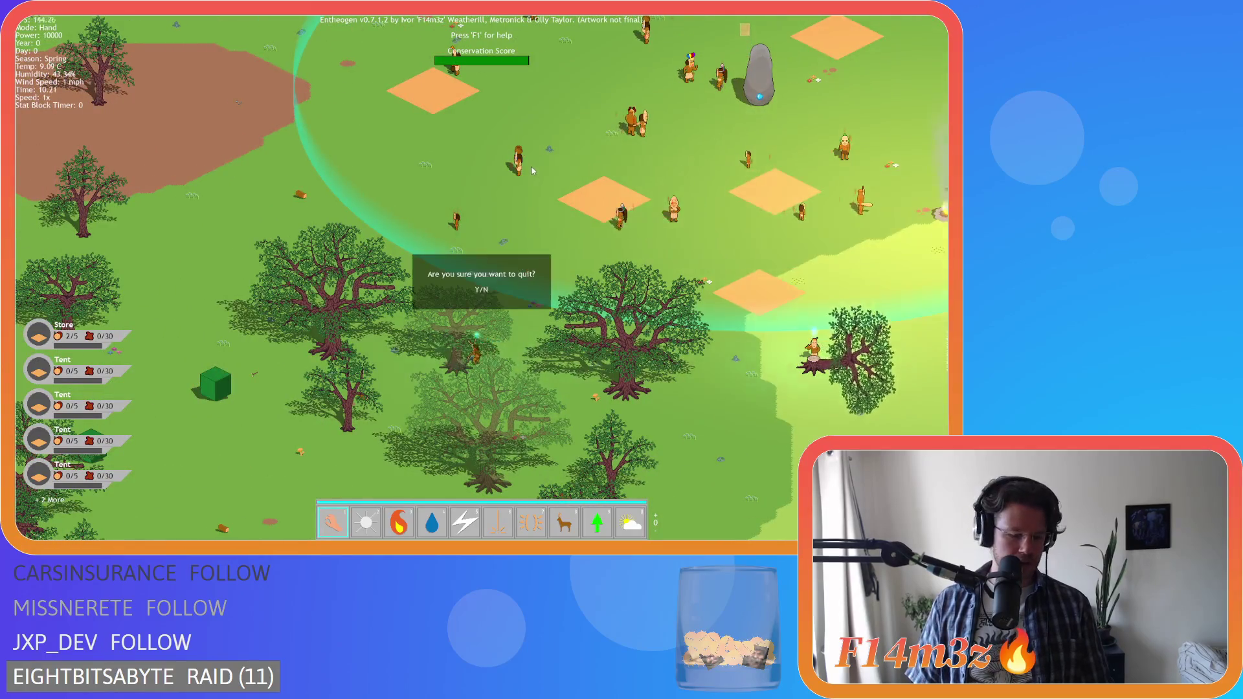
pyautogui.press('y')
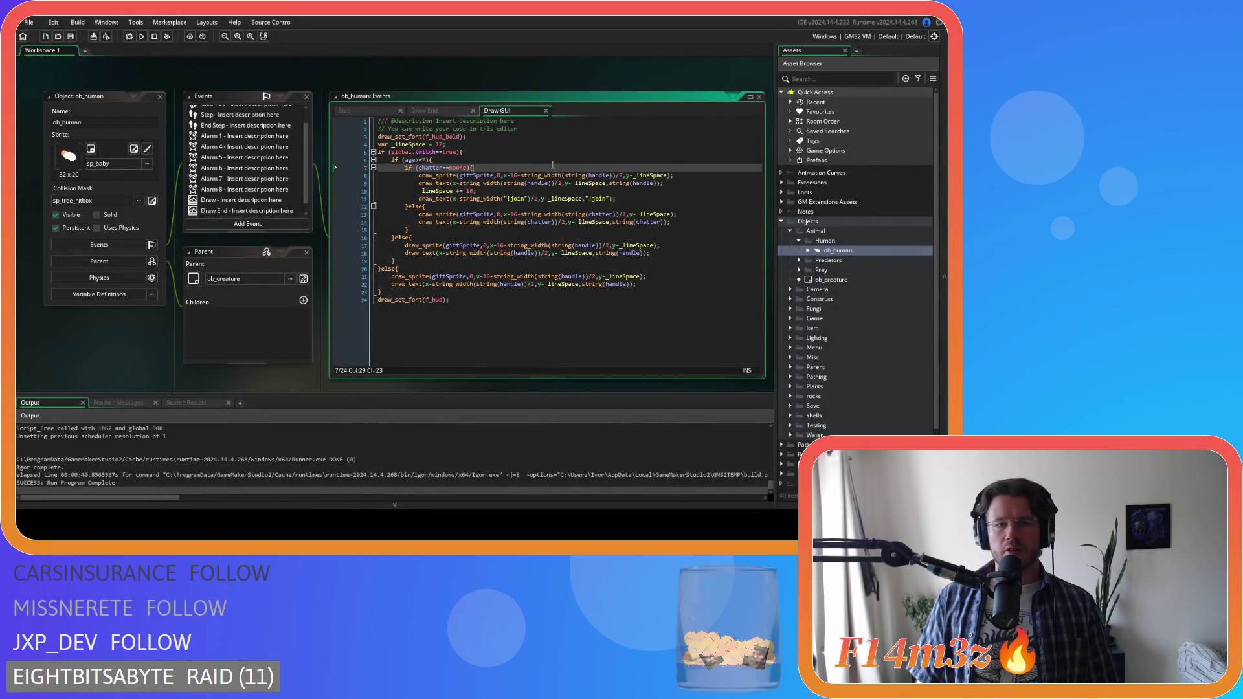
# - Insert -global.camX after x in line 8's draw_sprite call, then search the code for x
pyautogui.click(706, 198)
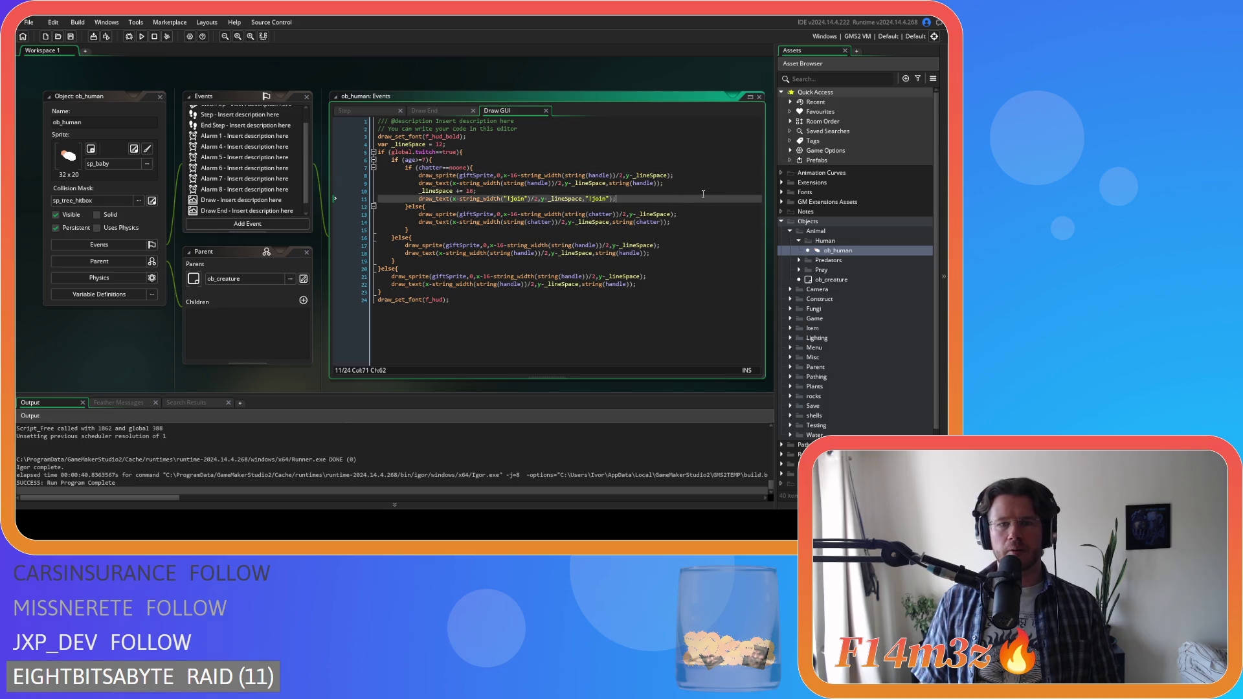
pyautogui.click(610, 185)
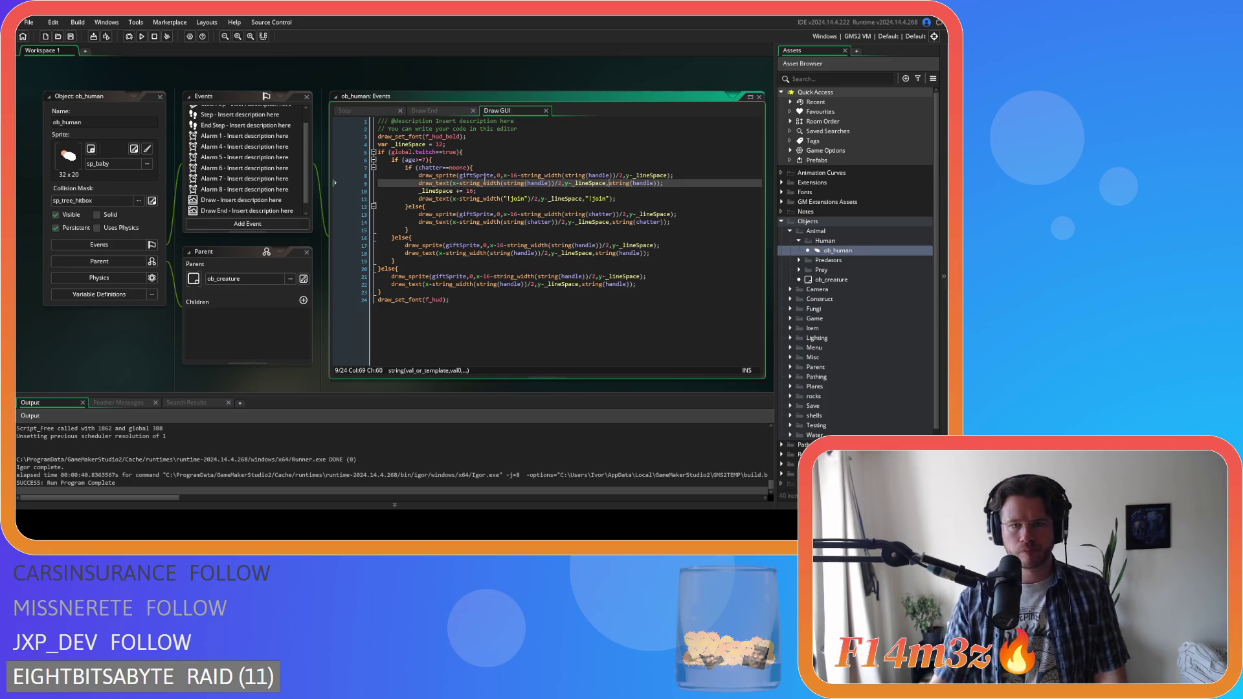
pyautogui.moveTo(504, 177); pyautogui.dragTo(509, 175)
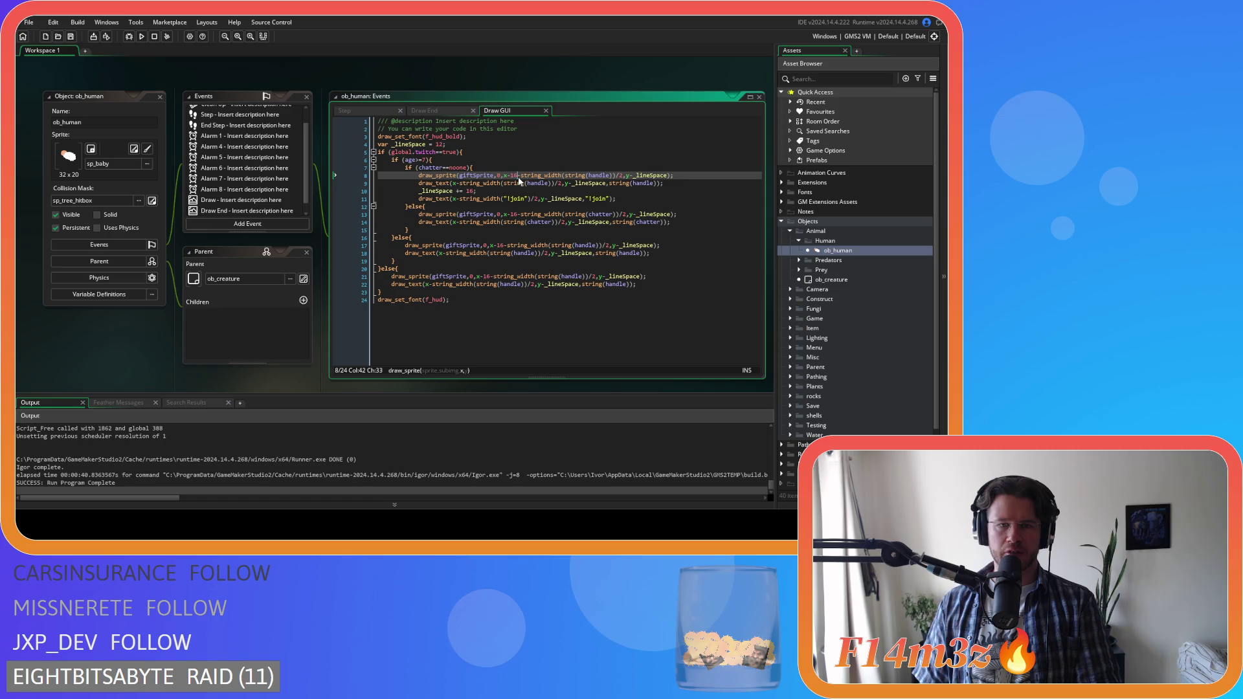
pyautogui.moveTo(513, 180); pyautogui.dragTo(509, 182)
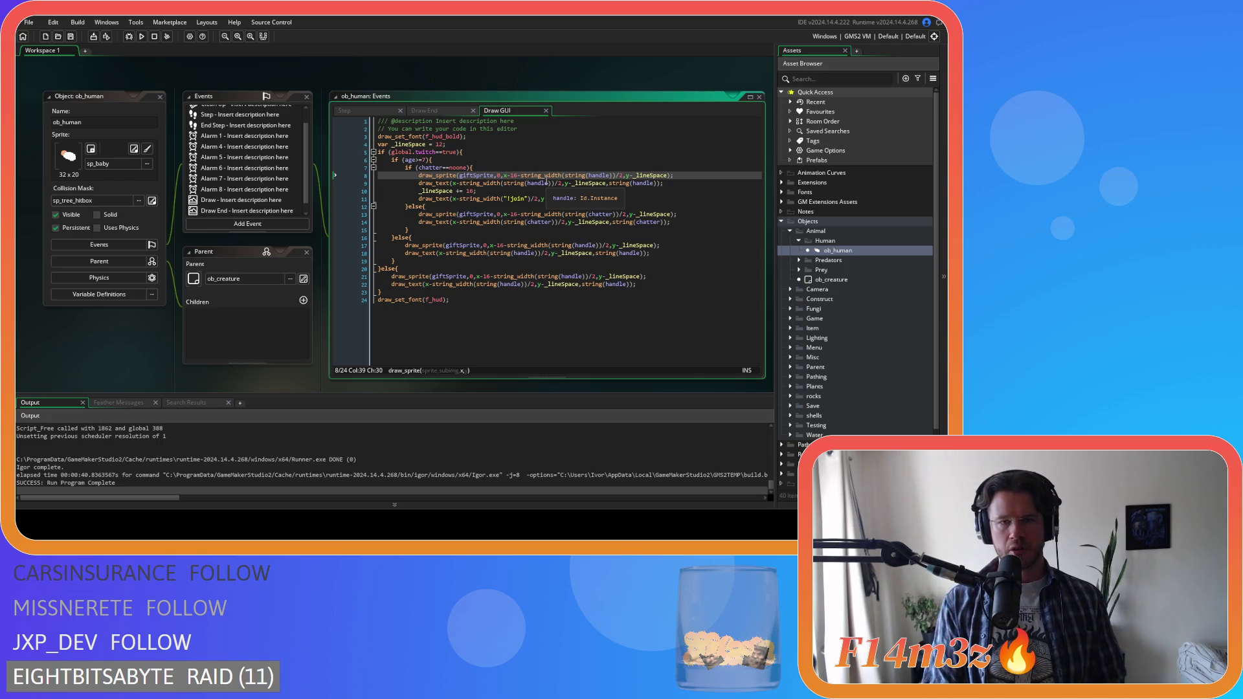
pyautogui.write('-')
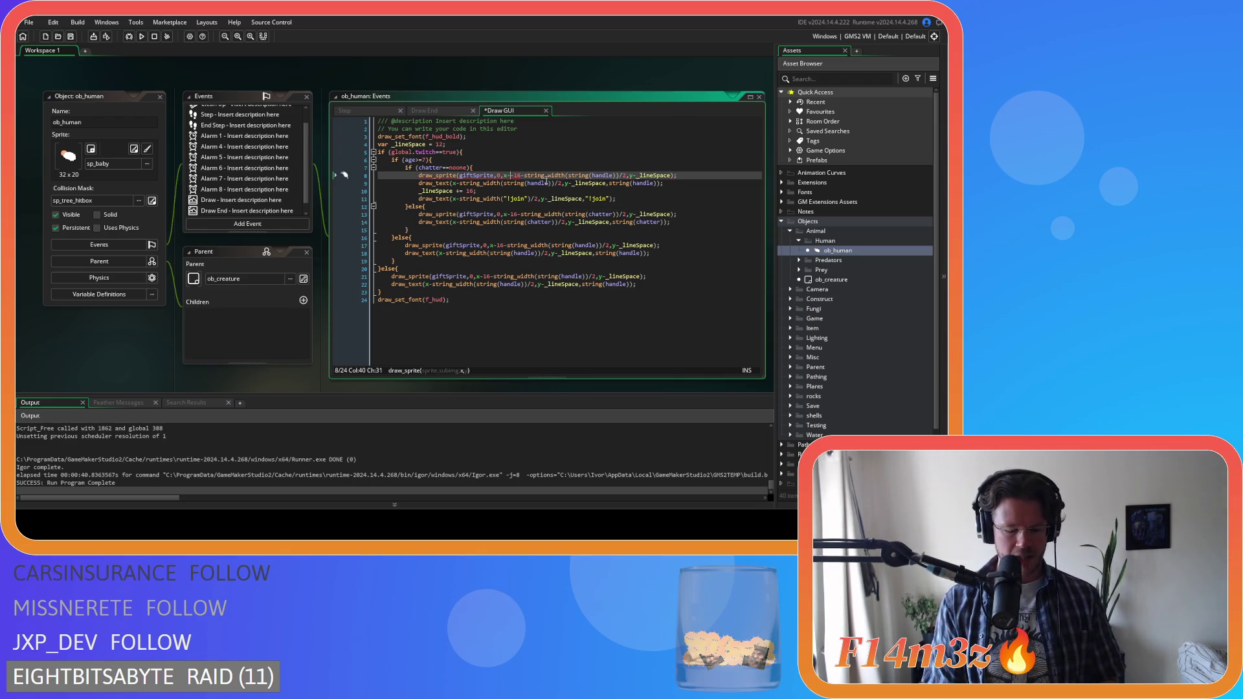
pyautogui.write('global')
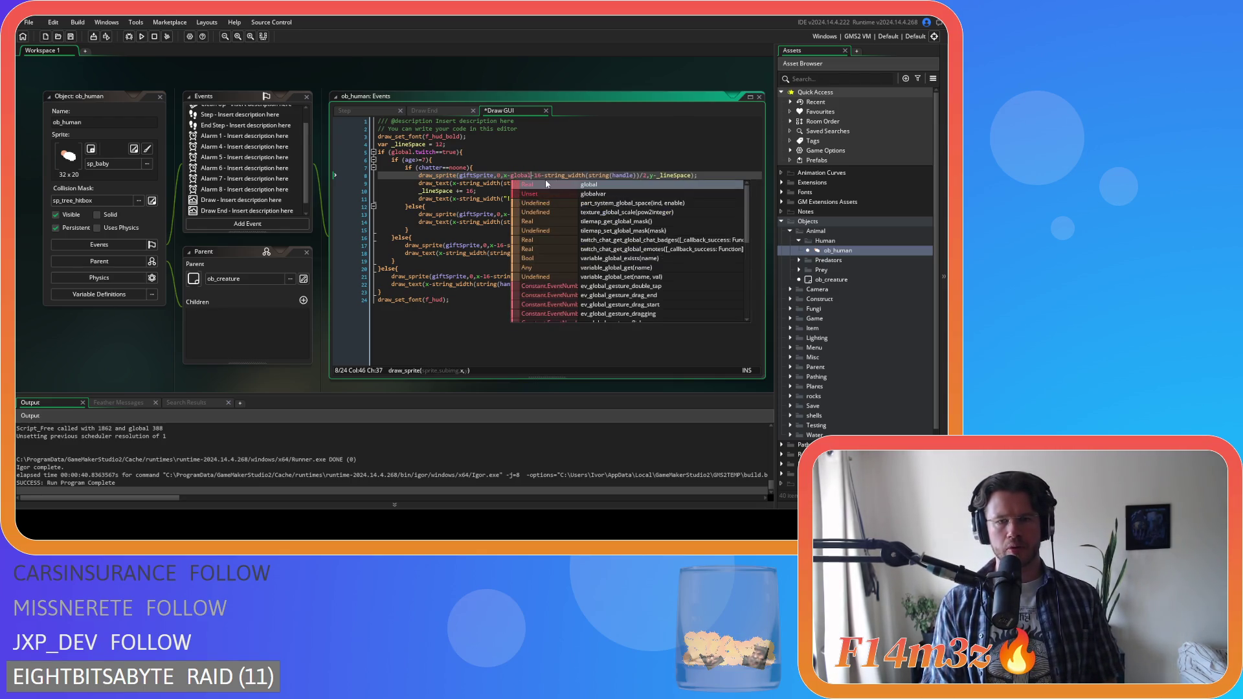
pyautogui.write('.camX')
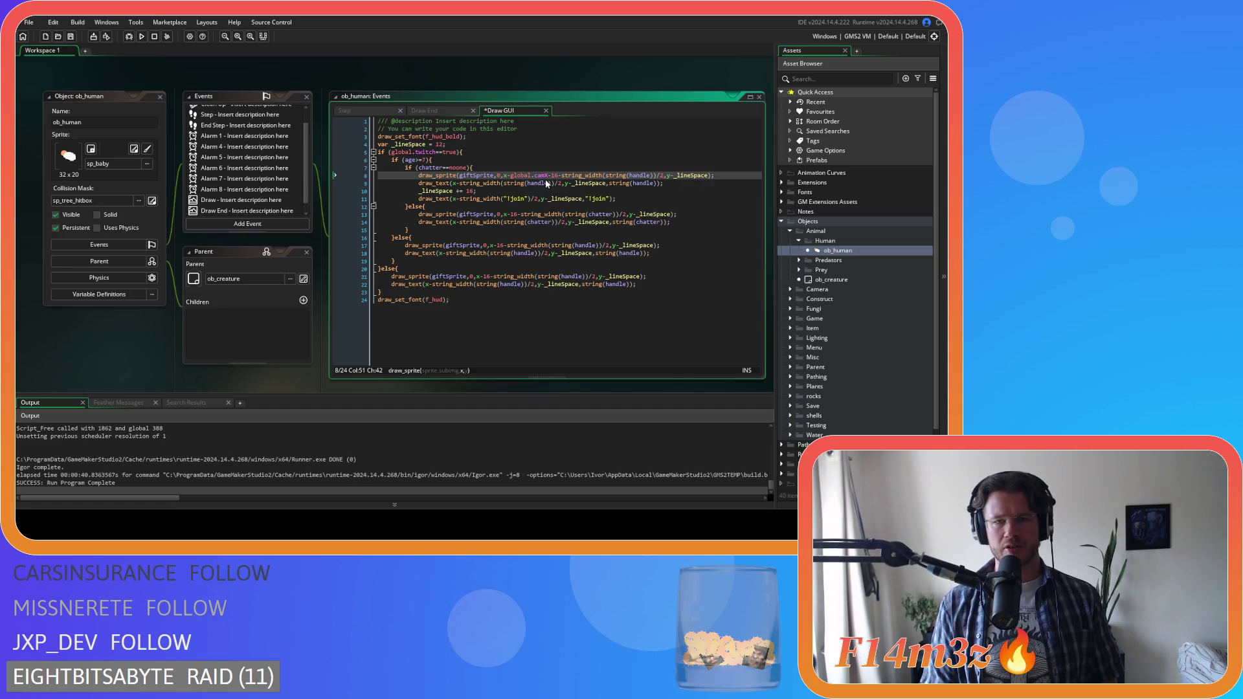
pyautogui.moveTo(546, 181); pyautogui.dragTo(507, 181)
pyautogui.hotkey('ctrl', 'c')
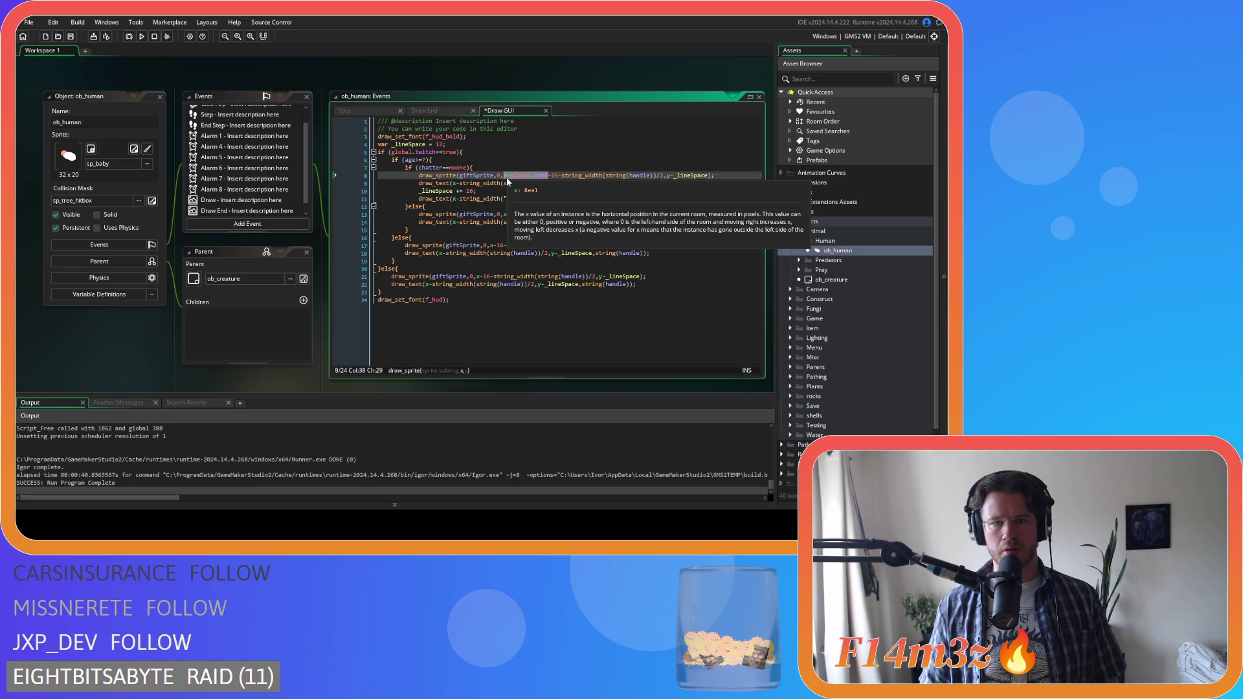
pyautogui.hotkey('ctrl', 'f')
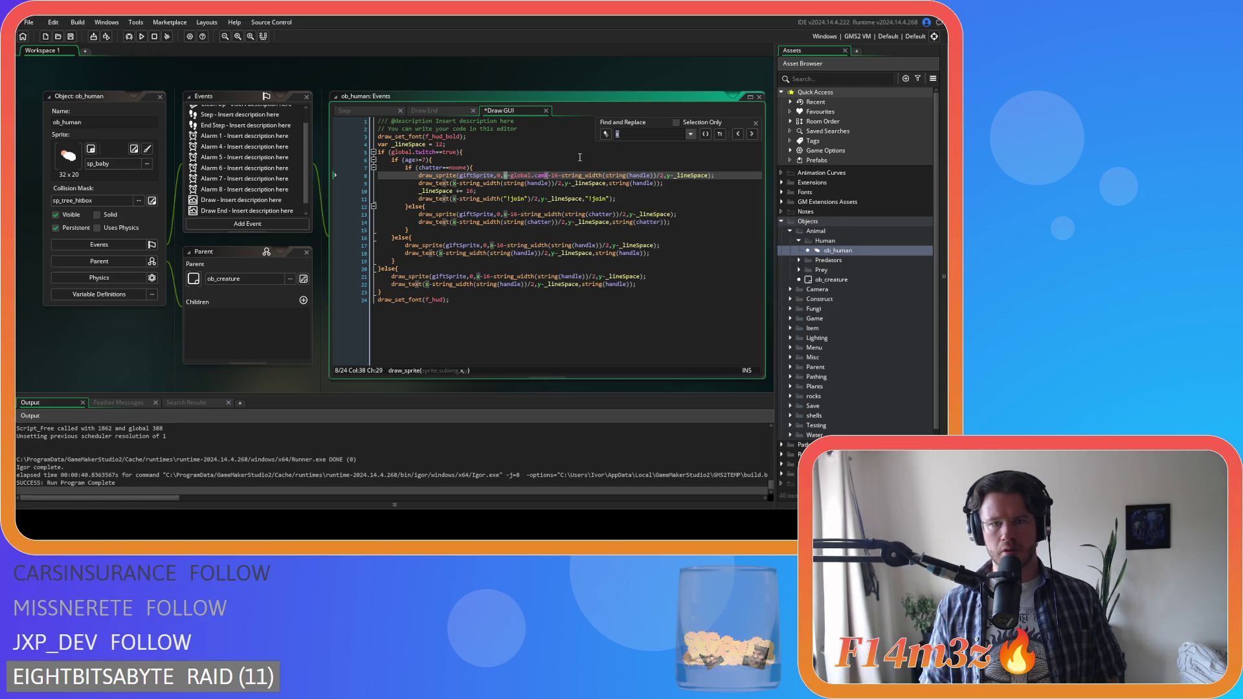
# - With whole-word and match-case on, replace x with x-global.camX on lines 9–22
pyautogui.click(706, 134)
pyautogui.click(719, 134)
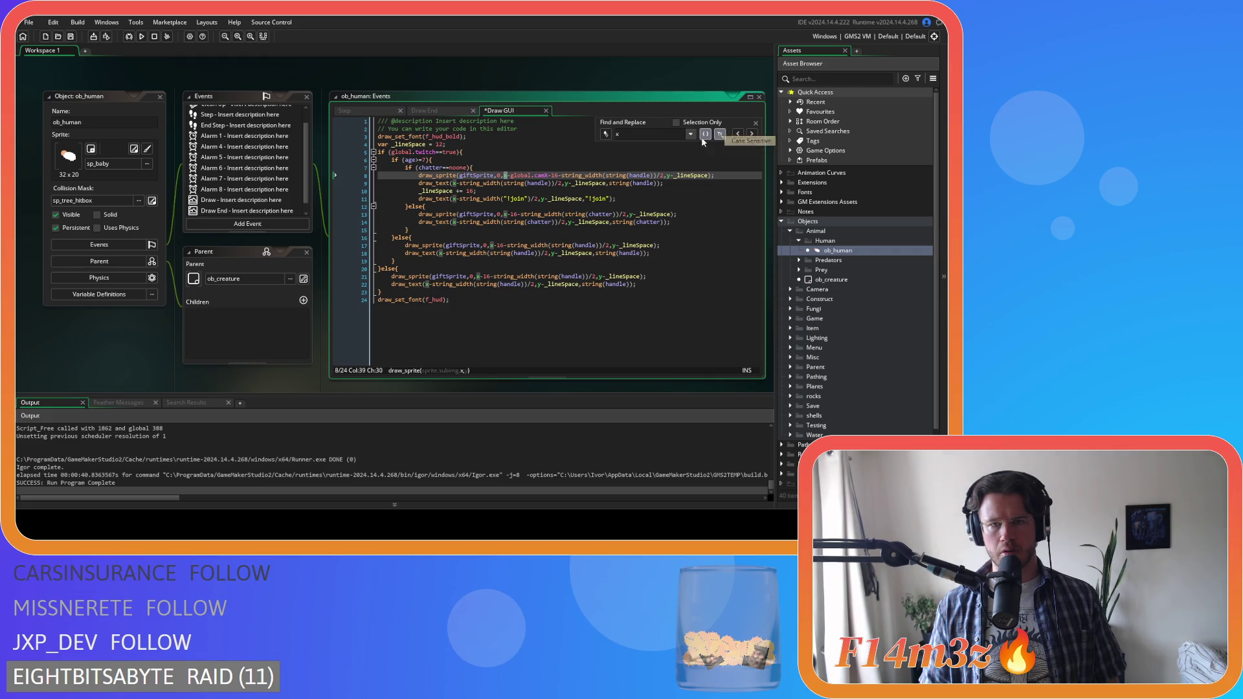
pyautogui.click(605, 135)
pyautogui.hotkey('ctrl', 'v')
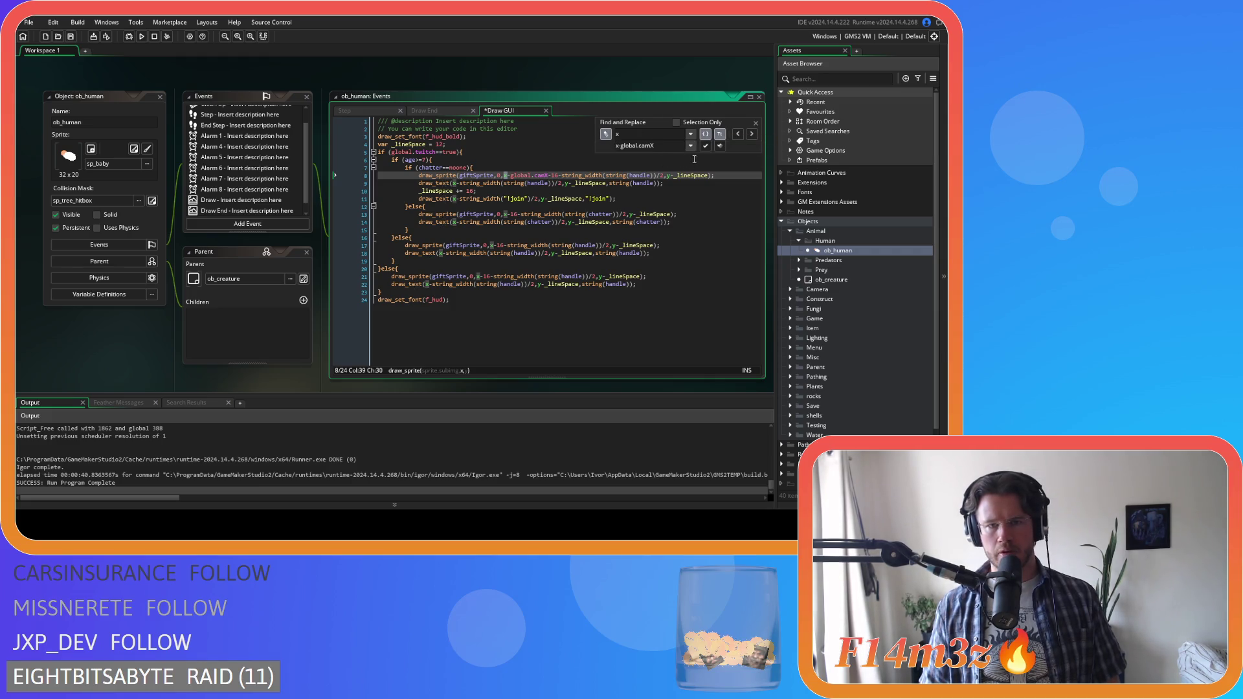
pyautogui.click(752, 134)
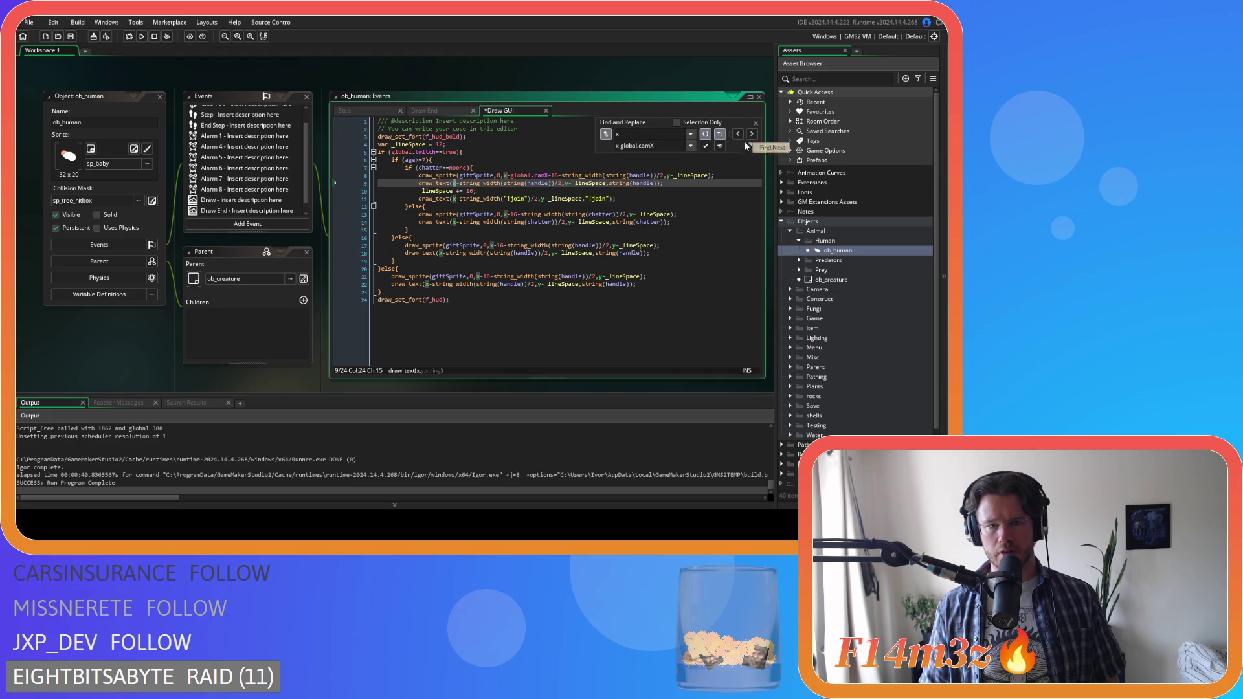
pyautogui.click(706, 145)
pyautogui.click(706, 146)
pyautogui.click(706, 146)
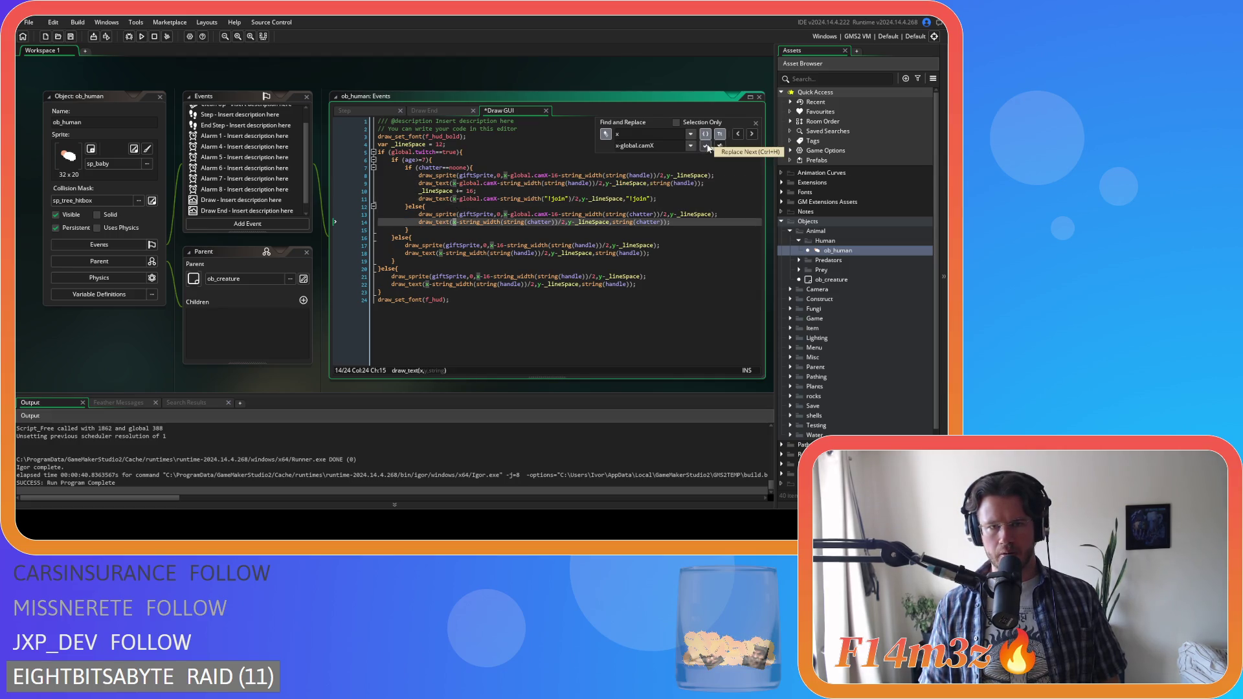
pyautogui.click(707, 146)
pyautogui.click(706, 146)
pyautogui.click(707, 146)
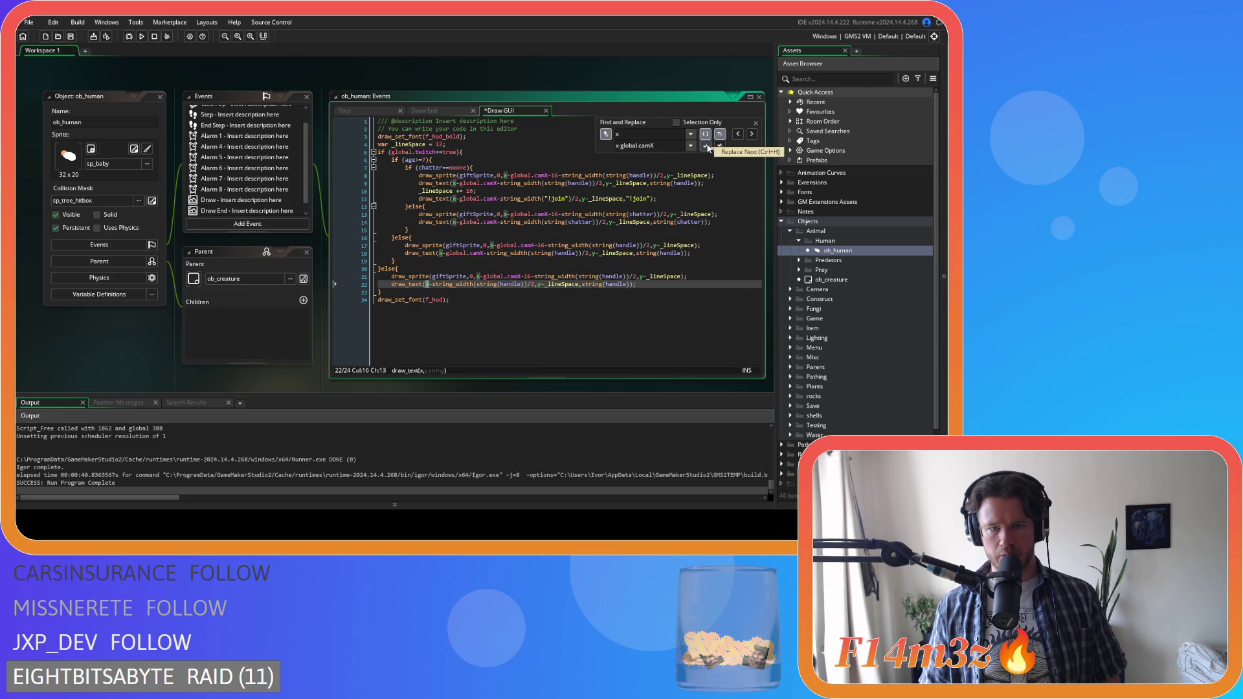
pyautogui.click(707, 146)
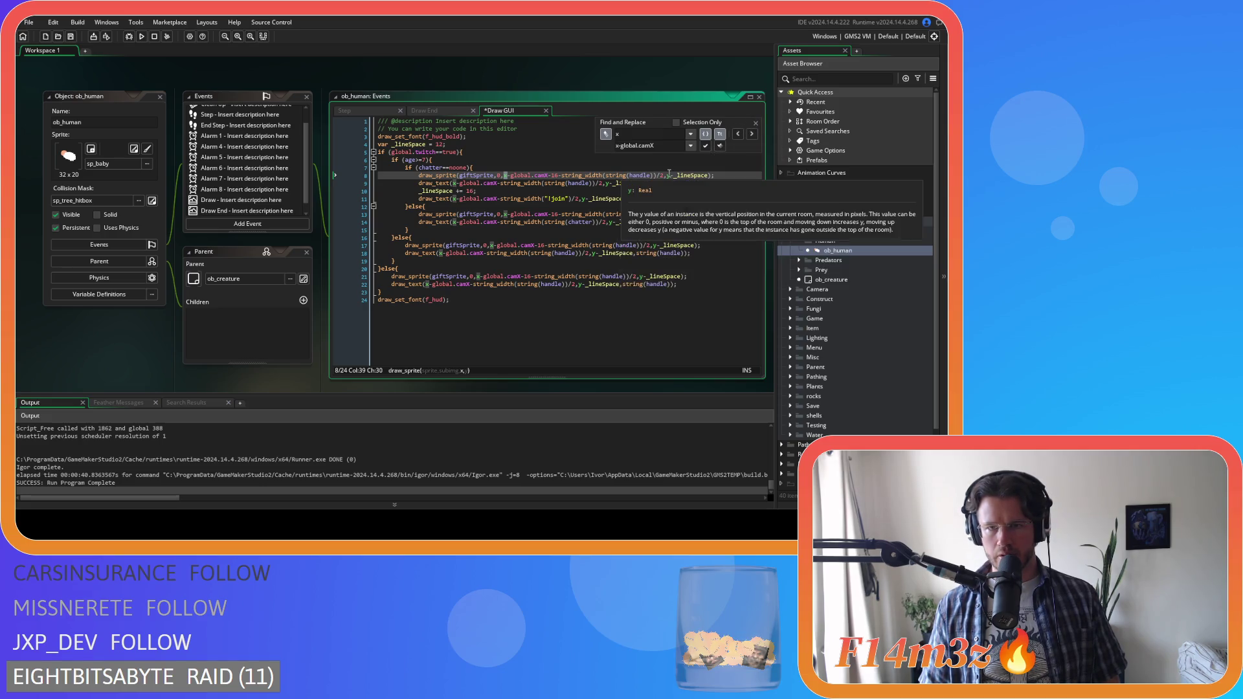
# - Replace each y with x-global.camY, close the search panel, and run the game
pyautogui.doubleClick(618, 134)
pyautogui.write('y')
pyautogui.moveTo(656, 145); pyautogui.dragTo(650, 145)
pyautogui.write('Y')
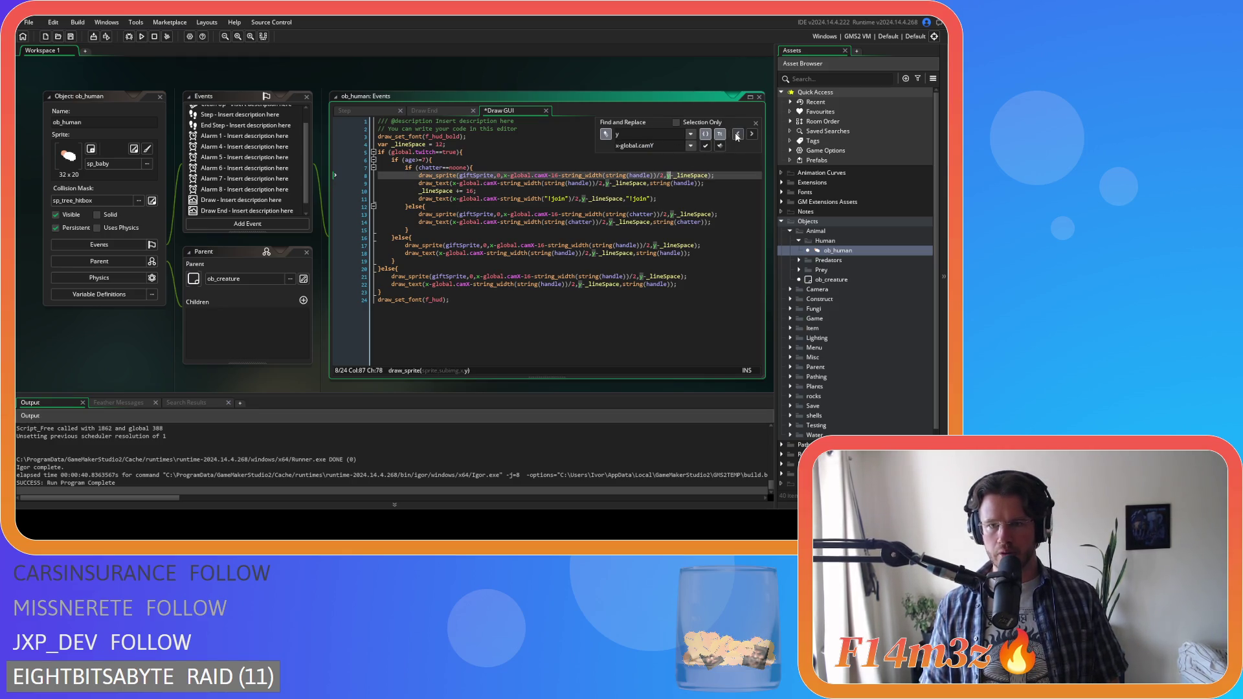
pyautogui.click(704, 146)
pyautogui.click(704, 146)
pyautogui.click(705, 147)
pyautogui.click(704, 147)
pyautogui.click(704, 147)
pyautogui.click(704, 147)
pyautogui.click(705, 147)
pyautogui.click(704, 146)
pyautogui.click(704, 147)
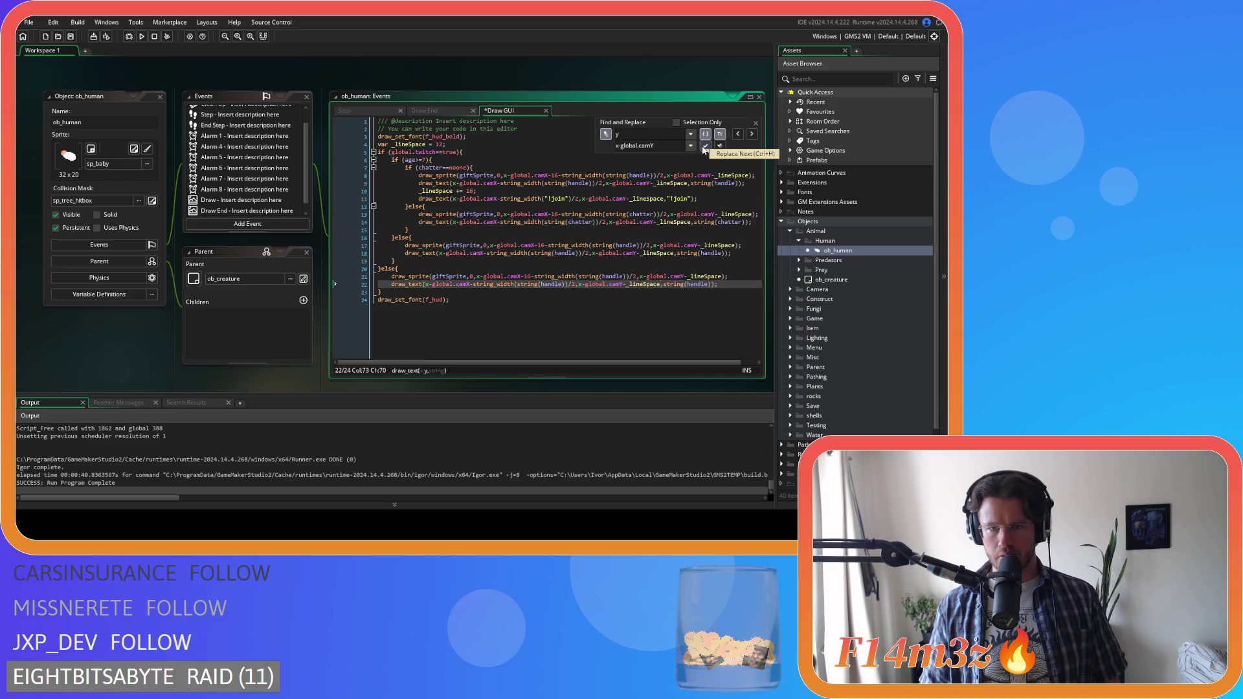
pyautogui.click(755, 123)
pyautogui.click(654, 176)
pyautogui.press('F5')
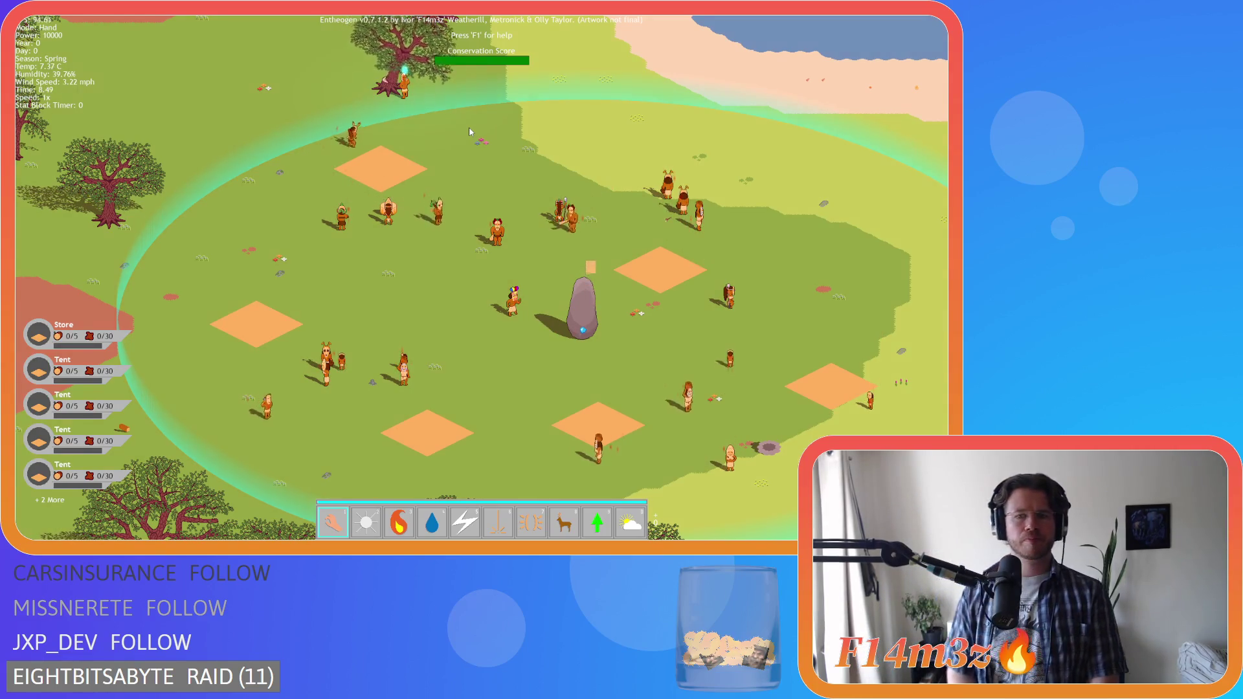
# - Pan the camera up-left across the map to the ocean, then back down onto the forest
pyautogui.press('Up')
pyautogui.press('Left')
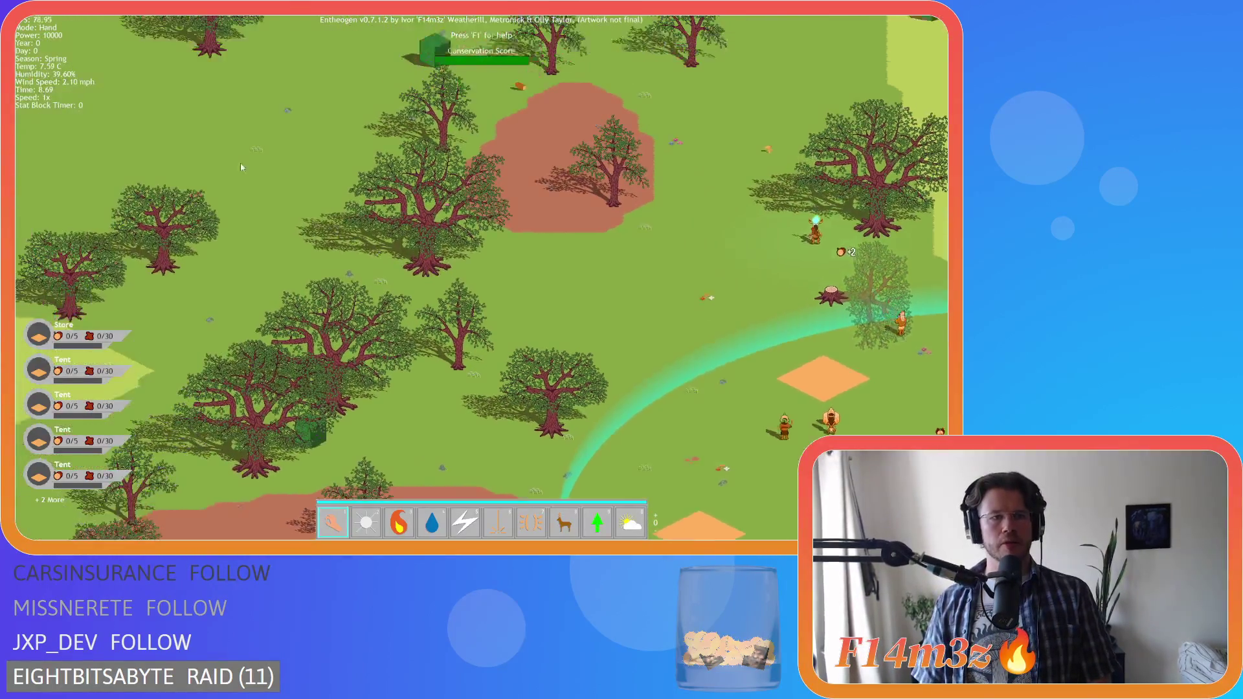
pyautogui.press('Up')
pyautogui.press('Left')
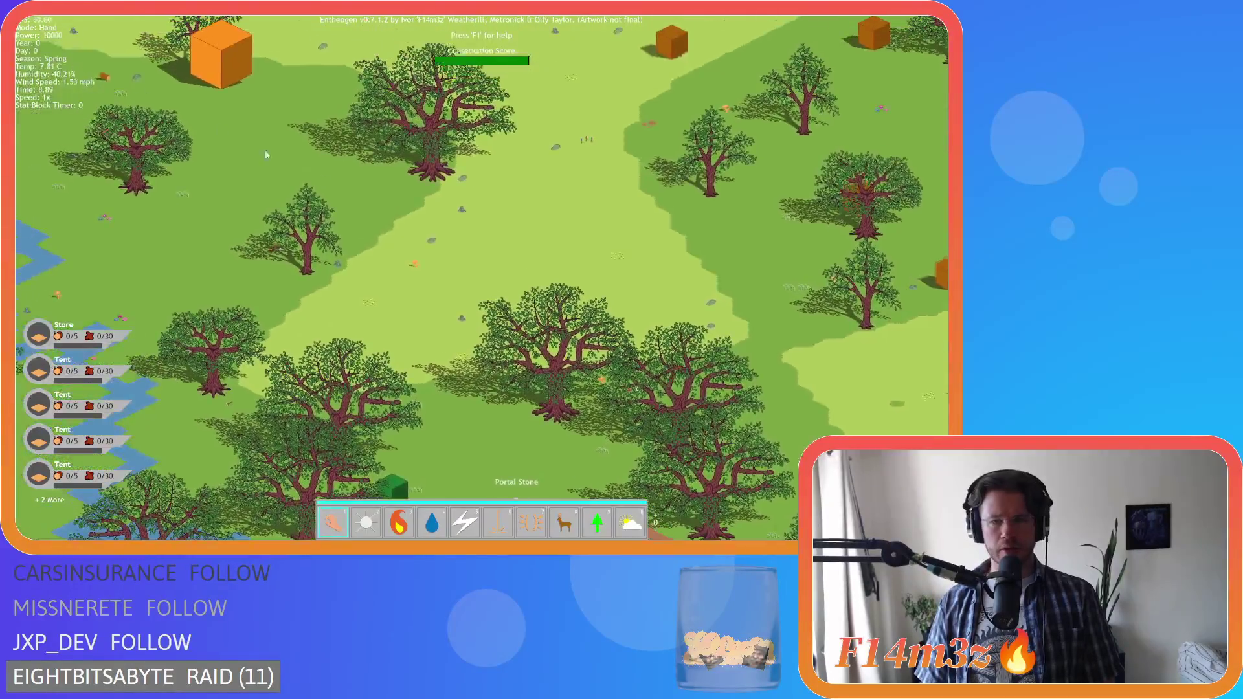
pyautogui.press('Up')
pyautogui.press('Left')
pyautogui.press('Up')
pyautogui.press('Left')
pyautogui.press('Up')
pyautogui.press('Left')
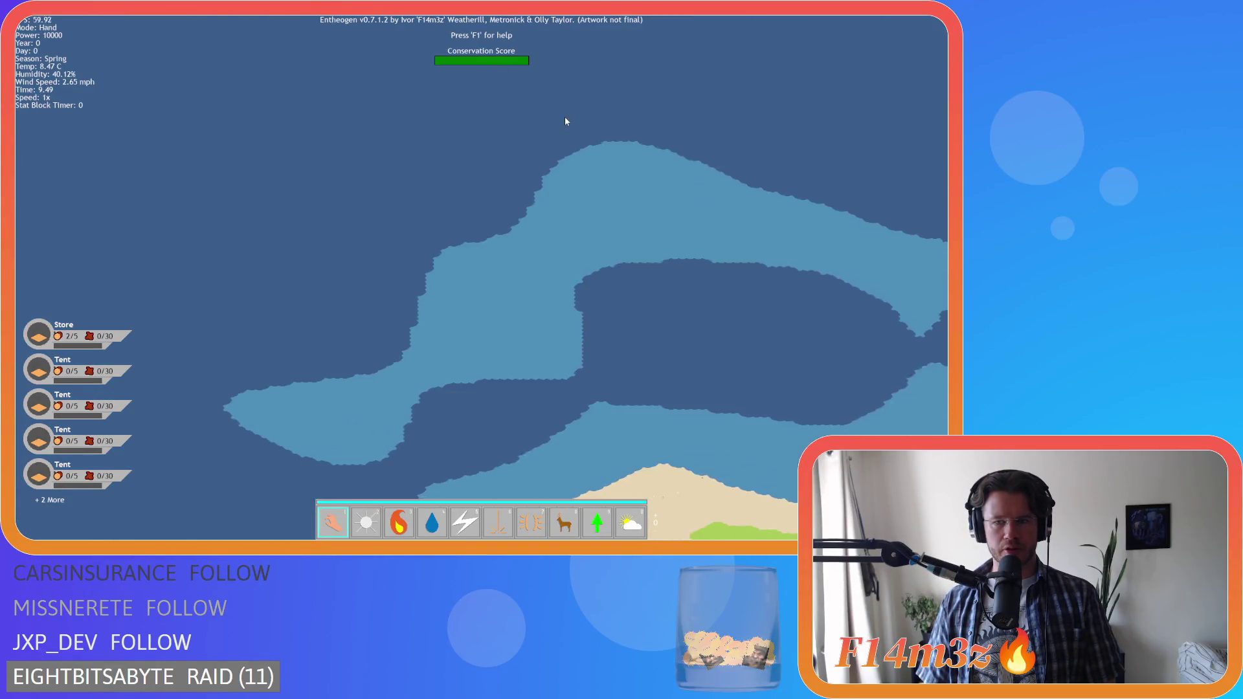
pyautogui.press('Up')
pyautogui.press('Left')
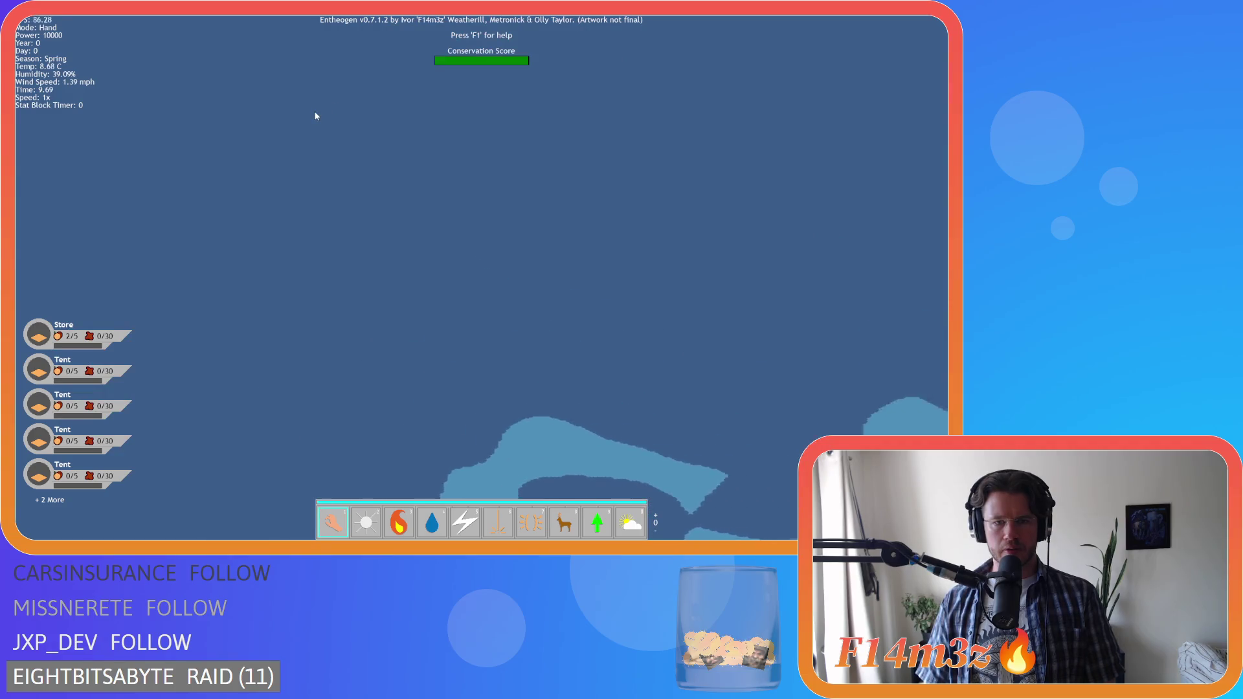
pyautogui.press('Up')
pyautogui.press('Left')
pyautogui.press('Down')
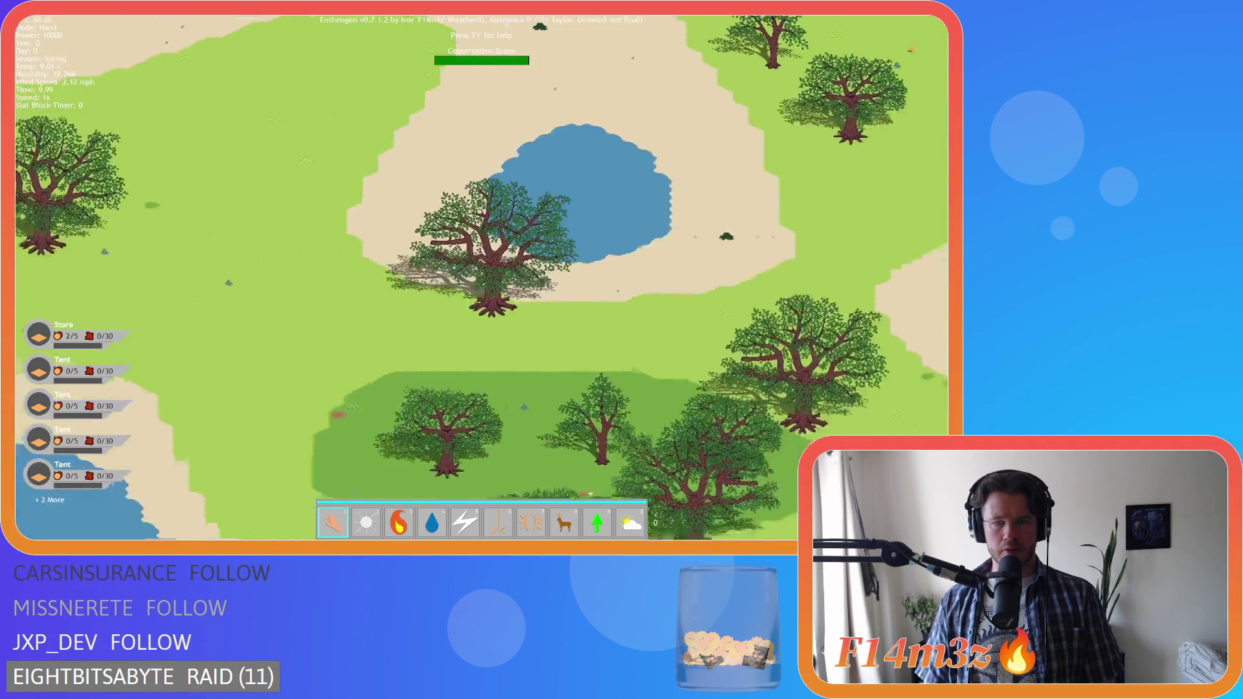
pyautogui.press('Down')
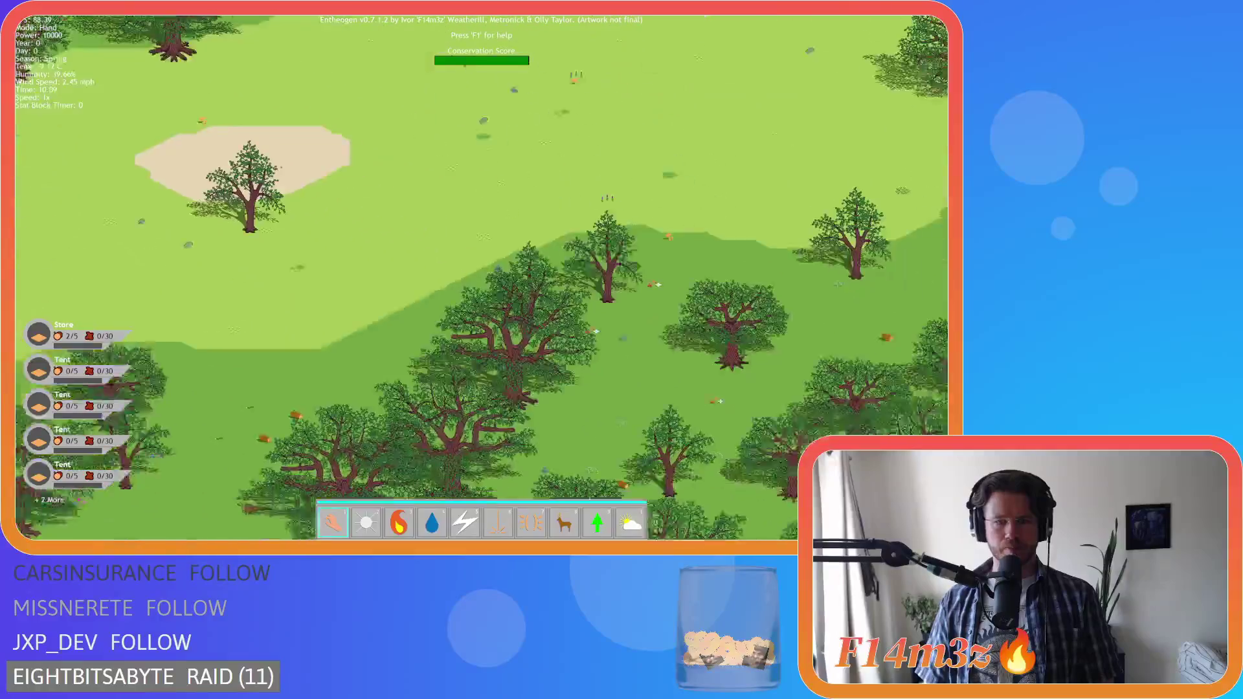
# - Quit the game with Escape and Y, back to the draw_text call on line 11
pyautogui.press('Escape')
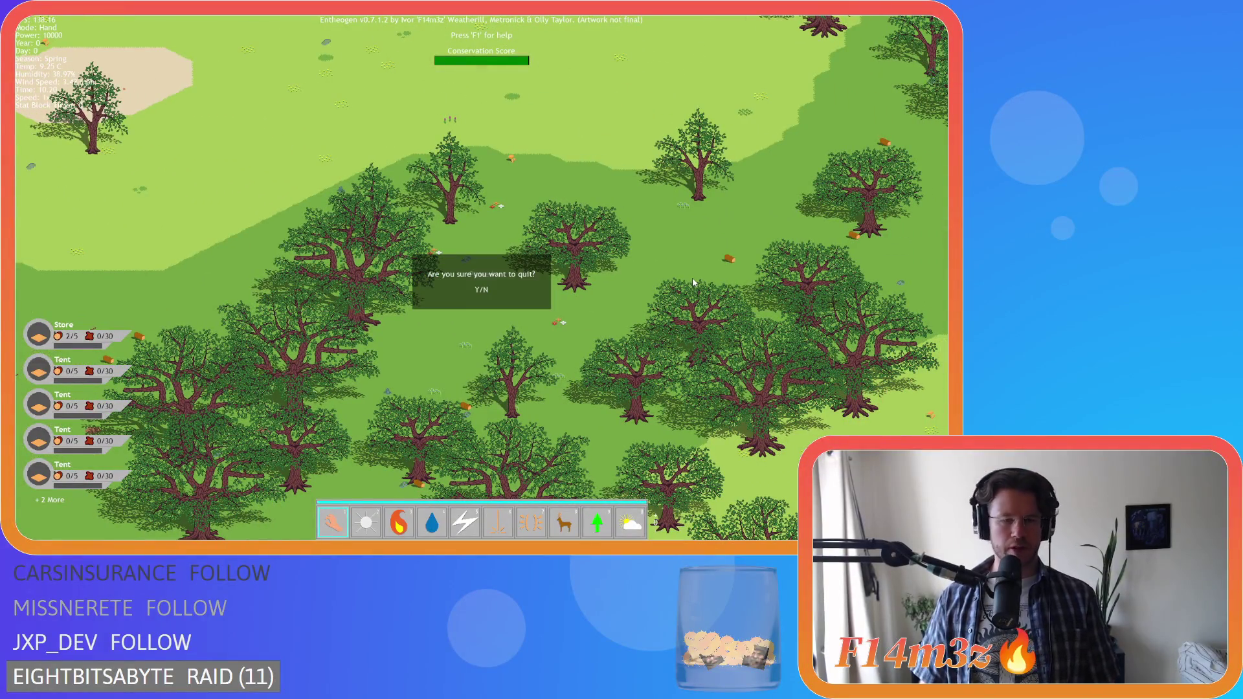
pyautogui.press('y')
pyautogui.click(481, 201)
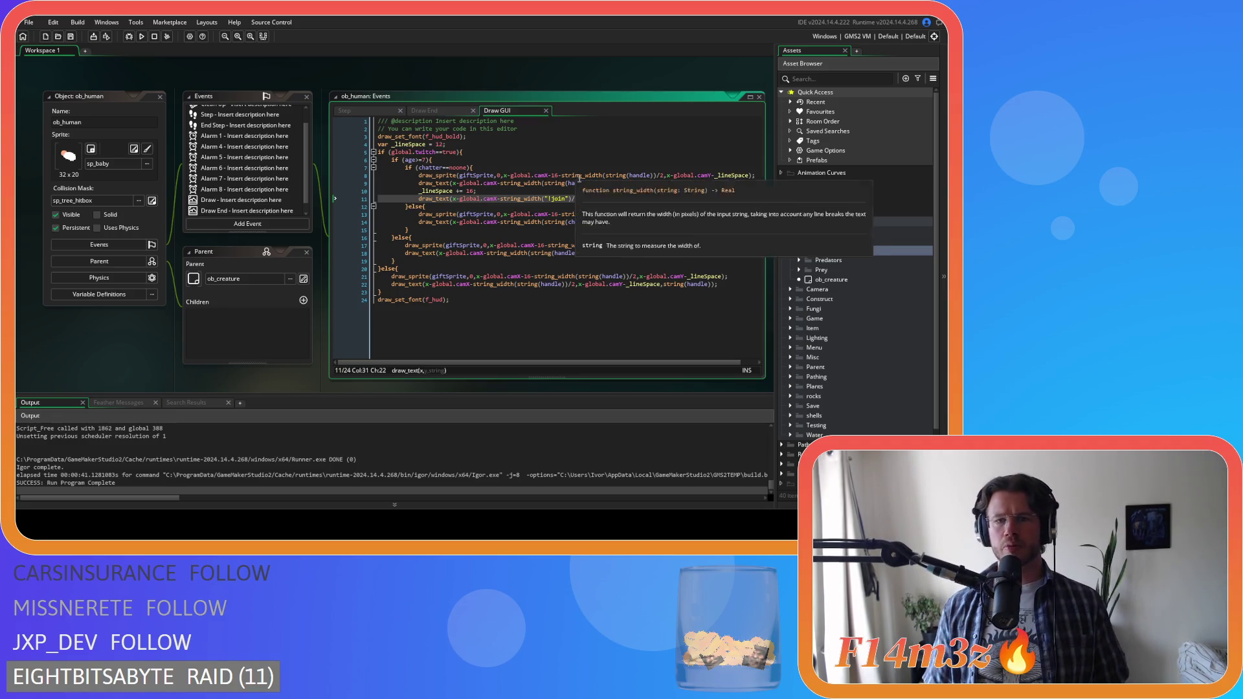
# - Inspect lines 11 and 8, undo the camY replacements twice, and search for y
pyautogui.click(588, 199)
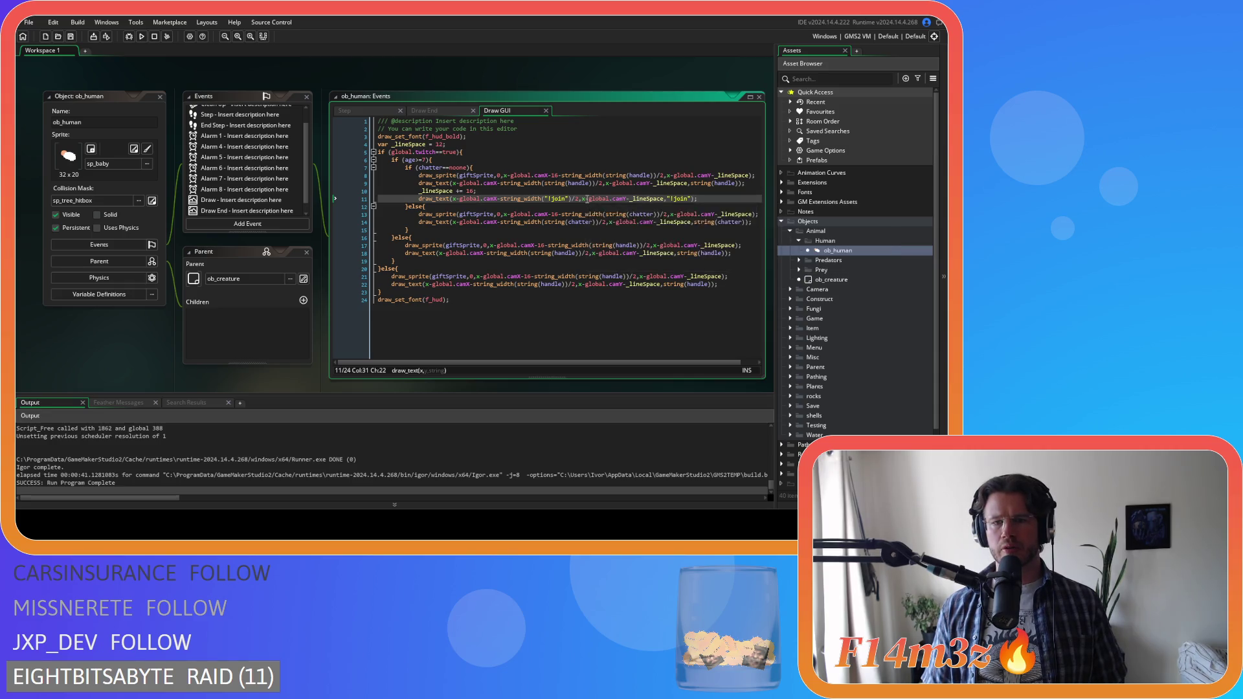
pyautogui.press('Left')
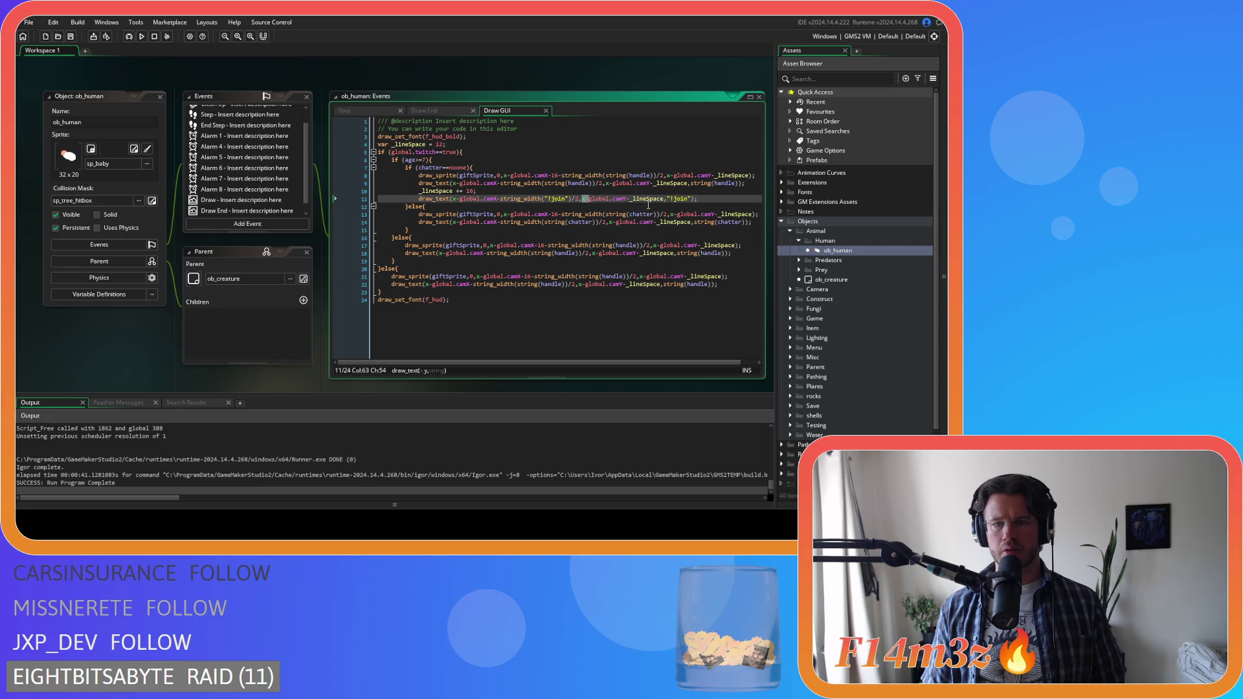
pyautogui.click(668, 175)
pyautogui.hotkey('ctrl', 'z')
pyautogui.hotkey('ctrl', 'z')
pyautogui.hotkey('ctrl', 'z')
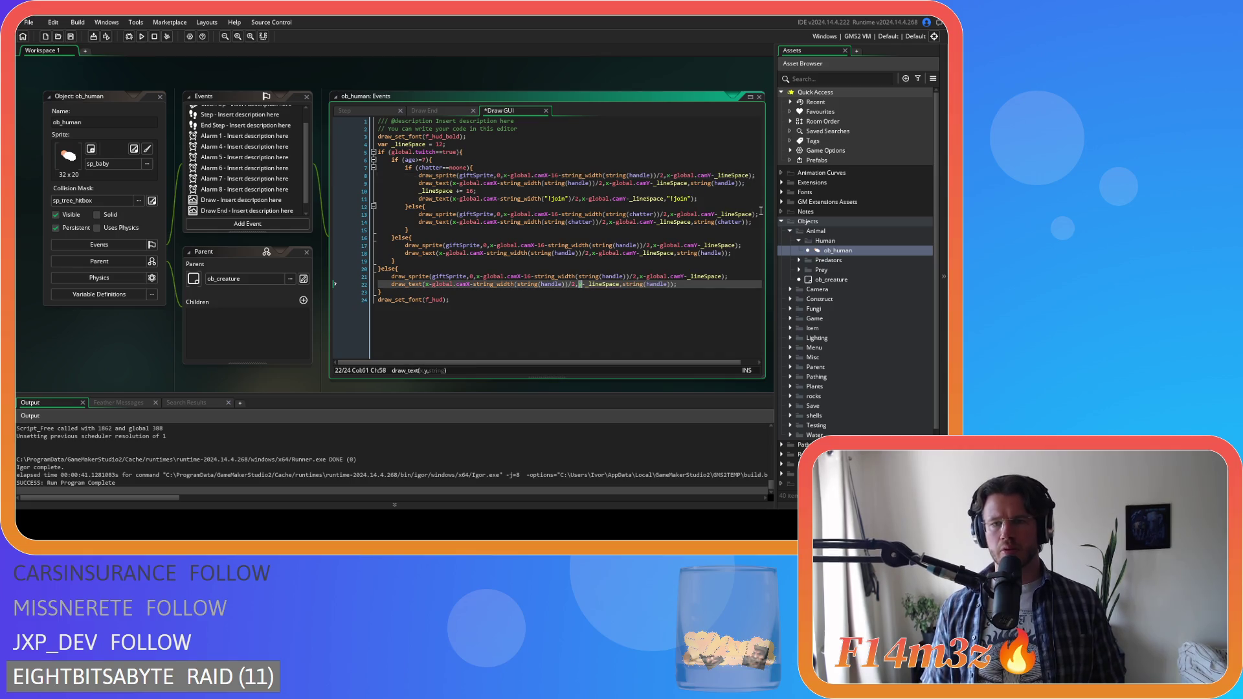
pyautogui.hotkey('ctrl', 'z')
pyautogui.hotkey('ctrl', 'z')
pyautogui.hotkey('ctrl', 'z')
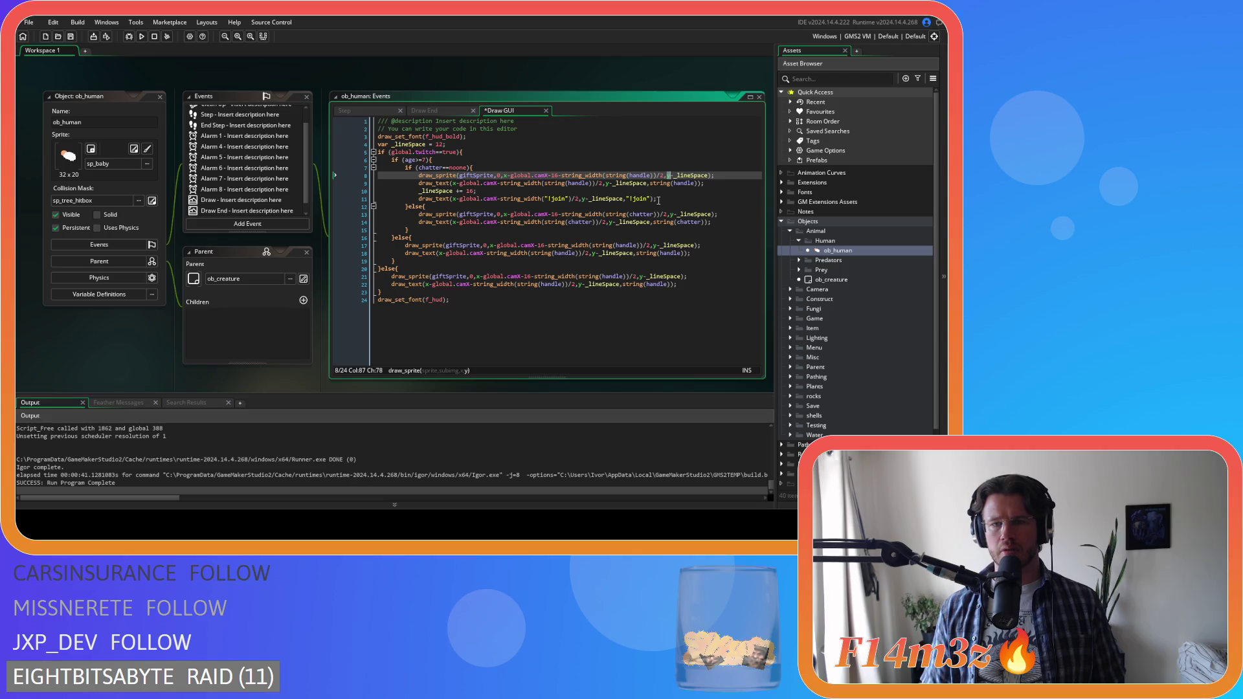
pyautogui.hotkey('ctrl', 'f')
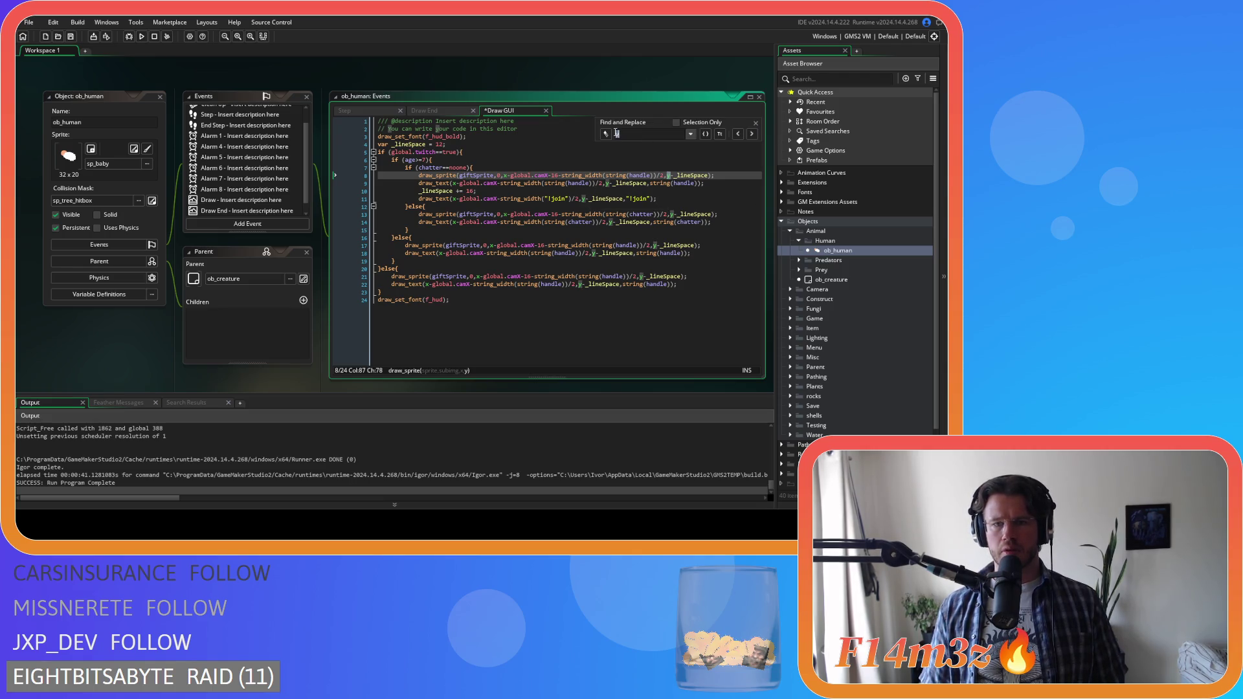
# - Replace each y position in the Draw GUI code with y-global.camX
pyautogui.click(605, 134)
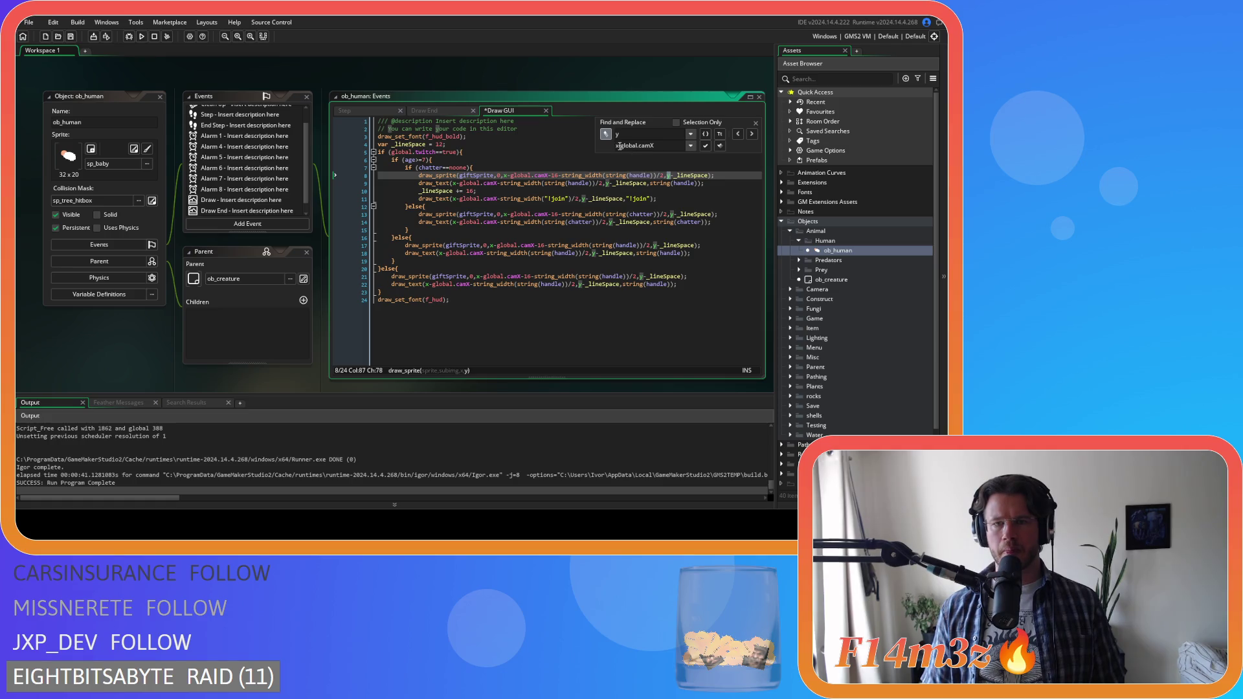
pyautogui.write('y')
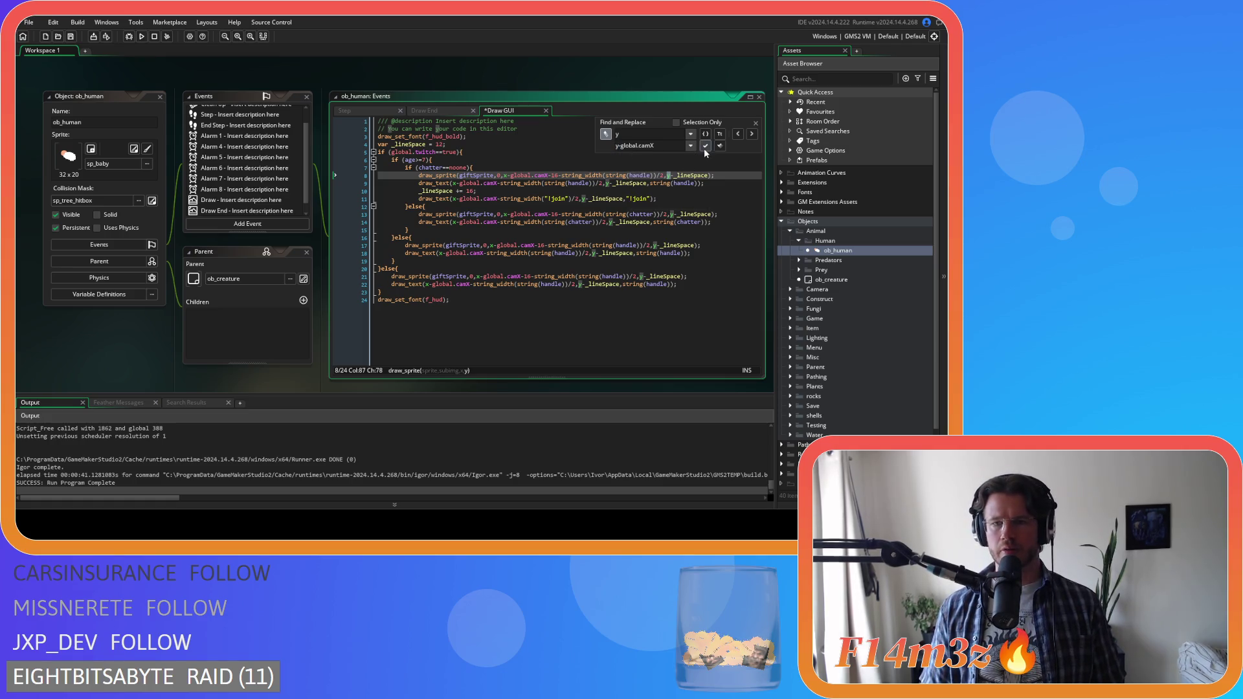
pyautogui.click(706, 145)
pyautogui.click(706, 145)
pyautogui.click(706, 145)
pyautogui.click(705, 145)
pyautogui.click(706, 145)
pyautogui.click(705, 145)
pyautogui.click(706, 145)
pyautogui.click(706, 146)
pyautogui.click(706, 145)
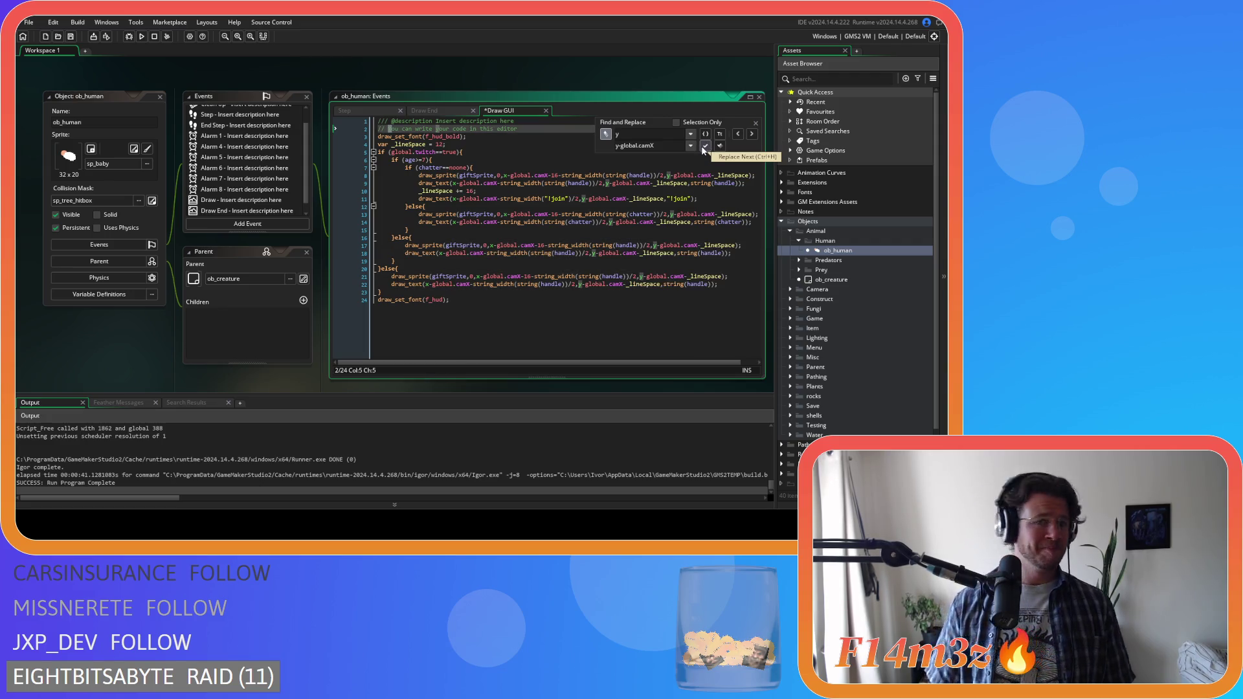
# - Close the search bar, save the Draw GUI code, and start a test build with F5
pyautogui.press('Escape')
pyautogui.click(644, 227)
pyautogui.hotkey('ctrl', 's')
pyautogui.press('F5')
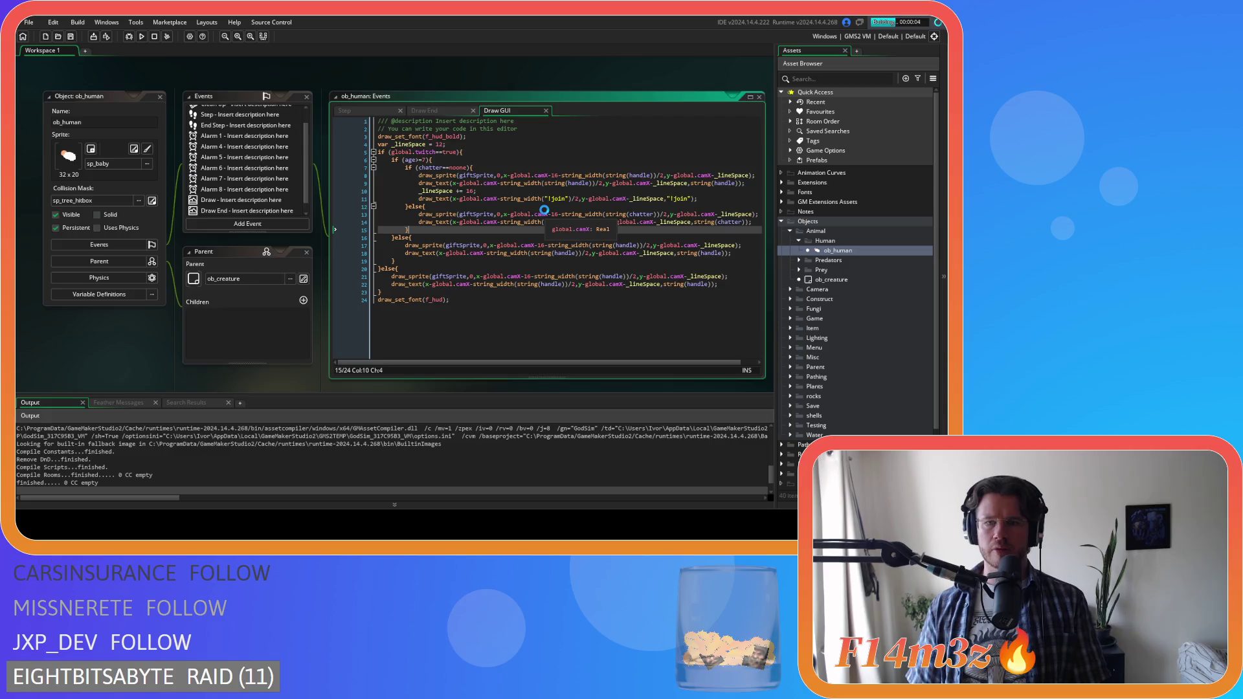
# - Stop the running test build and undo the global.camX edits in the code
pyautogui.scroll(1, 331, 165)
pyautogui.click(154, 36)
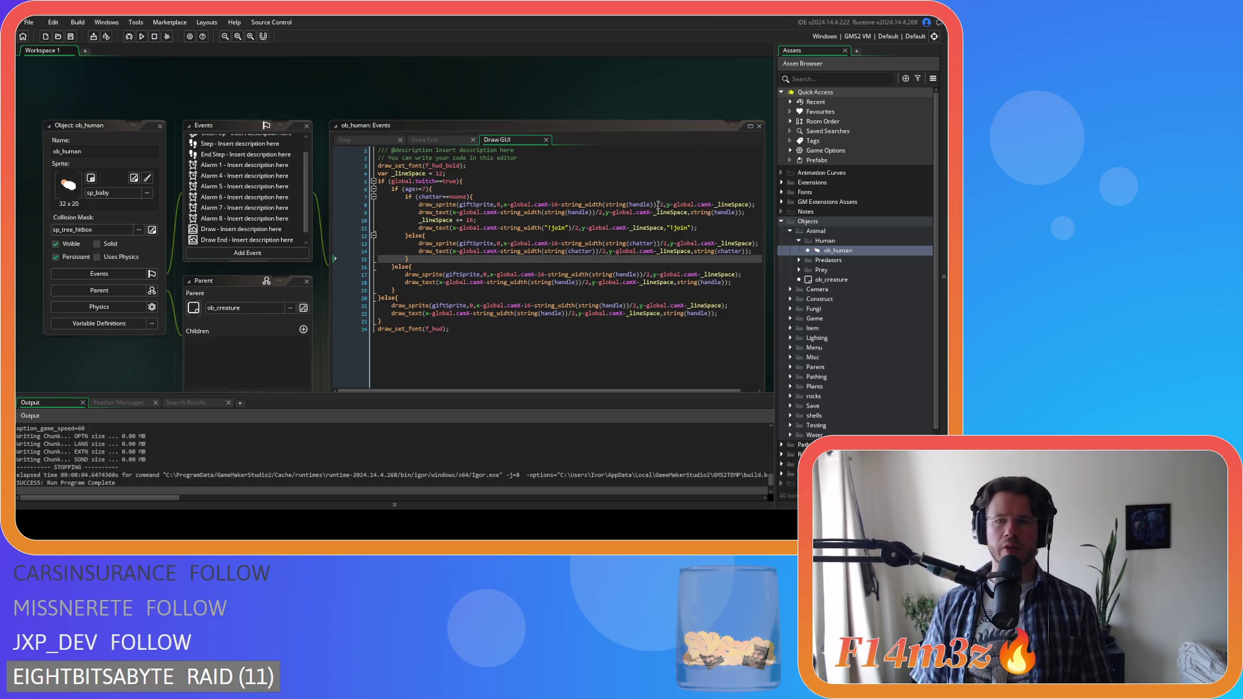
pyautogui.click(709, 205)
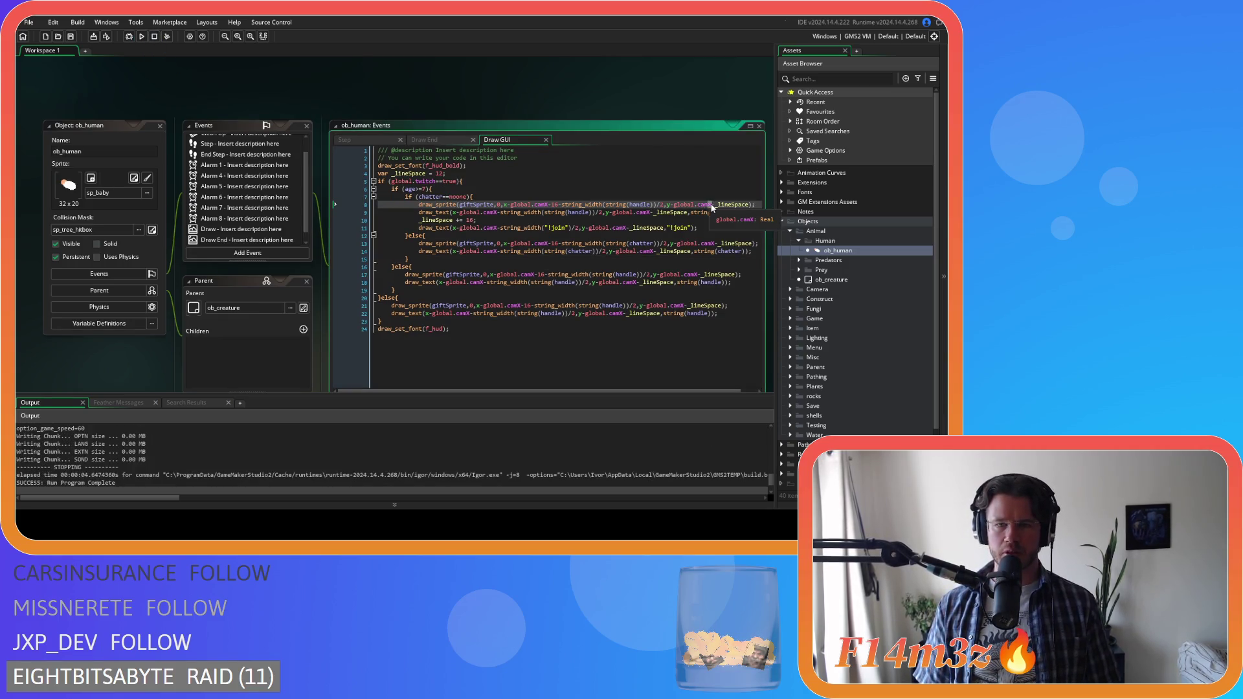
pyautogui.hotkey('ctrl', 'z')
pyautogui.hotkey('ctrl', 'z')
pyautogui.hotkey('ctrl', 'z')
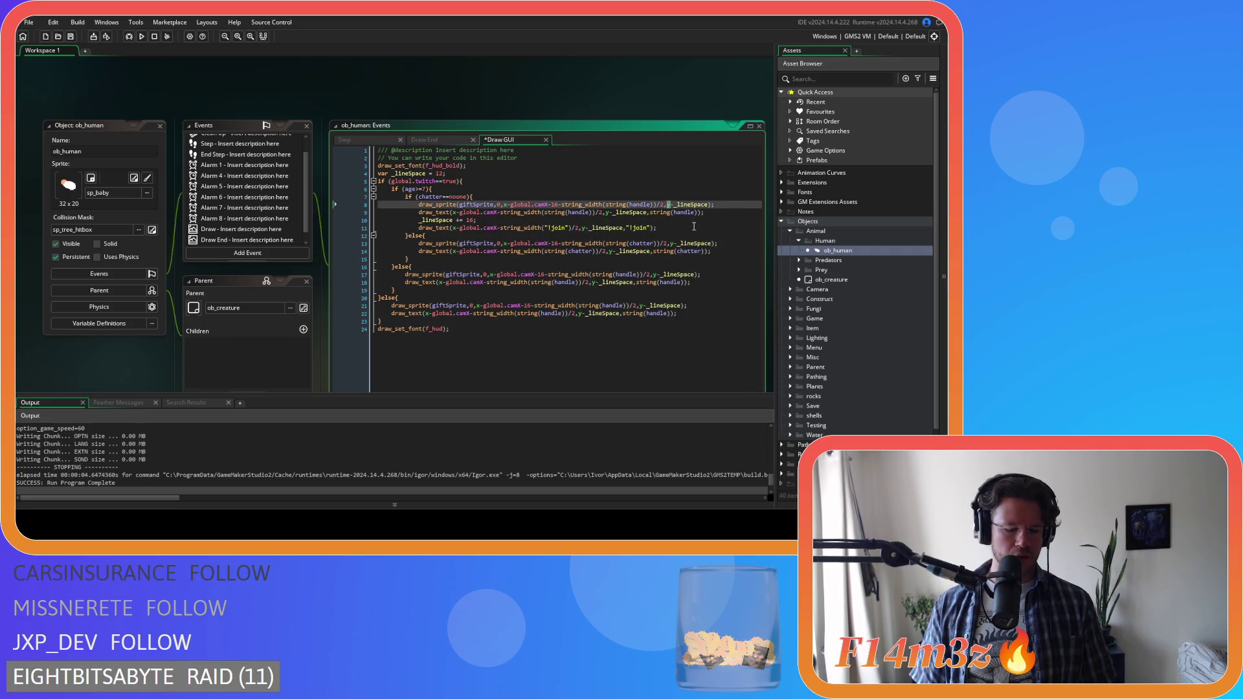
# - Replace every y position through line 22 with y-global.camY and return to line 8
pyautogui.hotkey('ctrl', 'f')
pyautogui.click(607, 164)
pyautogui.write('y-global.camY')
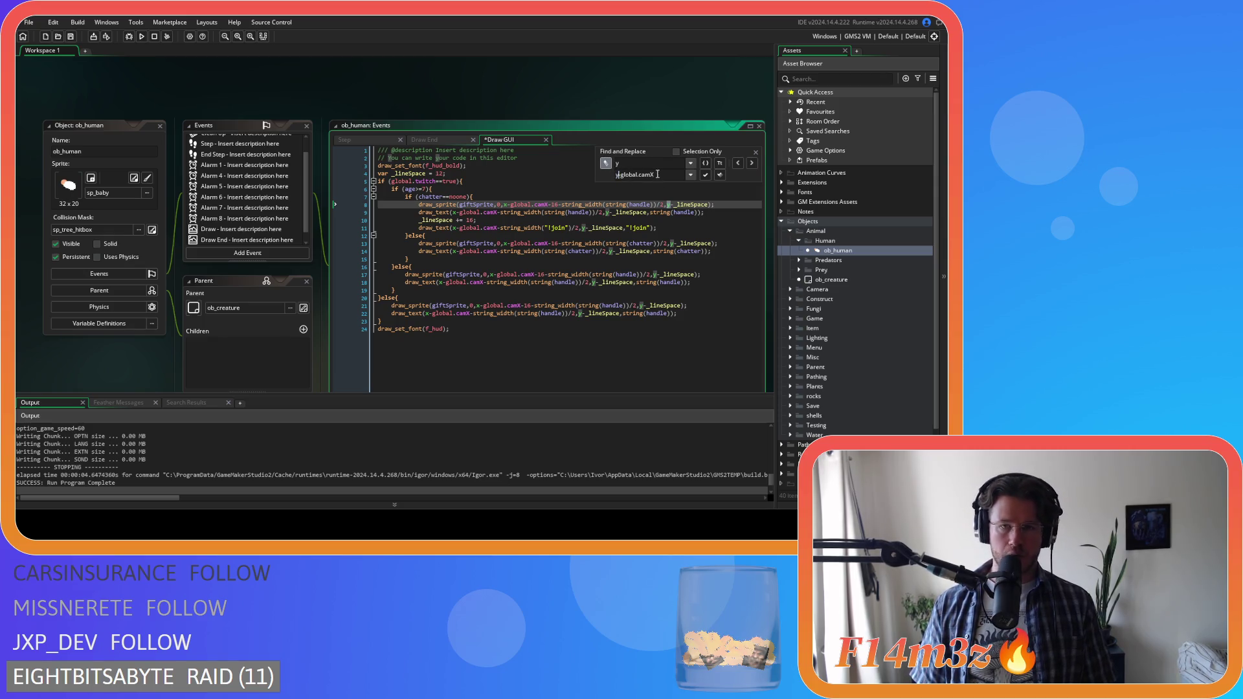
pyautogui.click(705, 175)
pyautogui.click(705, 175)
pyautogui.click(705, 174)
pyautogui.click(705, 175)
pyautogui.click(705, 175)
pyautogui.click(705, 175)
pyautogui.click(705, 175)
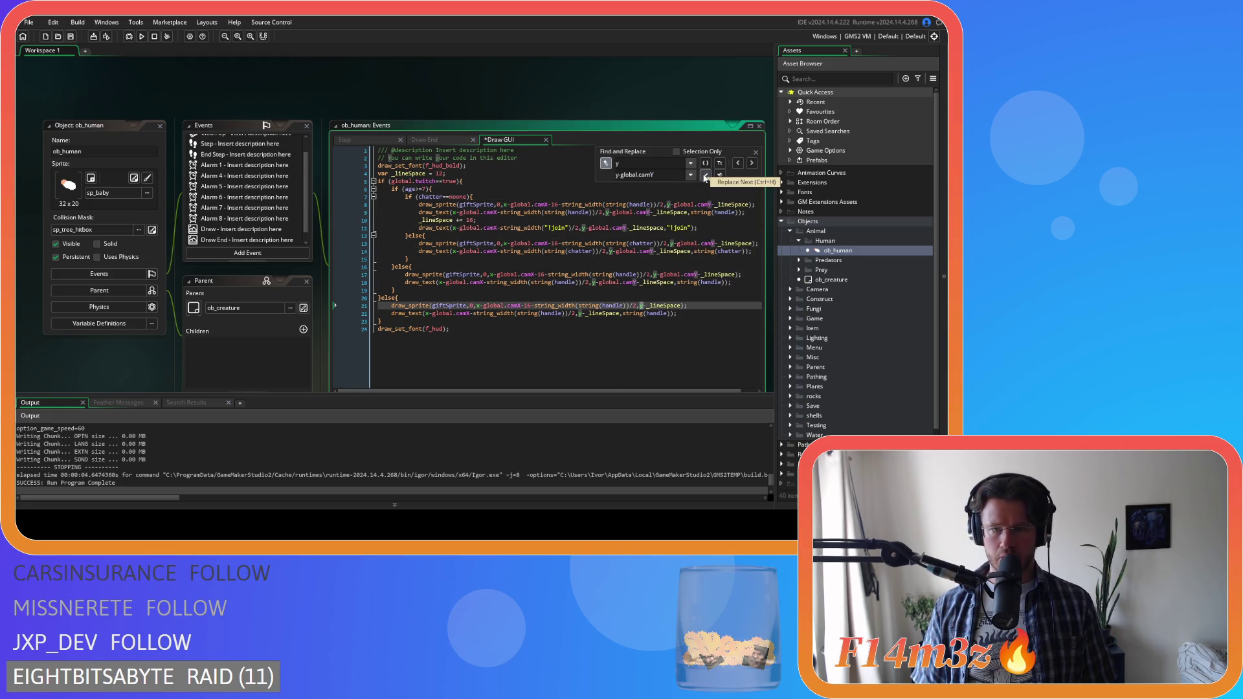
pyautogui.click(705, 176)
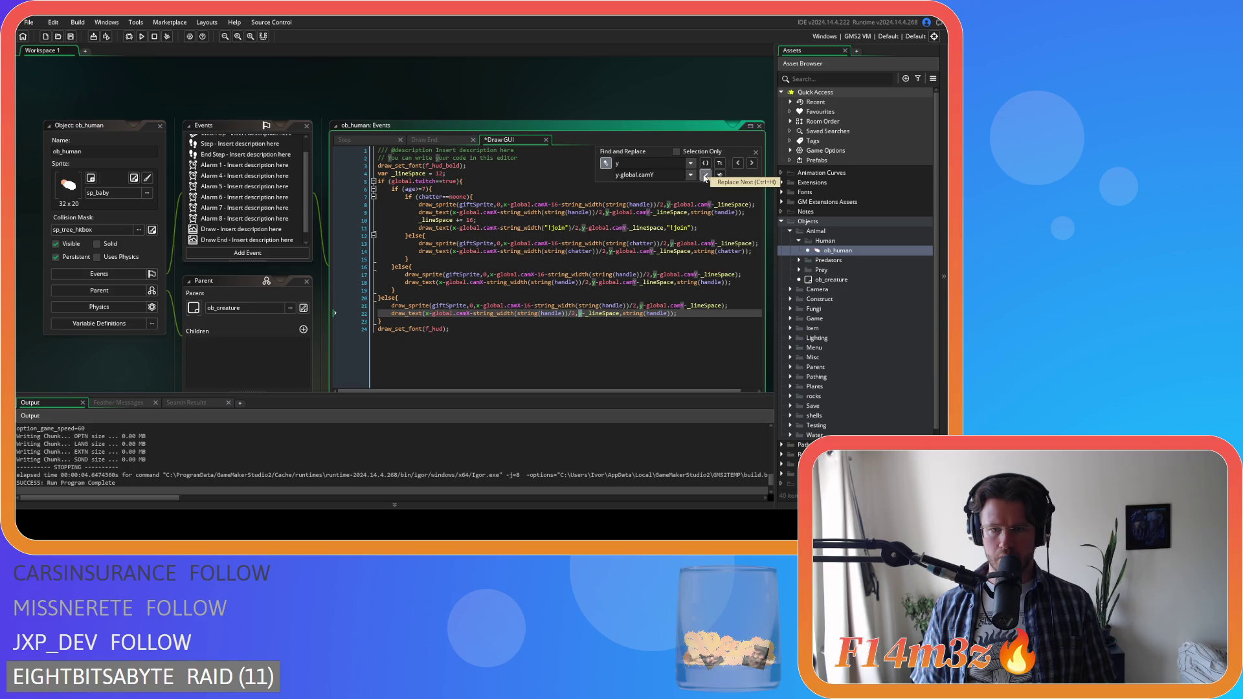
pyautogui.click(705, 176)
pyautogui.click(756, 153)
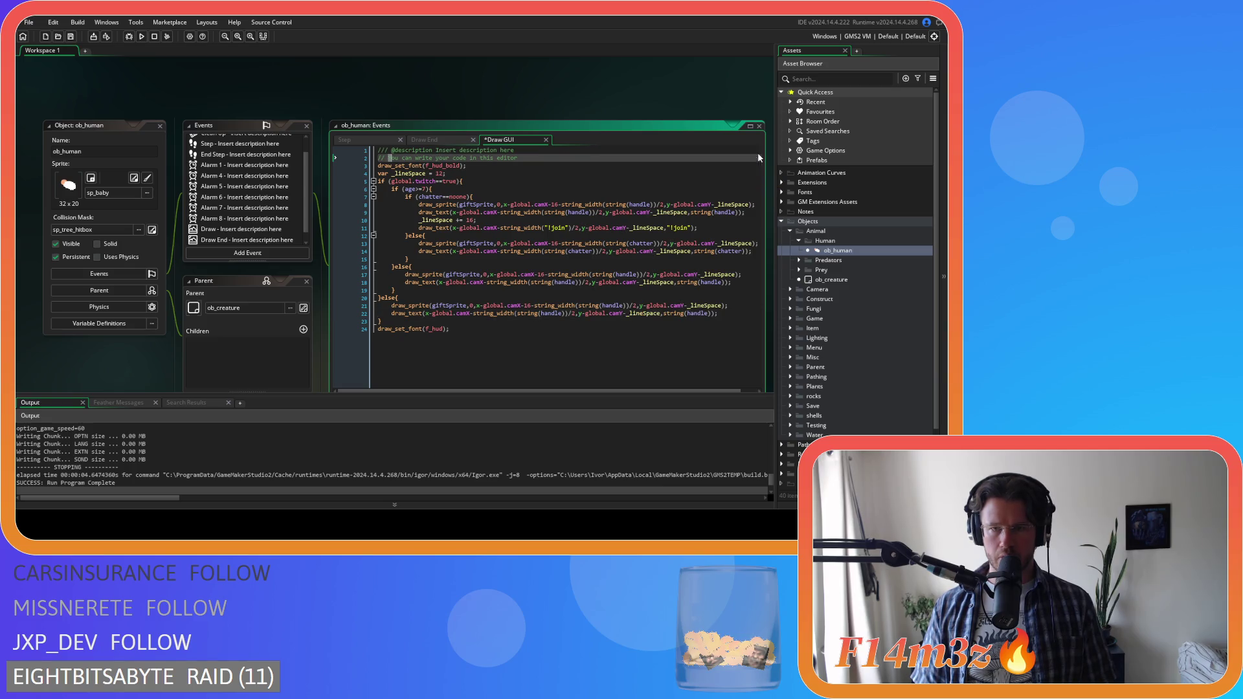
pyautogui.click(700, 204)
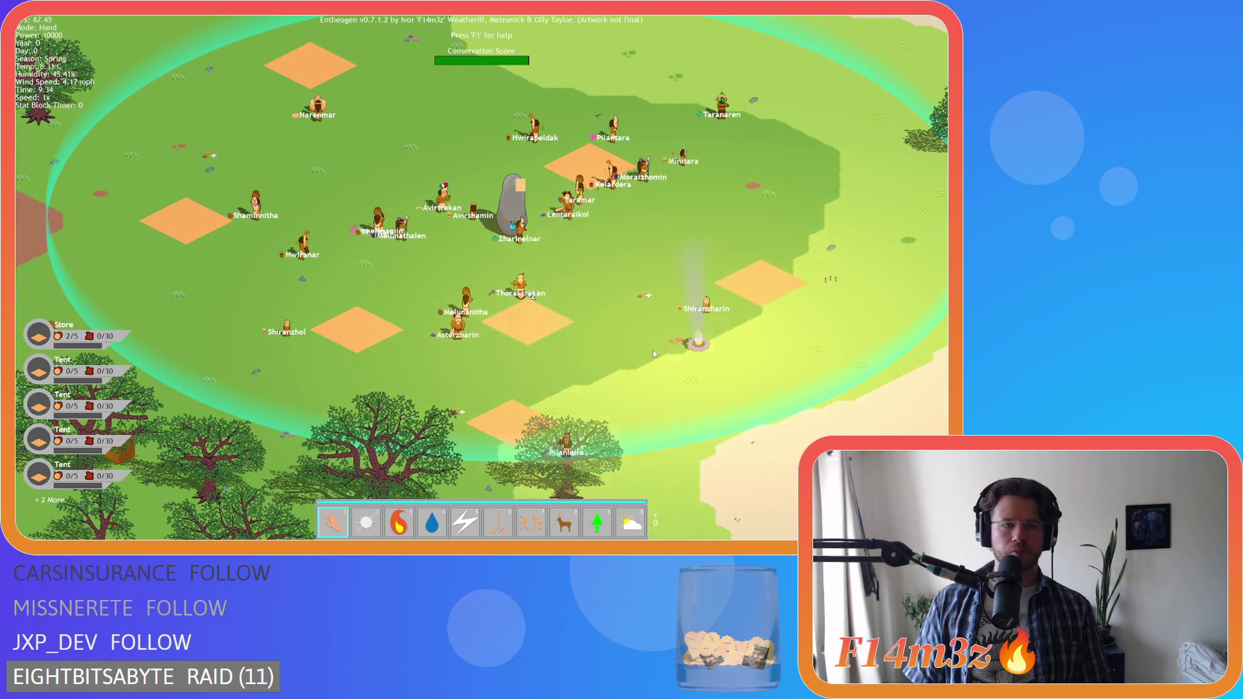
# - Quit the Entheogen test game after checking the villager name labels
pyautogui.press('Escape')
pyautogui.press('y')
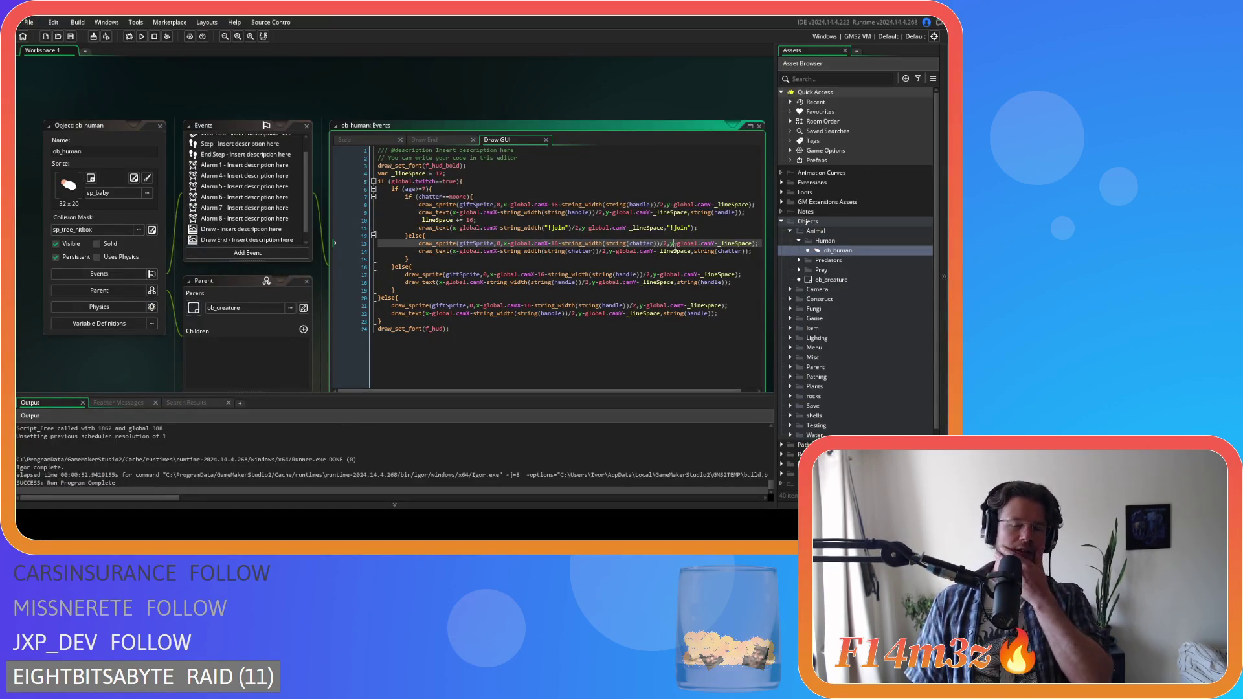
# - Open the ob_camera object from the Camera folder in the Asset Browser
pyautogui.click(790, 318)
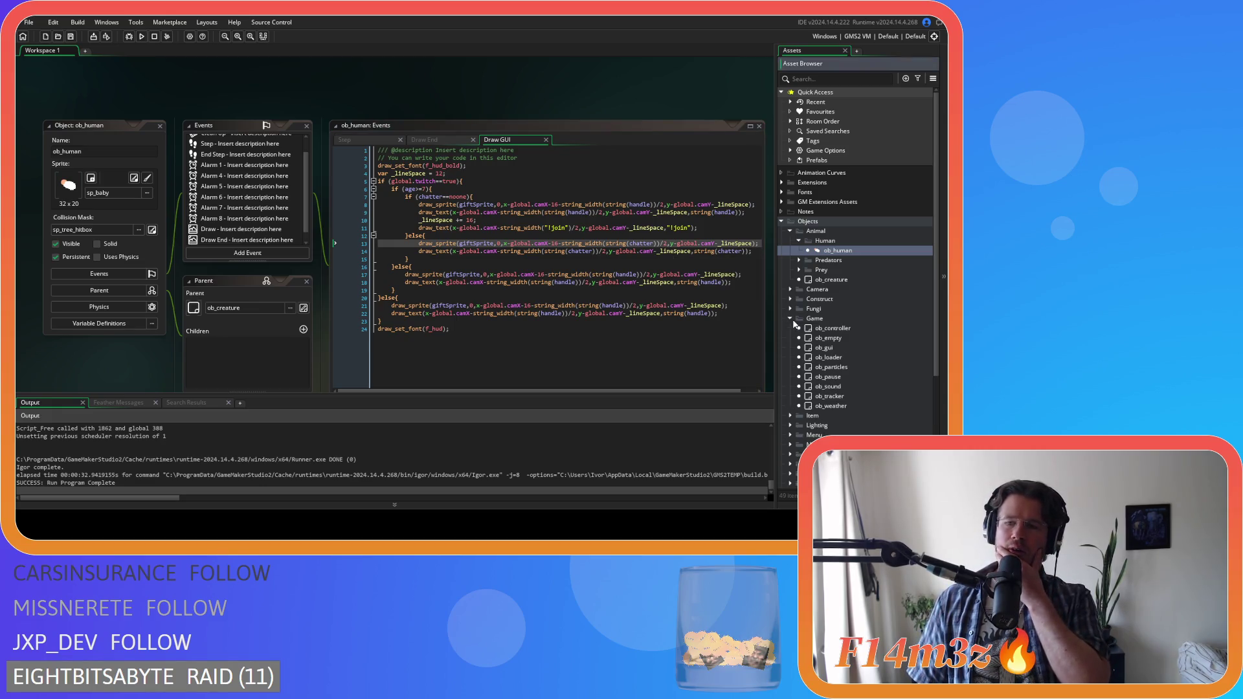
pyautogui.click(790, 319)
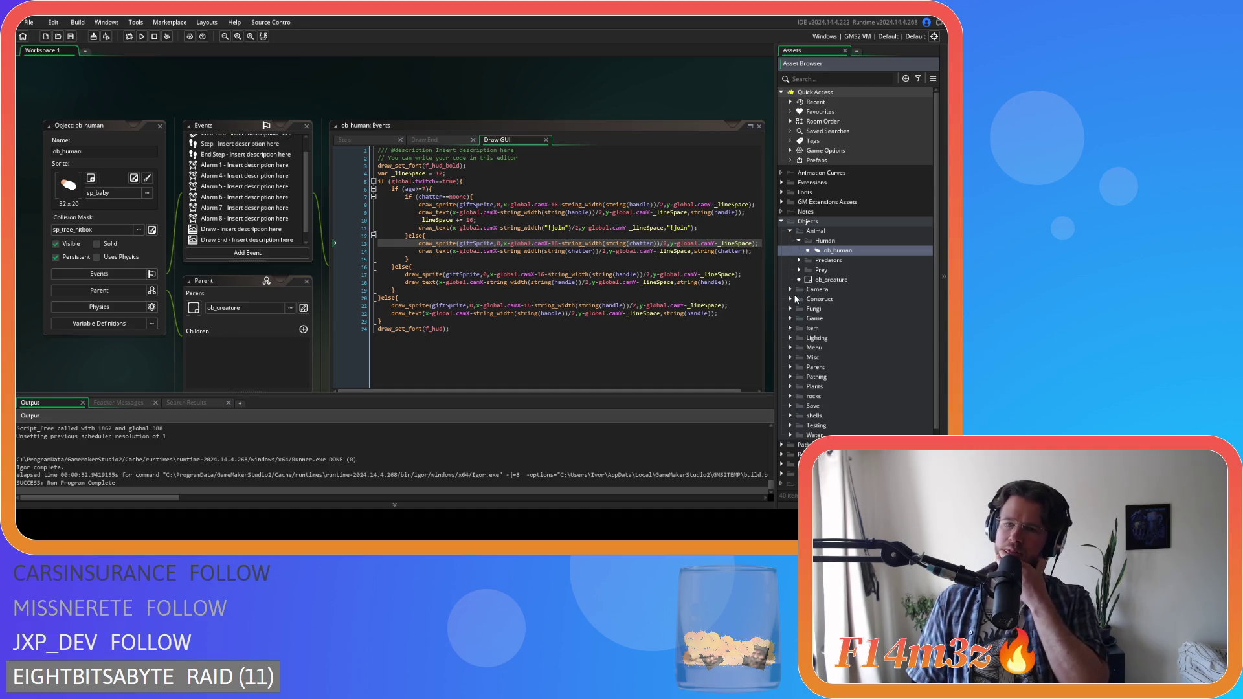
pyautogui.click(800, 290)
pyautogui.click(790, 289)
pyautogui.doubleClick(829, 300)
# - Look over the Global Drag Start code, then open the Global Dragging event
pyautogui.scroll(-5, 274, 151)
pyautogui.click(251, 211)
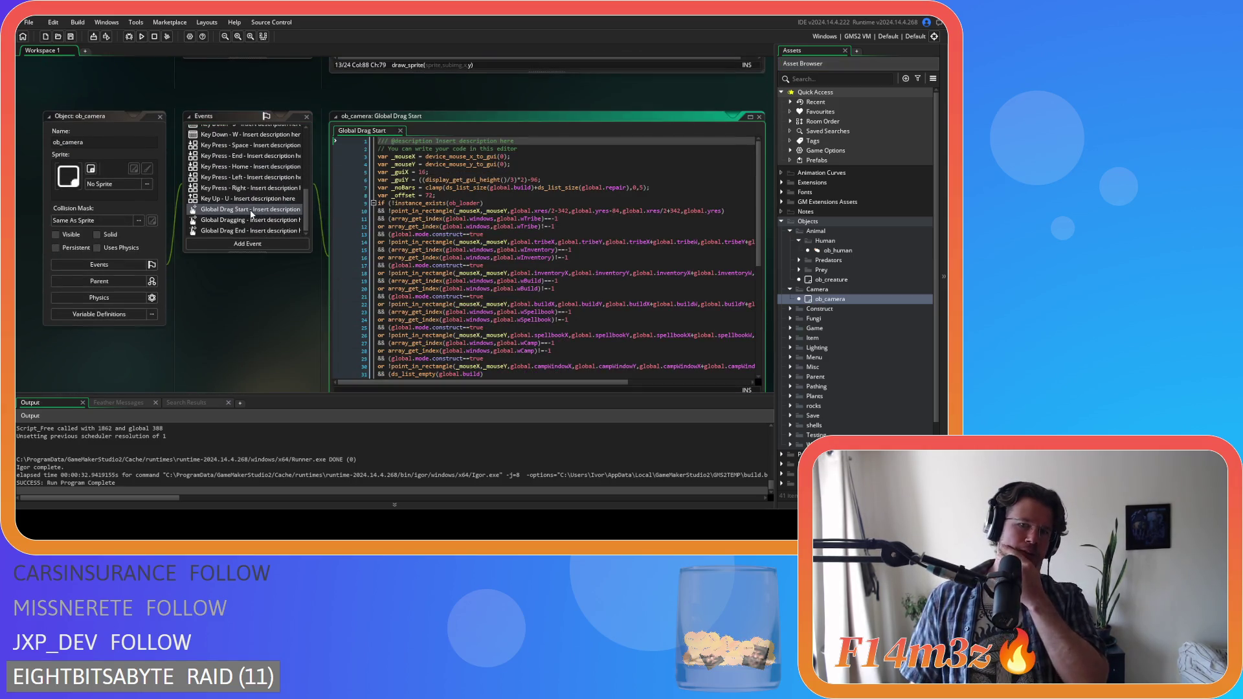
pyautogui.scroll(-9, 449, 226)
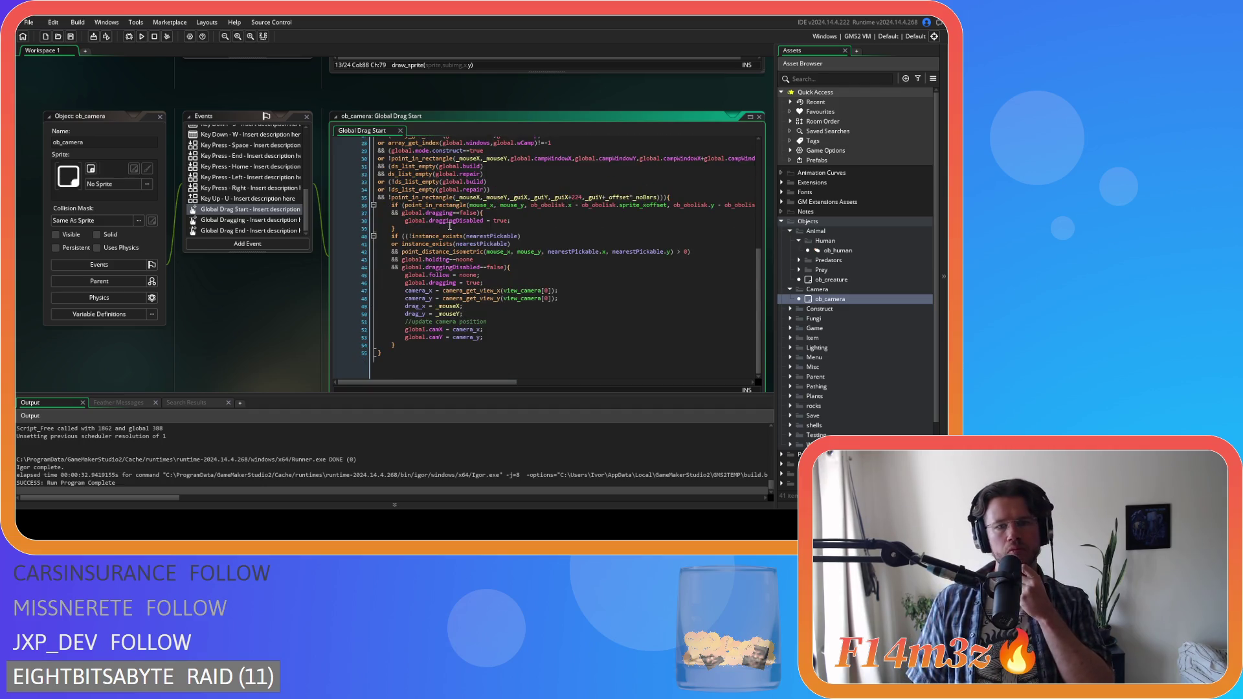
pyautogui.scroll(1, 575, 286)
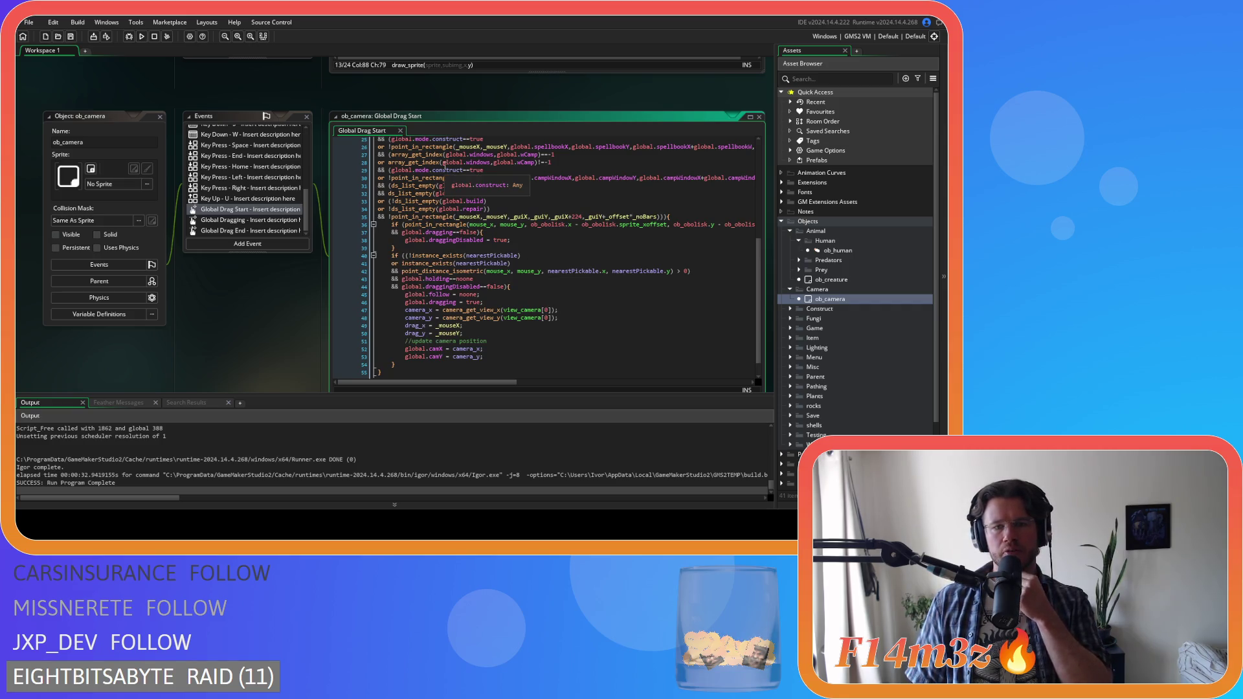
pyautogui.click(400, 131)
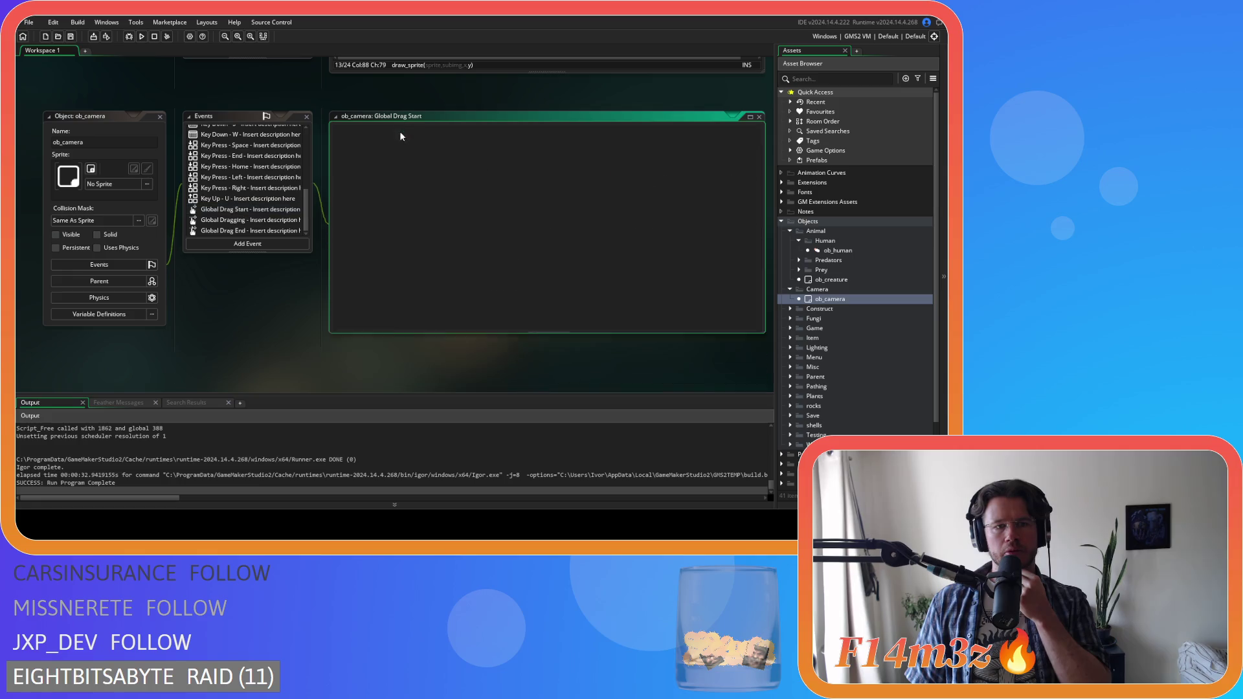
pyautogui.doubleClick(226, 220)
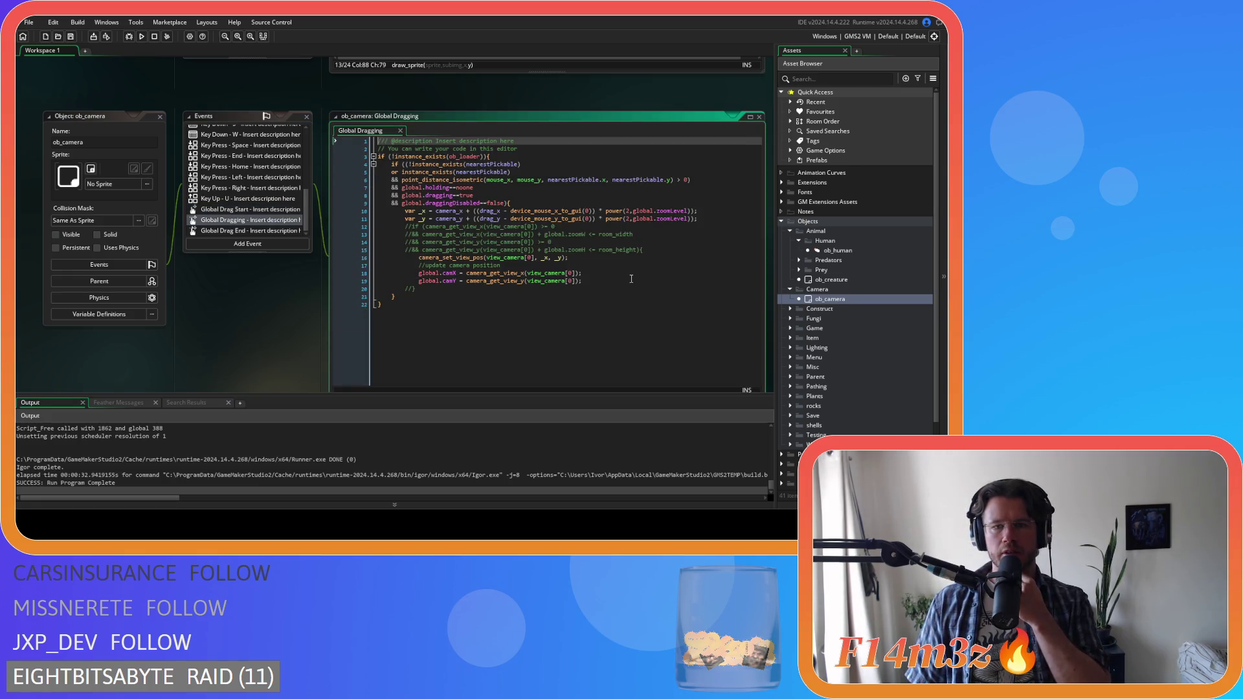
# - Inspect the device_mouse_x/y_to_gui calls and camera.drag_x on lines 10-11
pyautogui.click(569, 219)
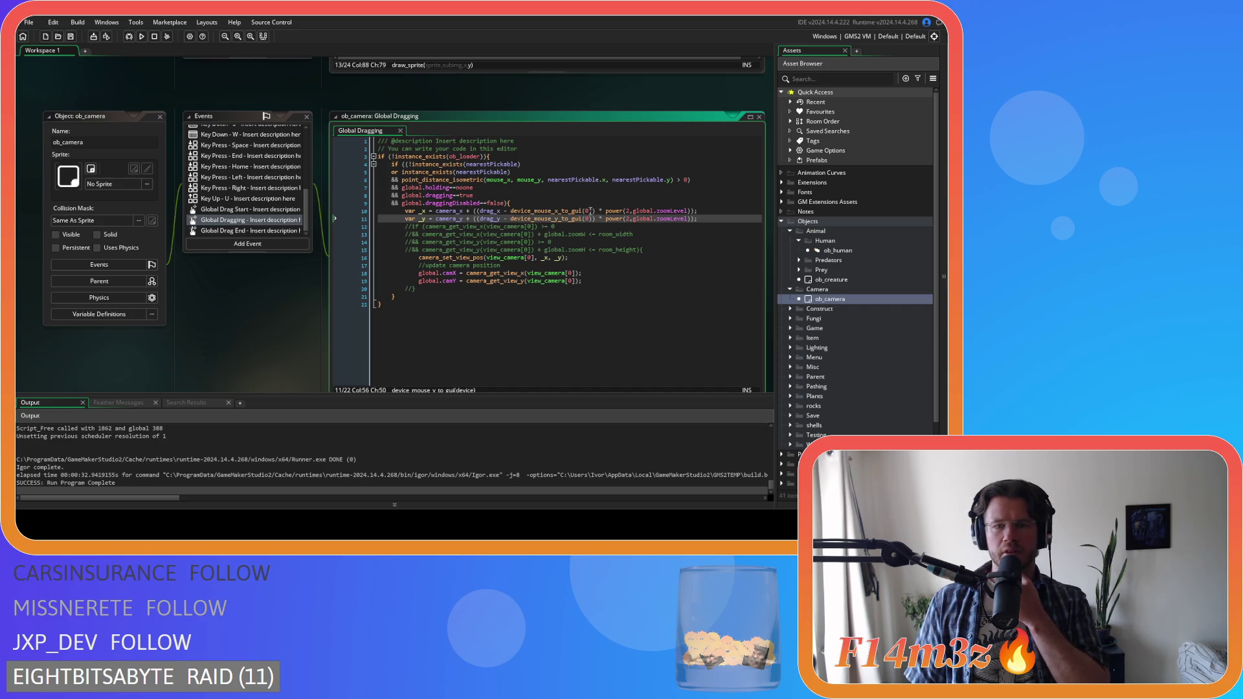
pyautogui.click(580, 211)
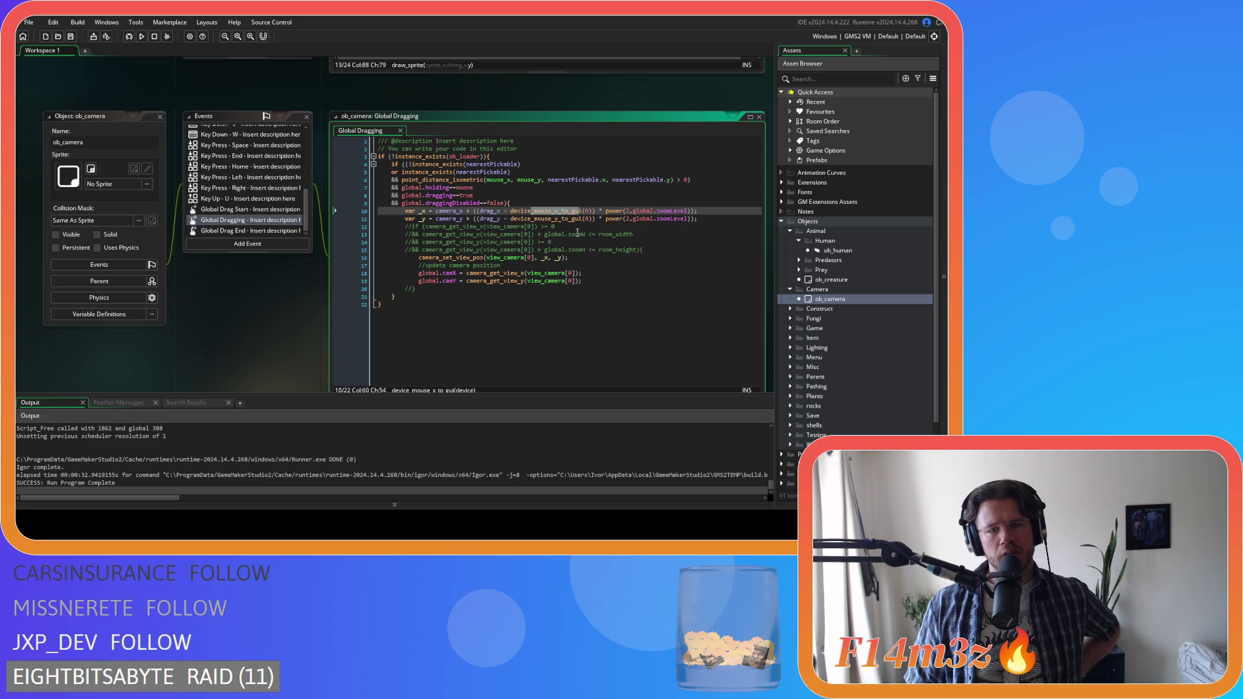
pyautogui.doubleClick(449, 211)
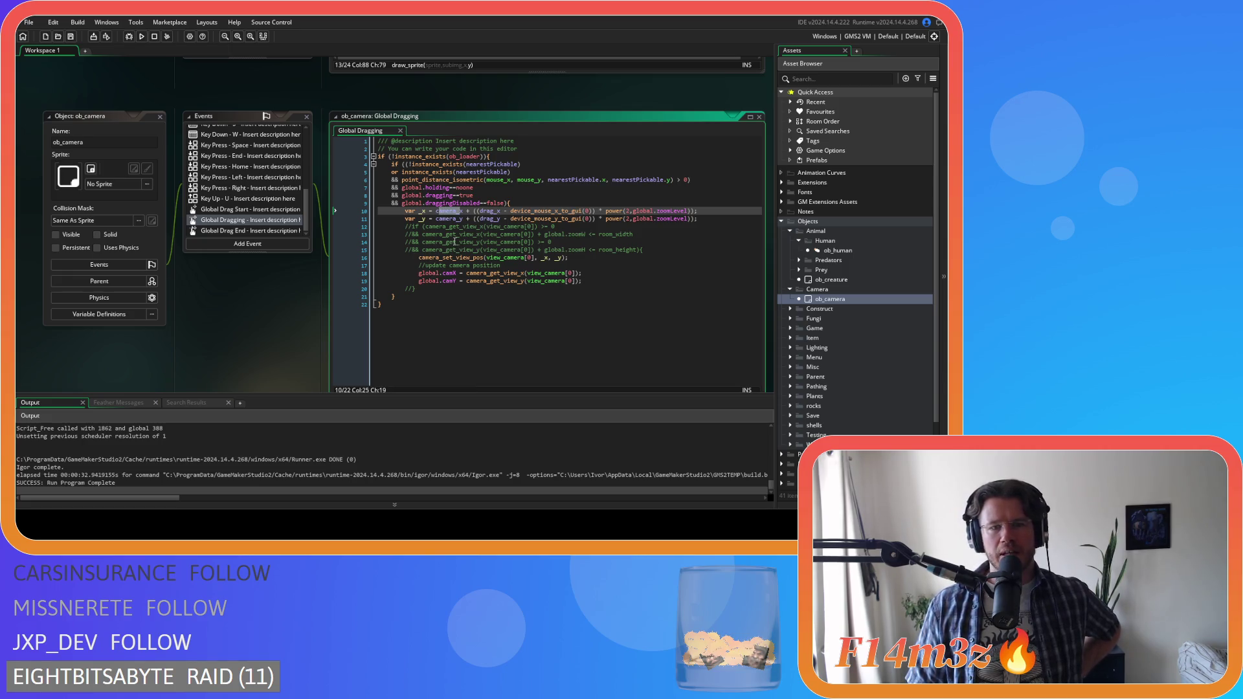
pyautogui.doubleClick(490, 211)
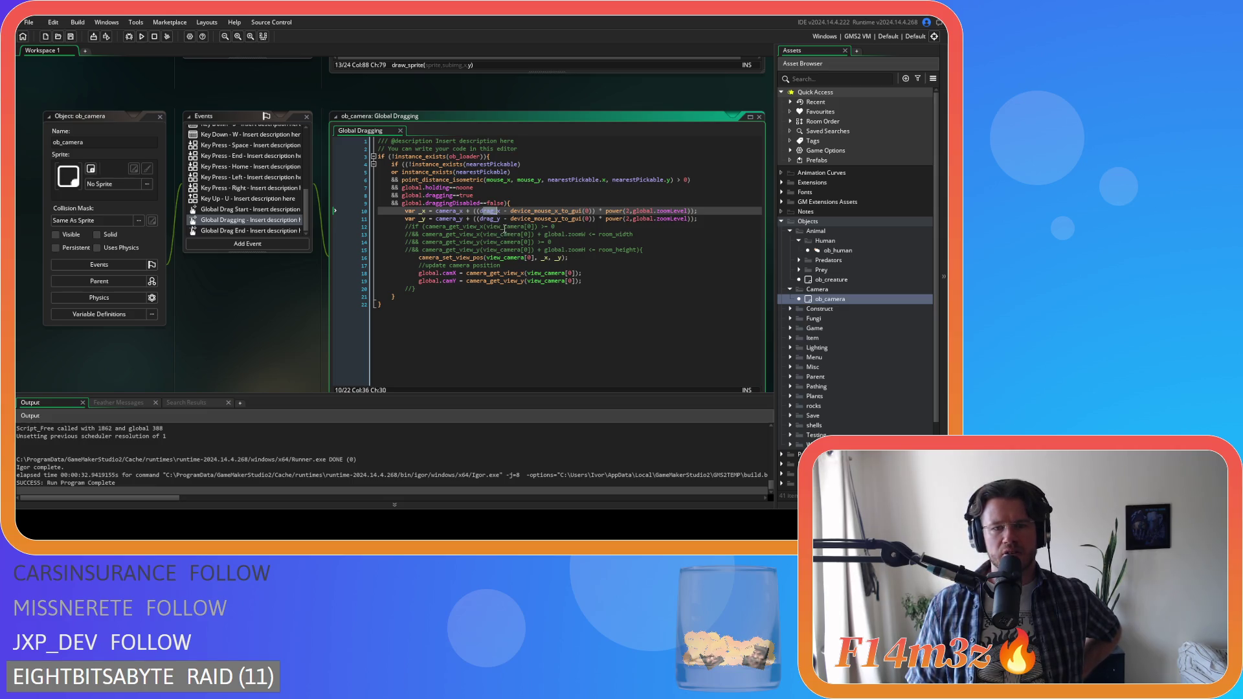
pyautogui.click(500, 211)
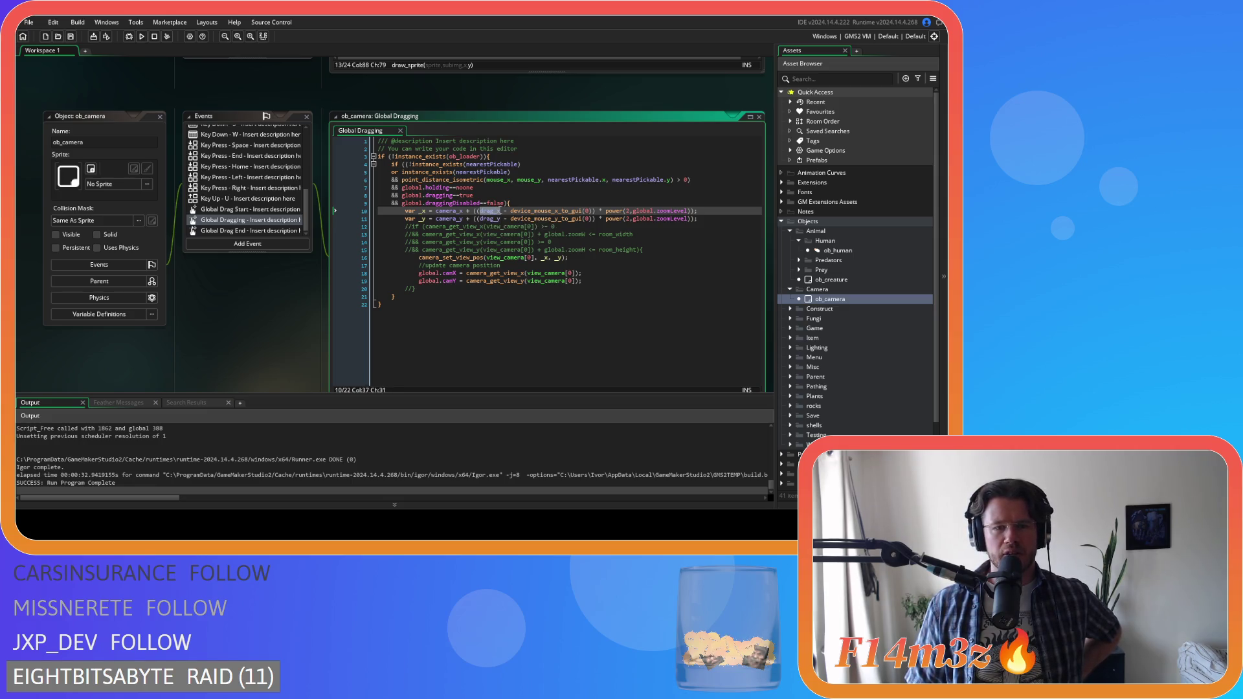
pyautogui.click(480, 213)
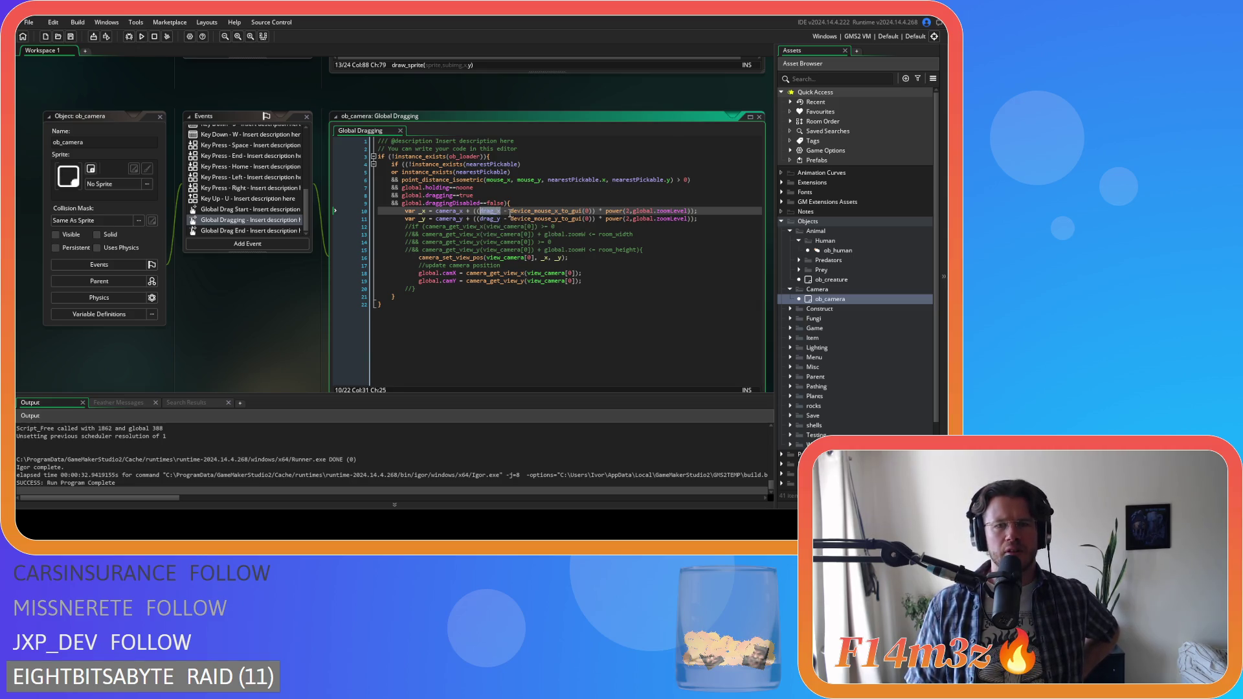
# - Examine the device_mouse_x_to_gui(0) call and its power(2, global.zoomLevel) scaling on line 10
pyautogui.click(515, 212)
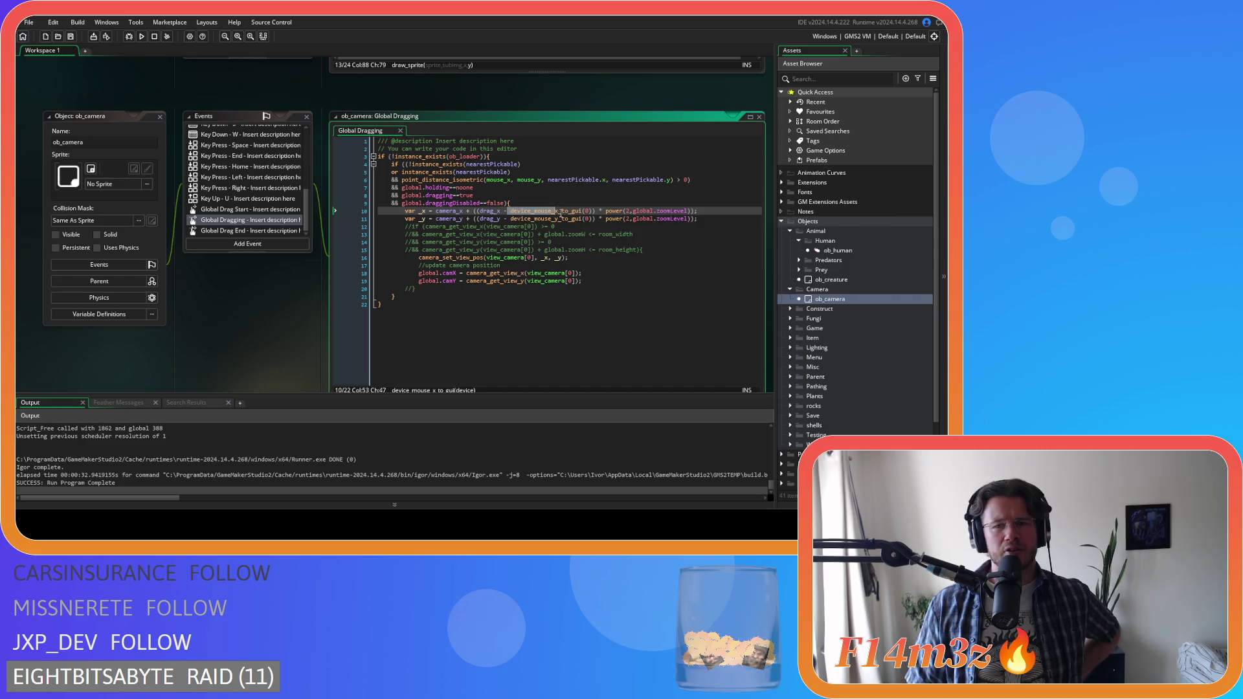
pyautogui.click(593, 211)
pyautogui.moveTo(512, 211); pyautogui.dragTo(596, 216)
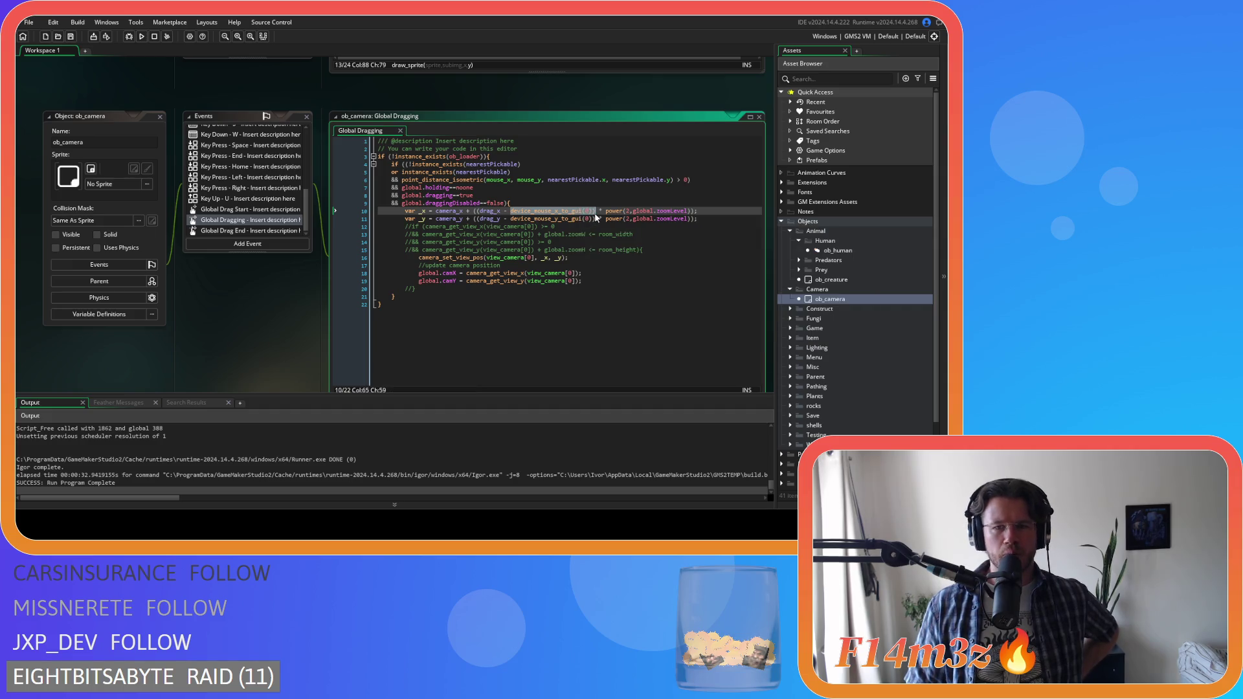
pyautogui.click(628, 211)
pyautogui.write('2')
pyautogui.click(655, 212)
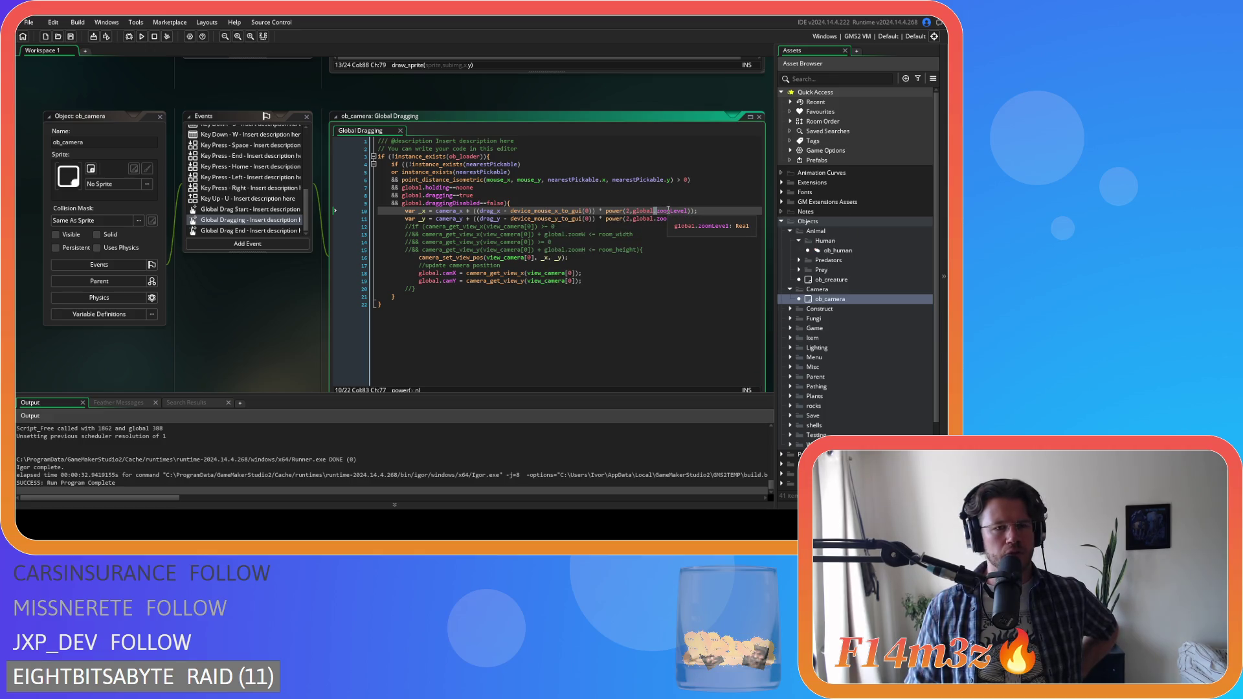
pyautogui.click(631, 219)
# - Examine line 10's device_mouse_x_to_gui call and its closing global.zoomLevel));
pyautogui.click(513, 211)
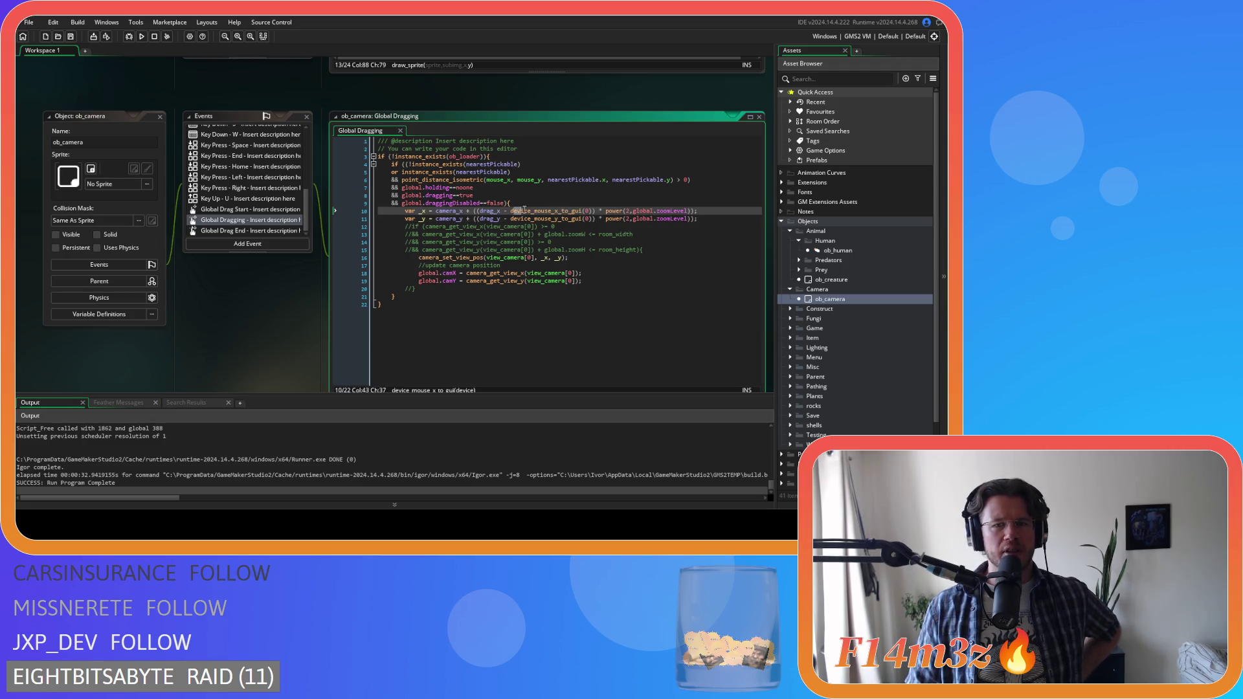
pyautogui.click(583, 212)
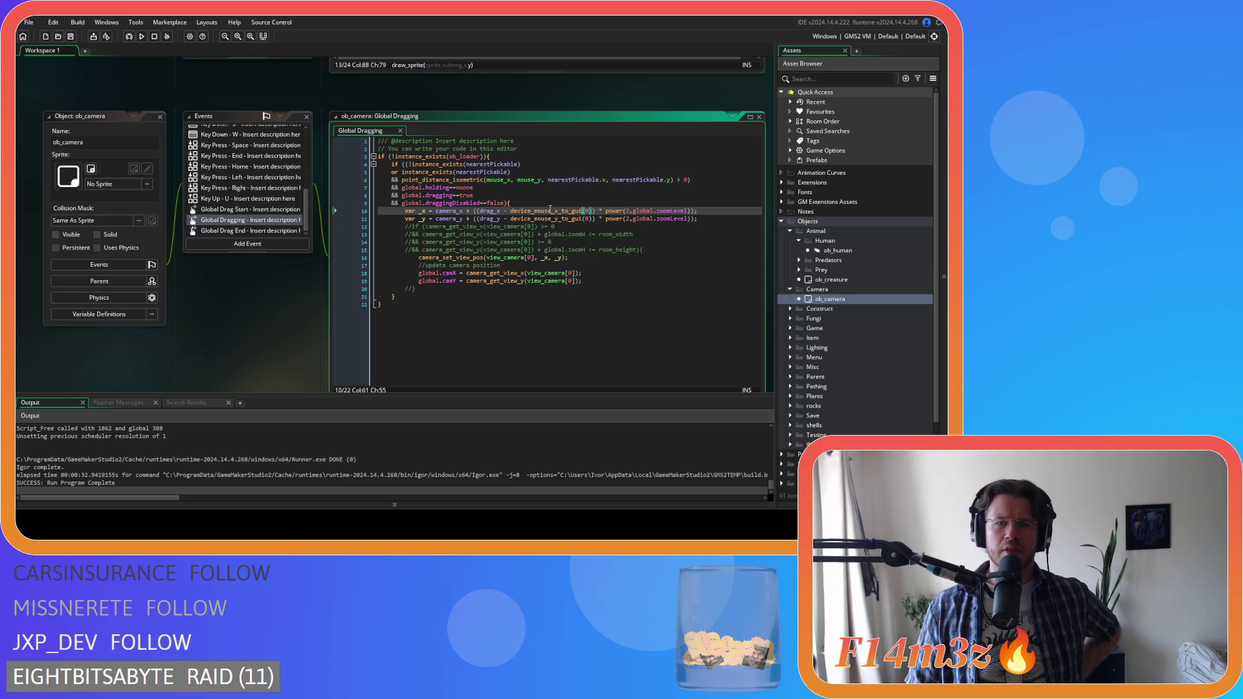
pyautogui.click(570, 211)
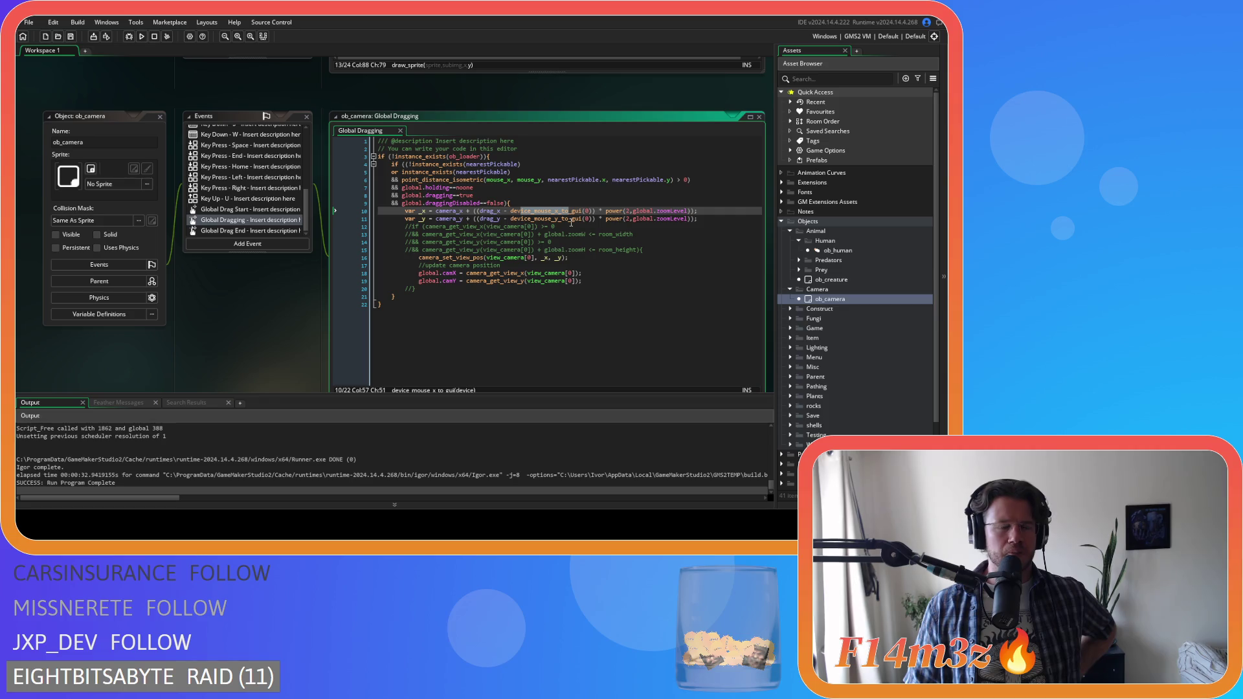
pyautogui.moveTo(572, 221)
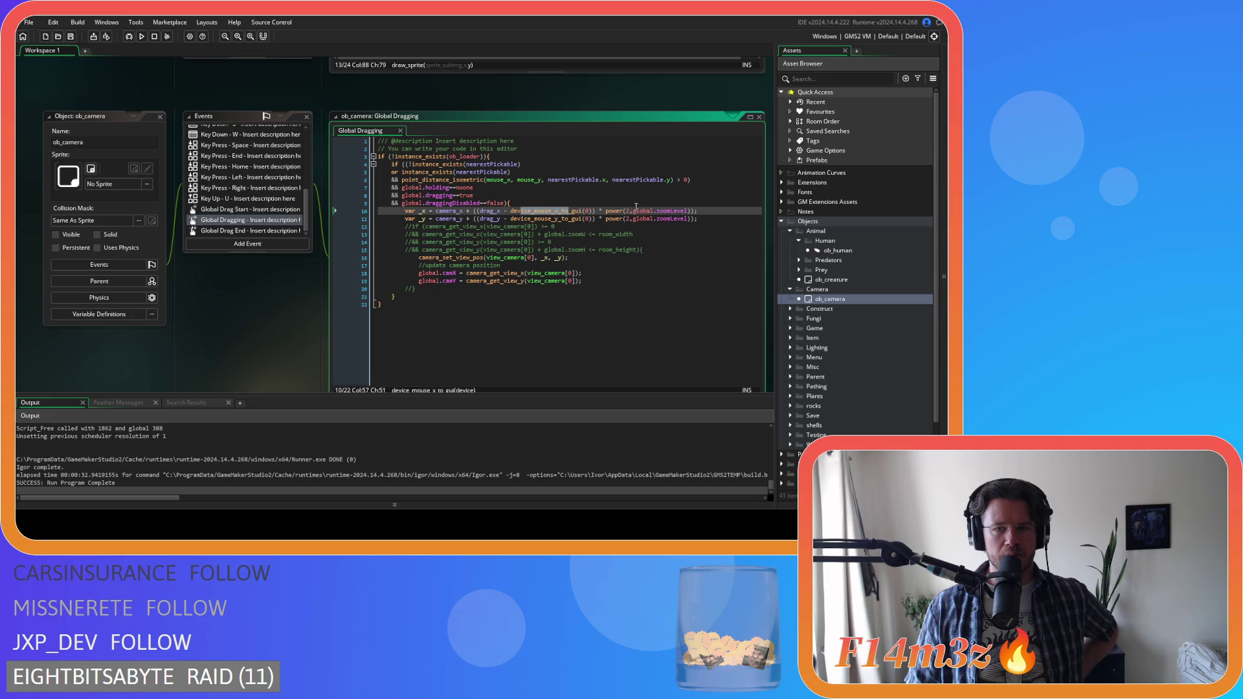
pyautogui.moveTo(634, 211); pyautogui.dragTo(698, 211)
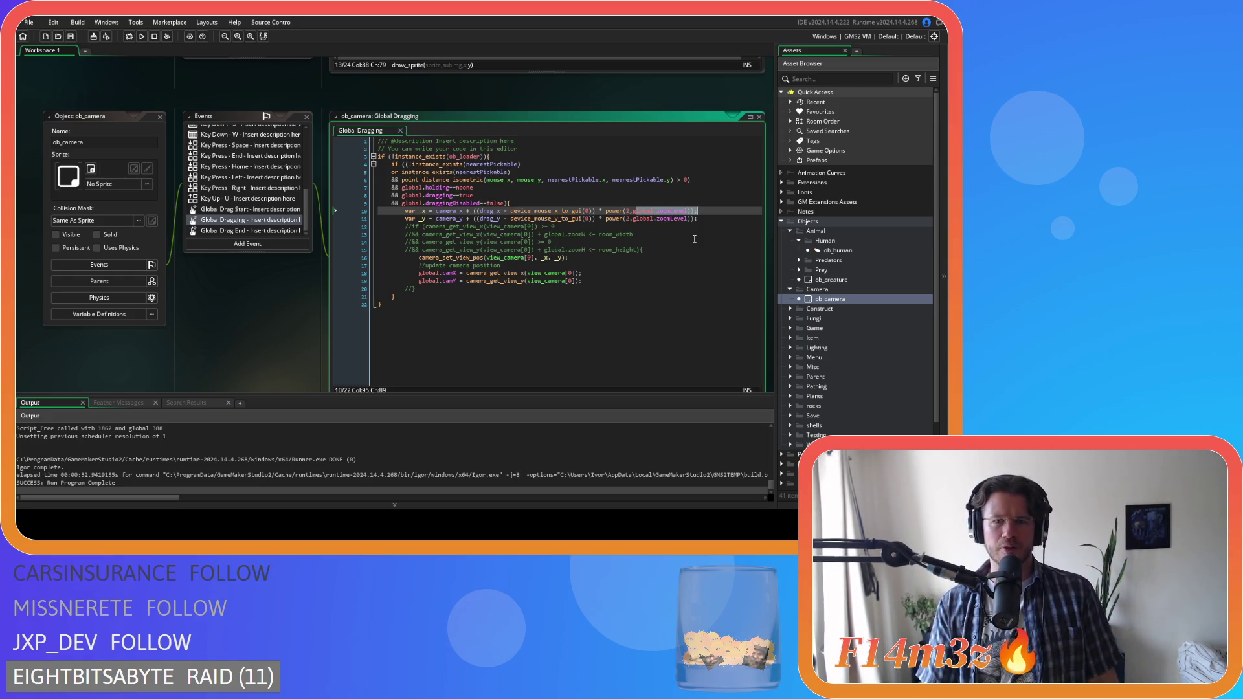
pyautogui.click(696, 211)
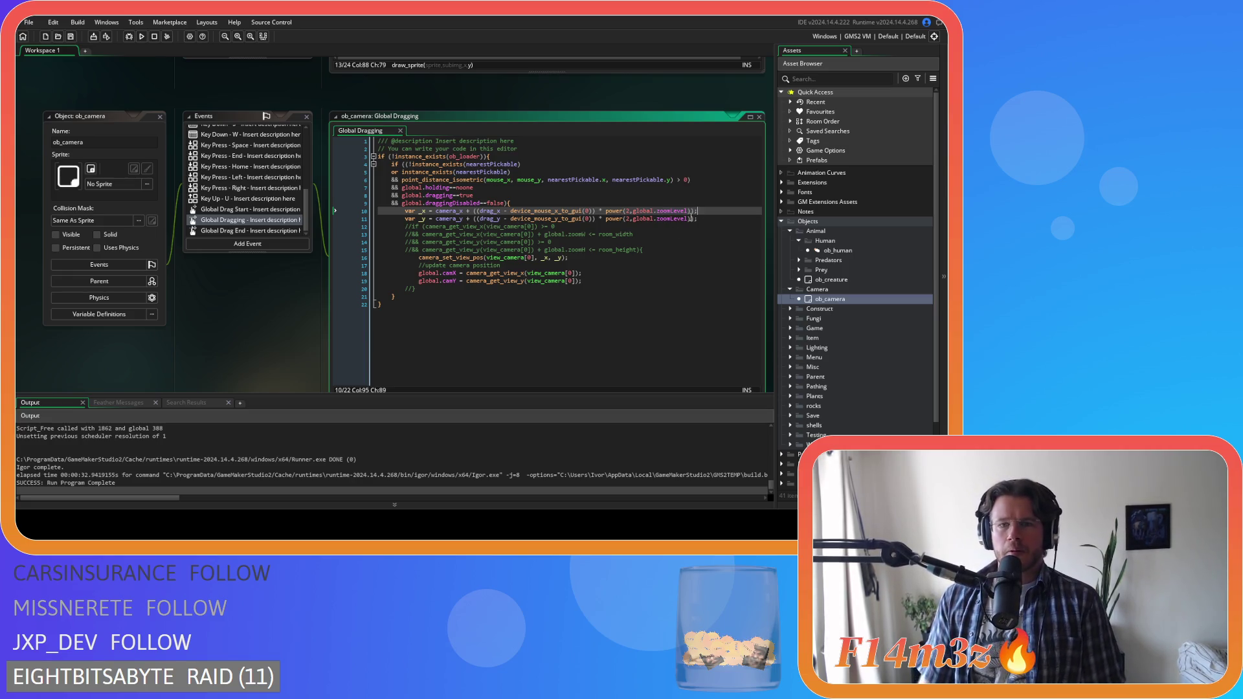
# - Select the ' * power(2,global.zoomLevel)' term on line 10 and scroll back to ob_human's Draw GUI
pyautogui.click(645, 228)
pyautogui.click(700, 210)
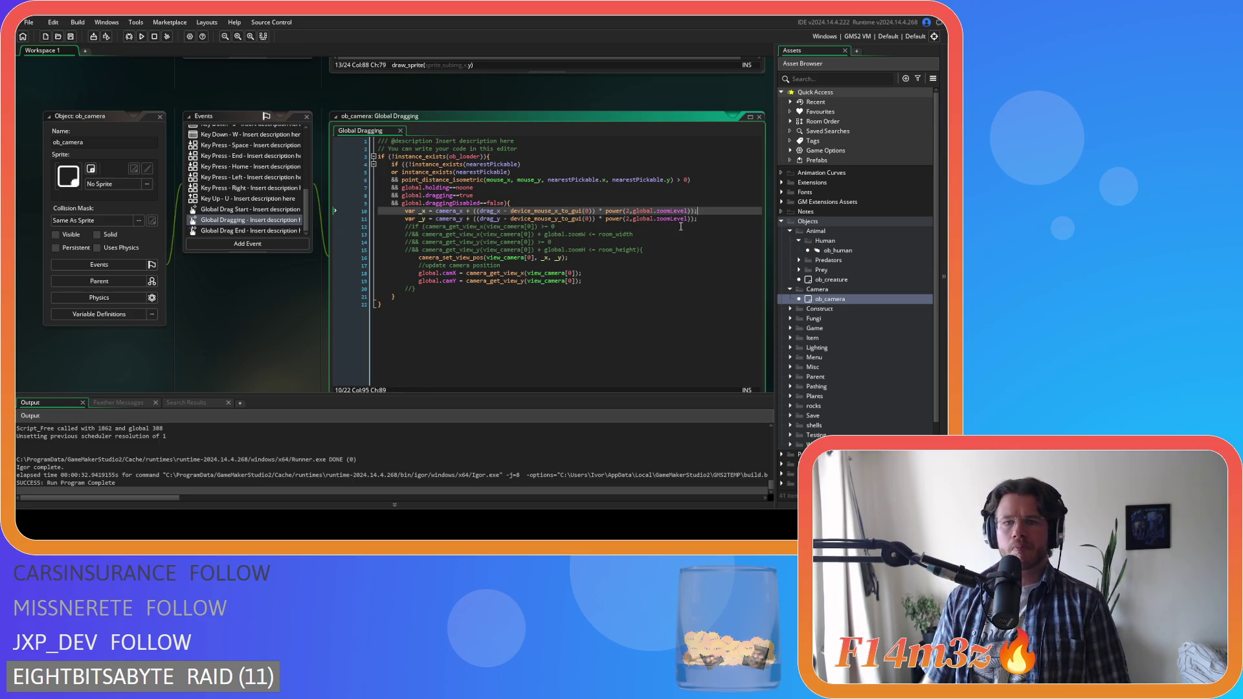
pyautogui.moveTo(683, 219)
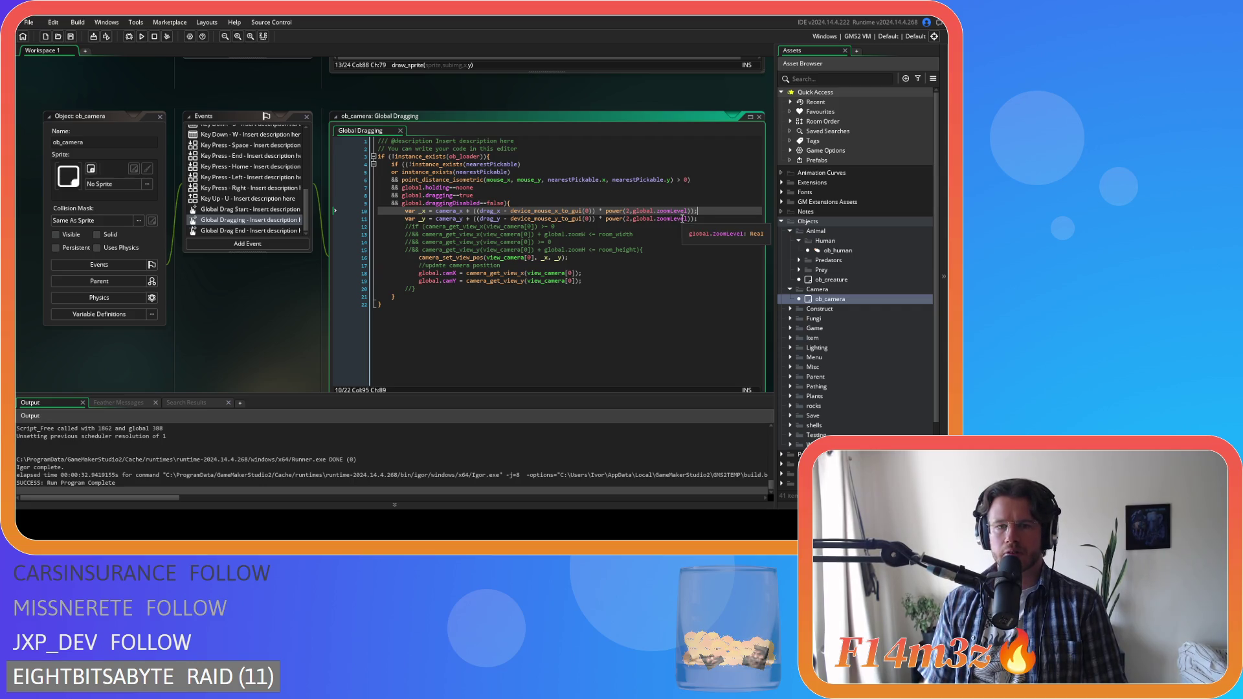
pyautogui.click(699, 218)
pyautogui.click(704, 210)
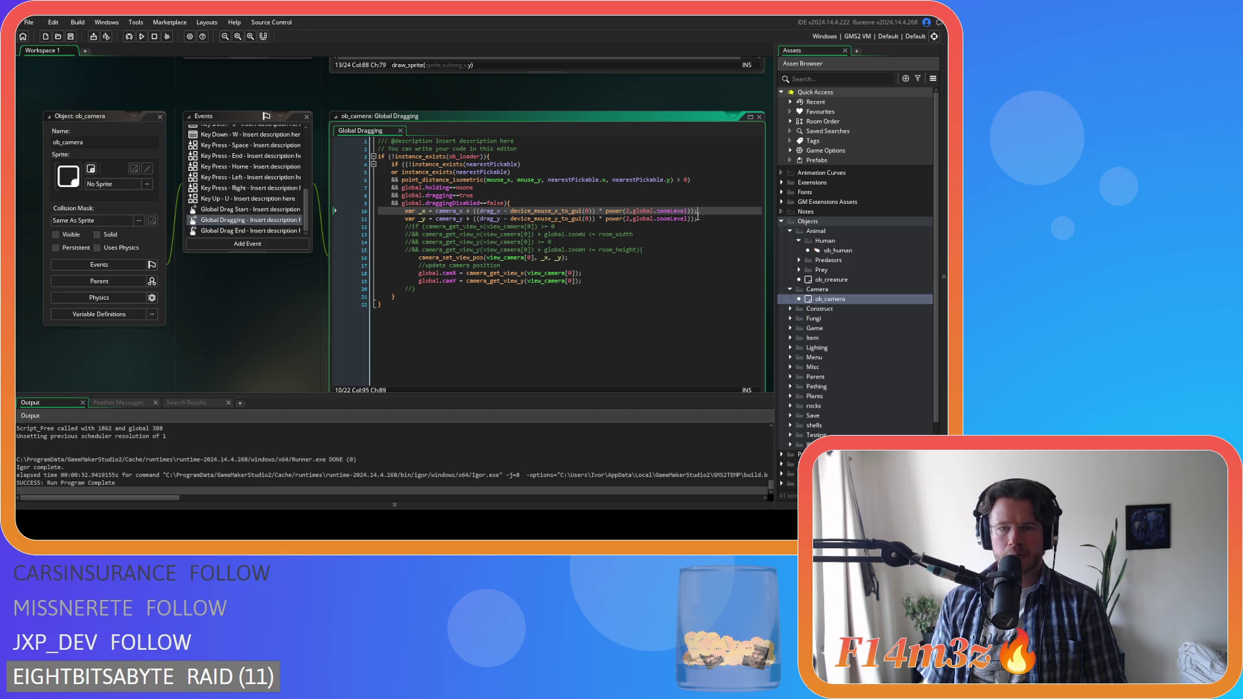
pyautogui.moveTo(605, 219)
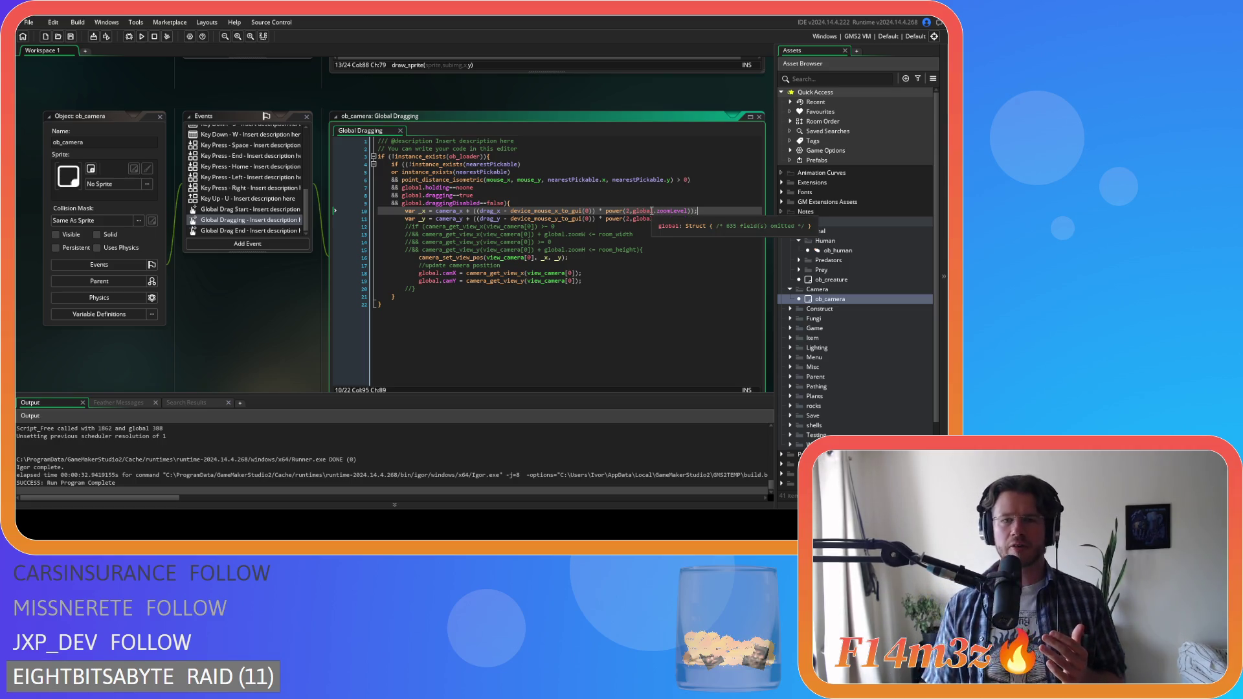
pyautogui.moveTo(691, 210); pyautogui.dragTo(596, 211)
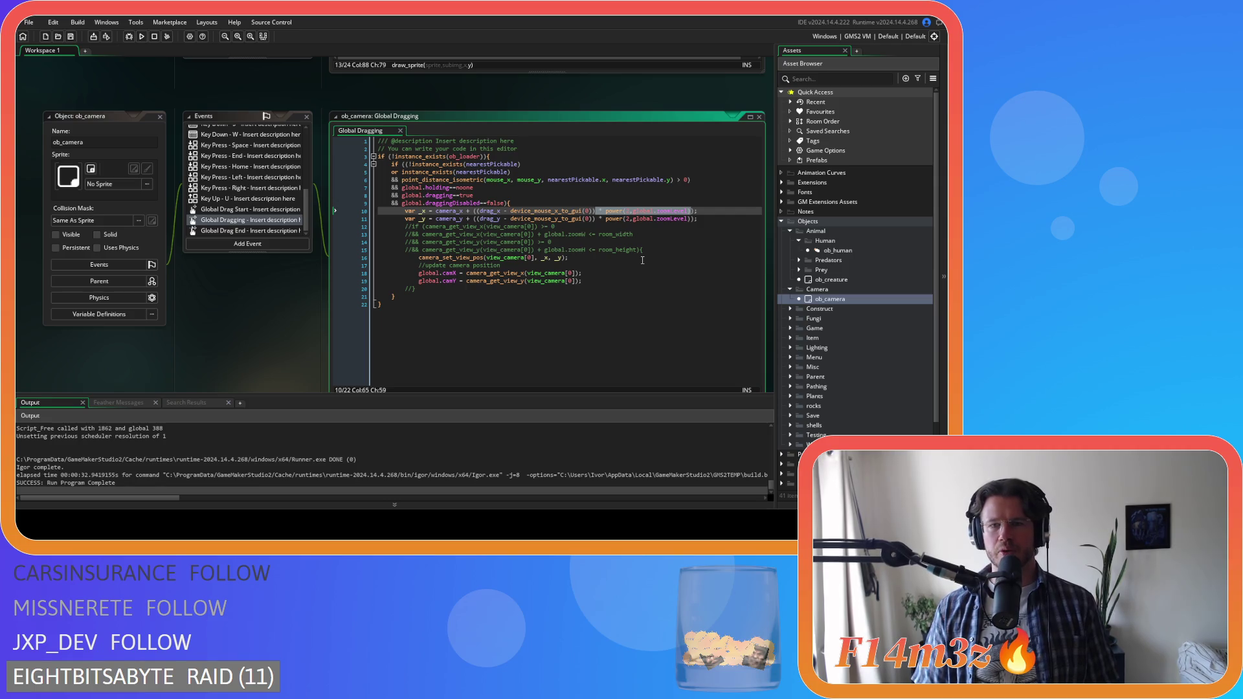
pyautogui.scroll(5, 286, 289)
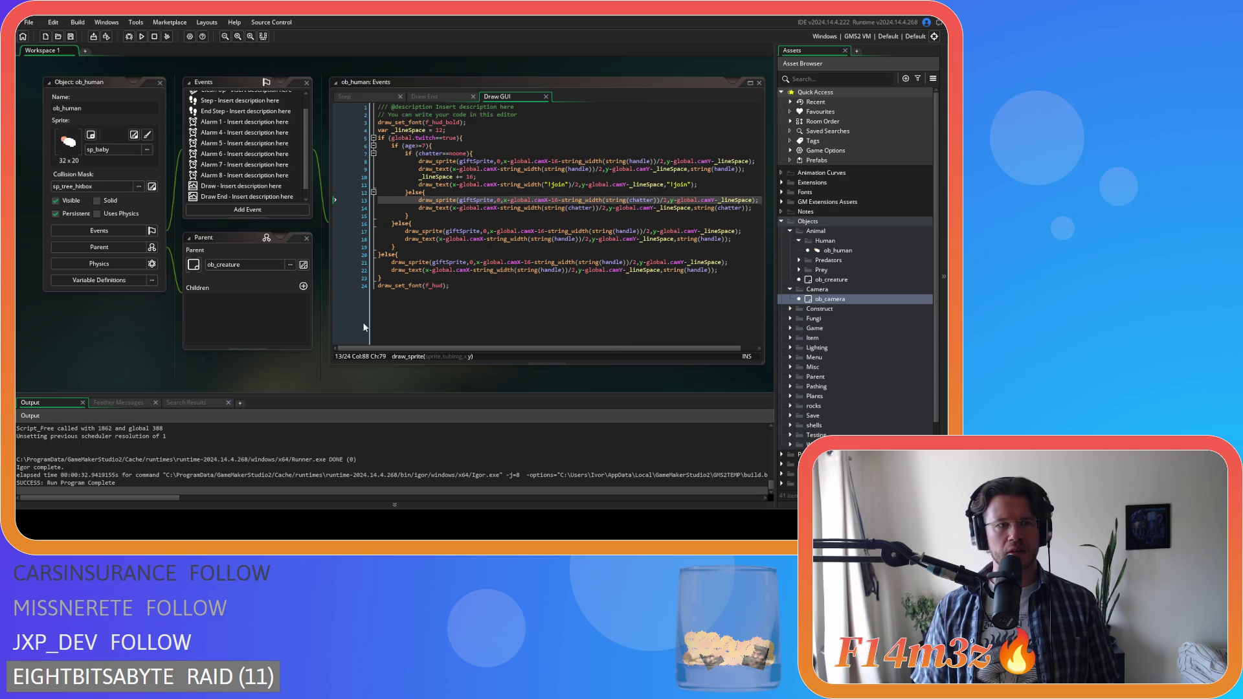
# - Wrap the first gift sprite's x expression on line 8 in parentheses
pyautogui.click(687, 202)
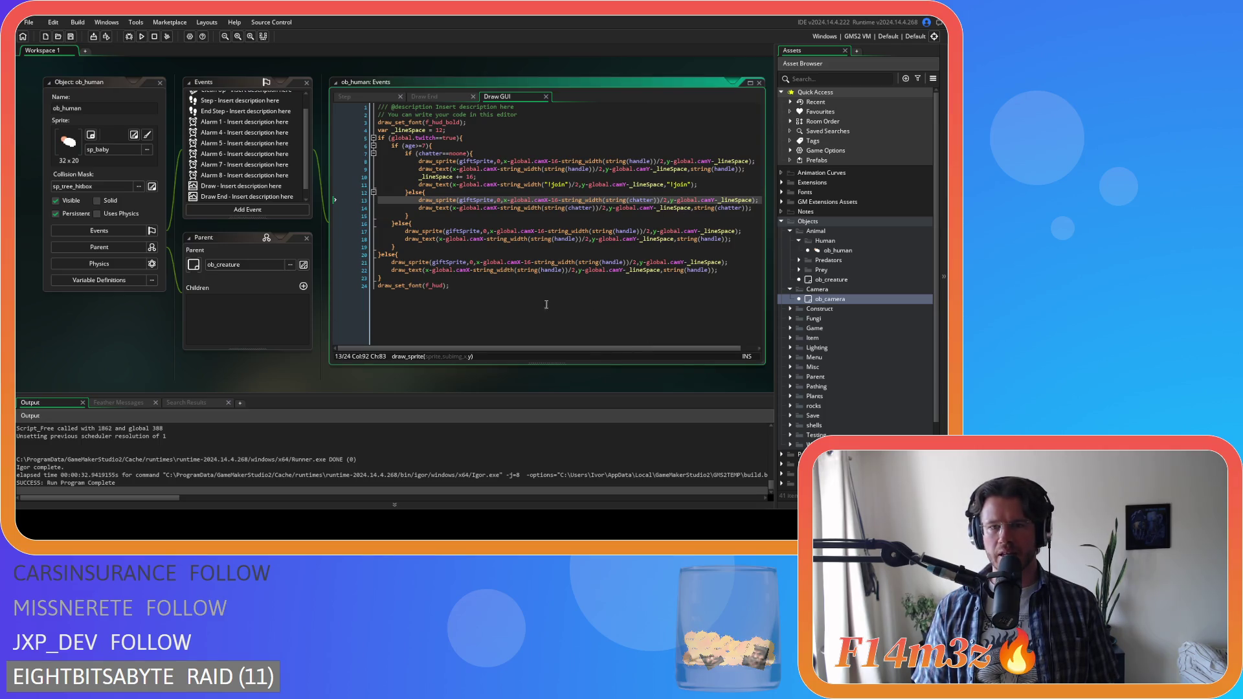
pyautogui.moveTo(571, 159)
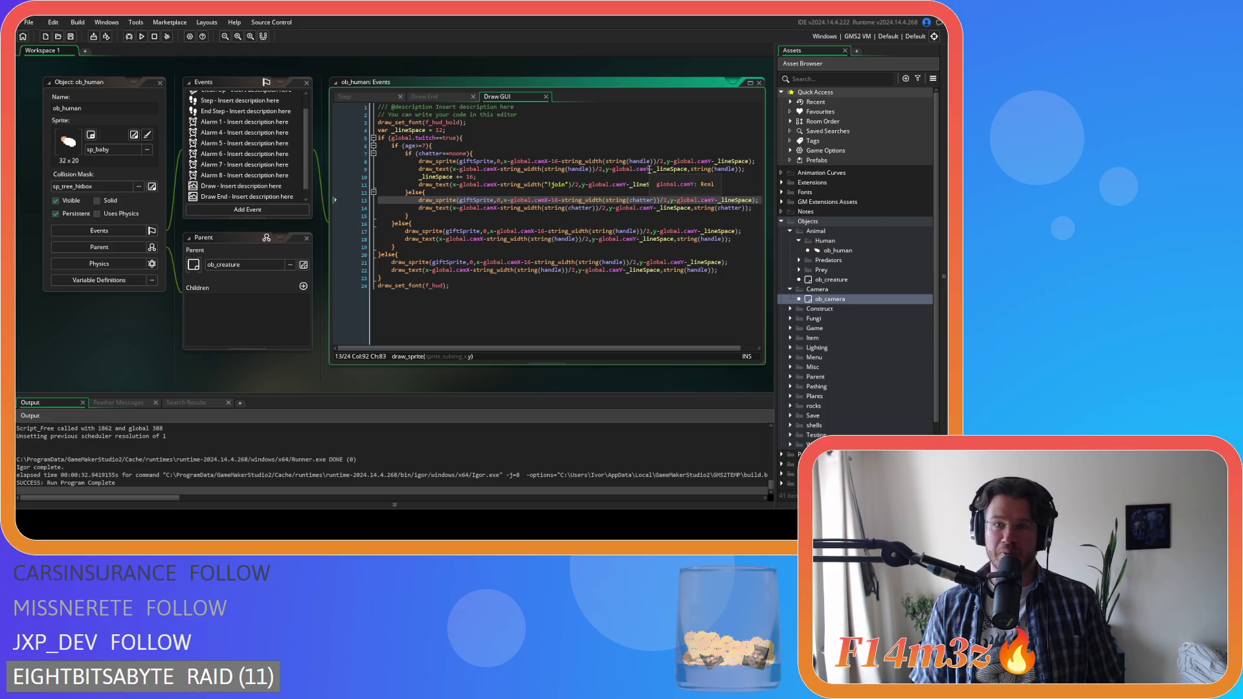
pyautogui.click(637, 161)
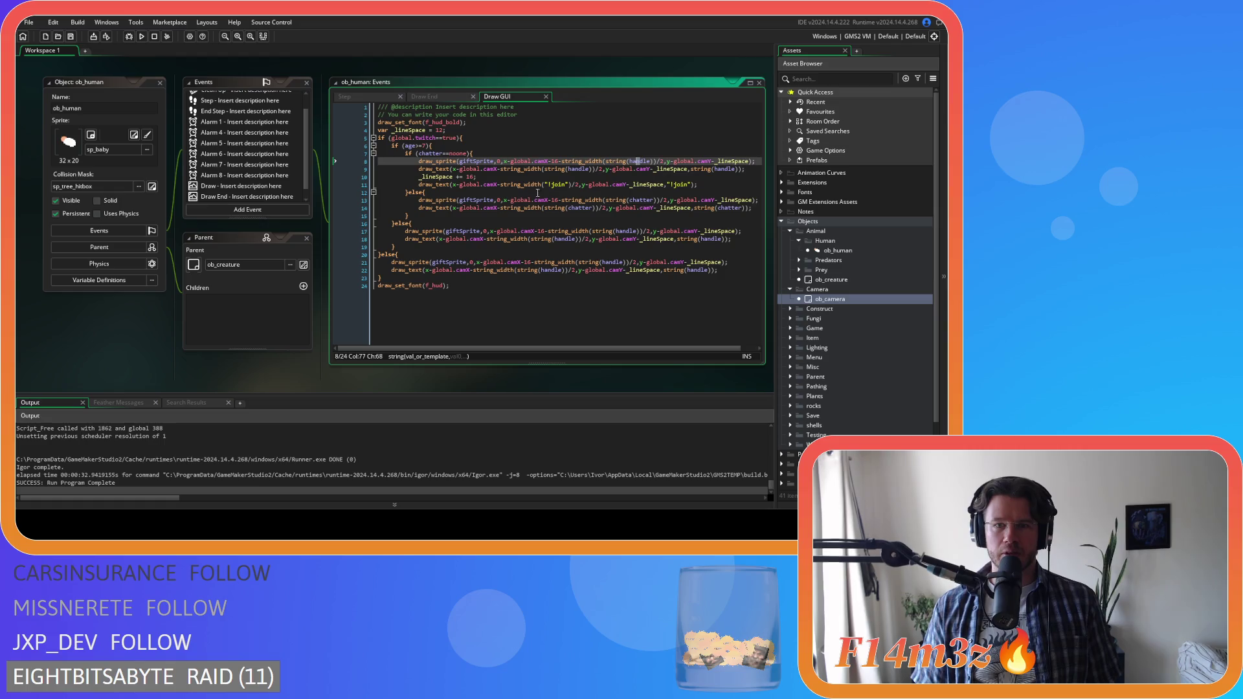
pyautogui.click(613, 162)
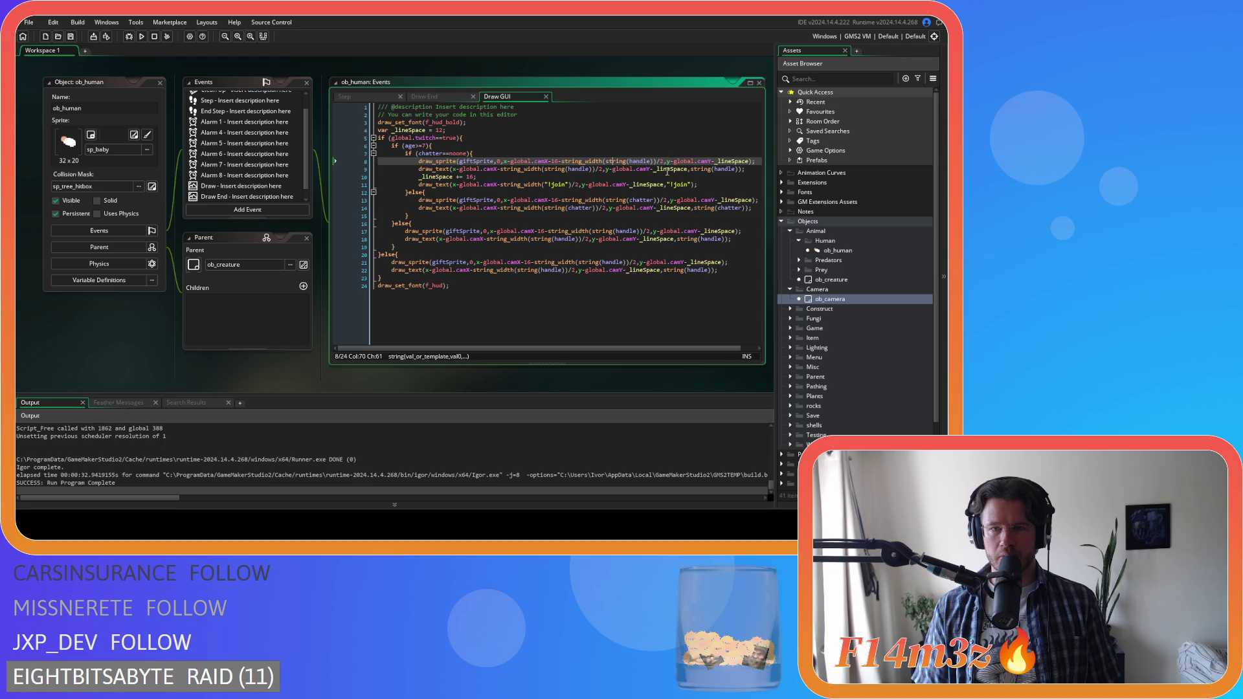
pyautogui.click(665, 162)
pyautogui.write(')')
pyautogui.click(503, 162)
pyautogui.write('(')
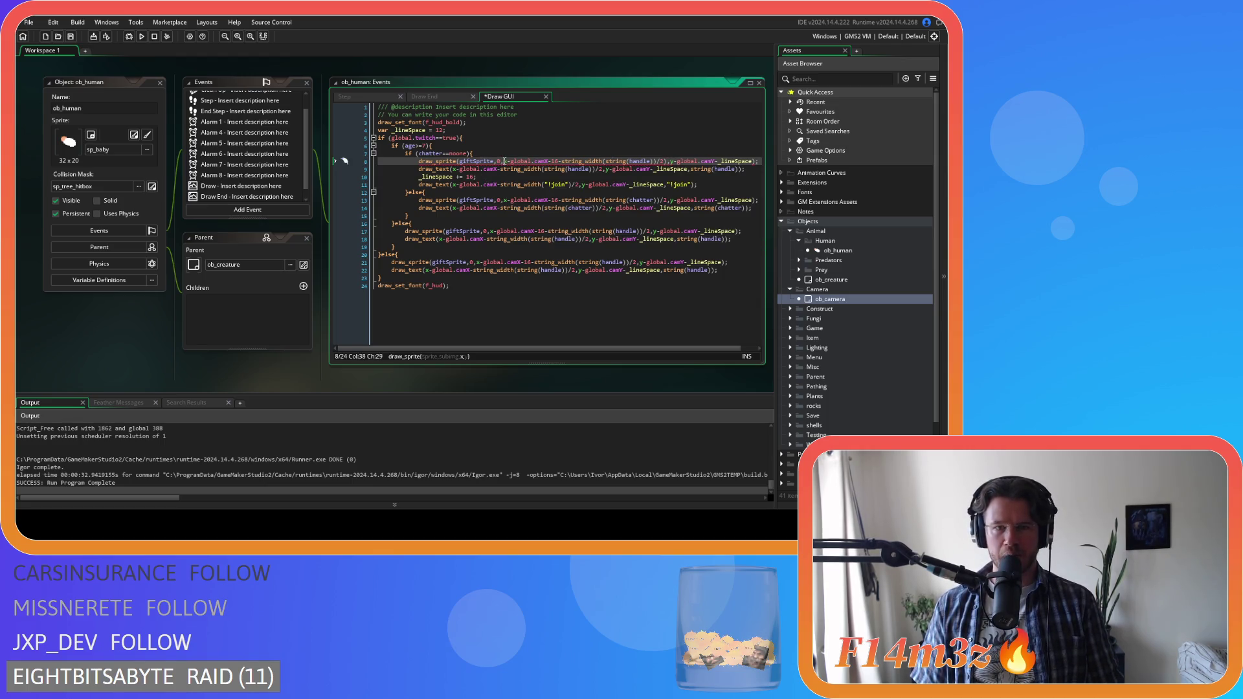
# - Multiply the x expression by power(2,global.zoomLevel), remove the extra spaces, and save
pyautogui.click(670, 161)
pyautogui.write('* power(2,global.zoomLevel),y')
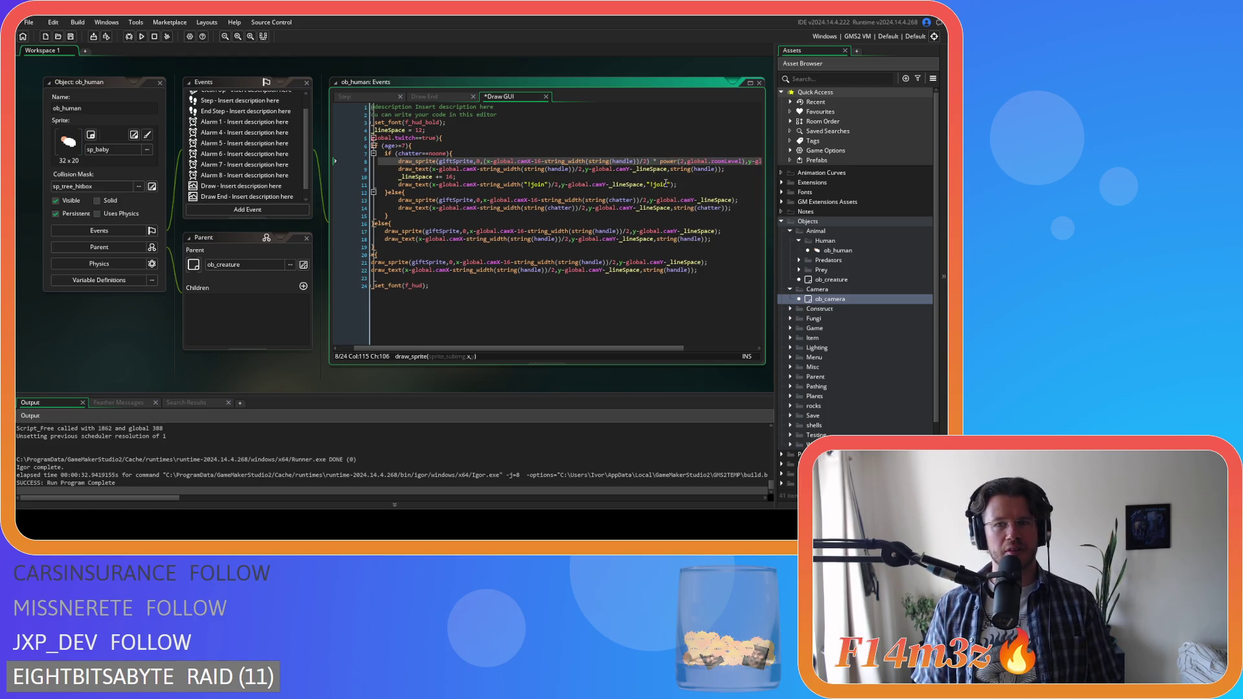
pyautogui.press('Left')
pyautogui.press('Left')
pyautogui.press('Left')
pyautogui.press('Delete')
pyautogui.press('Right')
pyautogui.press('Delete')
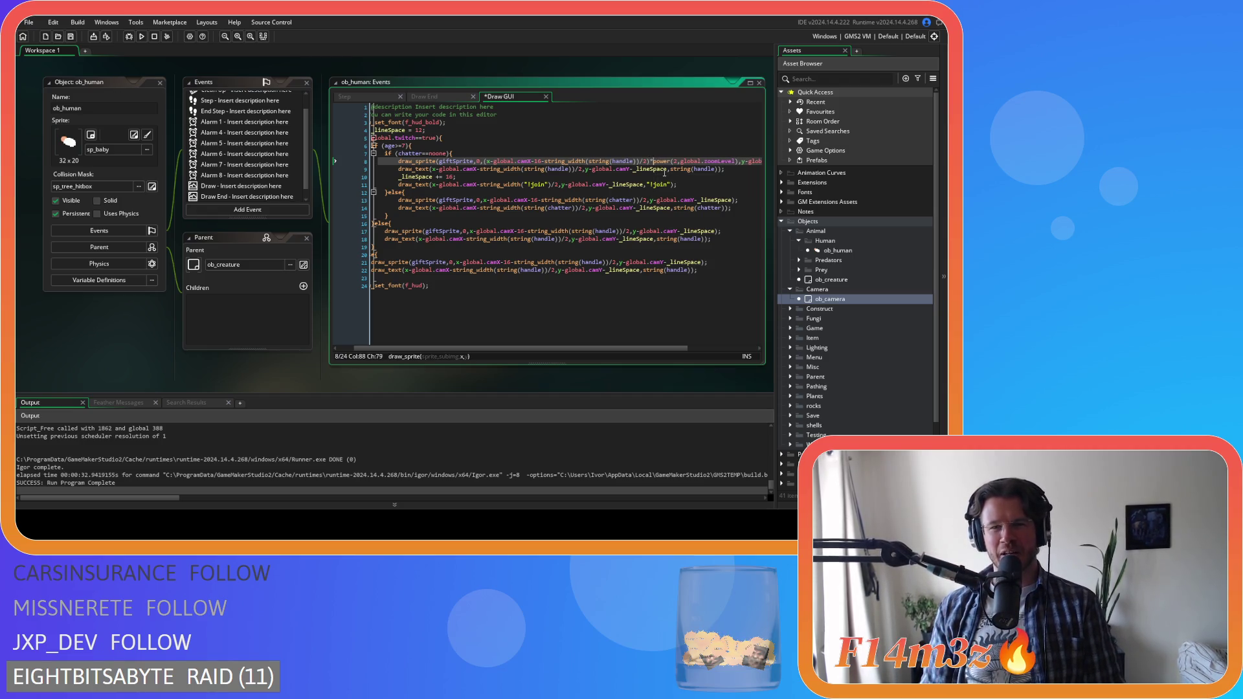
pyautogui.hotkey('ctrl', 's')
# - Wrap the sprite's y expression in parentheses, paste the zoom scaling after it, and save
pyautogui.moveTo(648, 348); pyautogui.dragTo(717, 342)
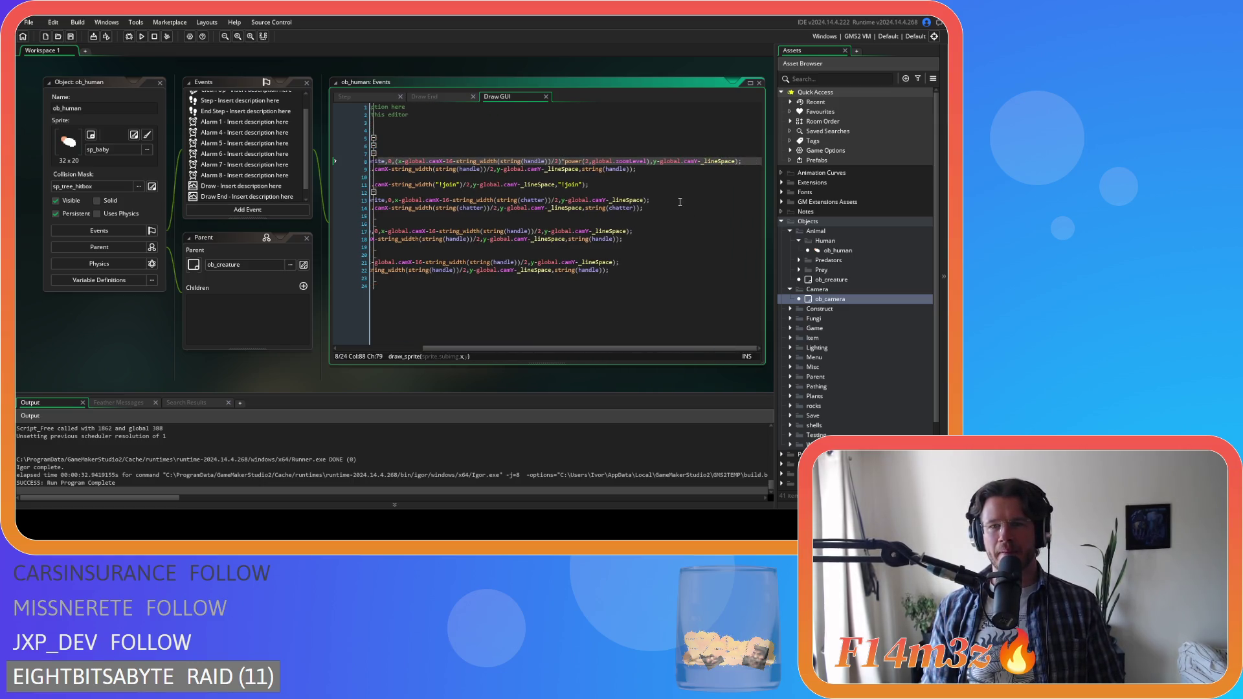
pyautogui.click(654, 161)
pyautogui.write('(')
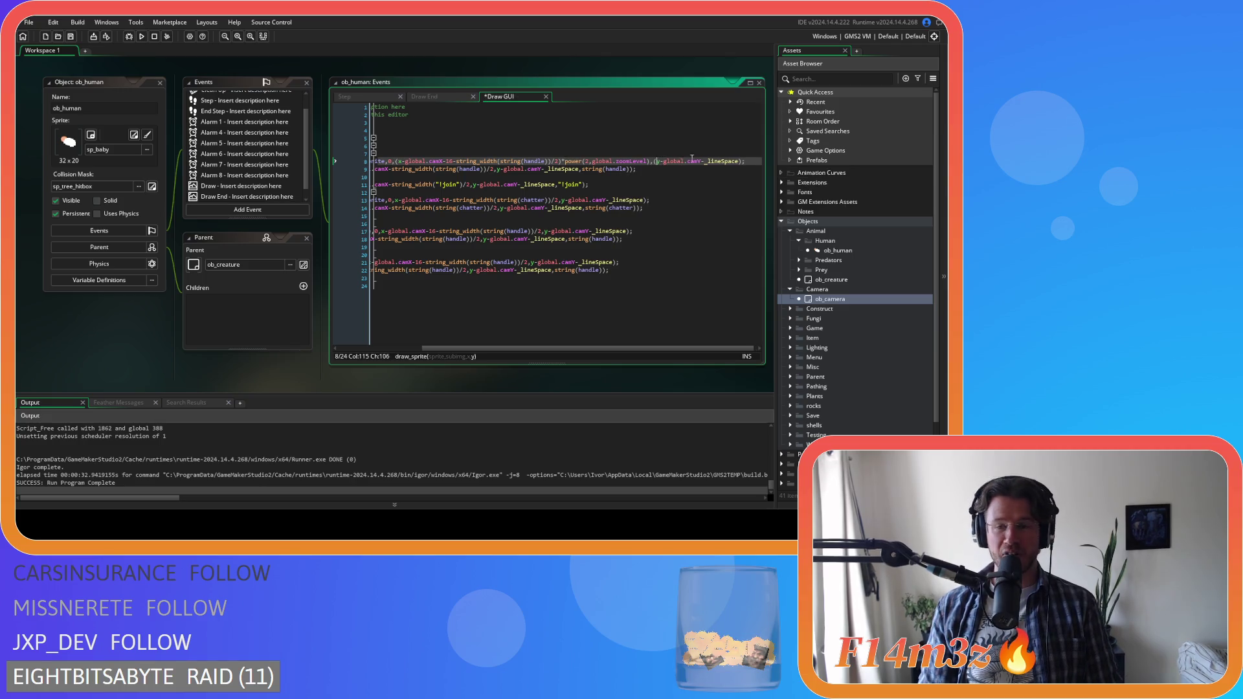
pyautogui.click(741, 162)
pyautogui.write(')')
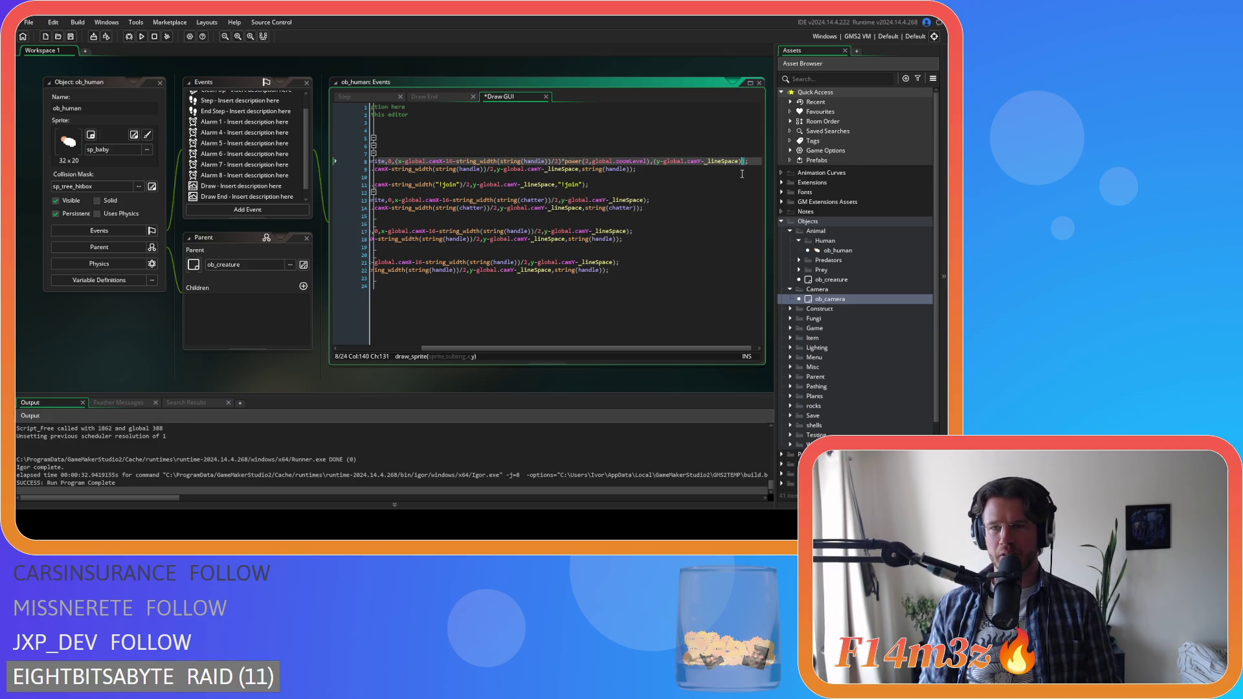
pyautogui.hotkey('ctrl', 'v')
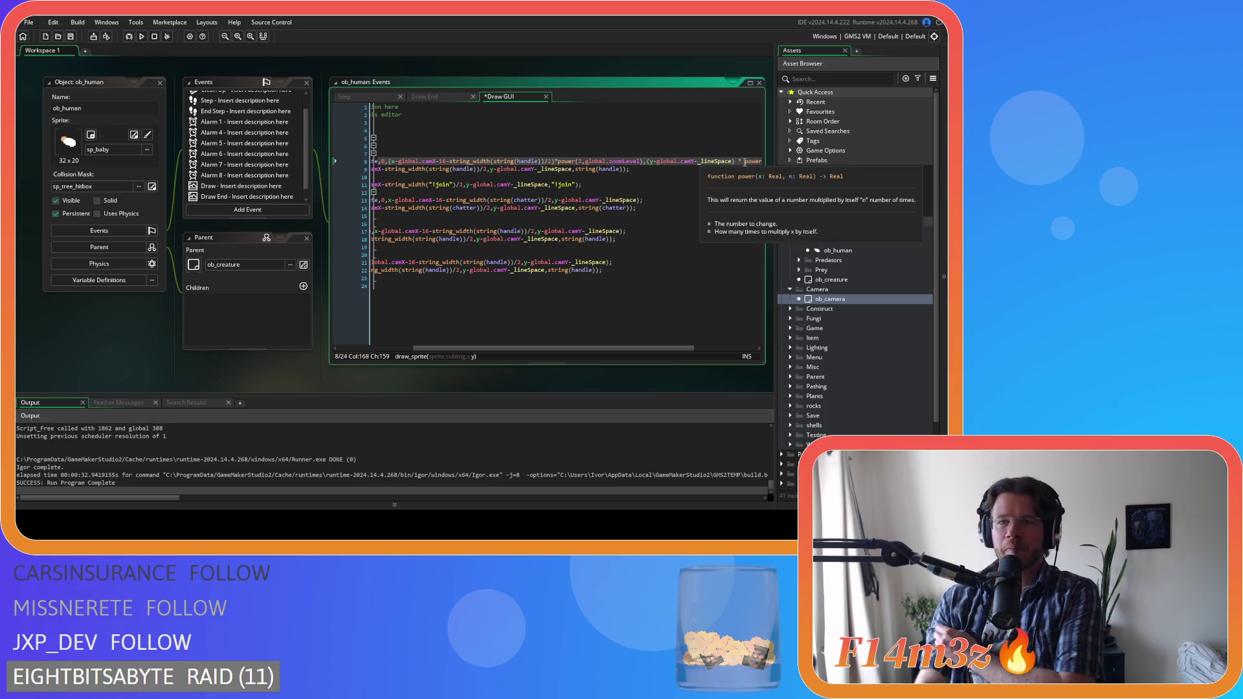
pyautogui.click(737, 161)
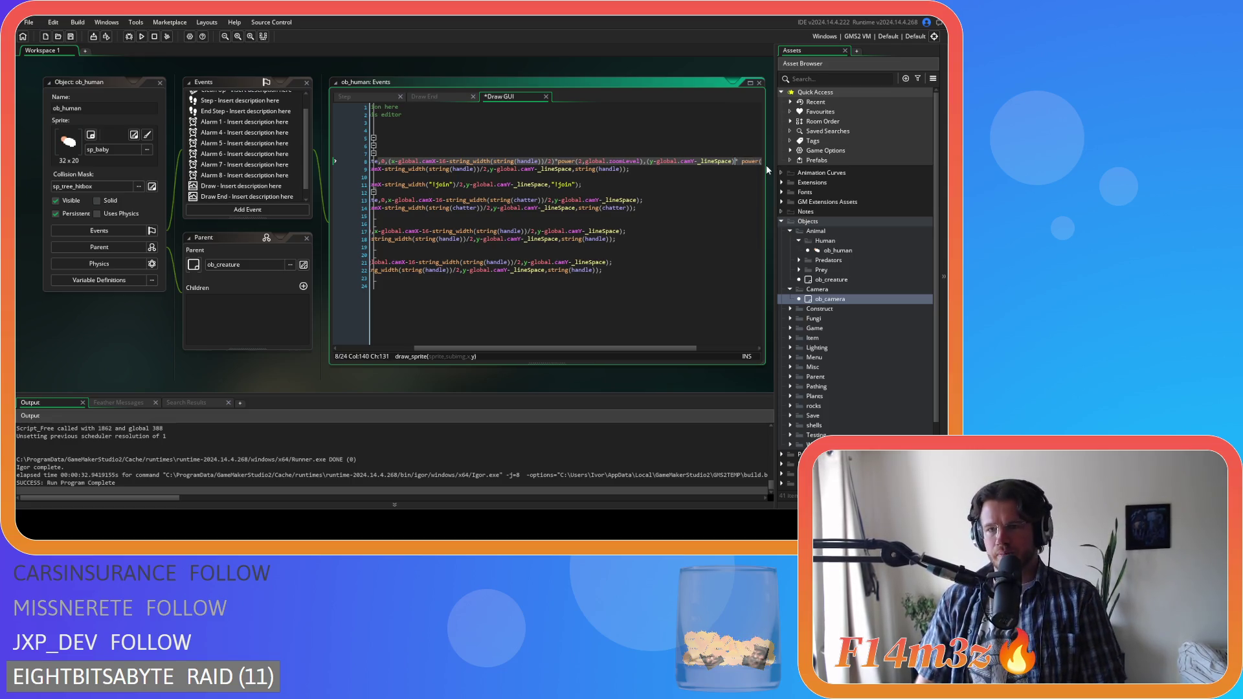
pyautogui.moveTo(638, 348)
pyautogui.mouseDown()
pyautogui.moveTo(697, 350)
pyautogui.moveTo(587, 347)
pyautogui.mouseUp()
pyautogui.hotkey('ctrl', 's')
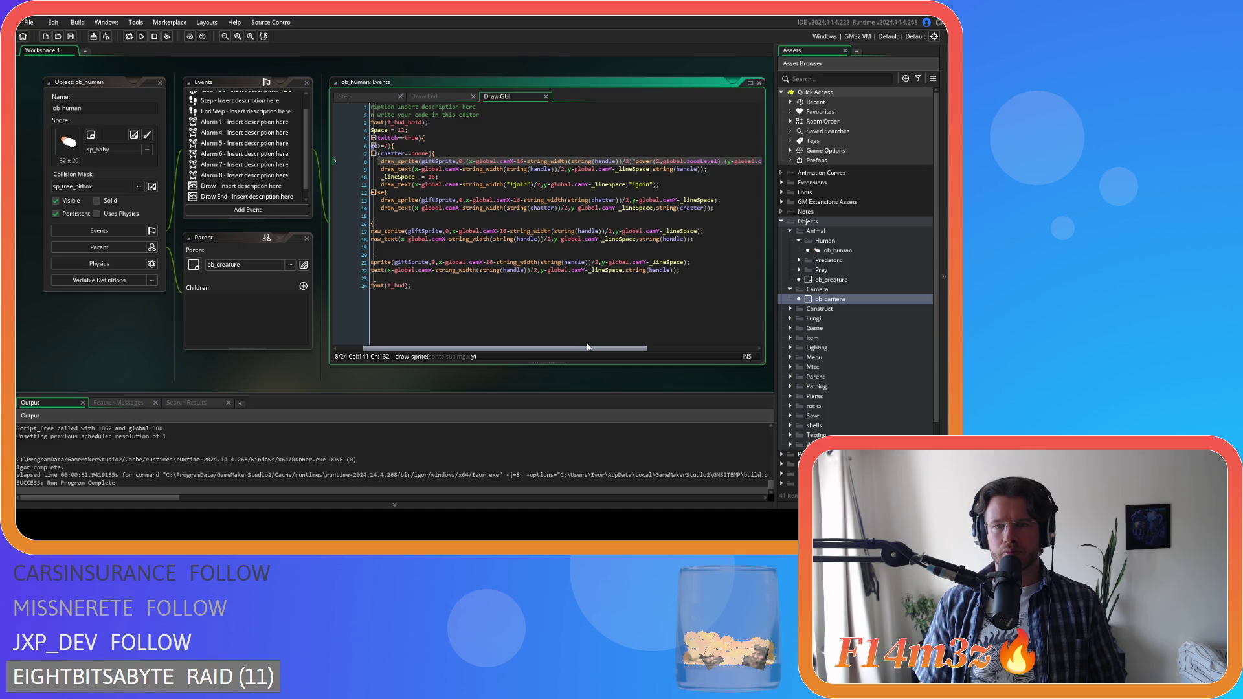
pyautogui.moveTo(587, 347); pyautogui.dragTo(557, 343)
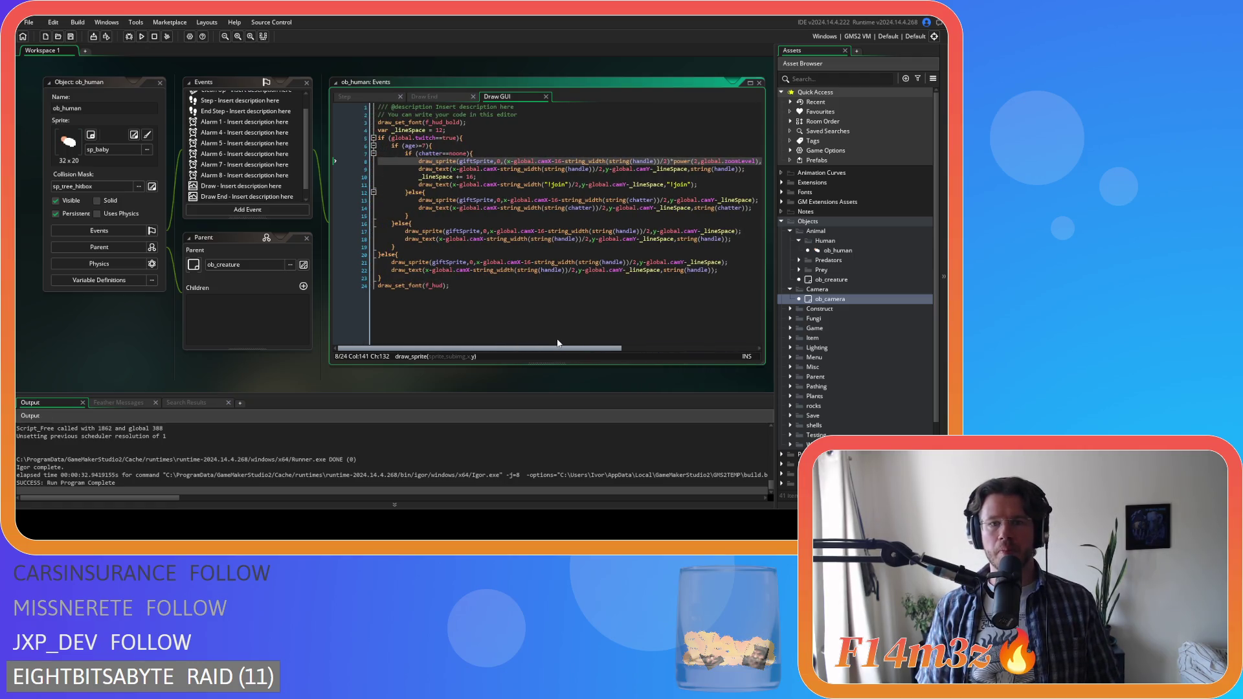
pyautogui.moveTo(558, 343); pyautogui.dragTo(596, 341)
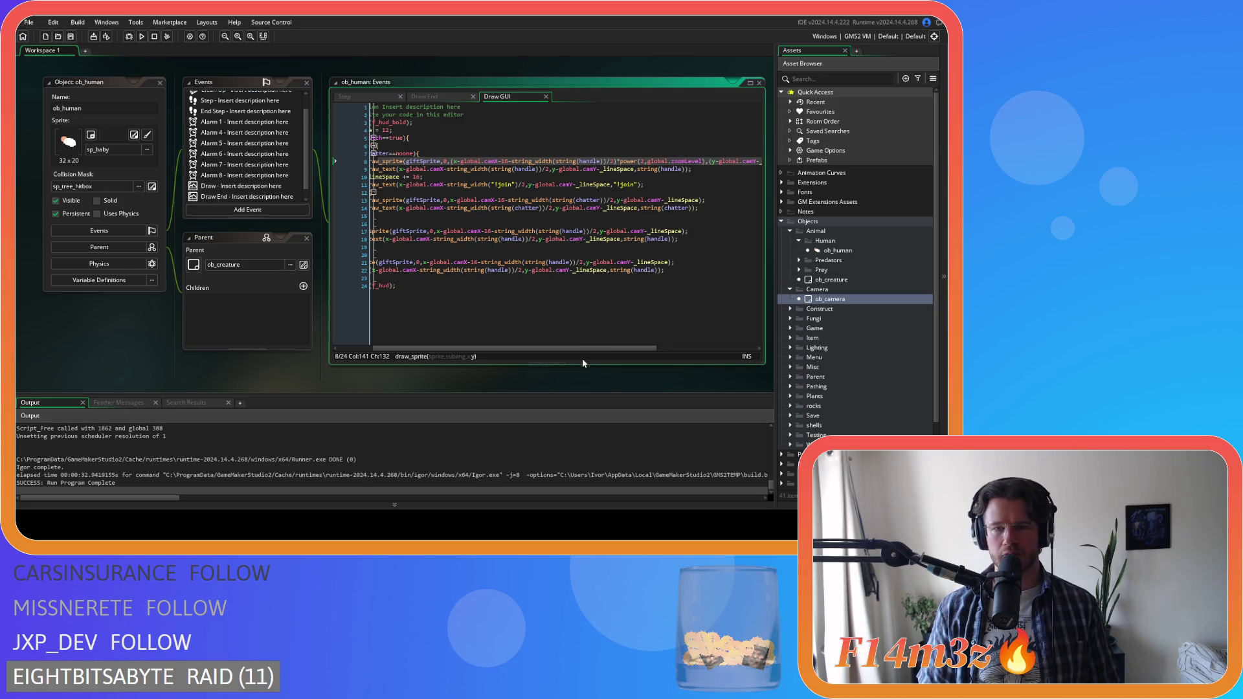
pyautogui.moveTo(591, 348)
pyautogui.mouseDown()
pyautogui.moveTo(701, 344)
pyautogui.moveTo(568, 352)
pyautogui.mouseUp()
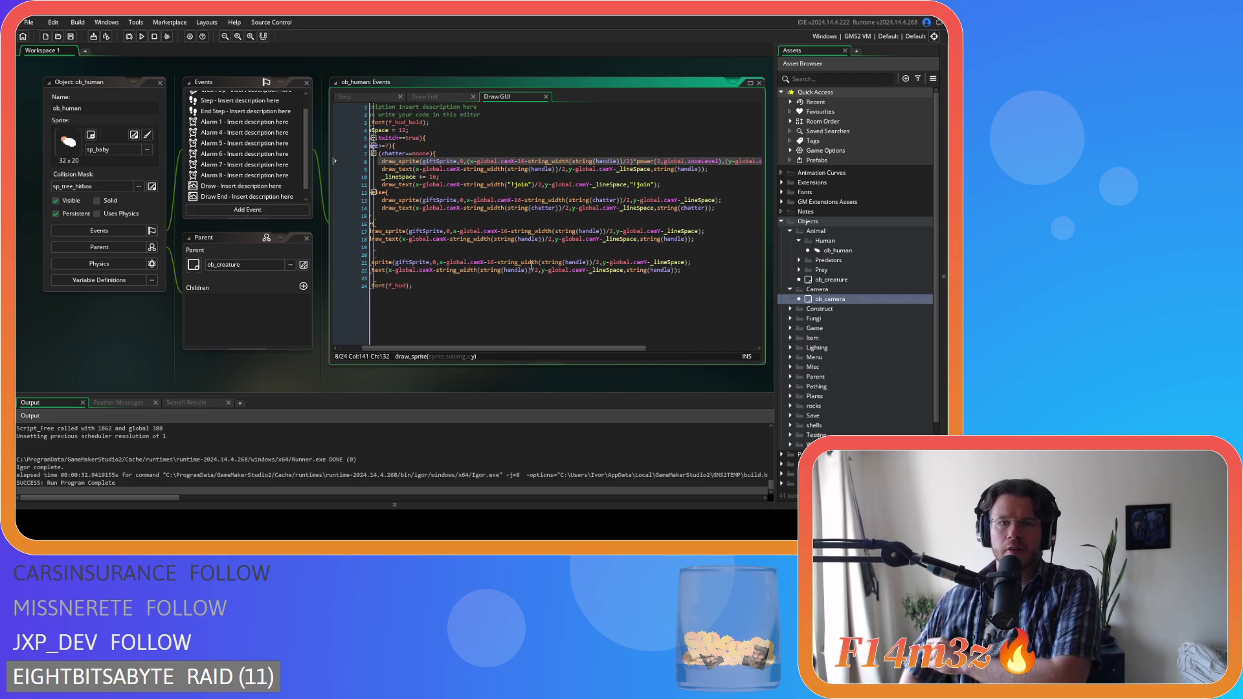
# - Wrap line 9's text x expression in parentheses and append * power(2,global.zoomLevel)
pyautogui.click(425, 169)
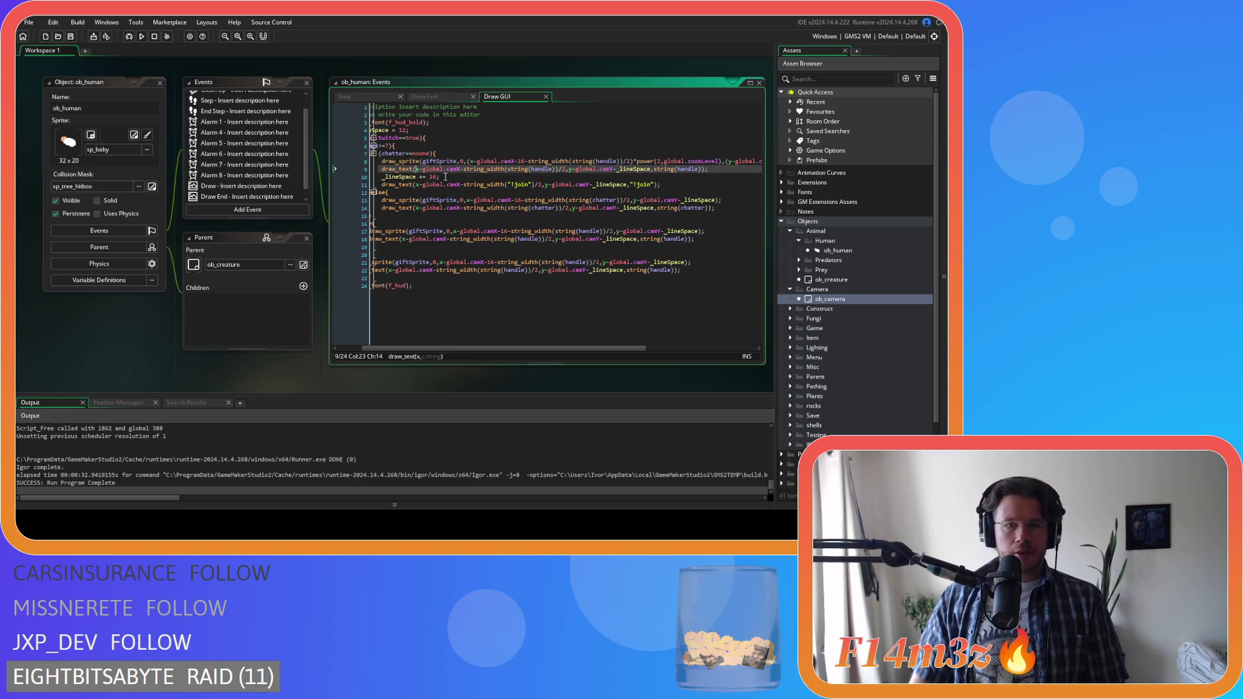
pyautogui.write('(')
pyautogui.click(568, 169)
pyautogui.write(') * power(2,global.zoomLevel)')
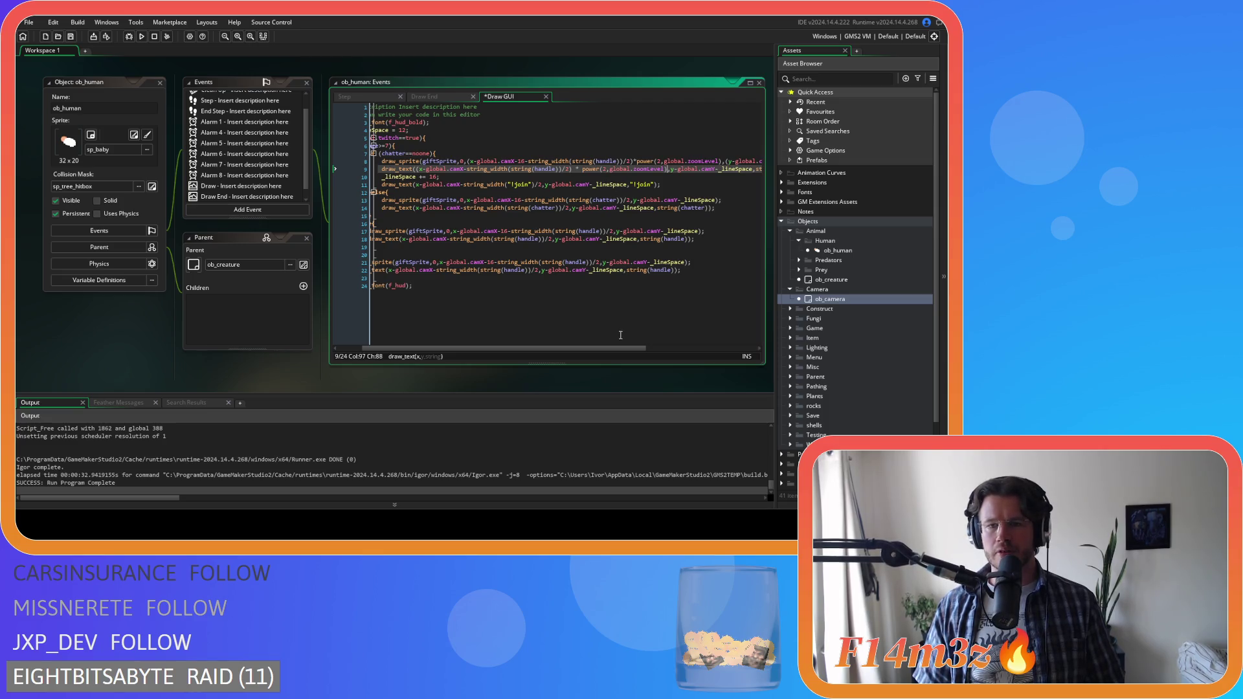
pyautogui.hscroll(3, 620, 335)
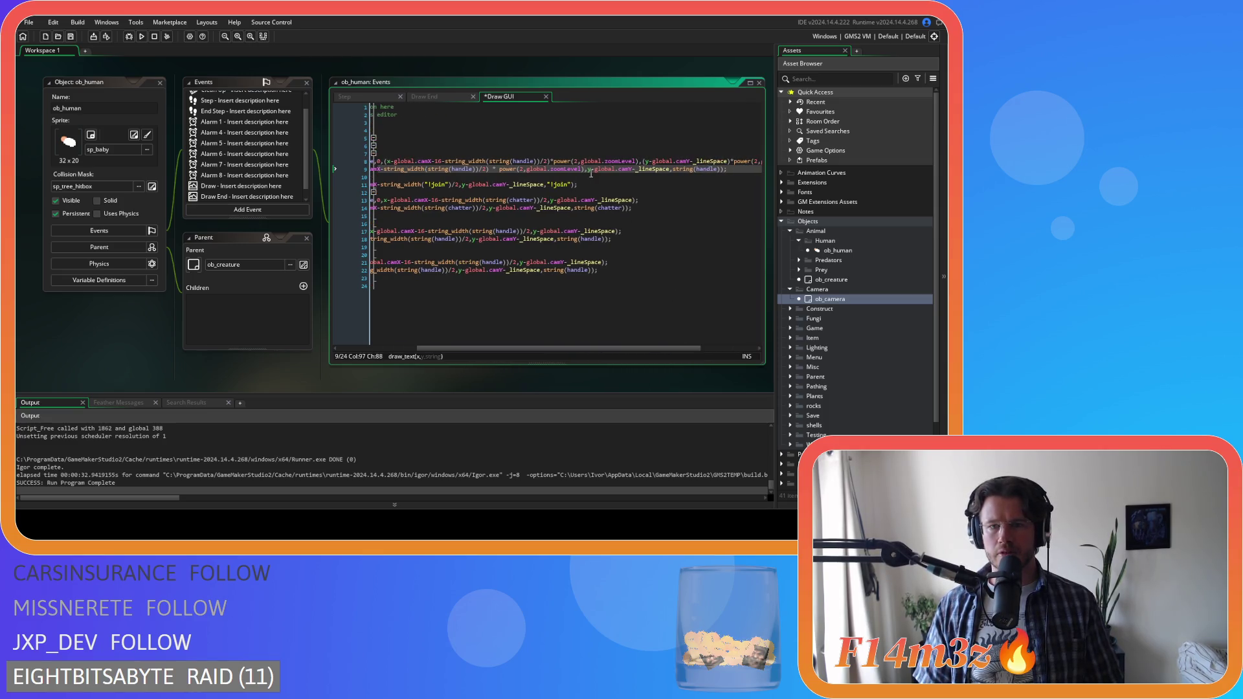
# - Wrap line 9's y expression, paste the zoom scaling after it, and remove the extra spaces
pyautogui.write('(')
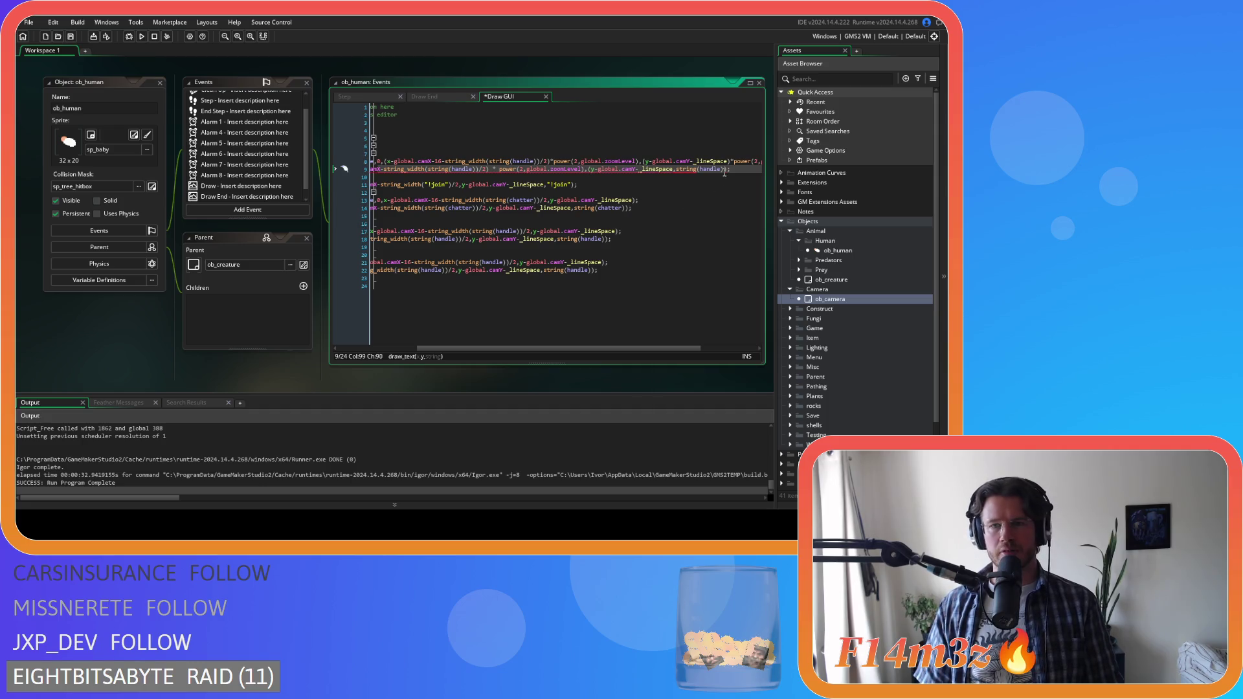
pyautogui.click(724, 170)
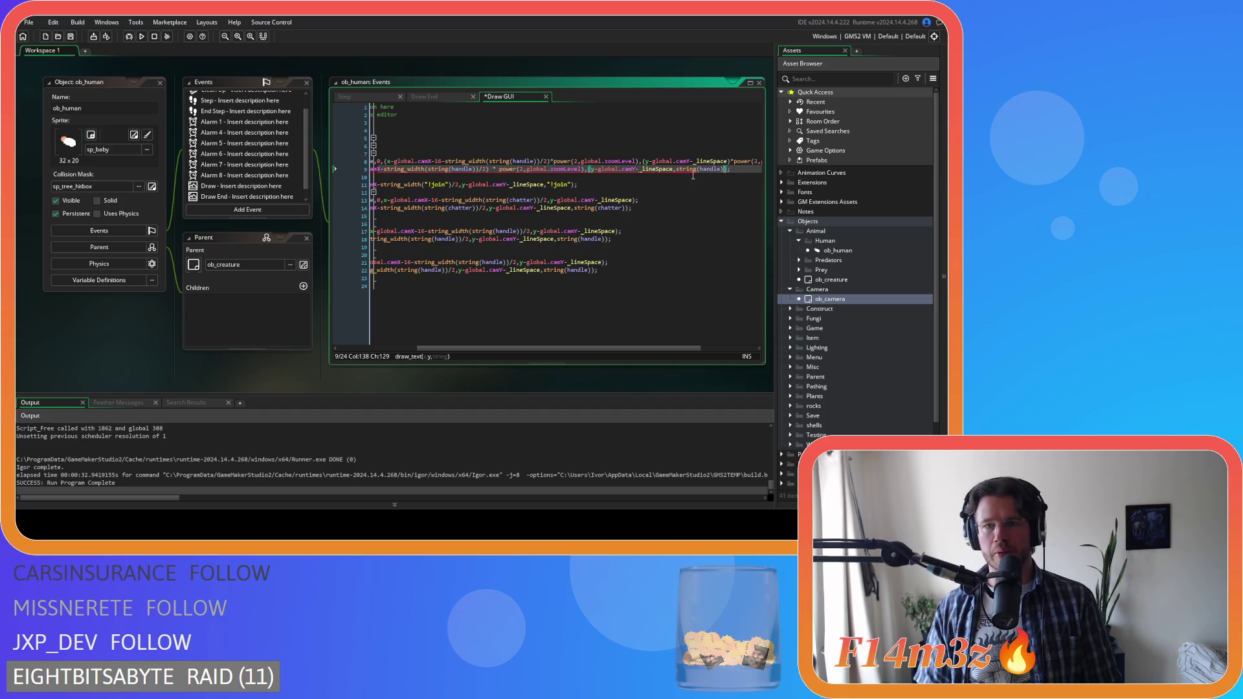
pyautogui.hscroll(3, 633, 349)
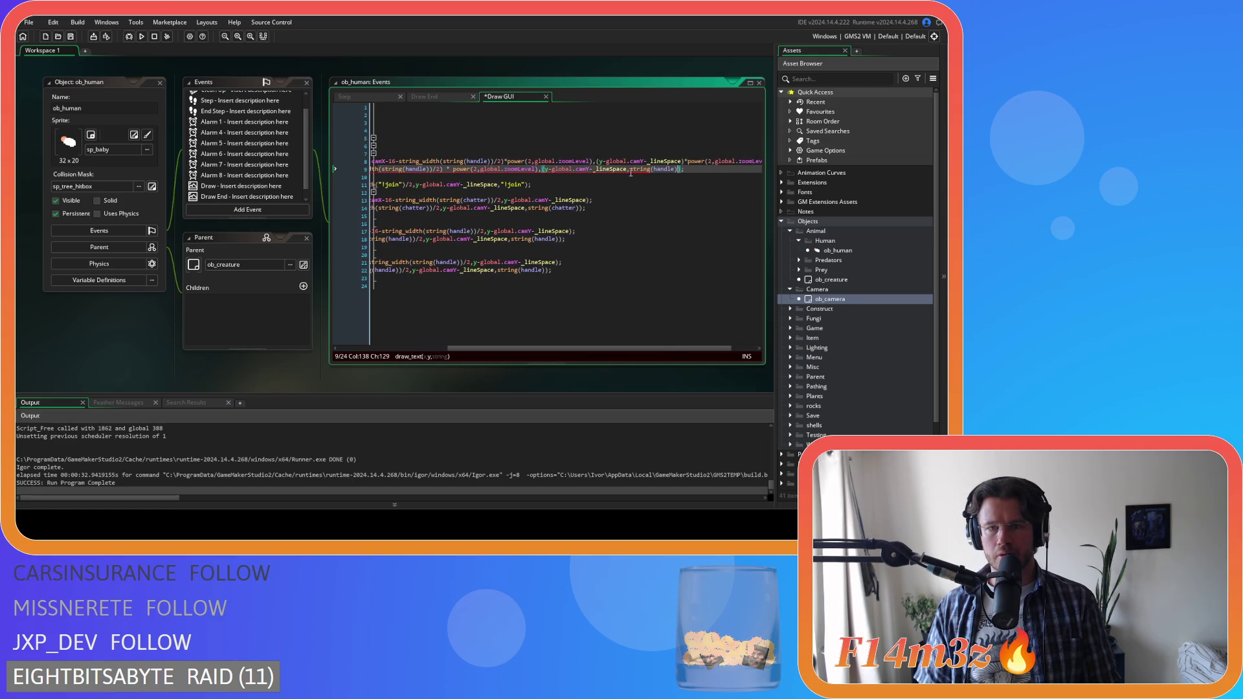
pyautogui.click(624, 169)
pyautogui.write(')')
pyautogui.write('* power(2,global.zoomLevel)')
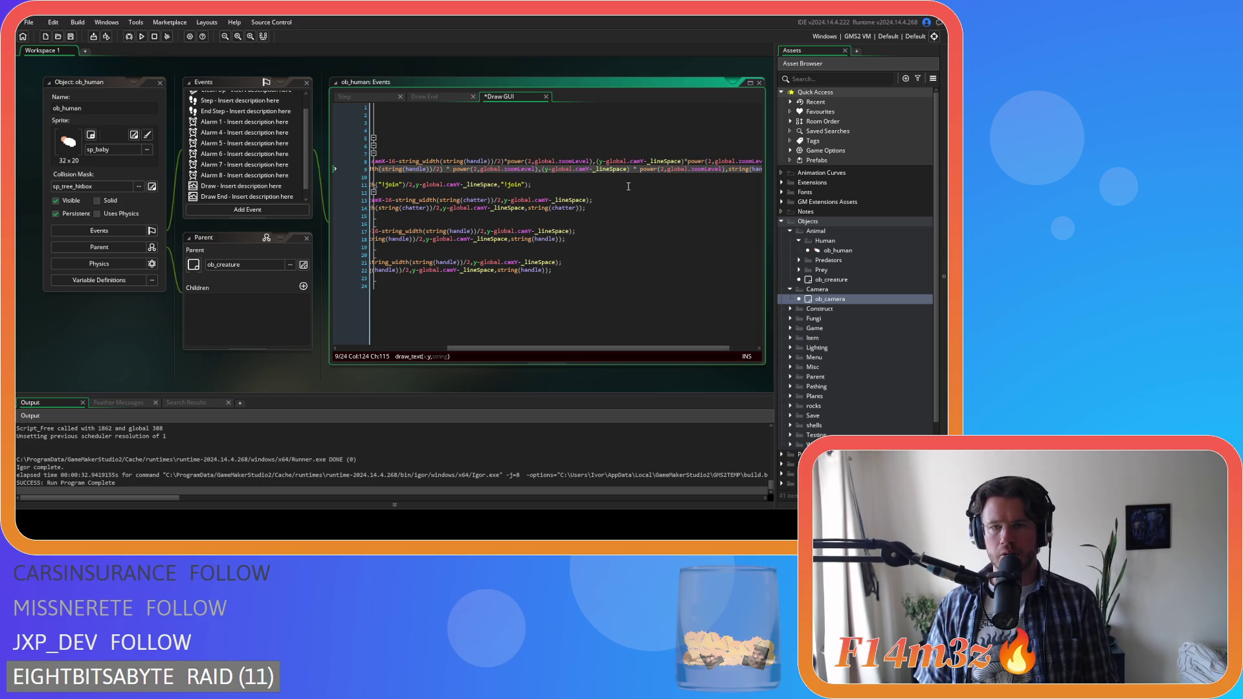
pyautogui.press('Delete')
pyautogui.click(445, 169)
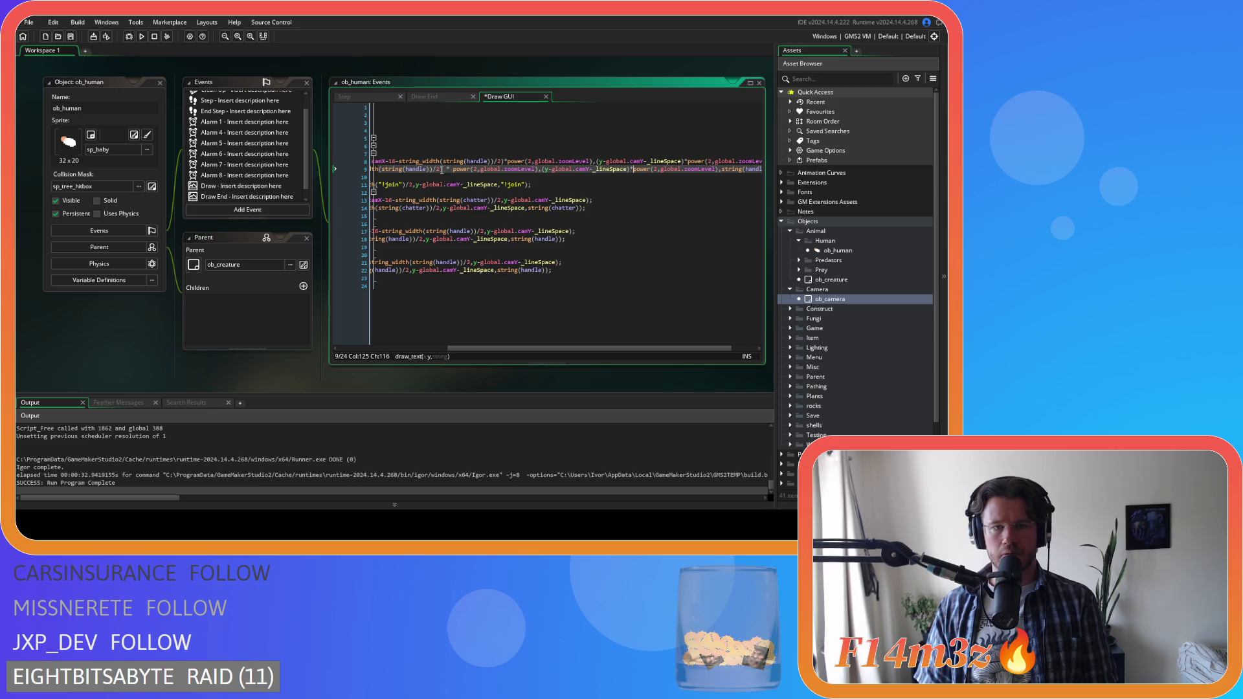
pyautogui.press('BackSpace')
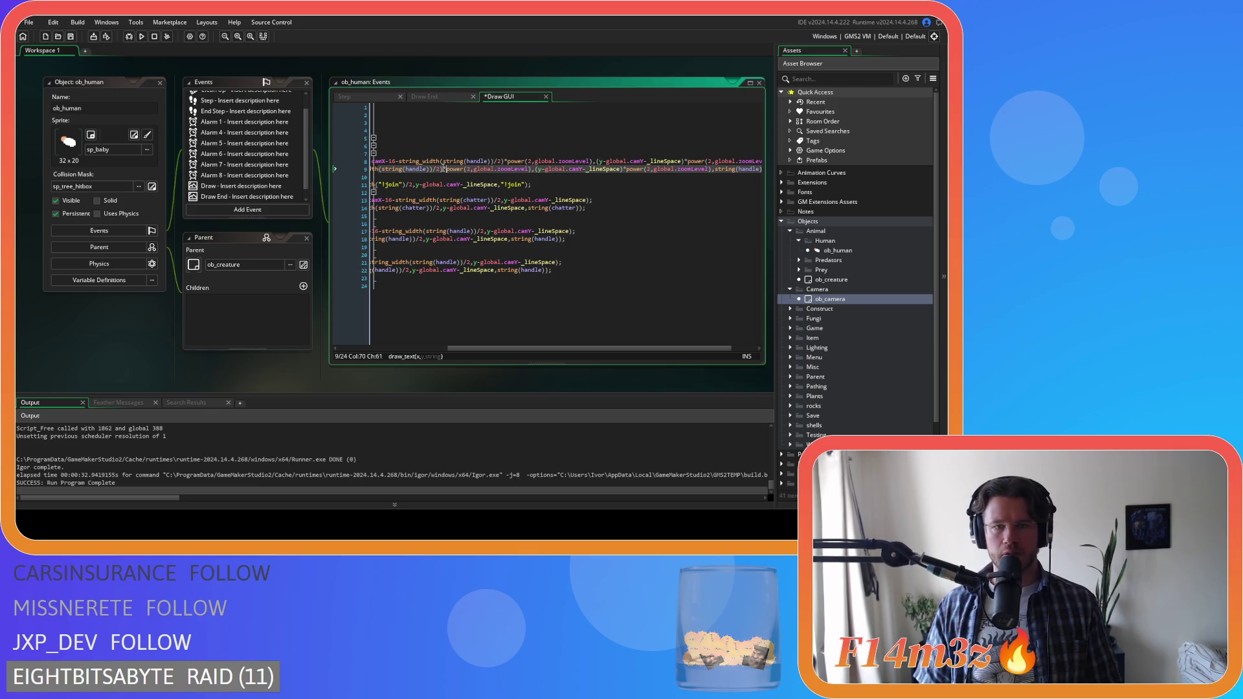
# - Copy the power(2,global.zoomLevel) expression from line 9
pyautogui.keyDown('shift'); pyautogui.click(531, 177); pyautogui.keyUp('shift')
pyautogui.moveTo(569, 169); pyautogui.dragTo(659, 172)
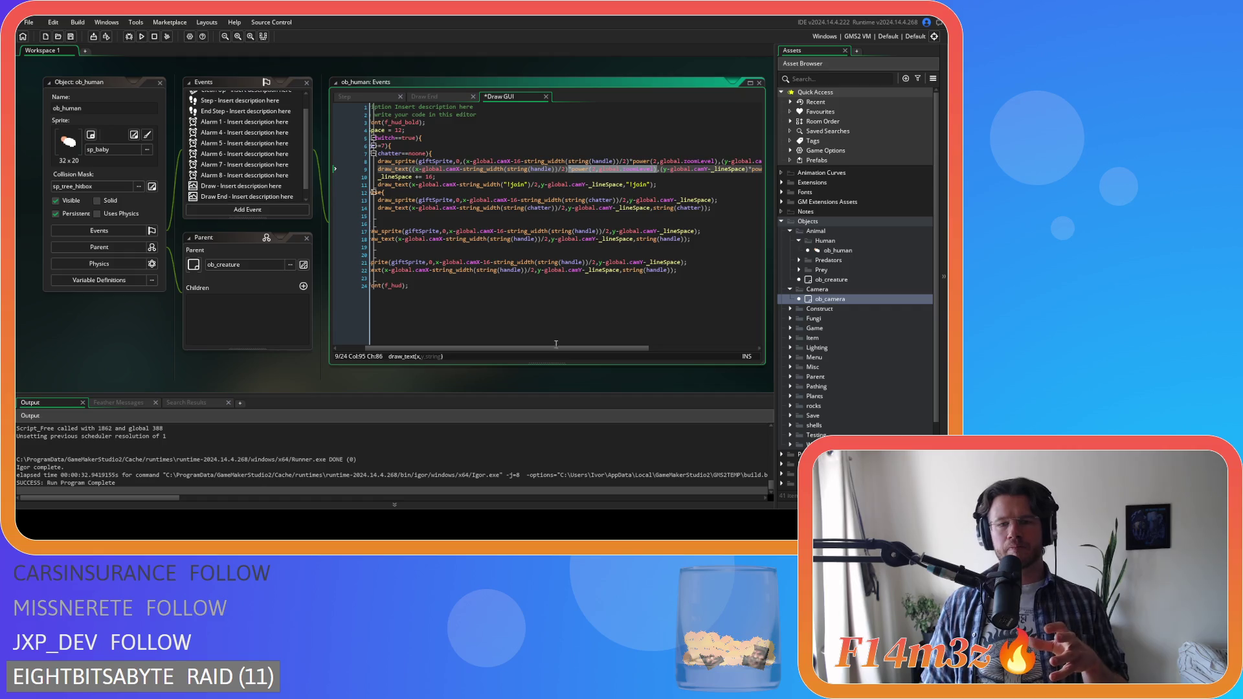
pyautogui.moveTo(558, 348); pyautogui.dragTo(496, 352)
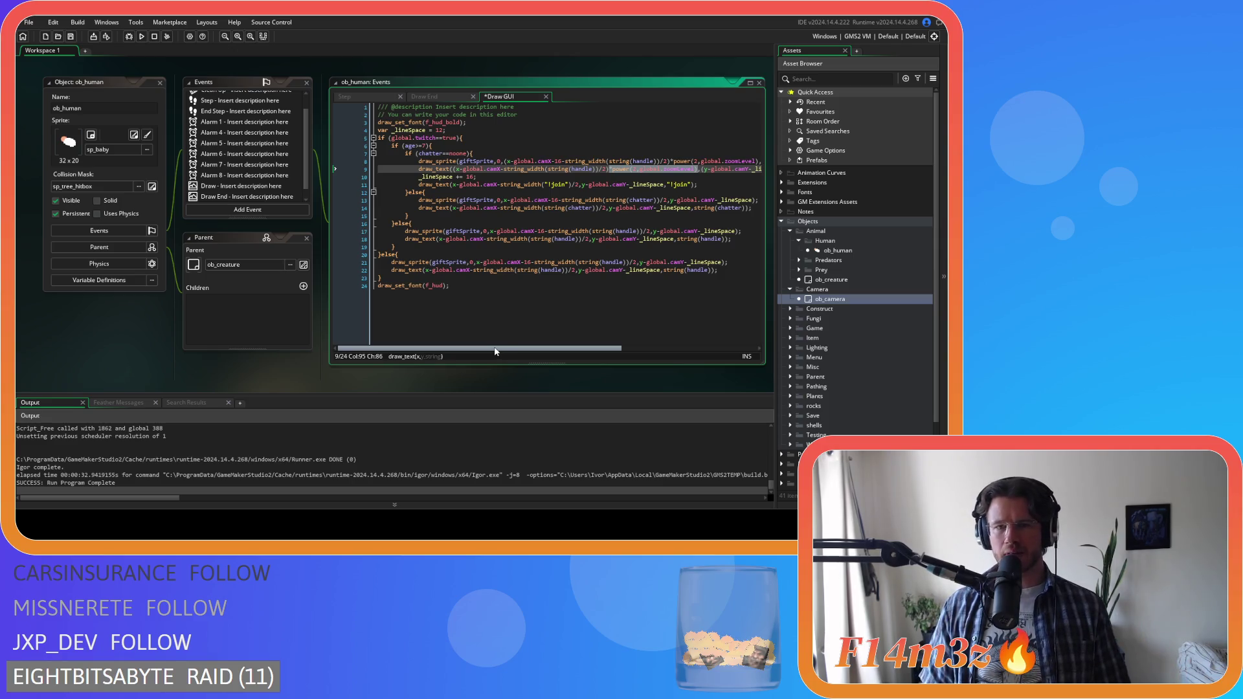
pyautogui.rightClick(653, 175)
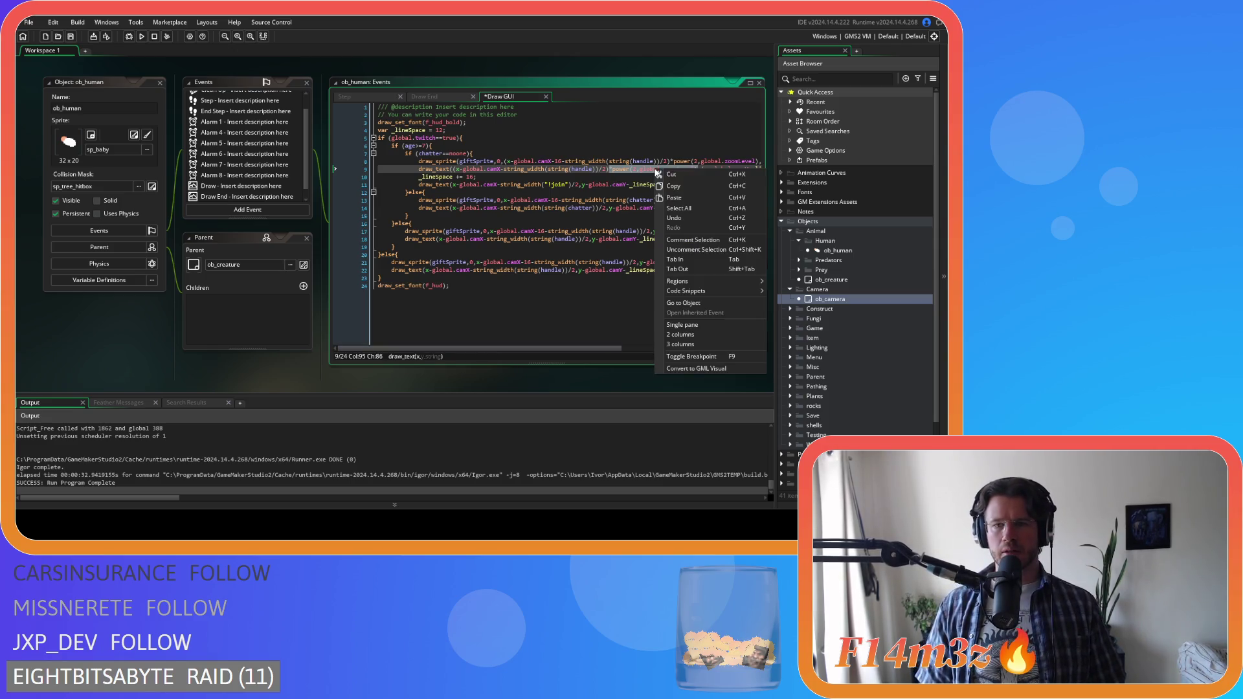
pyautogui.click(681, 185)
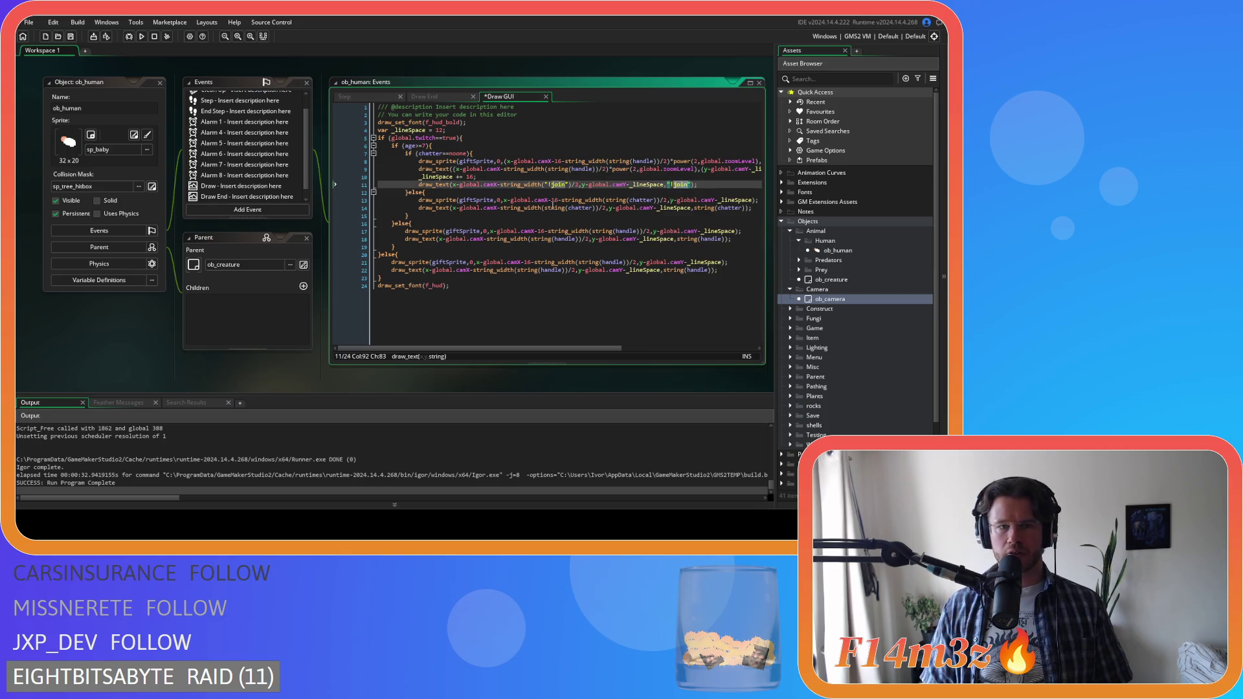
# - Wrap line 11's Ijoin text x expression in parentheses and paste the zoom scaling after it
pyautogui.click(597, 188)
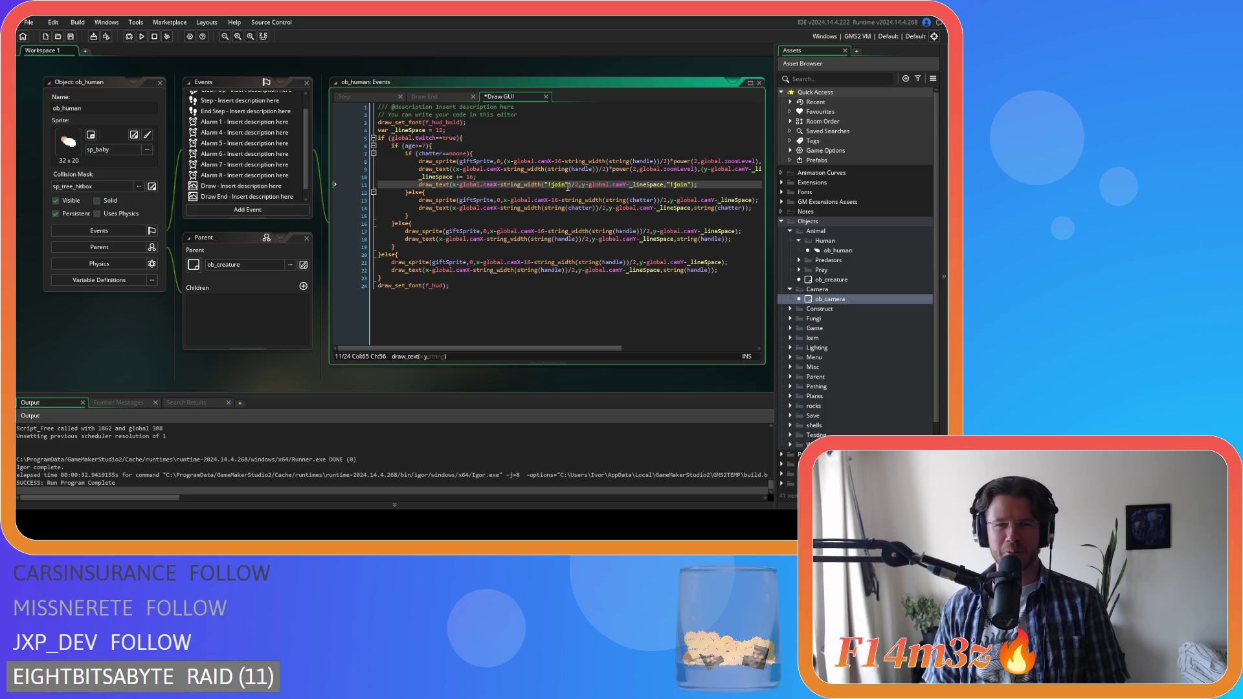
pyautogui.moveTo(596, 203)
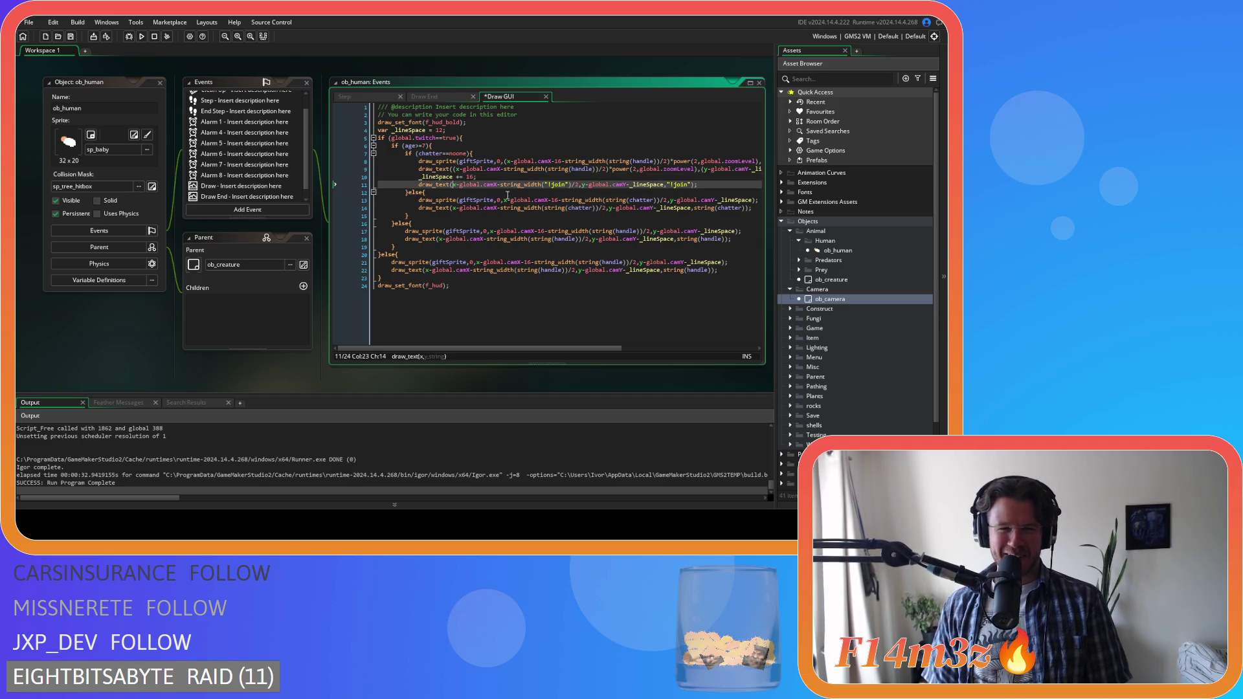
pyautogui.write('(')
pyautogui.click(582, 193)
pyautogui.write(')')
pyautogui.write('*power(2,global.zoomLevel)')
pyautogui.moveTo(602, 348); pyautogui.dragTo(673, 353)
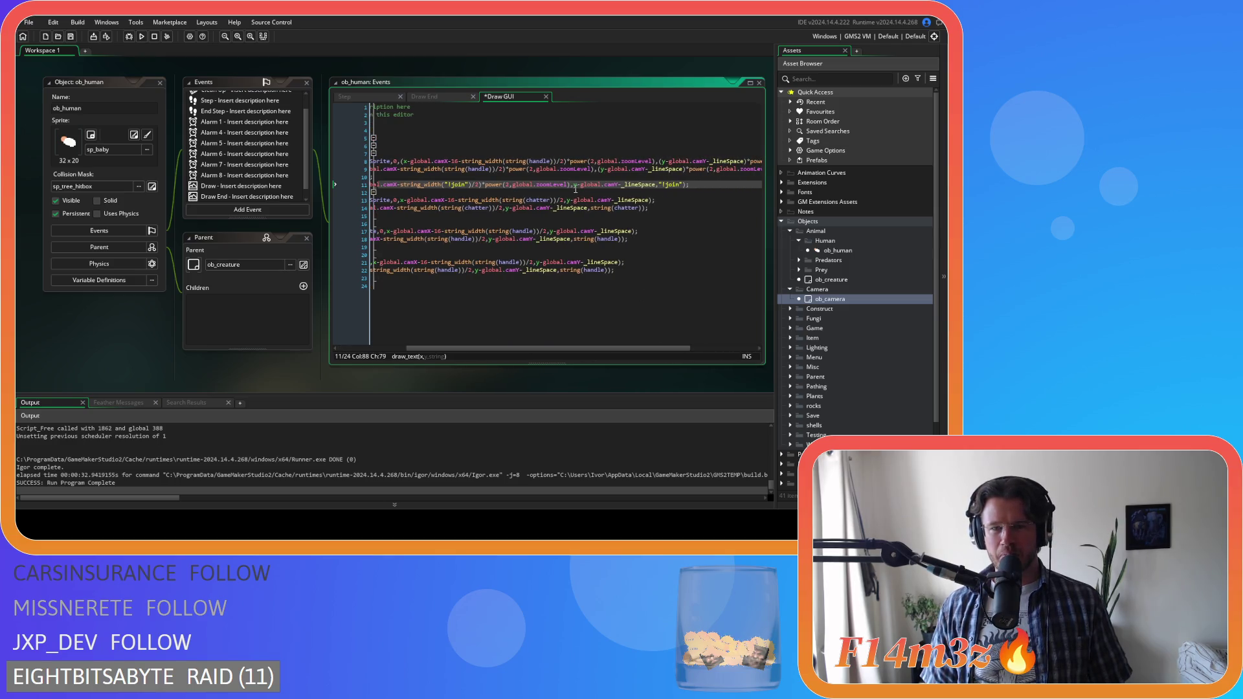
# - Wrap line 11's y expression, append the pasted zoom scaling, and save
pyautogui.write('(')
pyautogui.click(660, 185)
pyautogui.write(')')
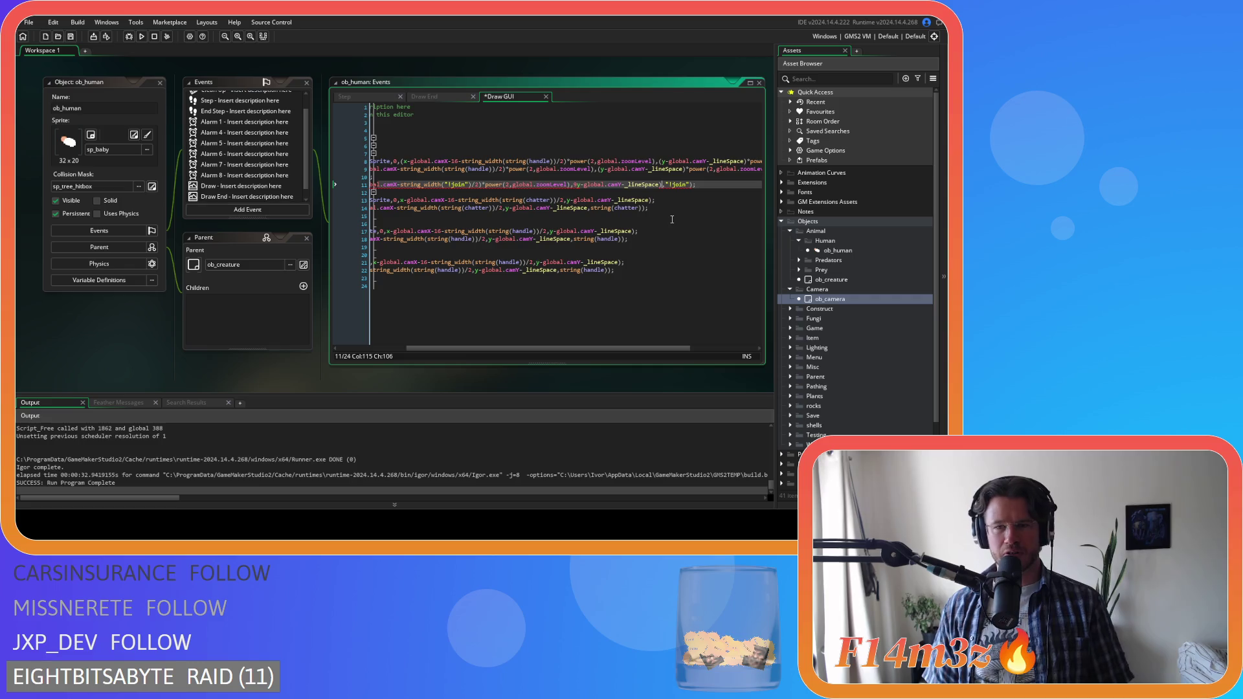
pyautogui.hotkey('ctrl', 'z')
pyautogui.hotkey('ctrl', 'z')
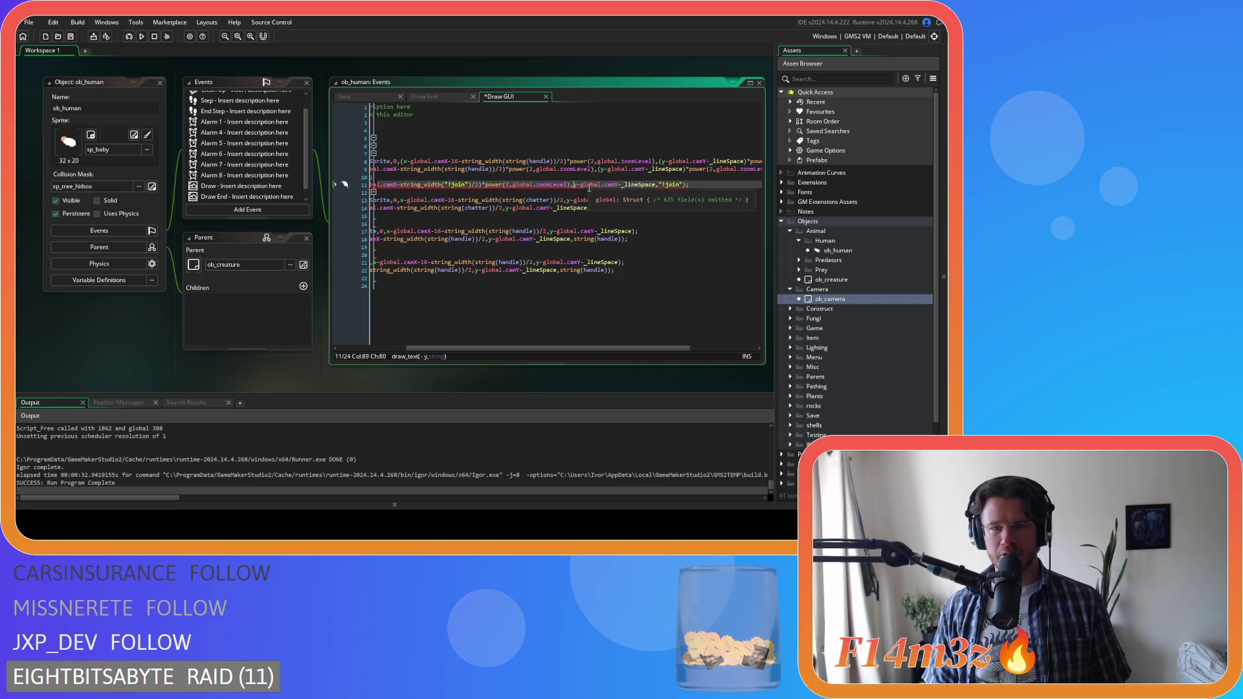
pyautogui.write('(')
pyautogui.click(660, 184)
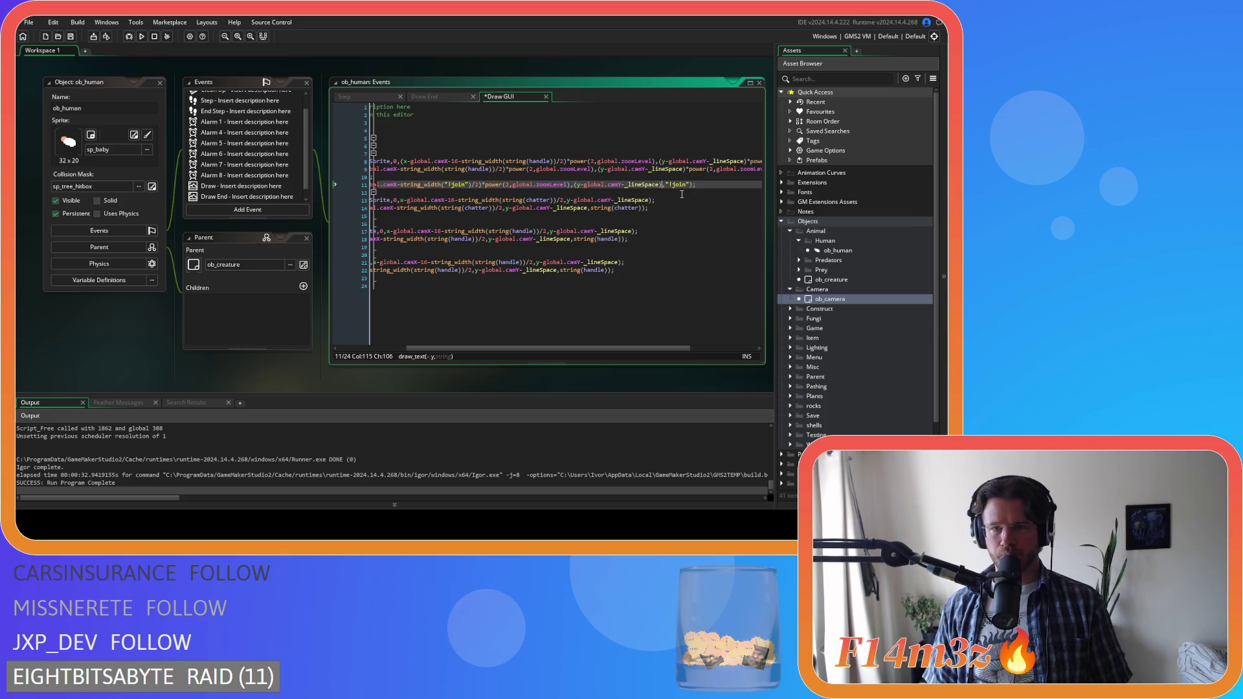
pyautogui.write('*power(2,global.zoomLevel)')
pyautogui.hotkey('ctrl', 's')
pyautogui.moveTo(656, 348)
pyautogui.mouseDown()
pyautogui.moveTo(717, 349)
pyautogui.moveTo(568, 345)
pyautogui.moveTo(590, 346)
pyautogui.mouseUp()
# - Wrap line 13's x position in parentheses and multiply it by power(2,global.zoomLevel)
pyautogui.click(484, 200)
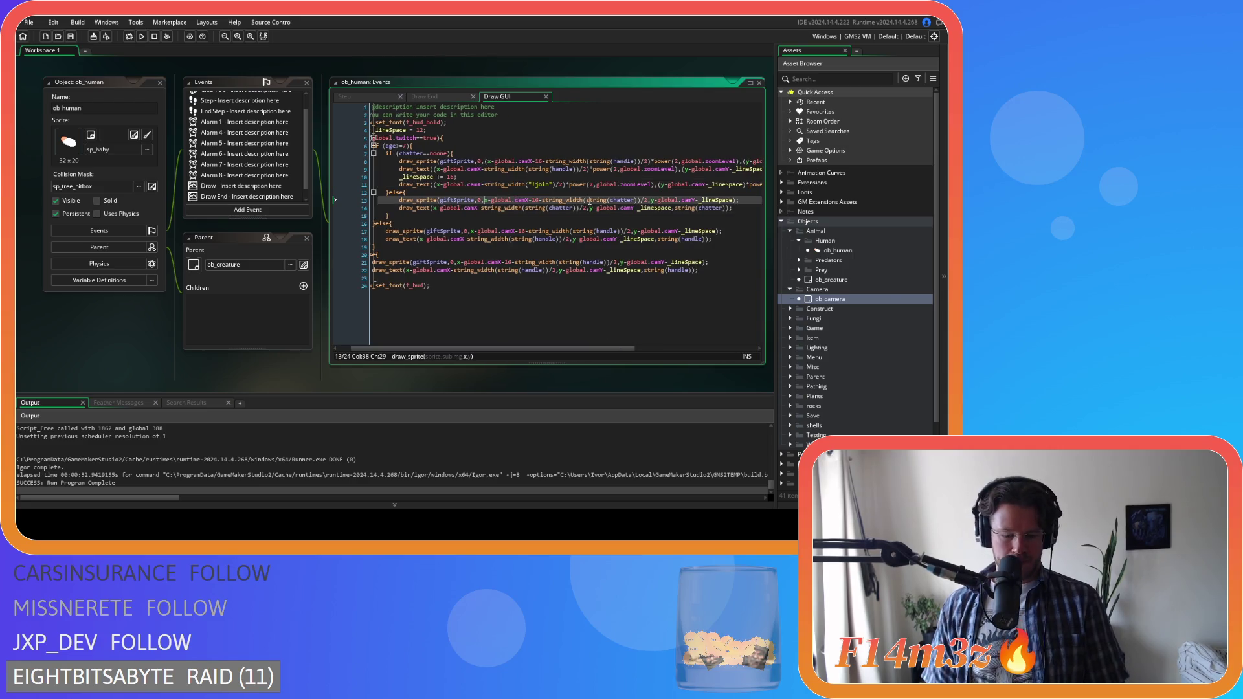
pyautogui.write('(')
pyautogui.click(652, 200)
pyautogui.write(')')
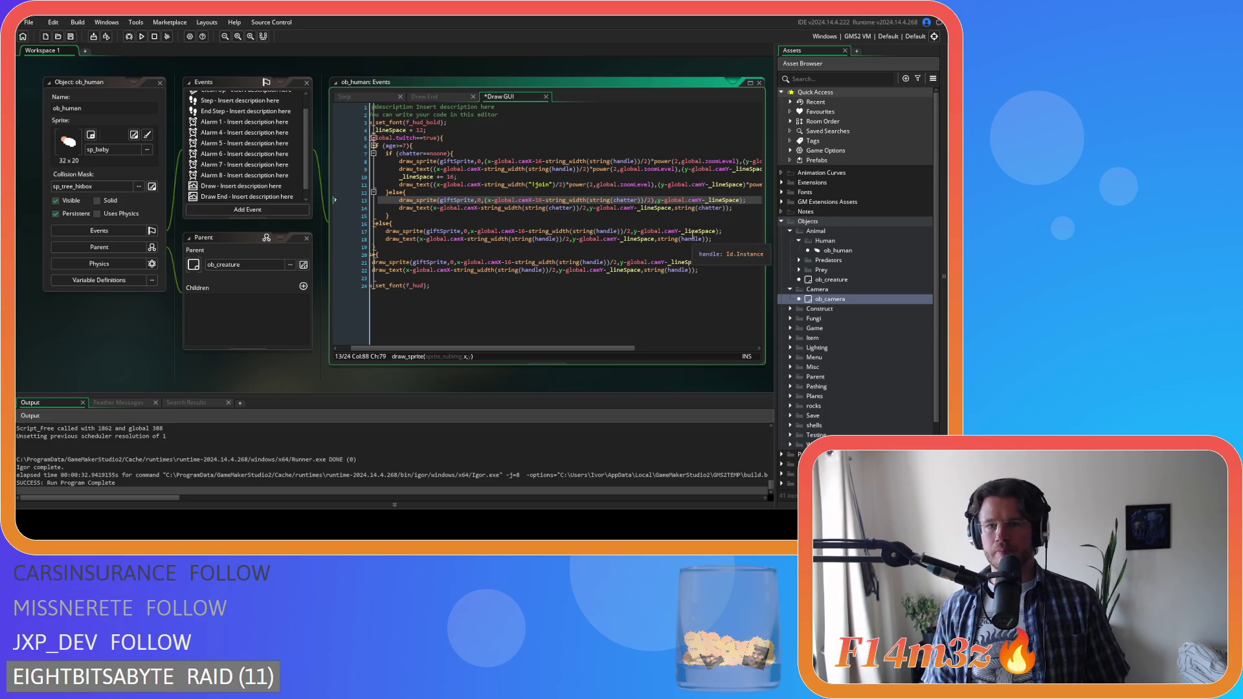
pyautogui.write('*power(2,global.zoomLevel)')
pyautogui.moveTo(600, 349); pyautogui.dragTo(696, 350)
# - Wrap line 13's y position in parentheses and multiply it by power(2,global.zoomLevel)
pyautogui.click(604, 202)
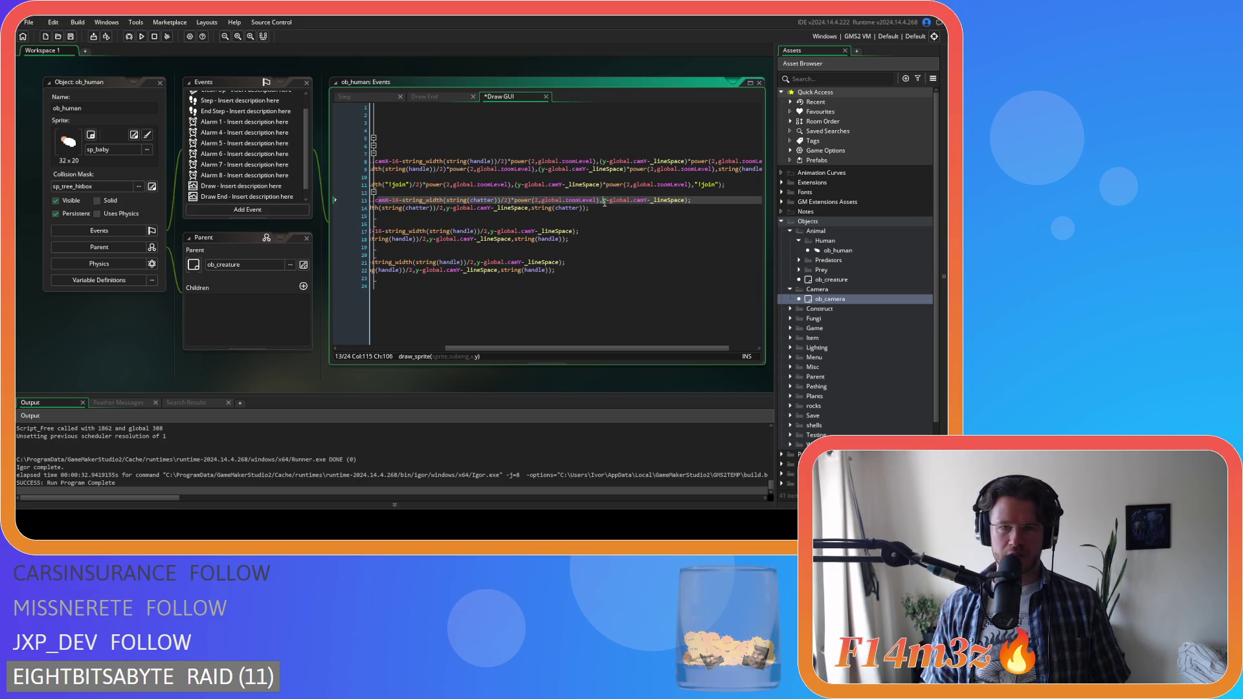
pyautogui.write('(')
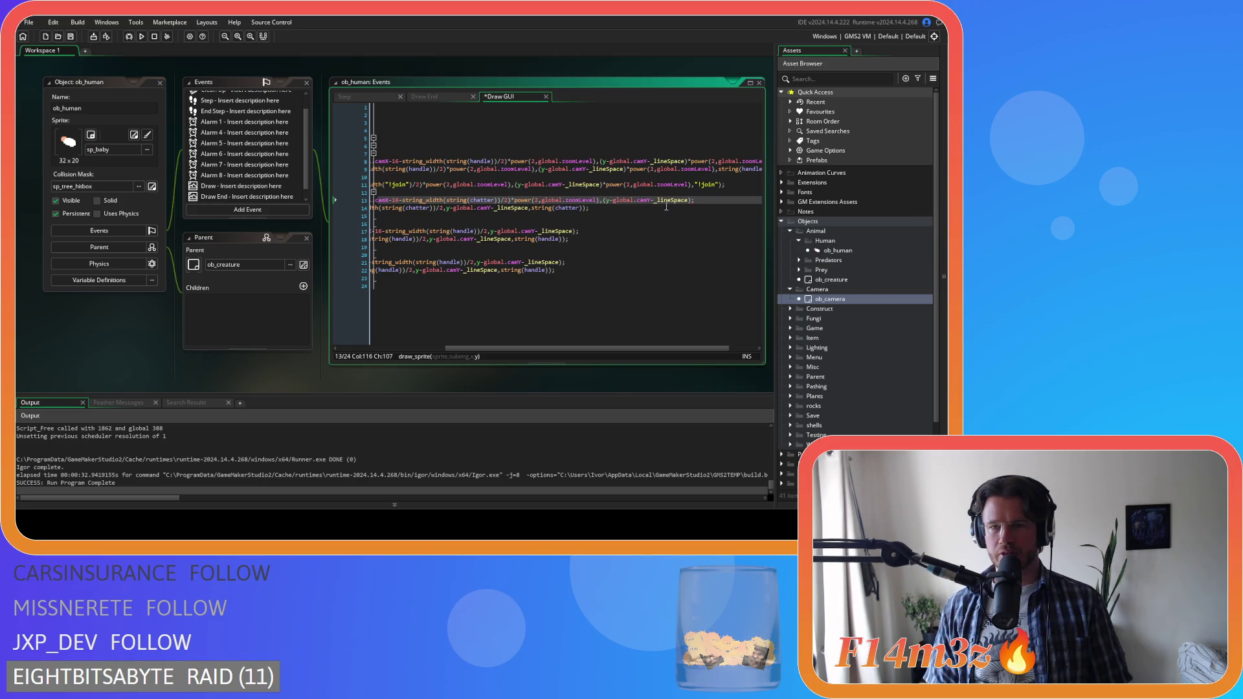
pyautogui.click(690, 201)
pyautogui.write(')')
pyautogui.write('*power(2,global.zoomLevel)')
pyautogui.moveTo(656, 347)
pyautogui.mouseDown()
pyautogui.moveTo(542, 354)
pyautogui.moveTo(588, 366)
pyautogui.moveTo(513, 351)
pyautogui.mouseUp()
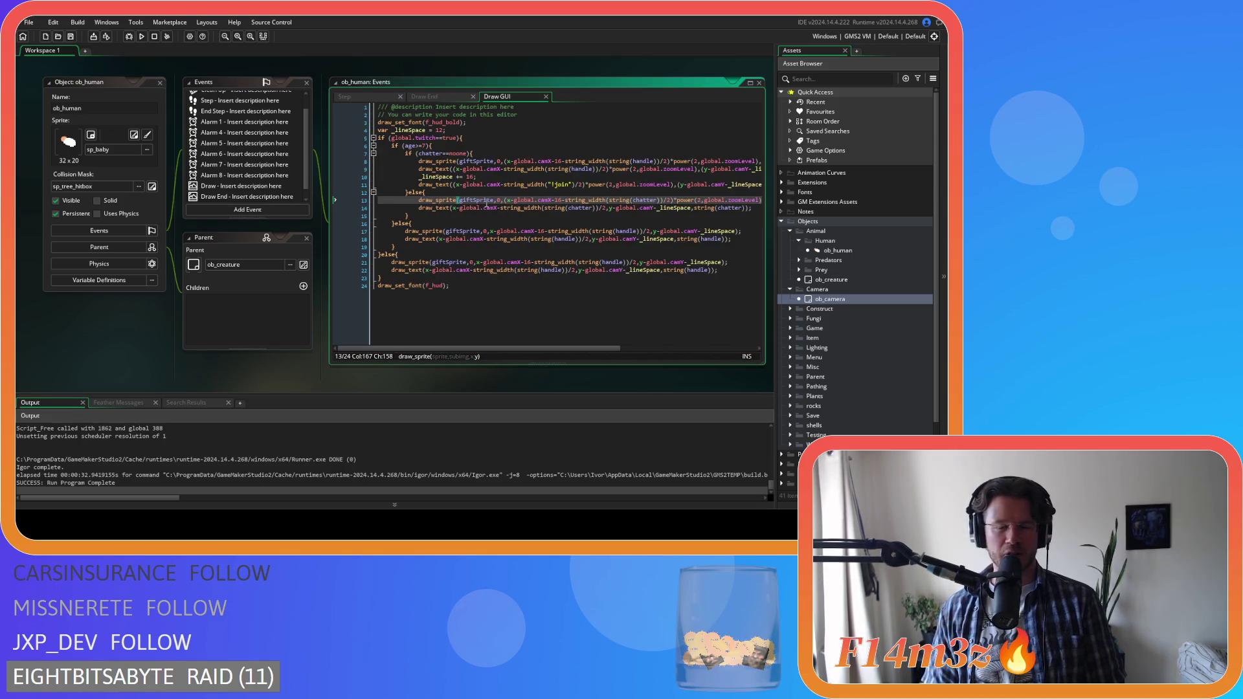
# - Scale line 14's x position by power(2,global.zoomLevel) and save the code
pyautogui.click(453, 208)
pyautogui.write('(')
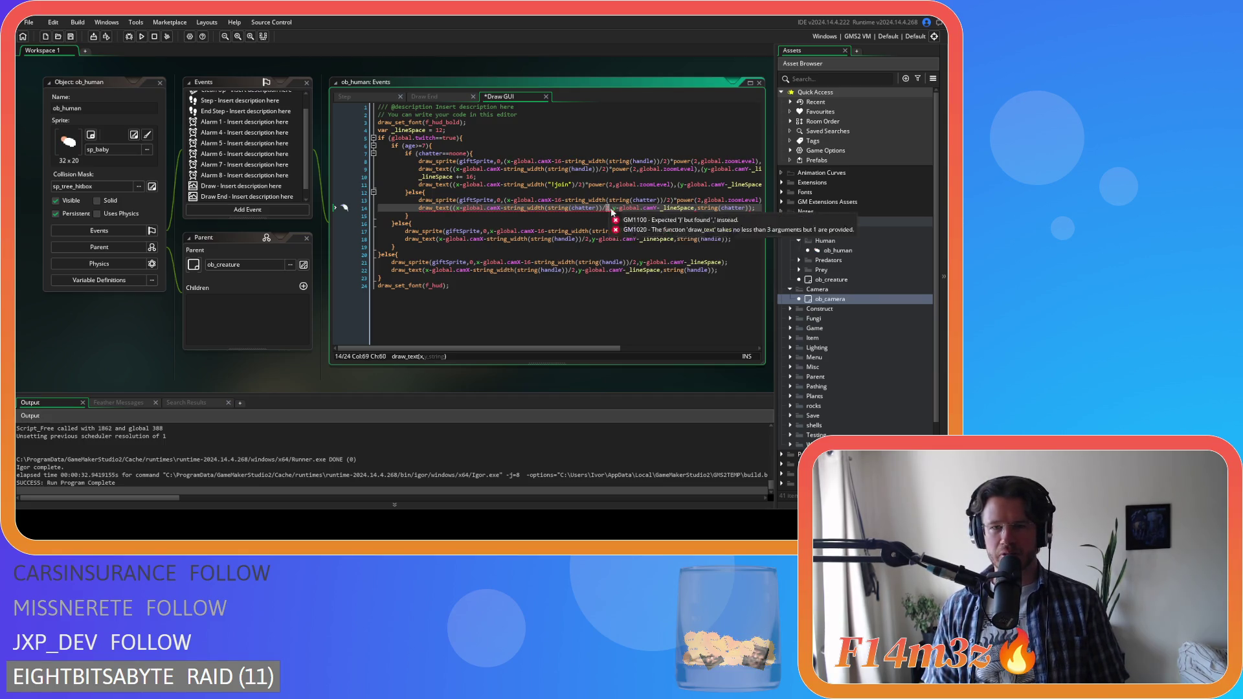
pyautogui.click(619, 213)
pyautogui.click(605, 208)
pyautogui.write(')*power(2,global.zoomLevel)')
pyautogui.hotkey('ctrl', 's')
pyautogui.hscroll(4, 563, 212)
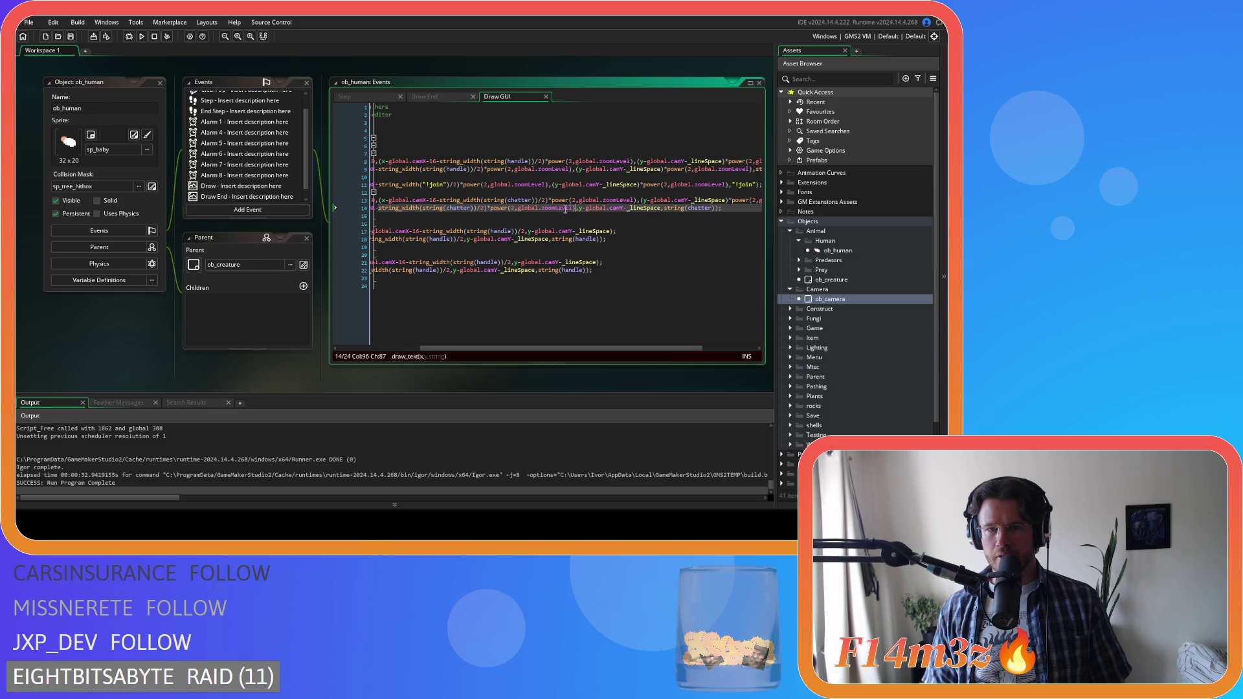
# - Scale line 14's y position by power(2,global.zoomLevel)
pyautogui.click(579, 207)
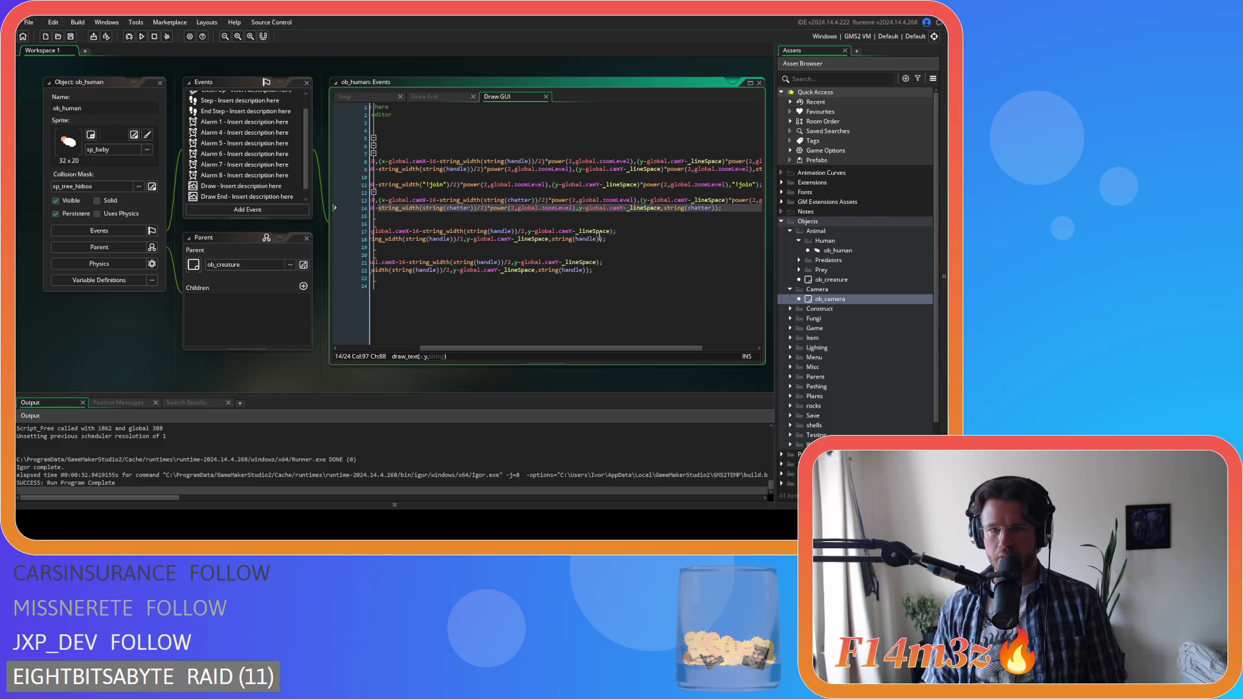
pyautogui.write('(')
pyautogui.click(664, 208)
pyautogui.write('*power(2,global.zoomLevel)')
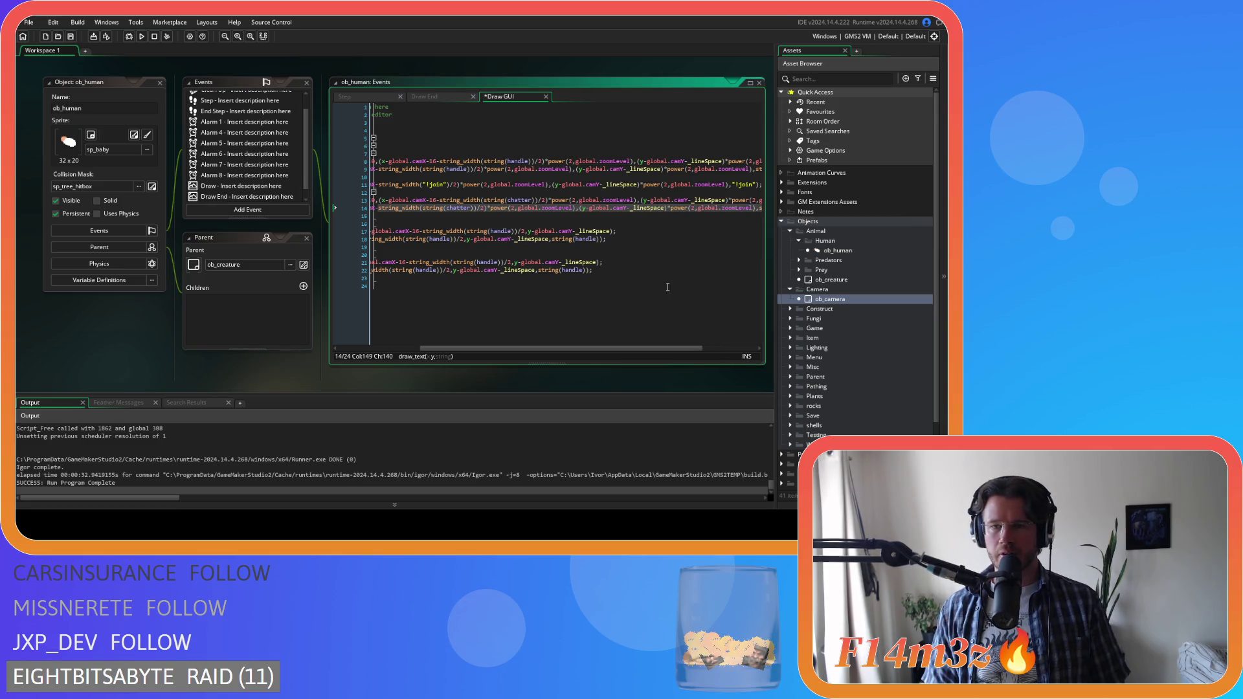
pyautogui.hscroll(-5, 648, 337)
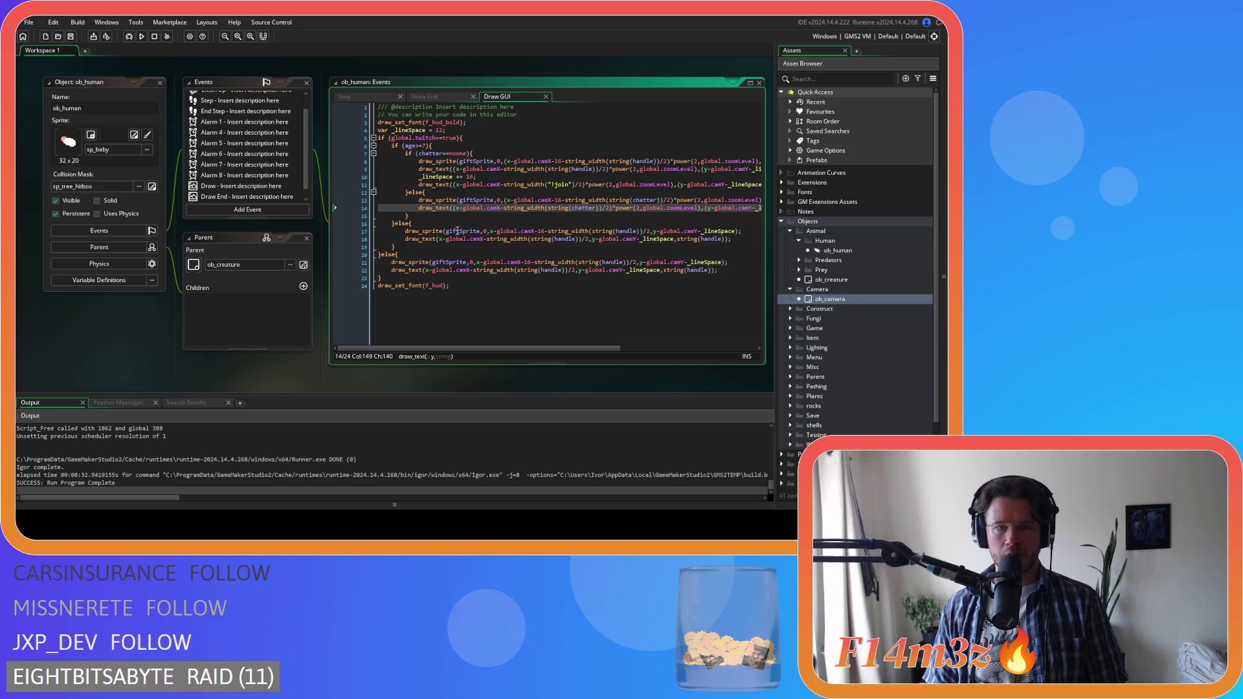
pyautogui.click(499, 231)
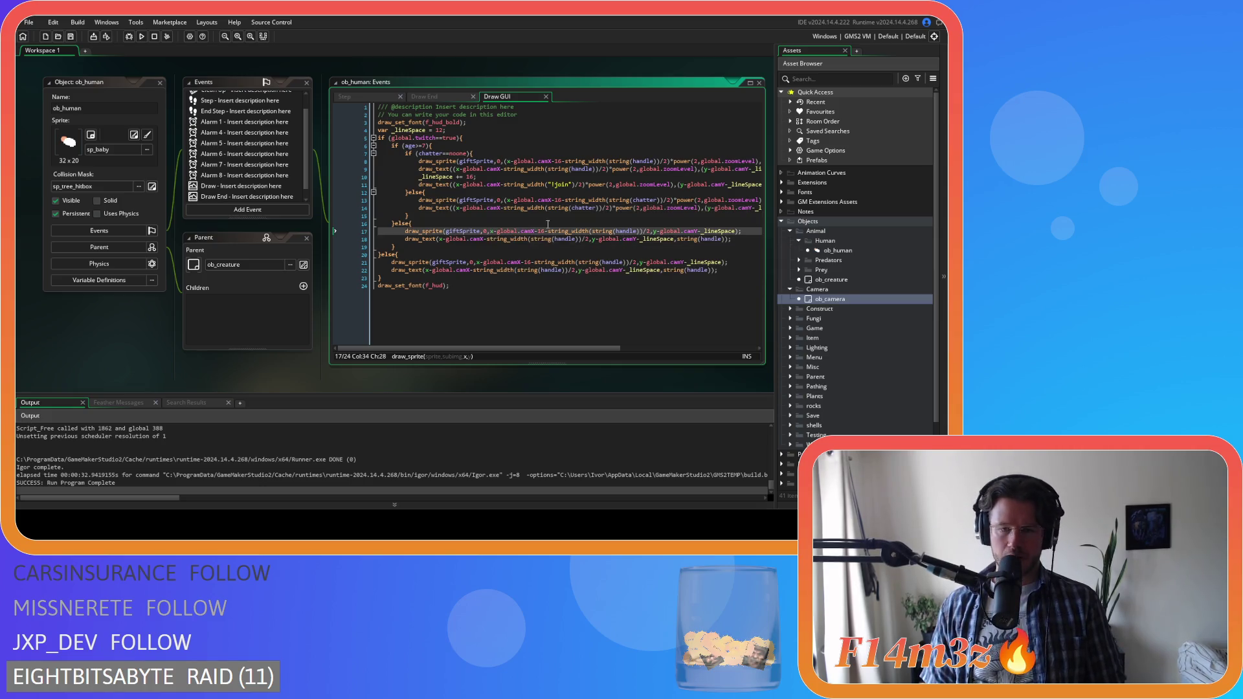
# - Scale line 17's x and y positions with )*power(2,global.zoomLevel))
pyautogui.write('(')
pyautogui.click(650, 231)
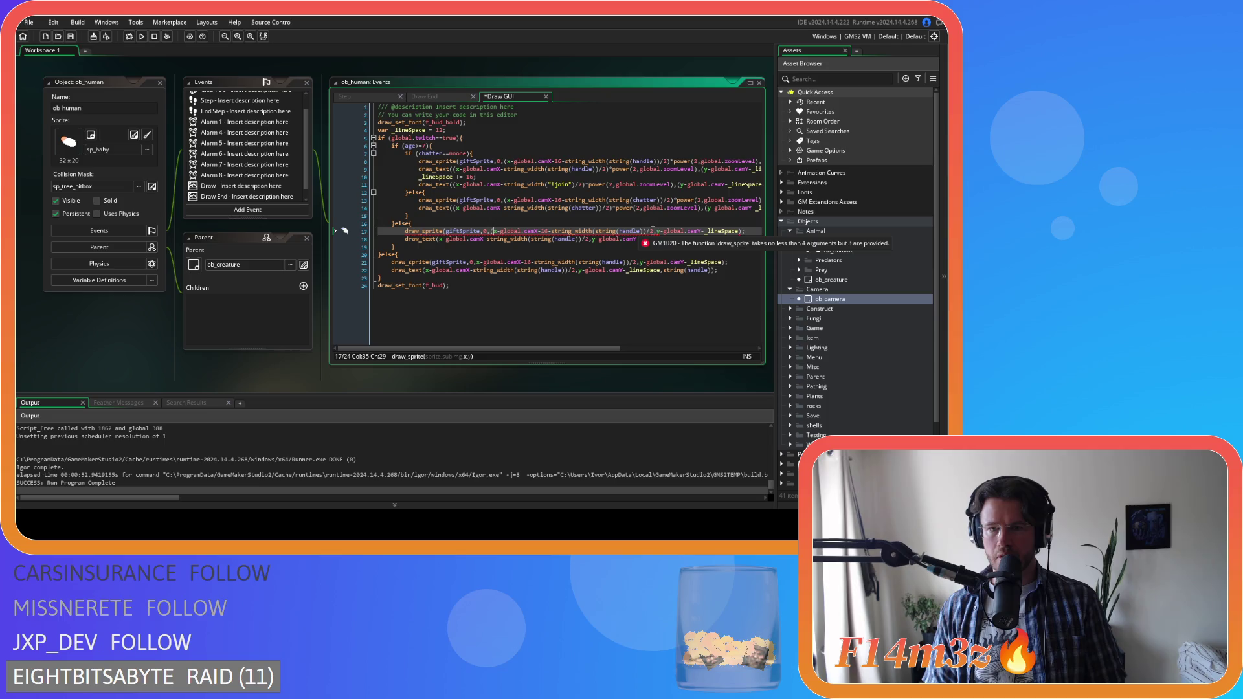
pyautogui.write(')*power(2,global.zoomLevel),y')
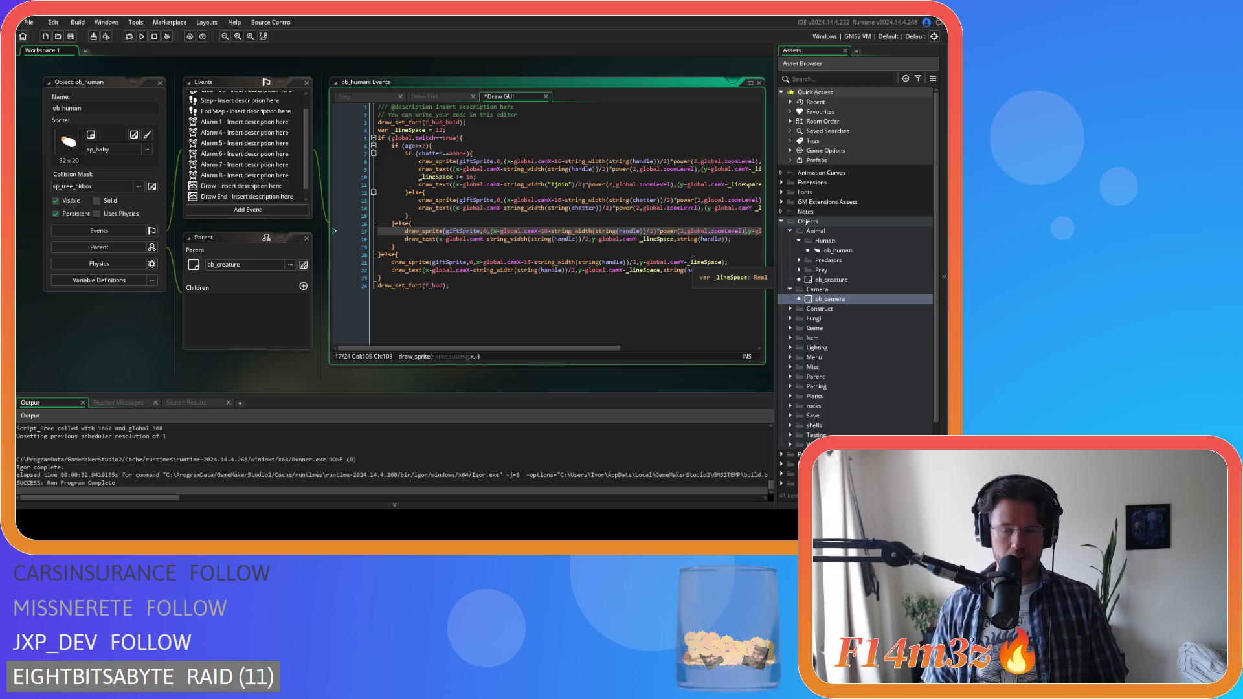
pyautogui.moveTo(578, 347); pyautogui.dragTo(646, 348)
pyautogui.click(645, 231)
pyautogui.write('(')
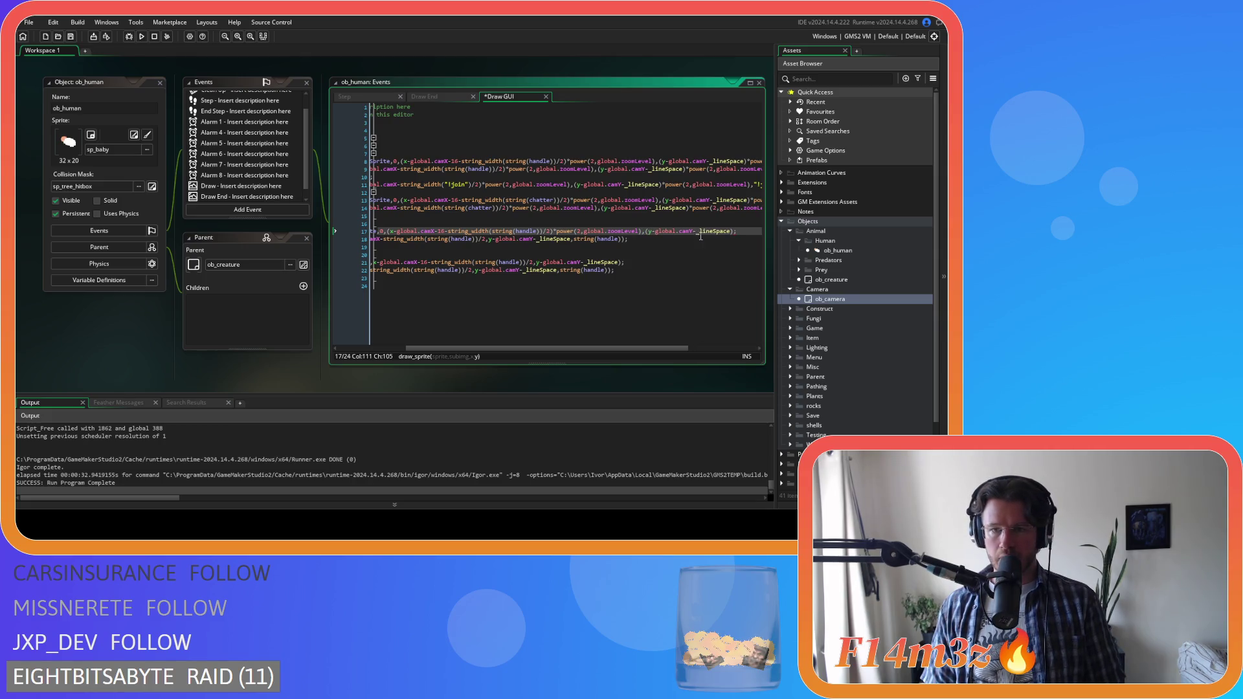
pyautogui.click(729, 231)
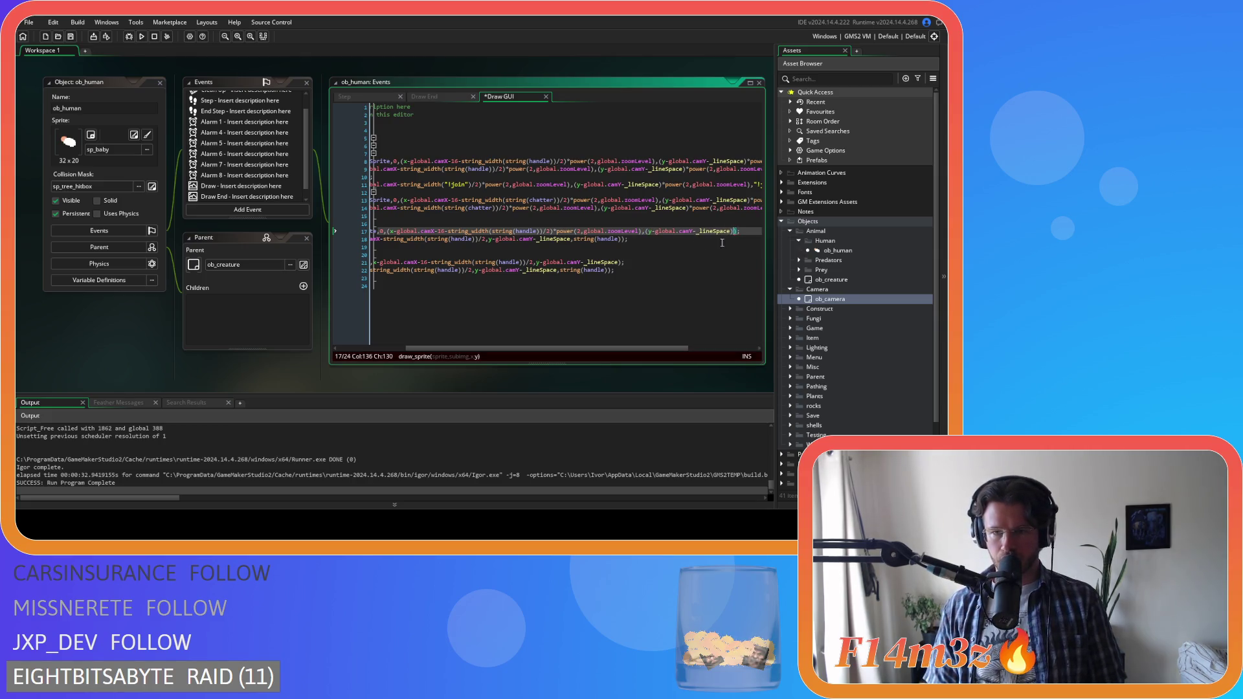
pyautogui.write(')*power(2,global.zoomLevel)')
pyautogui.moveTo(605, 349); pyautogui.dragTo(468, 350)
# - Scale line 18's x and y positions by power(2,global.zoomLevel), including the (handle))/2 term
pyautogui.click(440, 239)
pyautogui.write('(')
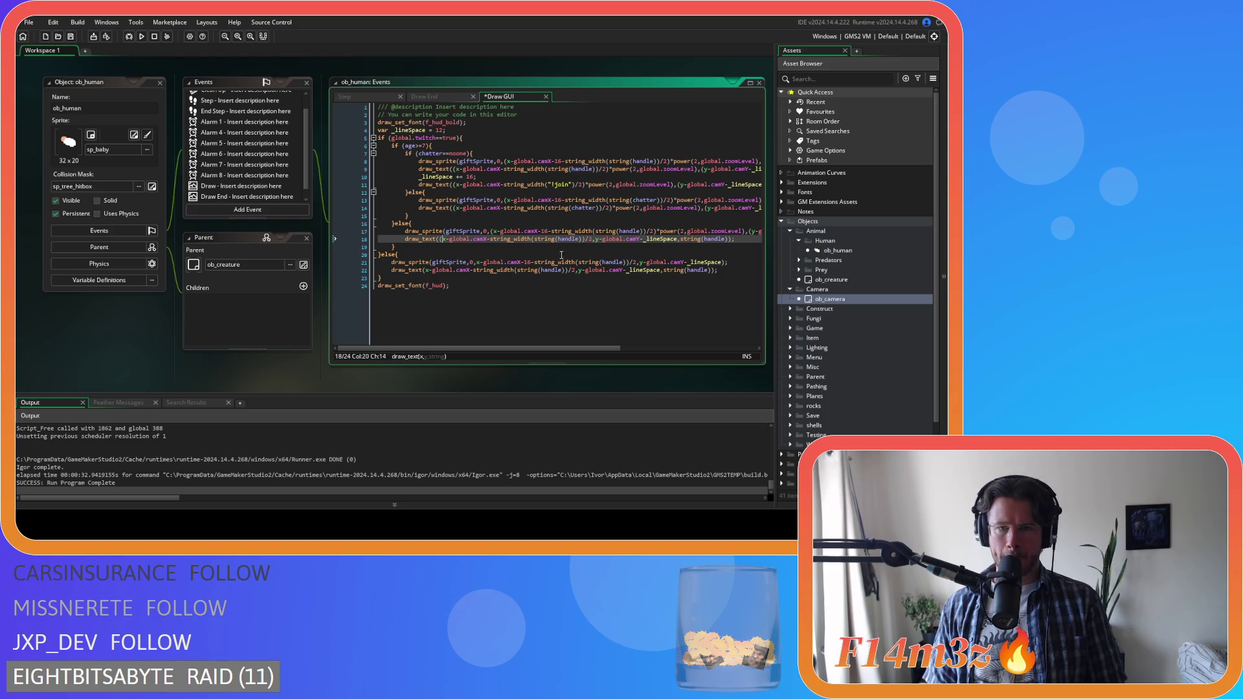
pyautogui.click(590, 239)
pyautogui.write(')')
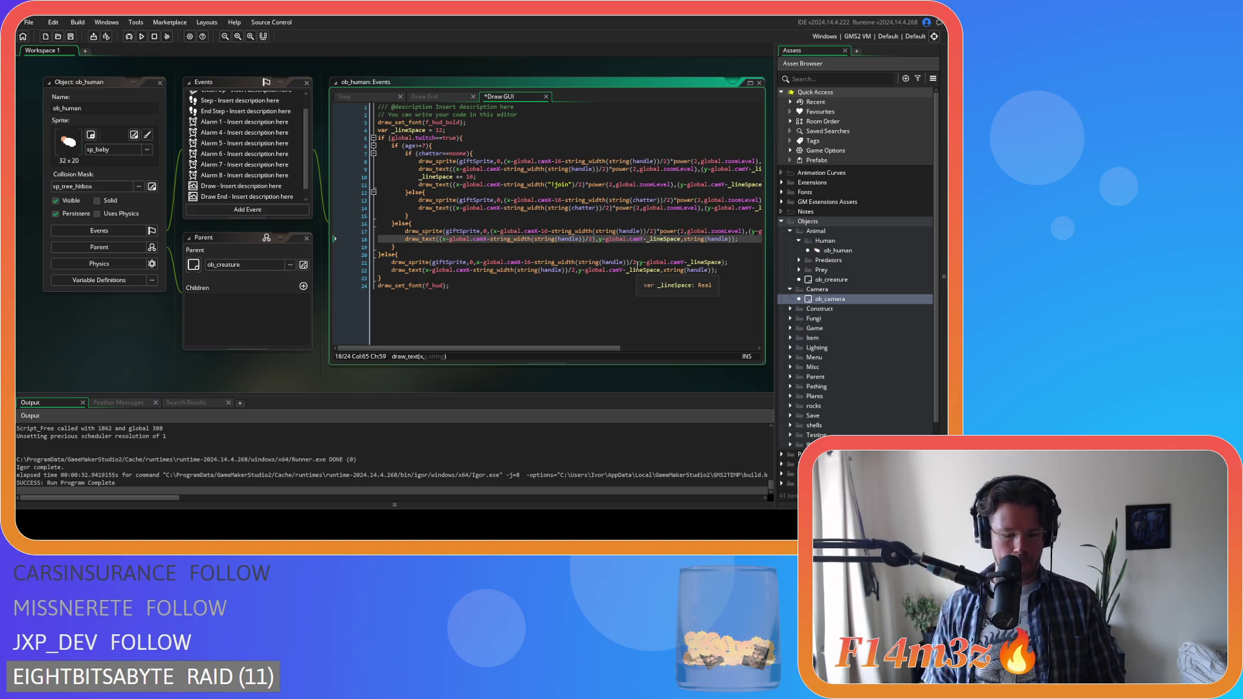
pyautogui.moveTo(589, 347); pyautogui.dragTo(682, 349)
pyautogui.write(')*power(2,global.zoomLevel')
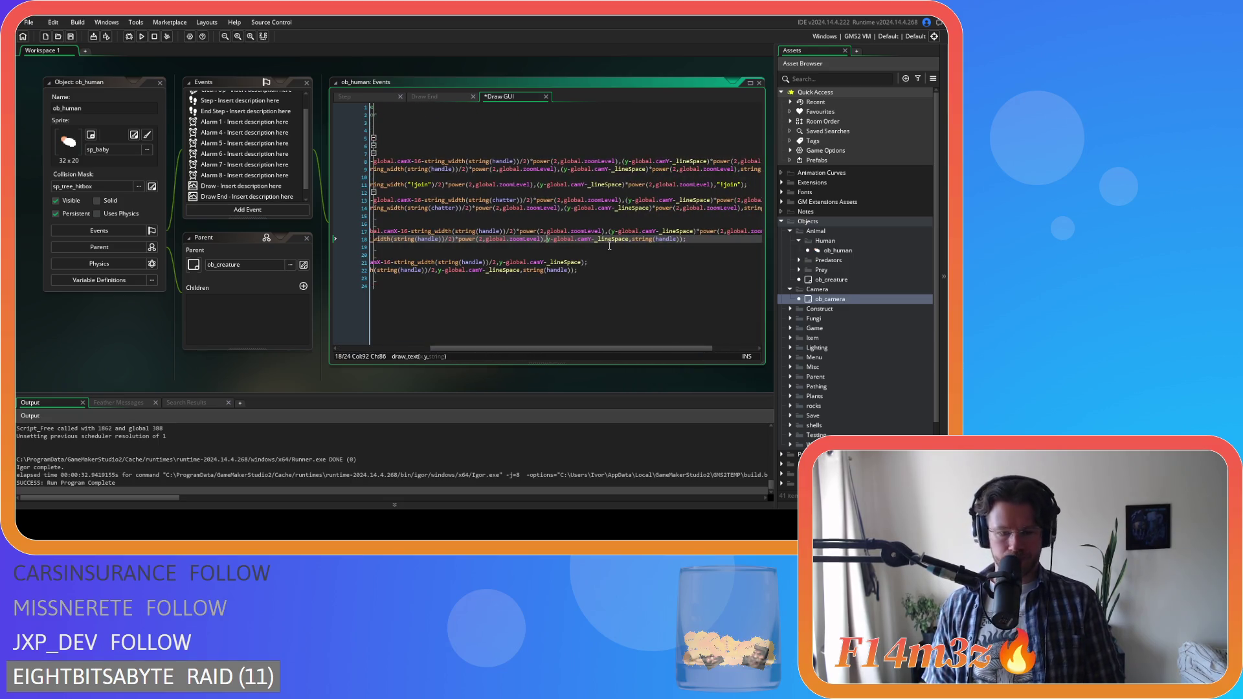
pyautogui.write('(handle))/2)*power(2,global.zoomLevel)')
pyautogui.moveTo(619, 348); pyautogui.dragTo(528, 348)
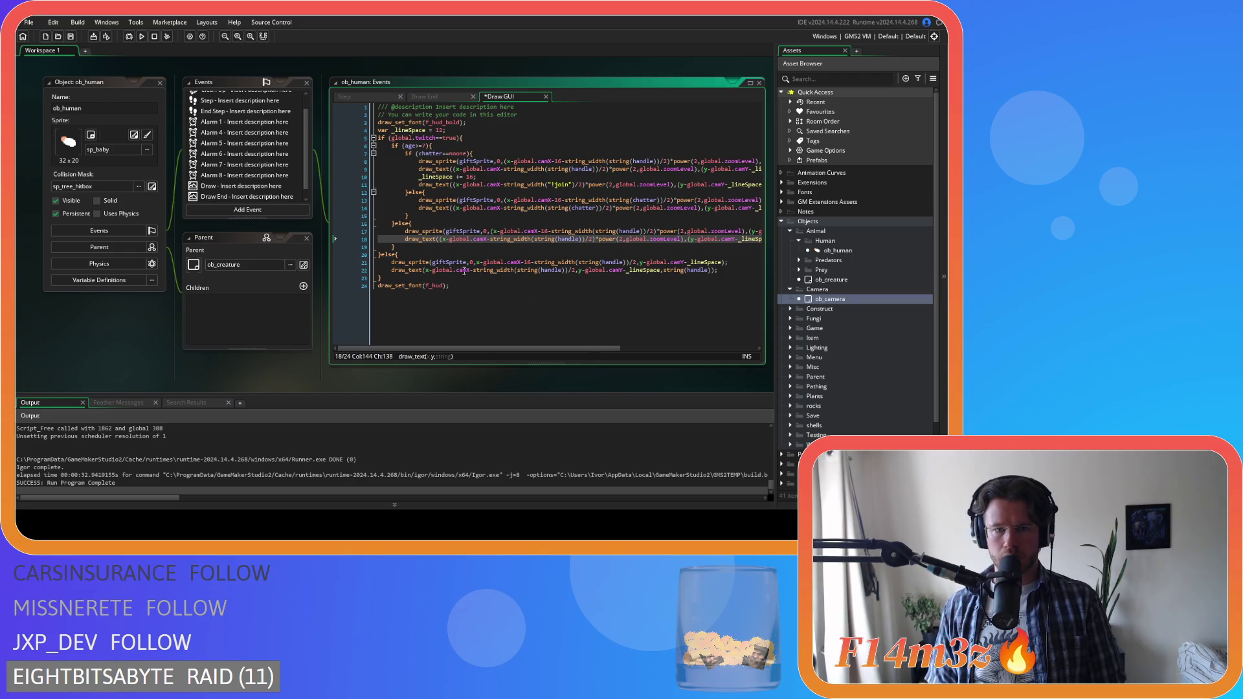
# - Scale line 21's x and y positions by power(2,global.zoomLevel)
pyautogui.click(493, 262)
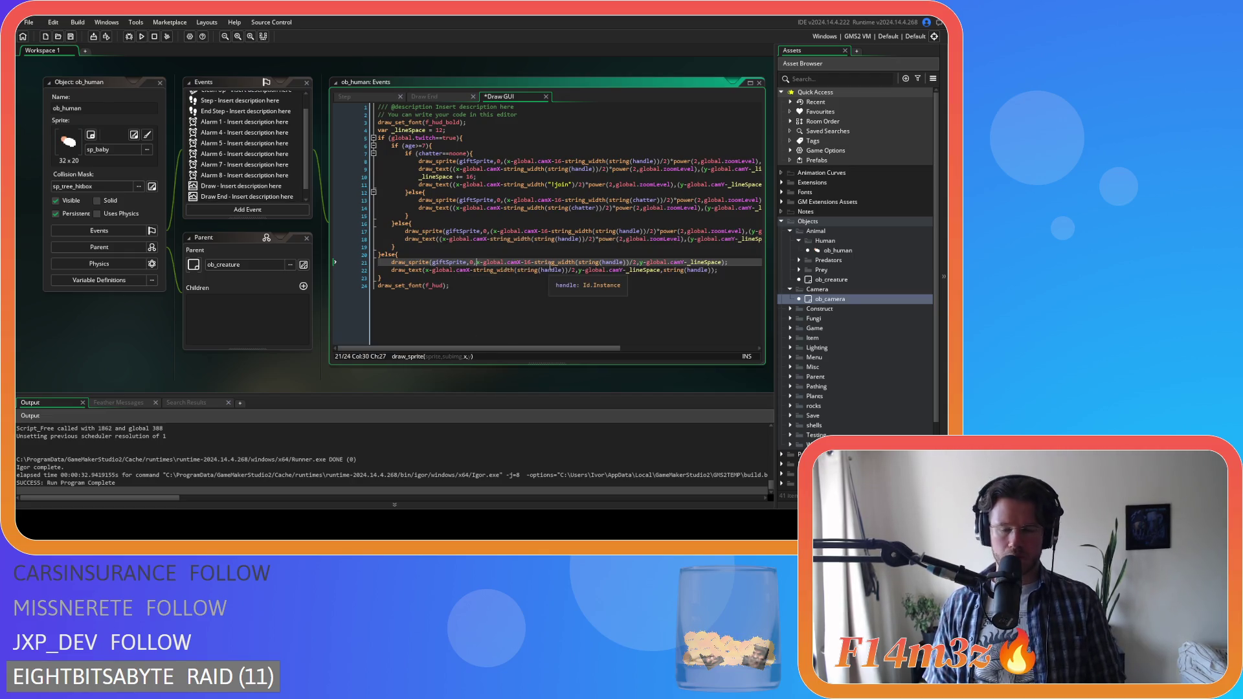
pyautogui.write('(')
pyautogui.click(639, 262)
pyautogui.write(')')
pyautogui.write('*power(2,global.zoomLevel)')
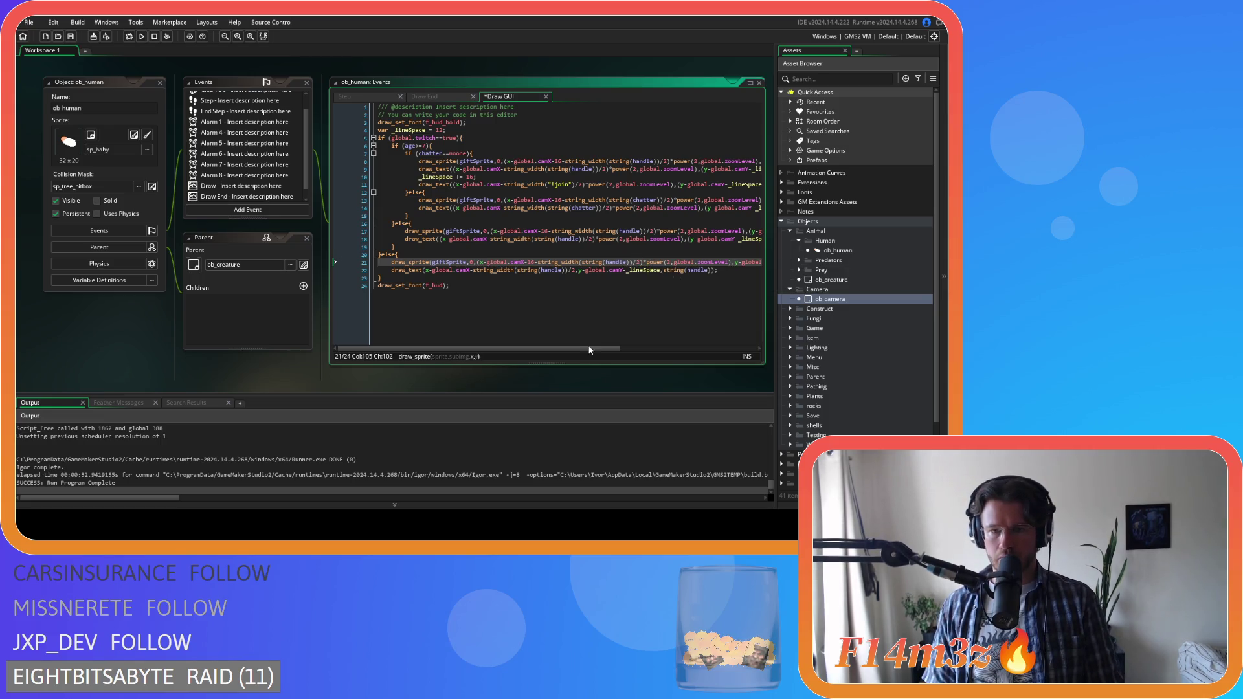
pyautogui.moveTo(601, 348); pyautogui.dragTo(674, 348)
pyautogui.write('(')
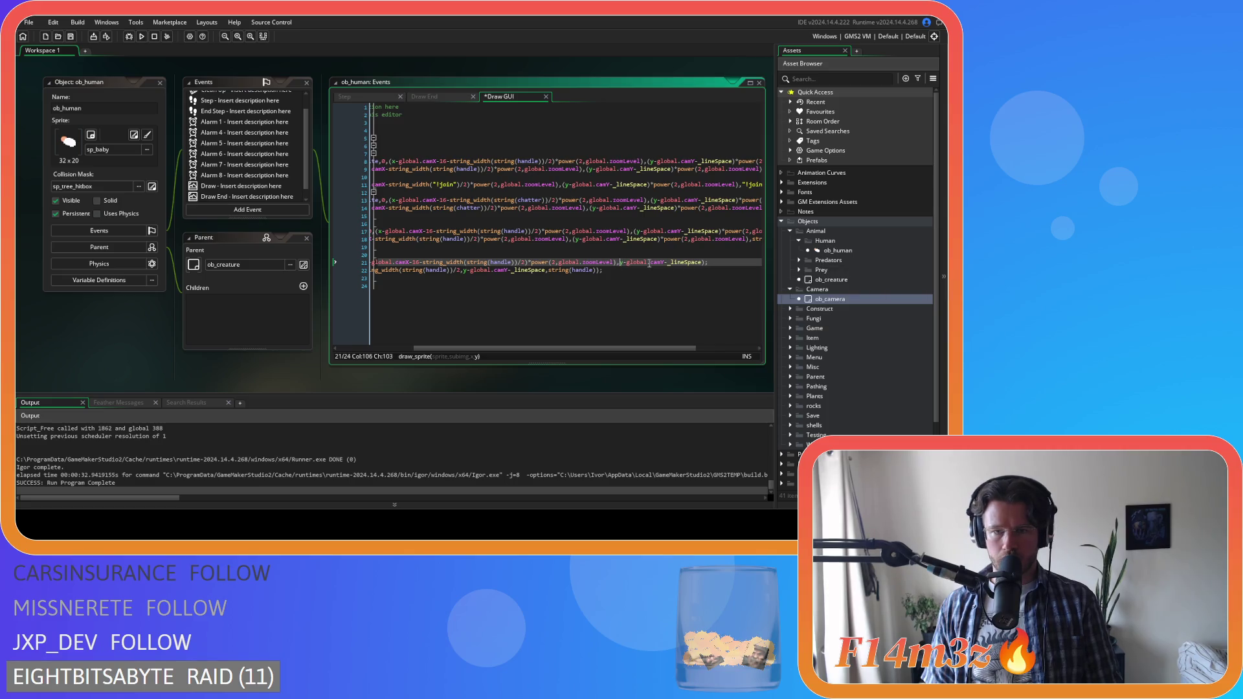
pyautogui.write(')')
pyautogui.write('*power(2,global.zoomLevel)')
pyautogui.moveTo(641, 348); pyautogui.dragTo(505, 353)
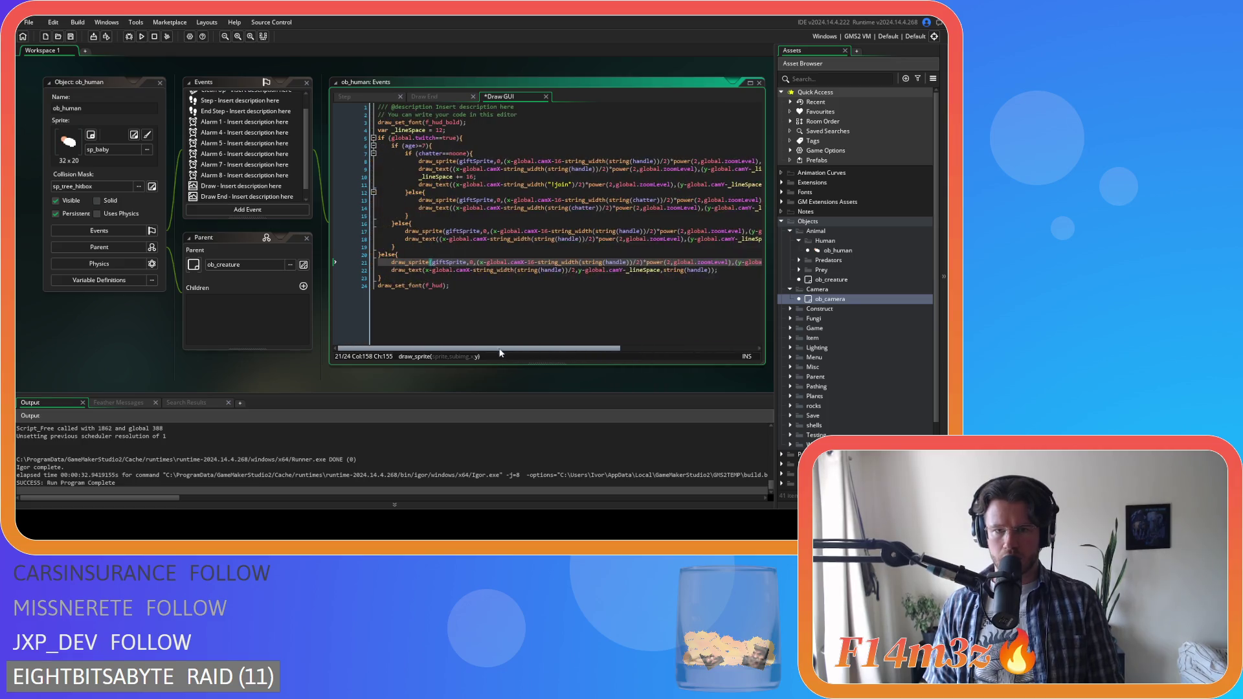
# - Scale line 22's x and y positions by power(2,global.zoomLevel) and save the Draw GUI code
pyautogui.click(425, 270)
pyautogui.write('(')
pyautogui.click(574, 270)
pyautogui.write(')')
pyautogui.write('*power(2,global.zoomLevel)')
pyautogui.moveTo(608, 350); pyautogui.dragTo(694, 350)
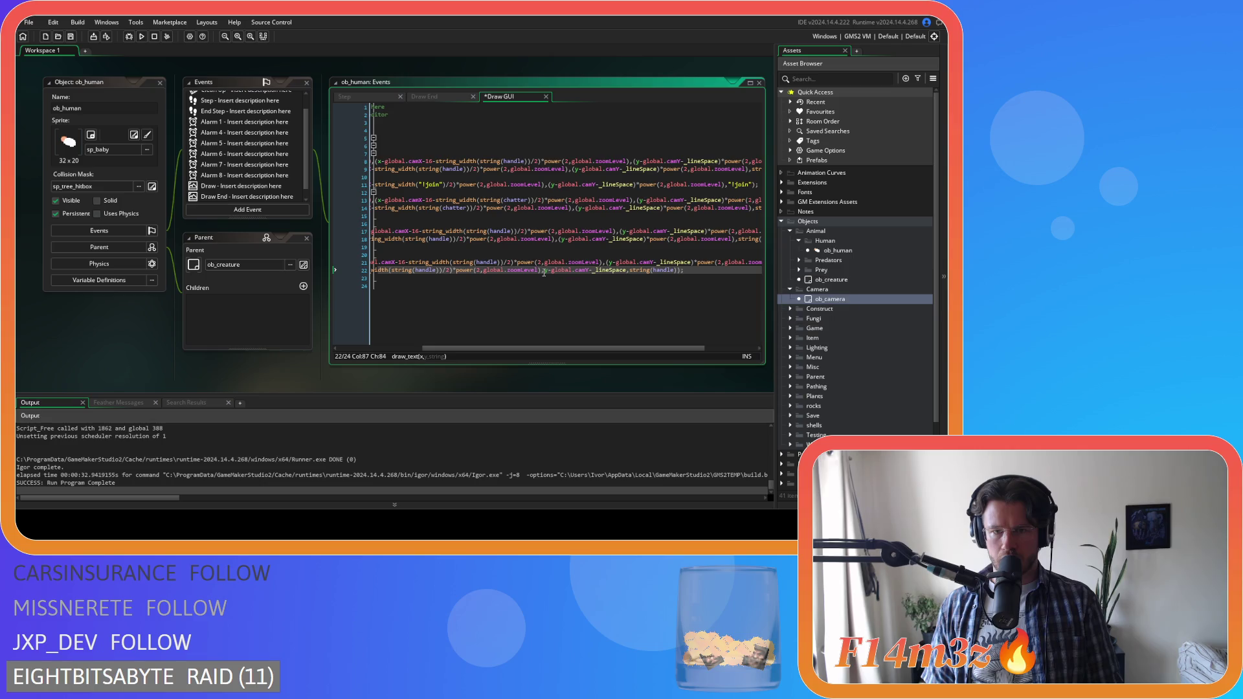
pyautogui.press('Right')
pyautogui.write('(')
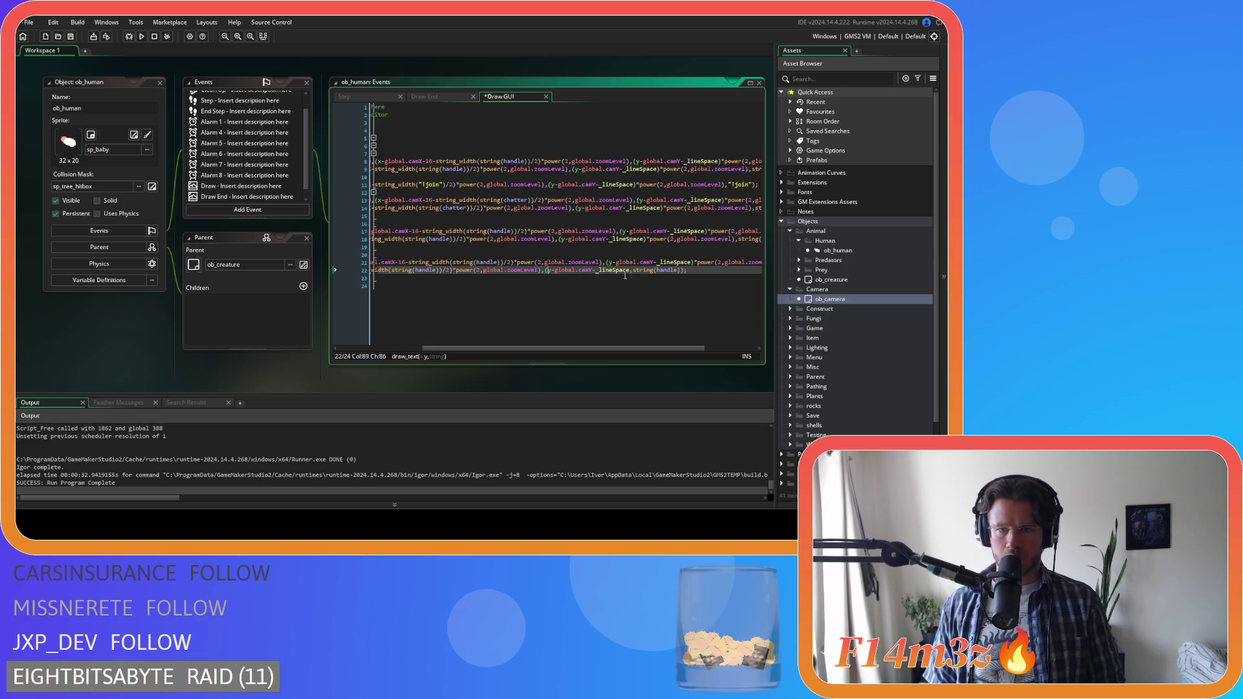
pyautogui.click(630, 270)
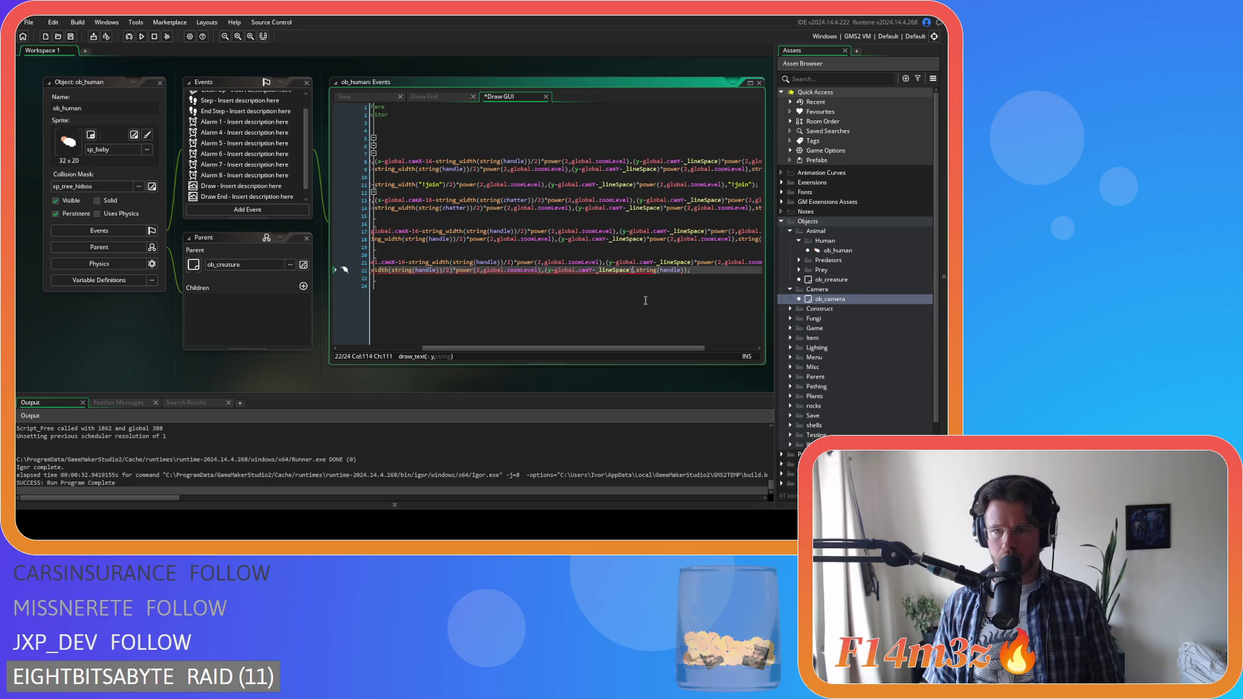
pyautogui.write('*power(2,global.zoomLevel)')
pyautogui.hotkey('ctrl', 's')
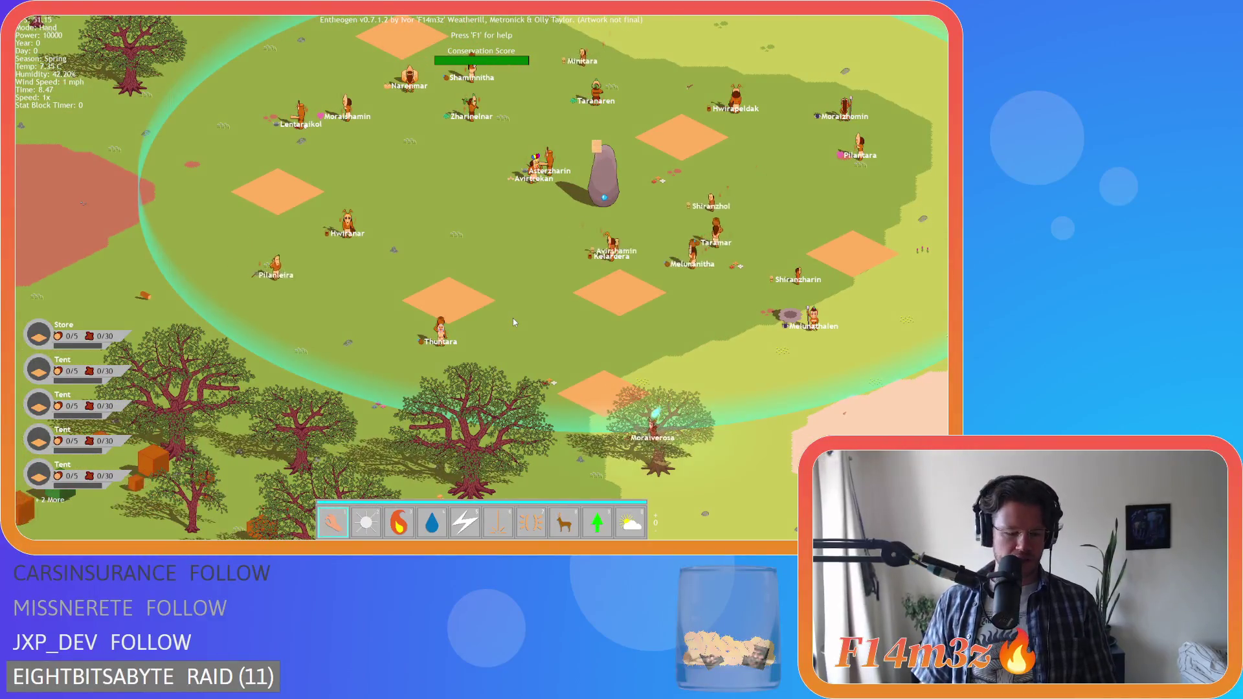
# - Press Escape in the running game to request quitting the test run
pyautogui.press('Escape')
# - Confirm quitting the game, then undo the power() scaling edits from line 22 back to line 8
pyautogui.press('y')
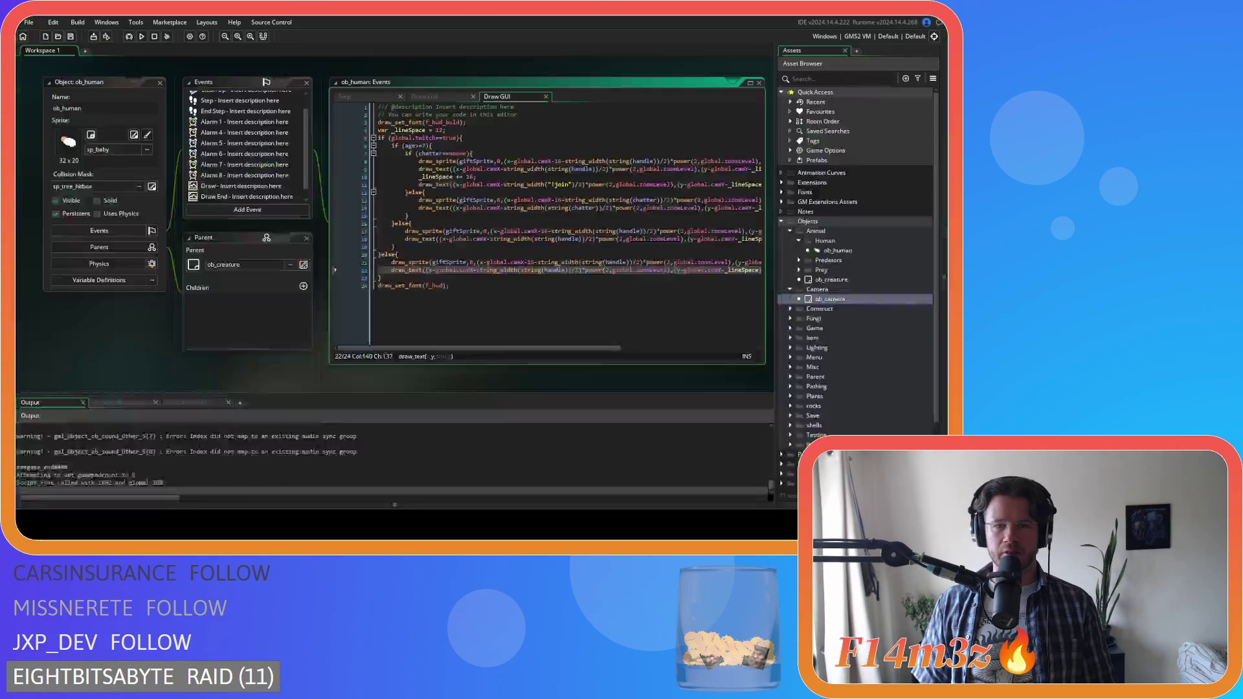
pyautogui.hotkey('ctrl', 'z')
pyautogui.hotkey('ctrl', 'z')
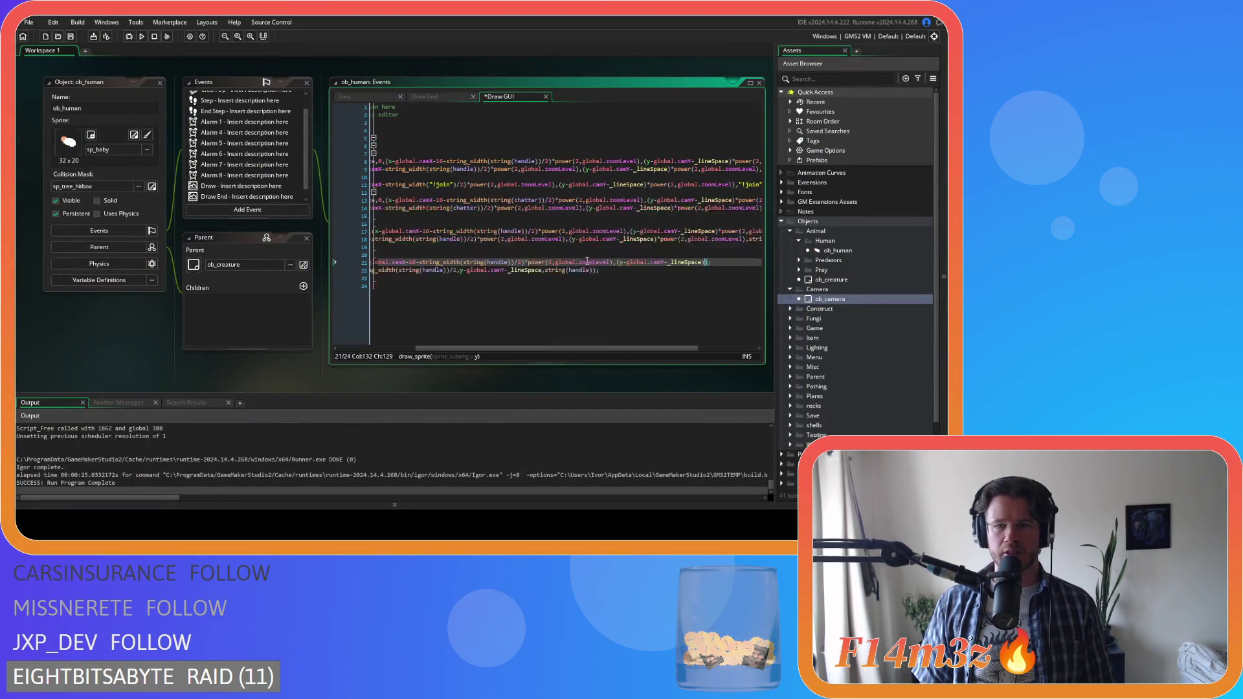
pyautogui.hotkey('ctrl', 'z')
pyautogui.hotkey('ctrl', 'z')
pyautogui.hotkey('ctrl', 'z')
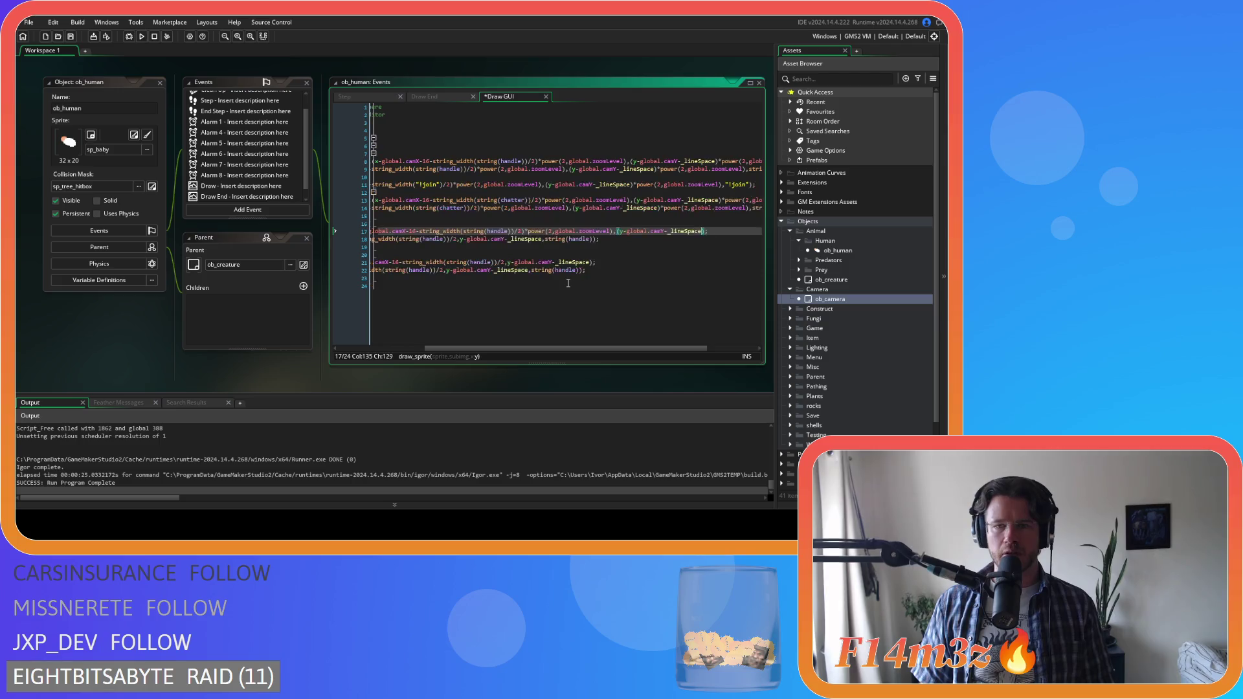
pyautogui.hotkey('ctrl', 'z')
pyautogui.hotkey('ctrl', 'z')
pyautogui.hotkey('ctrl', 'z')
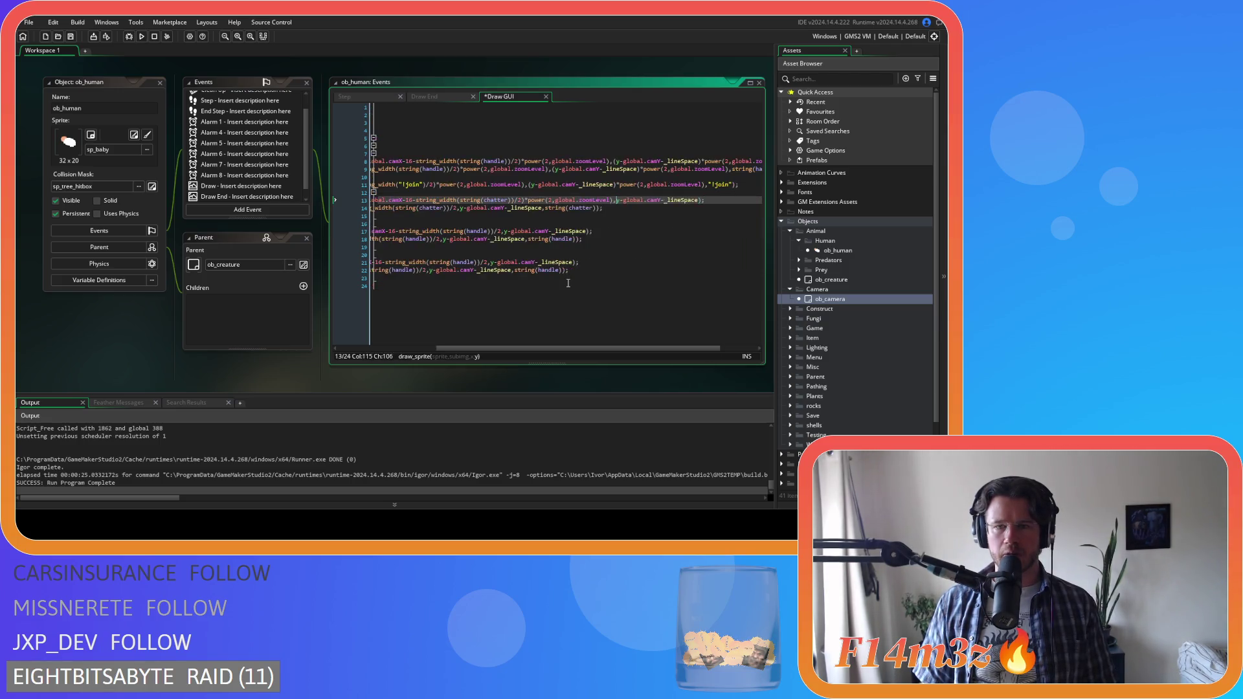
pyautogui.hotkey('ctrl', 'z')
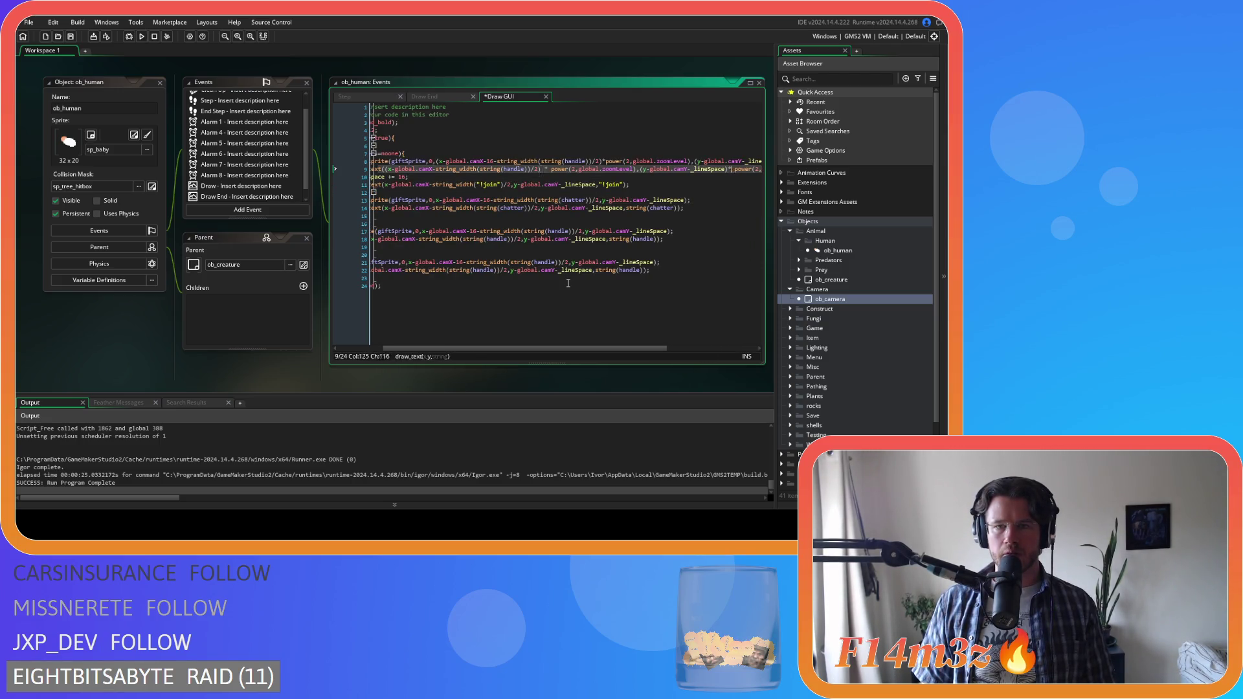
pyautogui.hotkey('ctrl', 'z')
pyautogui.hotkey('ctrl', 'z')
pyautogui.hotkey('ctrl', 'z')
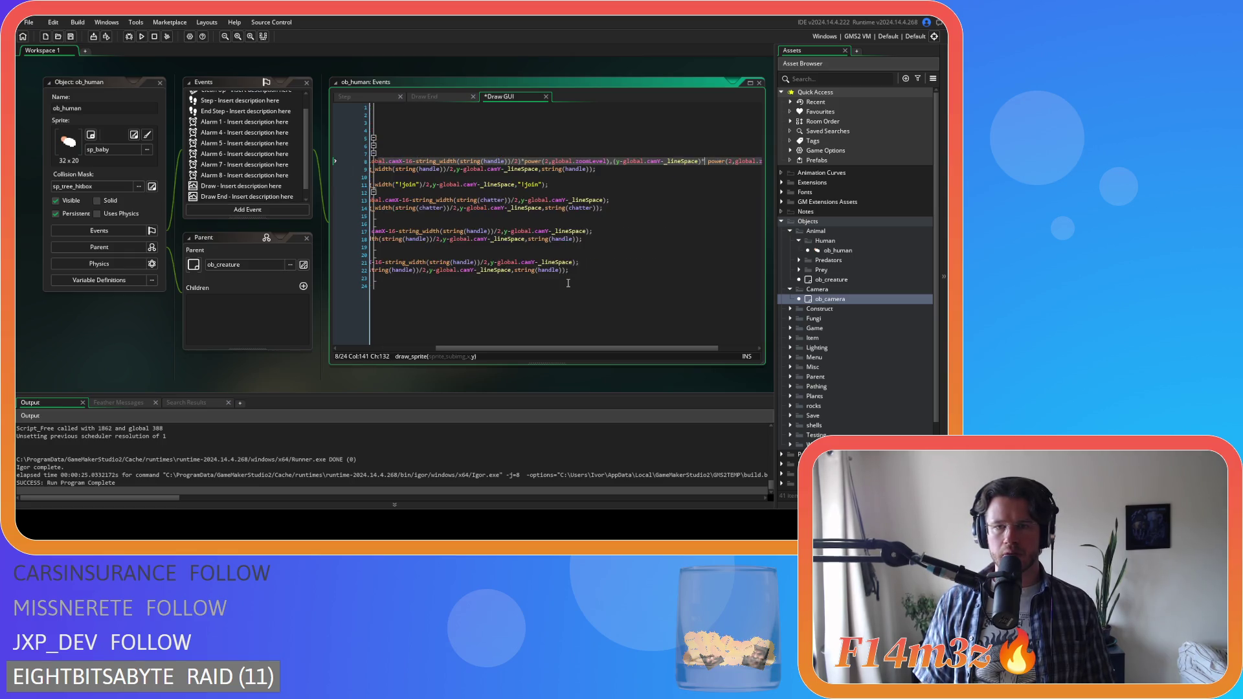
pyautogui.hotkey('ctrl', 'z')
pyautogui.hotkey('ctrl', 'z')
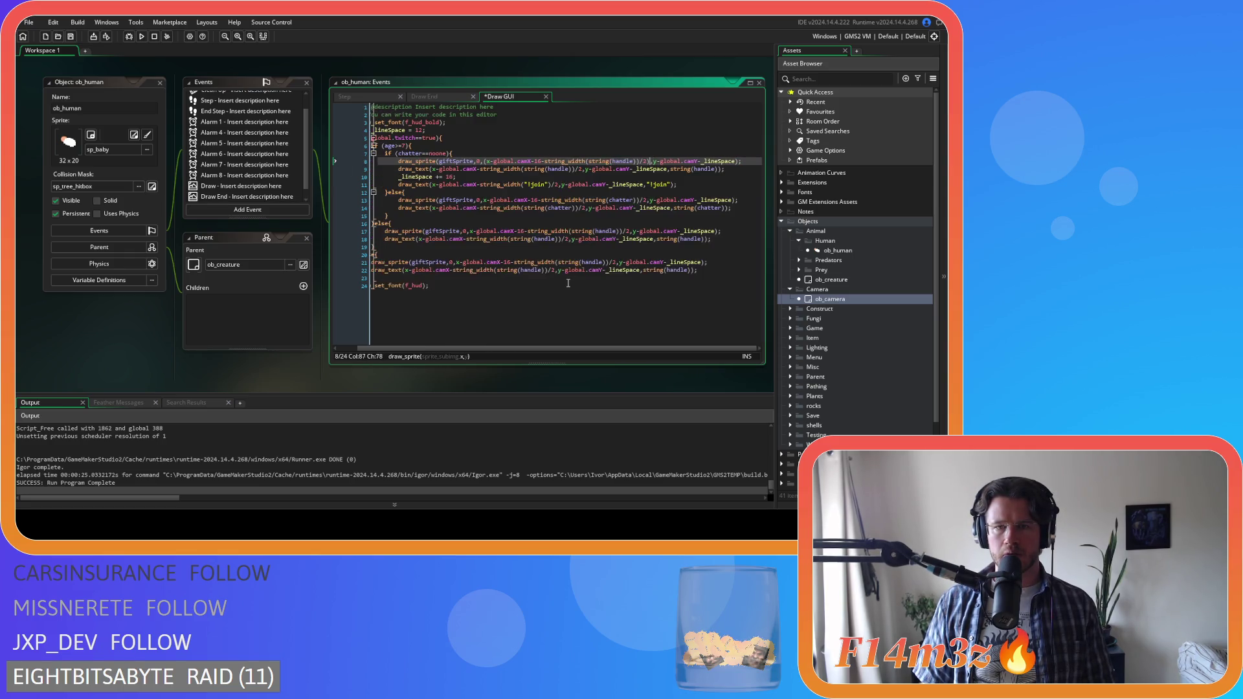
# - Undo once more to strip the extra parentheses around x-global.camX on line 8
pyautogui.hotkey('ctrl', 'z')
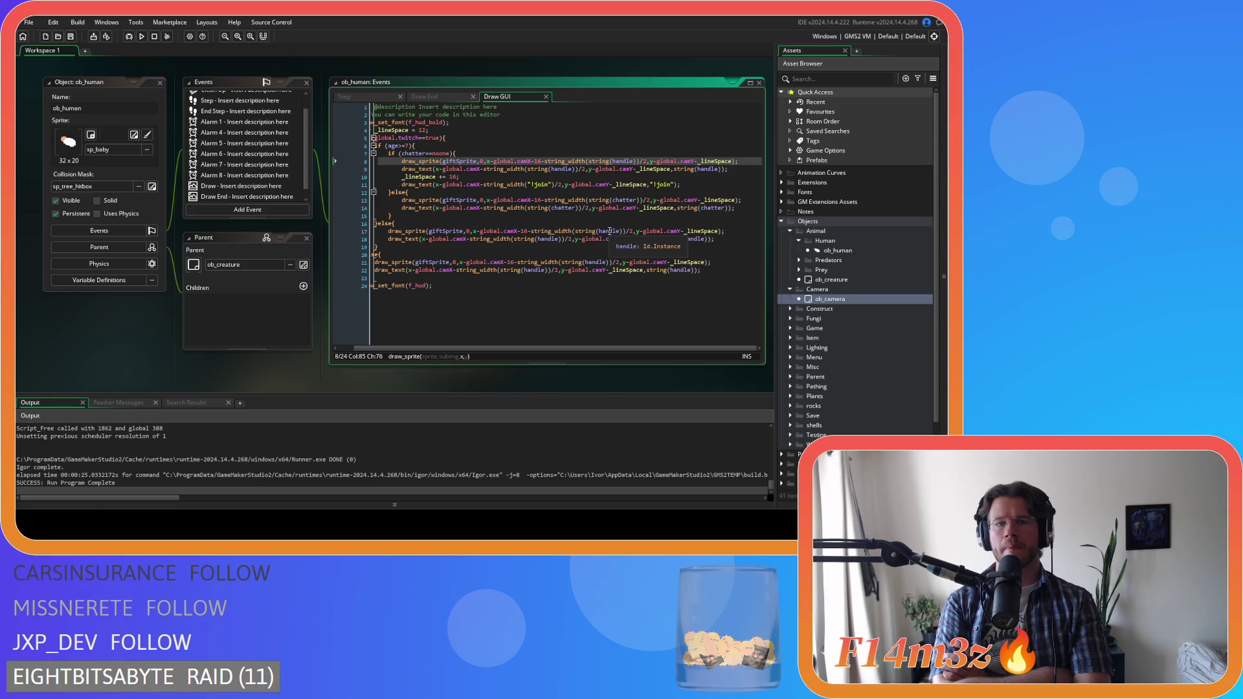
# - Rewrite line 8's x position as ((x-global.camX)*power(2,global.zoomLevel)) and select it
pyautogui.click(487, 161)
pyautogui.write('(')
pyautogui.click(536, 162)
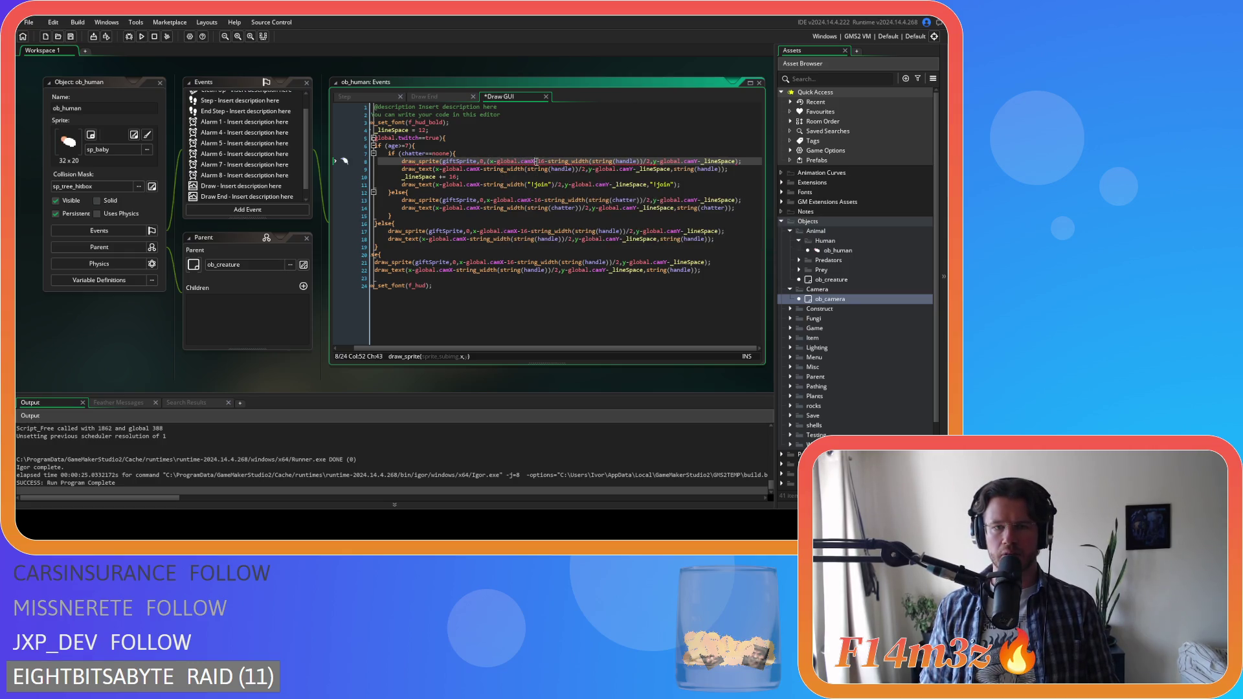
pyautogui.write(')')
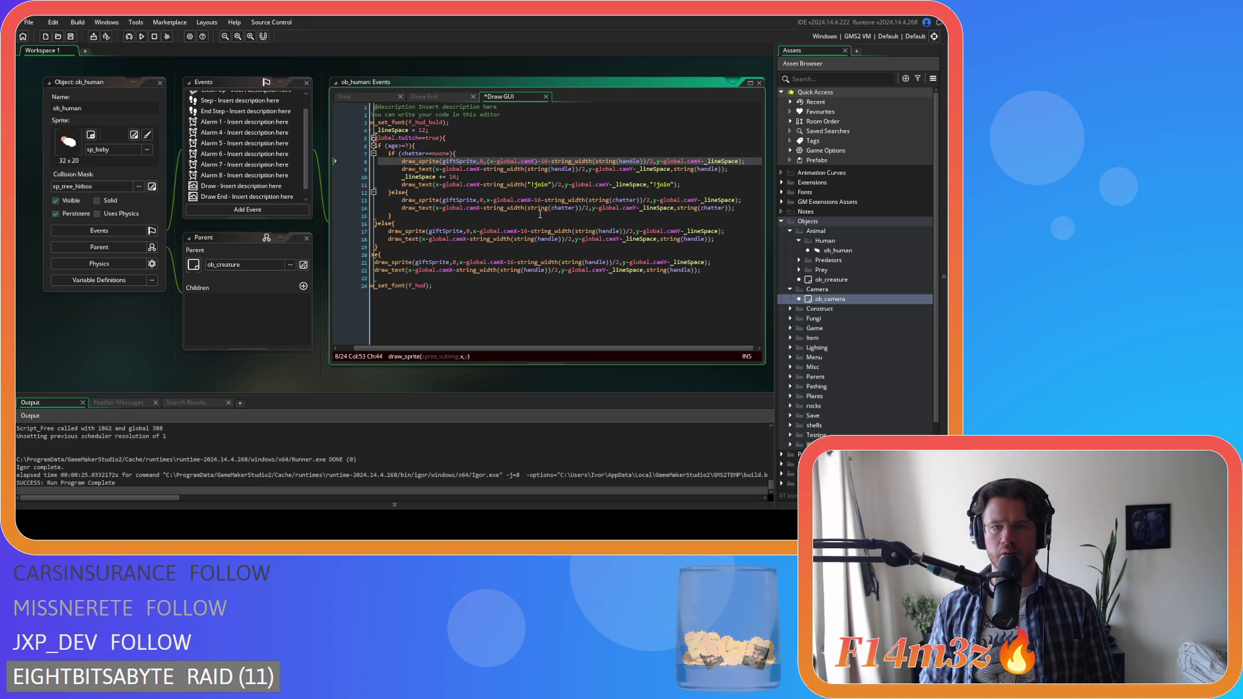
pyautogui.write('*power(2,global.zoomLevel)')
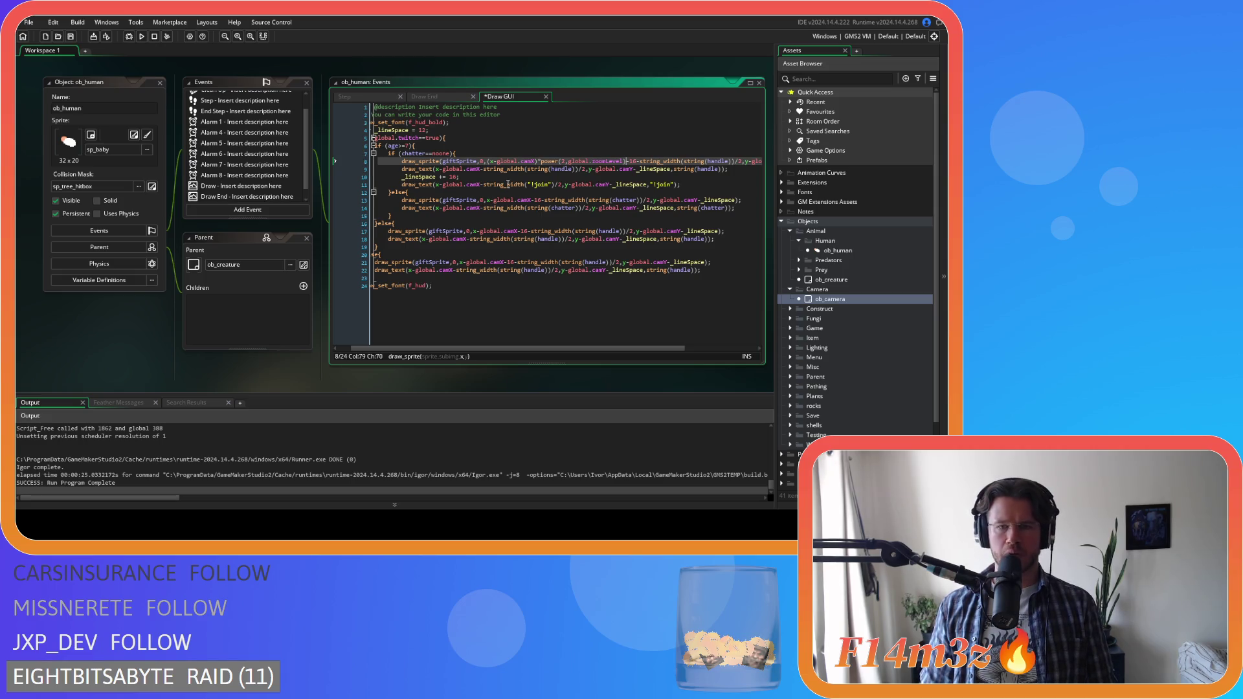
pyautogui.write(')')
pyautogui.click(488, 161)
pyautogui.write('(')
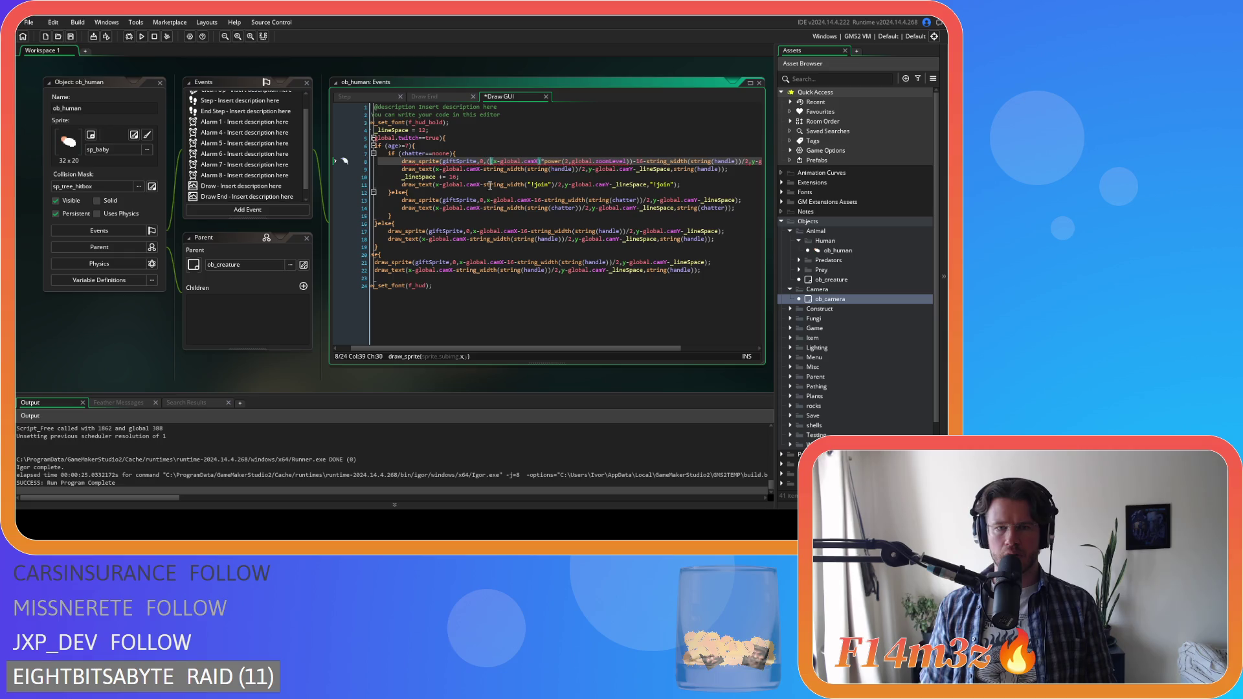
pyautogui.press('Left')
pyautogui.press('Left')
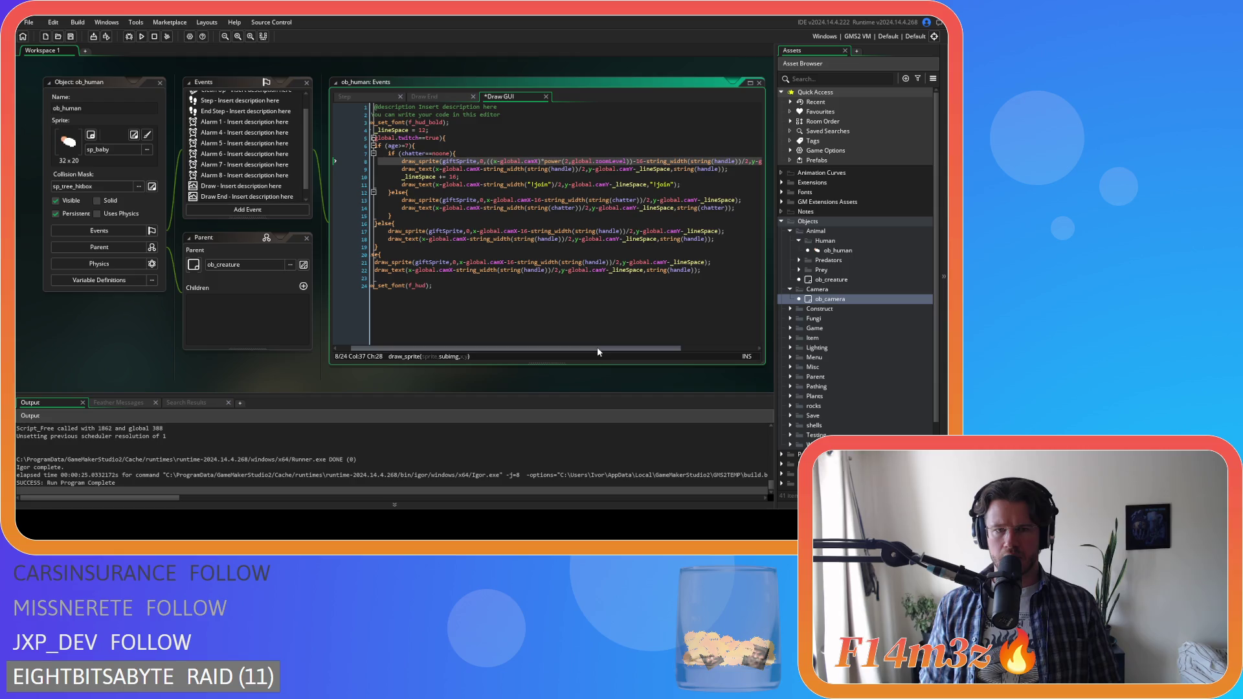
pyautogui.moveTo(599, 348)
pyautogui.mouseDown()
pyautogui.moveTo(612, 349)
pyautogui.moveTo(597, 351)
pyautogui.mouseUp()
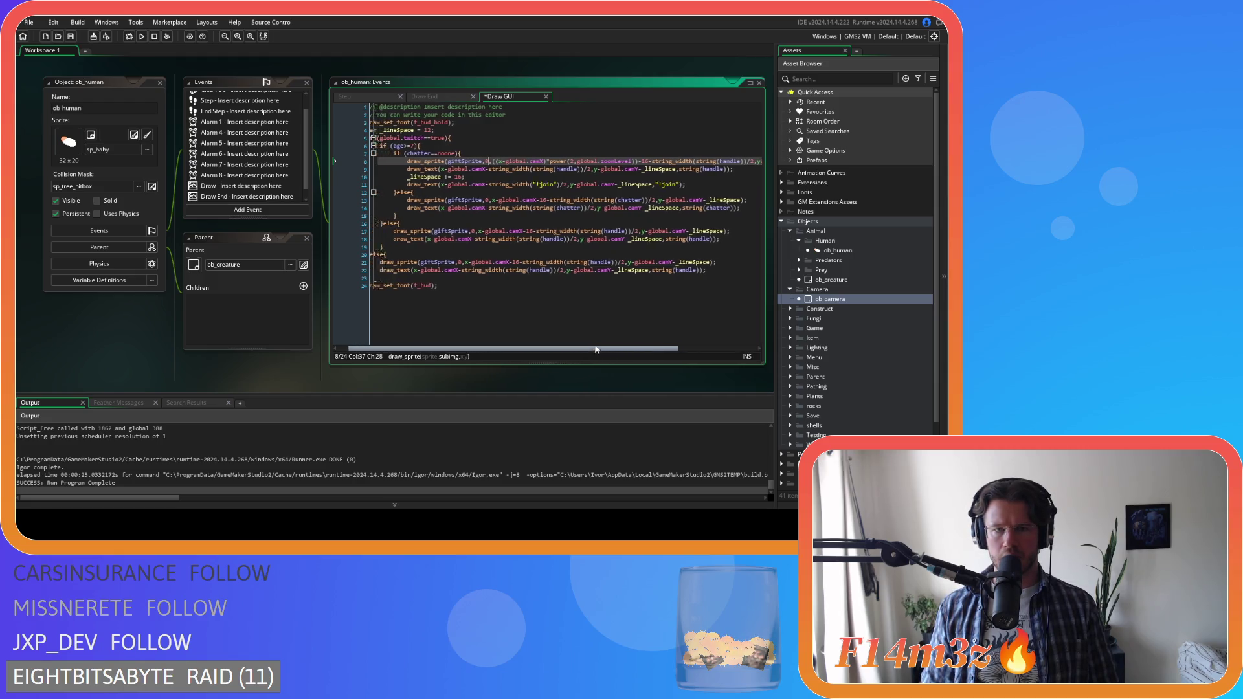
pyautogui.click(637, 161)
pyautogui.moveTo(638, 162); pyautogui.dragTo(492, 162)
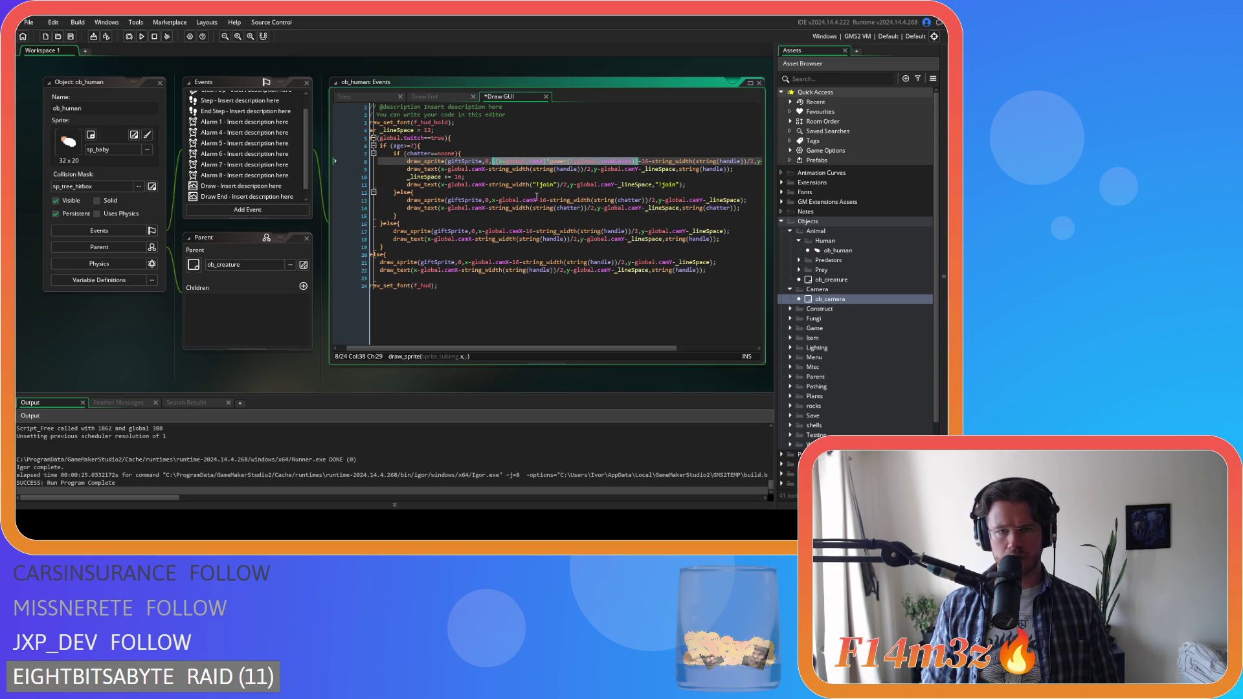
# - Replace all x-global.camX occurrences with the scaled x expression using Find and Replace
pyautogui.moveTo(560, 201)
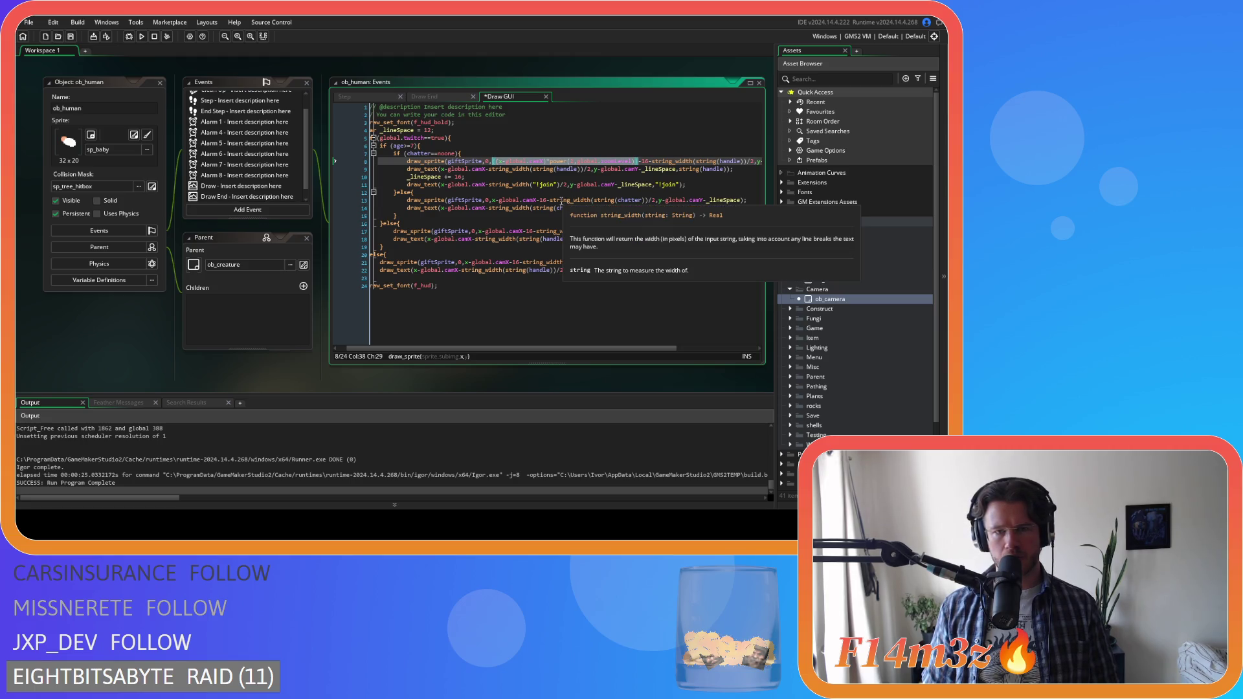
pyautogui.moveTo(441, 169); pyautogui.dragTo(488, 172)
pyautogui.hotkey('ctrl', 'f')
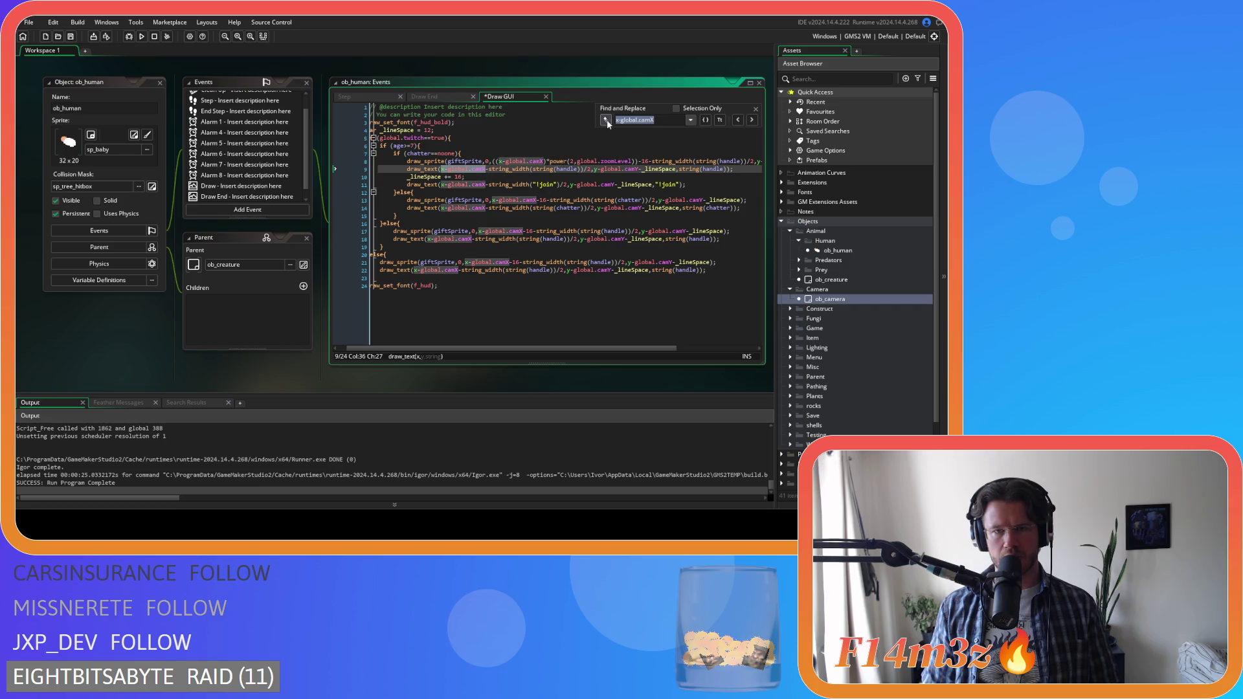
pyautogui.click(645, 132)
pyautogui.hotkey('ctrl', 'v')
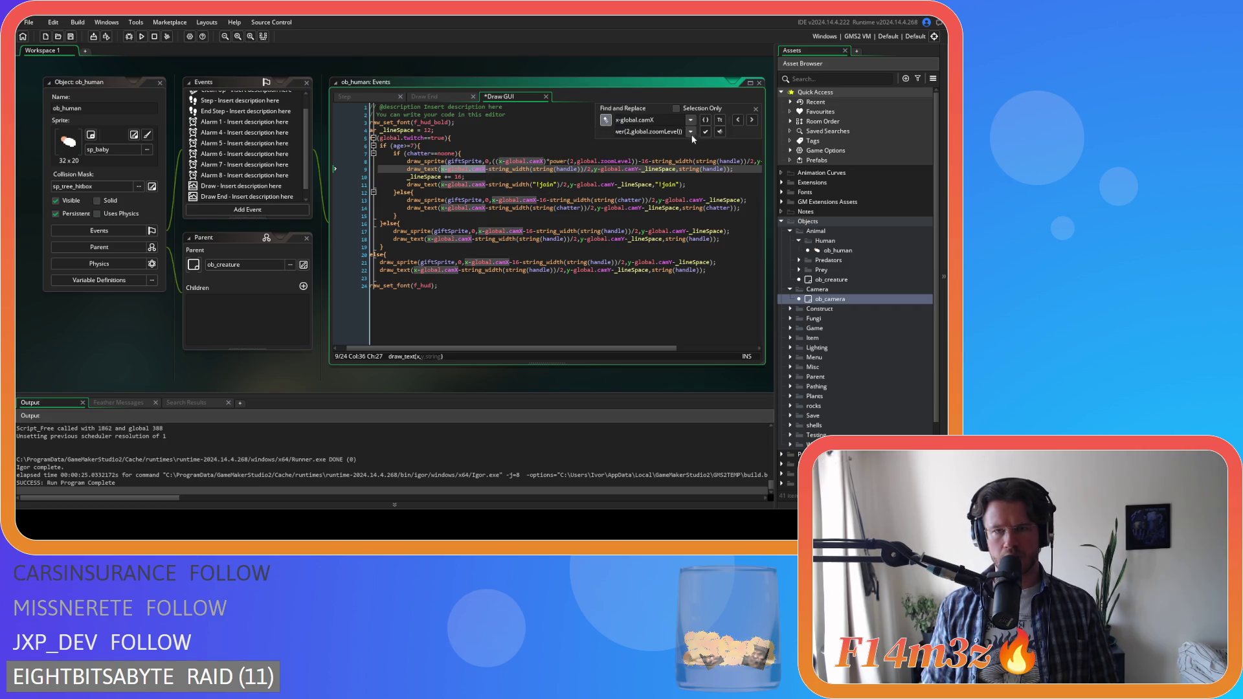
pyautogui.click(720, 132)
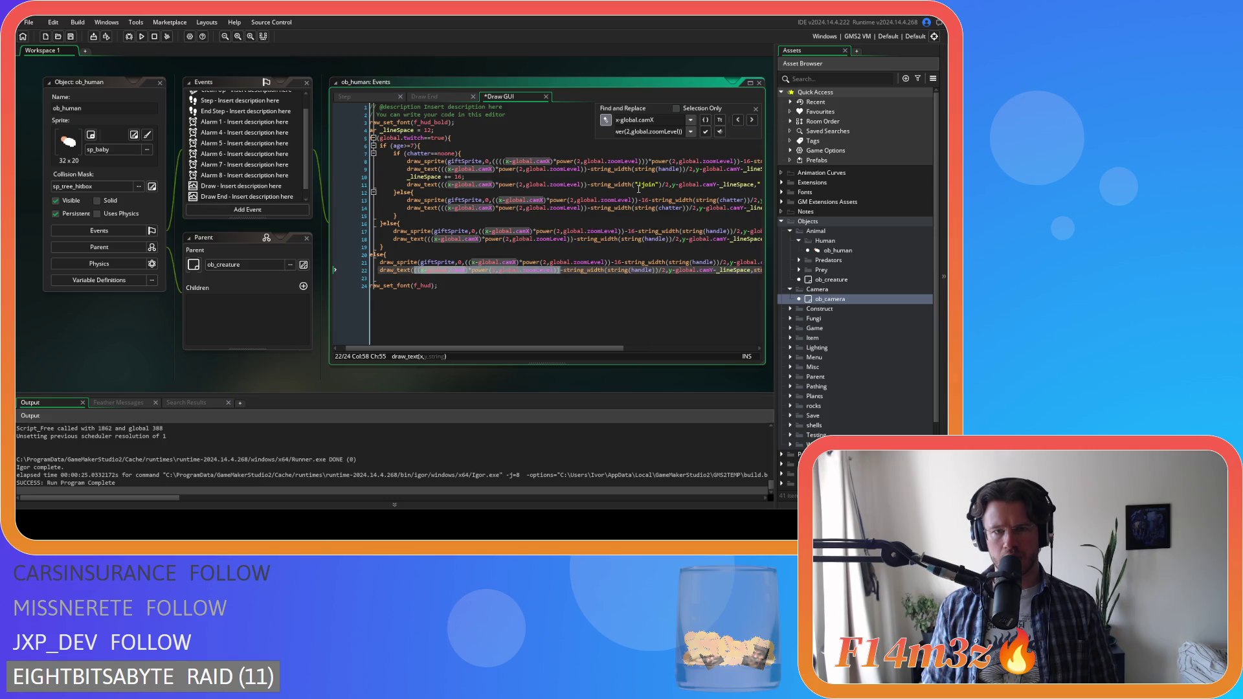
pyautogui.click(756, 109)
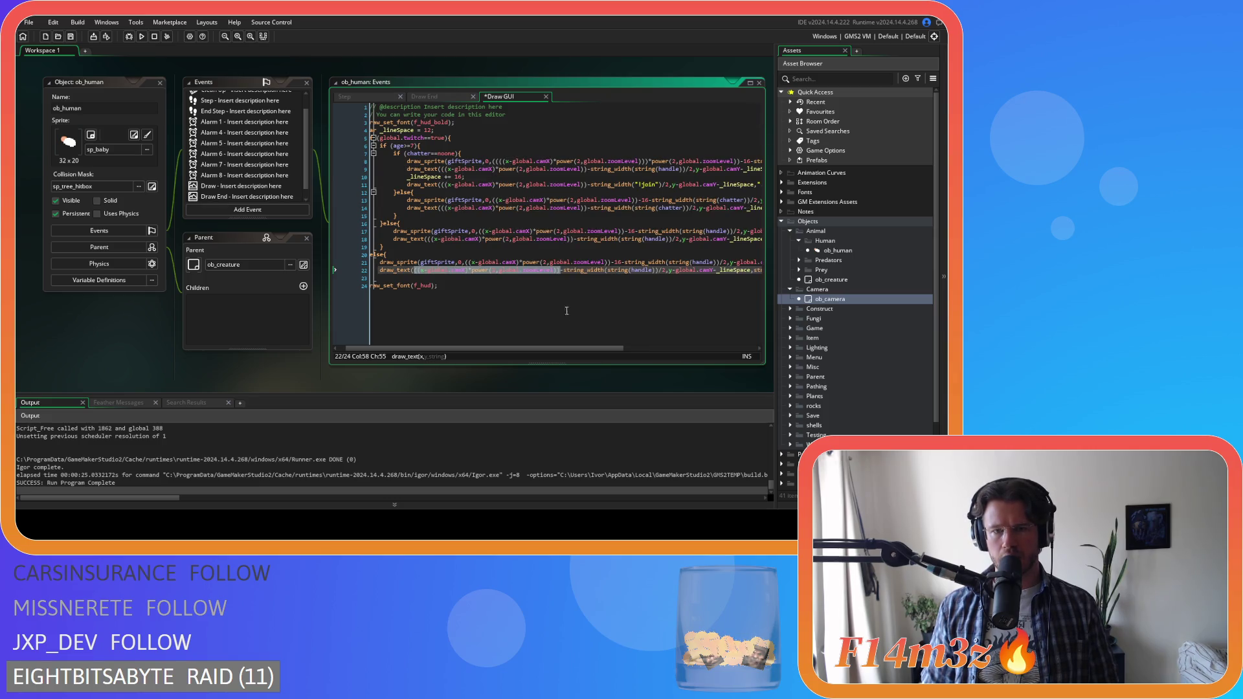
pyautogui.moveTo(596, 351); pyautogui.dragTo(711, 348)
# - Wrap line 8's y-global.camY in parentheses, undoing a mistaken paste
pyautogui.click(659, 161)
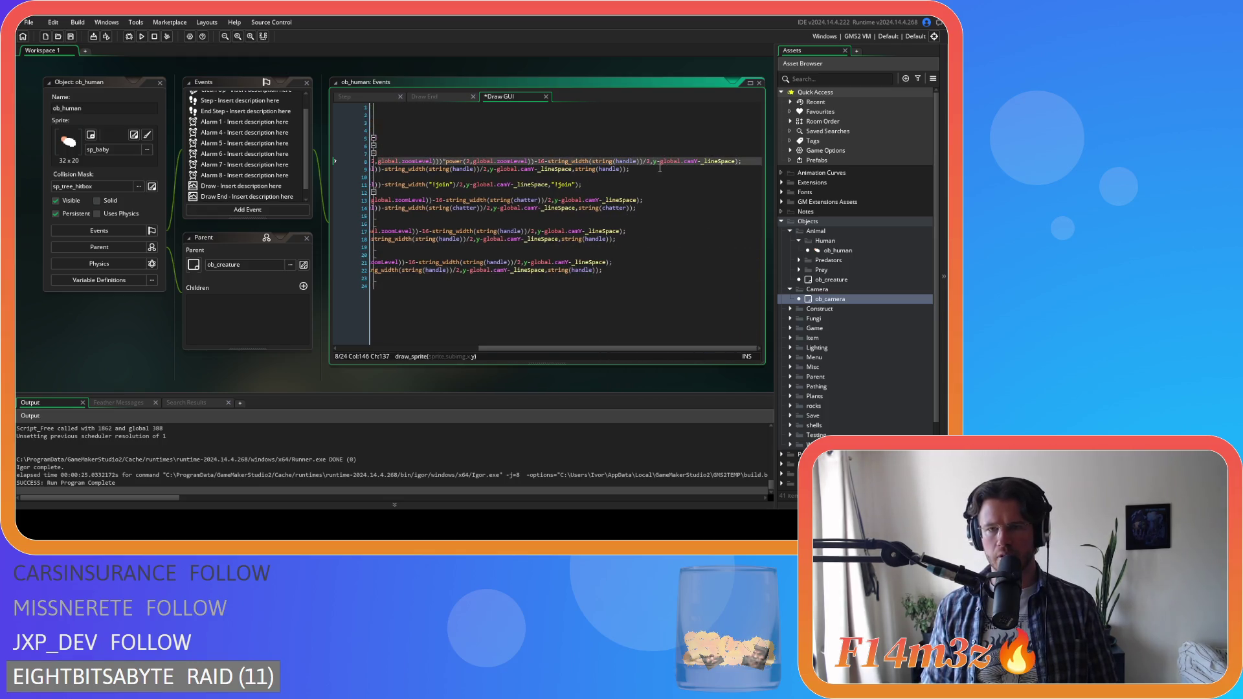
pyautogui.write('(')
pyautogui.click(703, 161)
pyautogui.write(')')
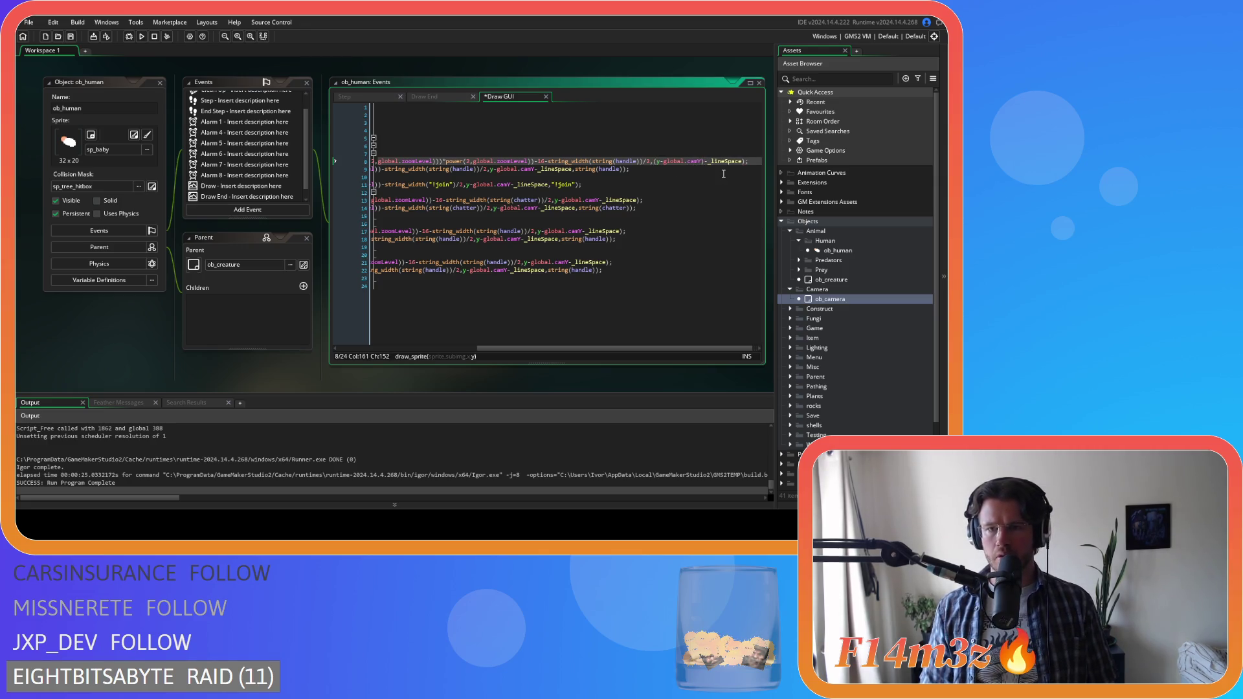
pyautogui.hotkey('ctrl', 'v')
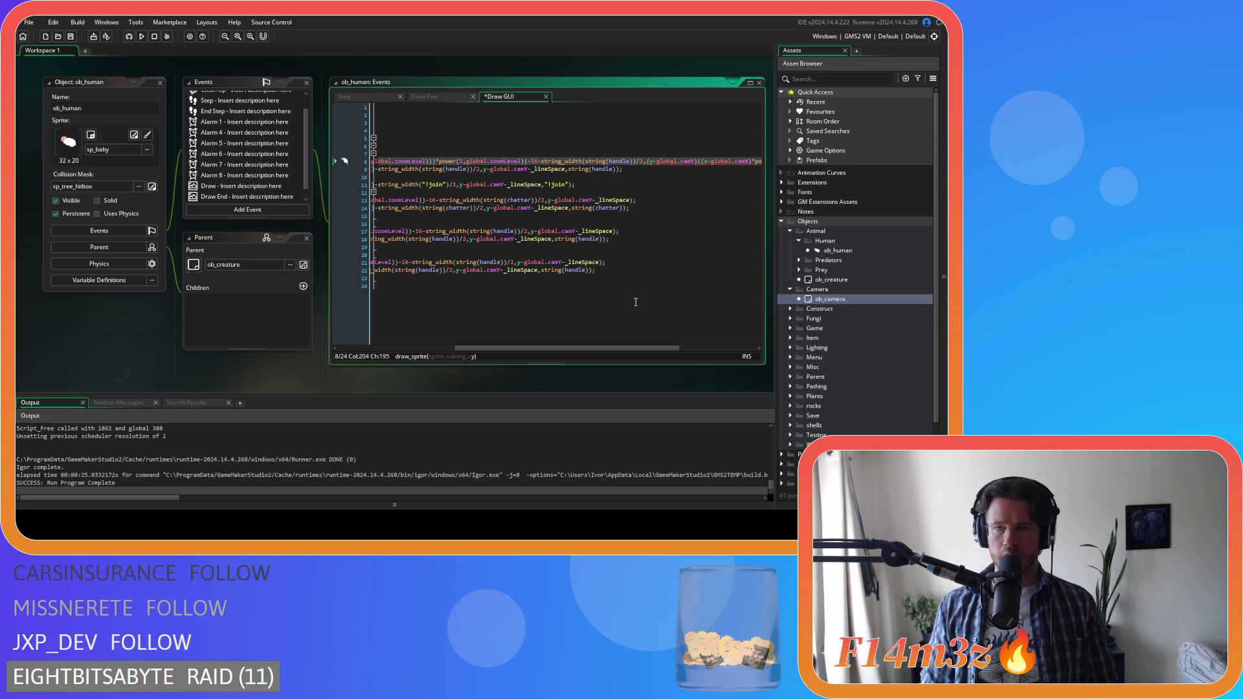
pyautogui.hotkey('ctrl', 'z')
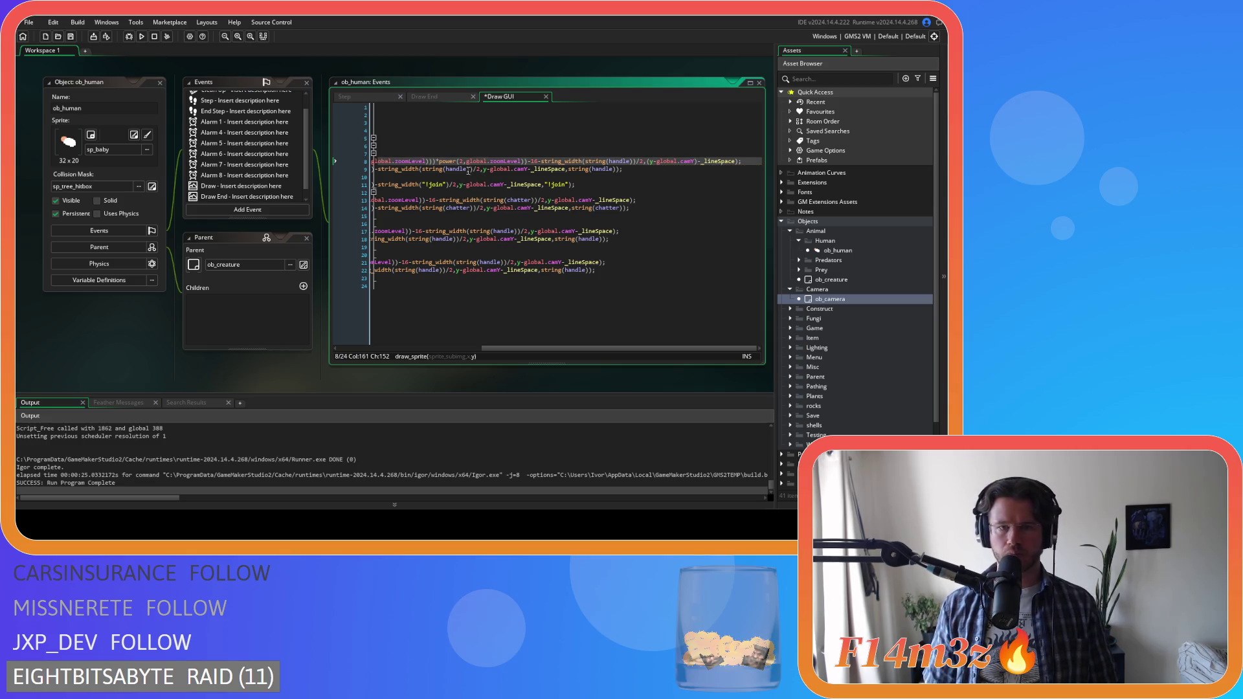
# - Append *power(2,global.zoomLevel) to line 8's y term and add outer parentheses
pyautogui.moveTo(435, 162); pyautogui.dragTo(525, 166)
pyautogui.hotkey('ctrl', 'c')
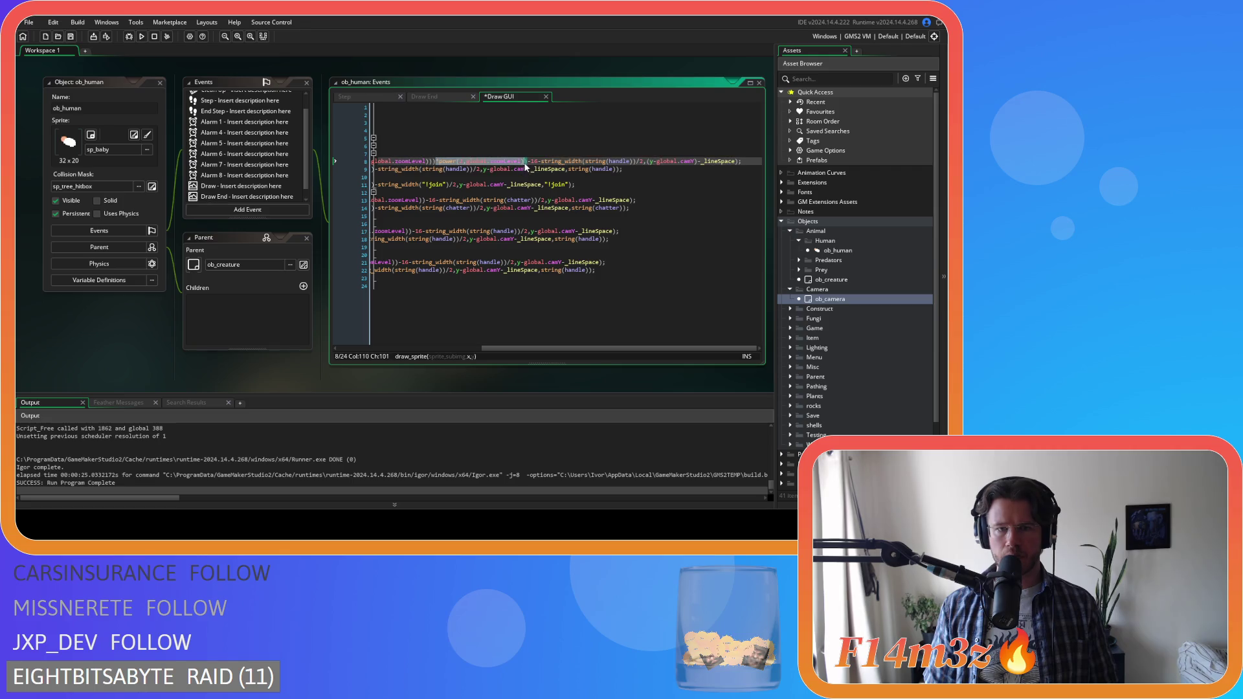
pyautogui.click(697, 162)
pyautogui.hotkey('ctrl', 'v')
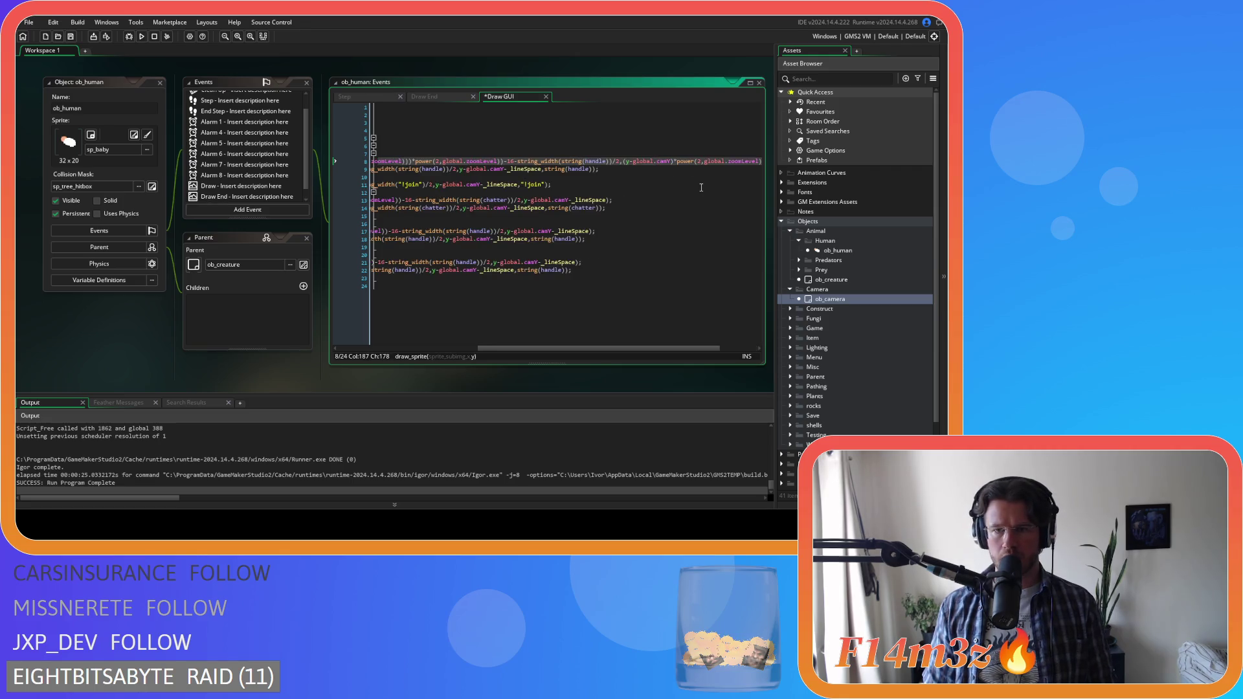
pyautogui.write(')-_lineSpace);')
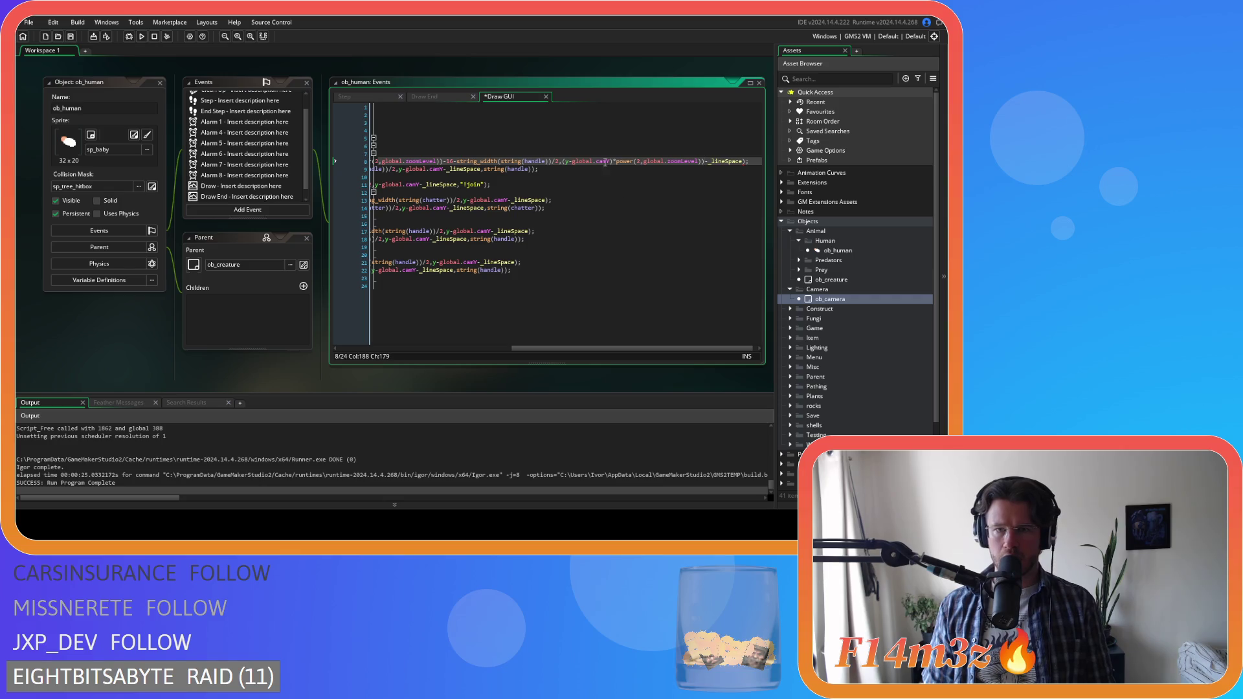
pyautogui.click(561, 160)
pyautogui.write('(')
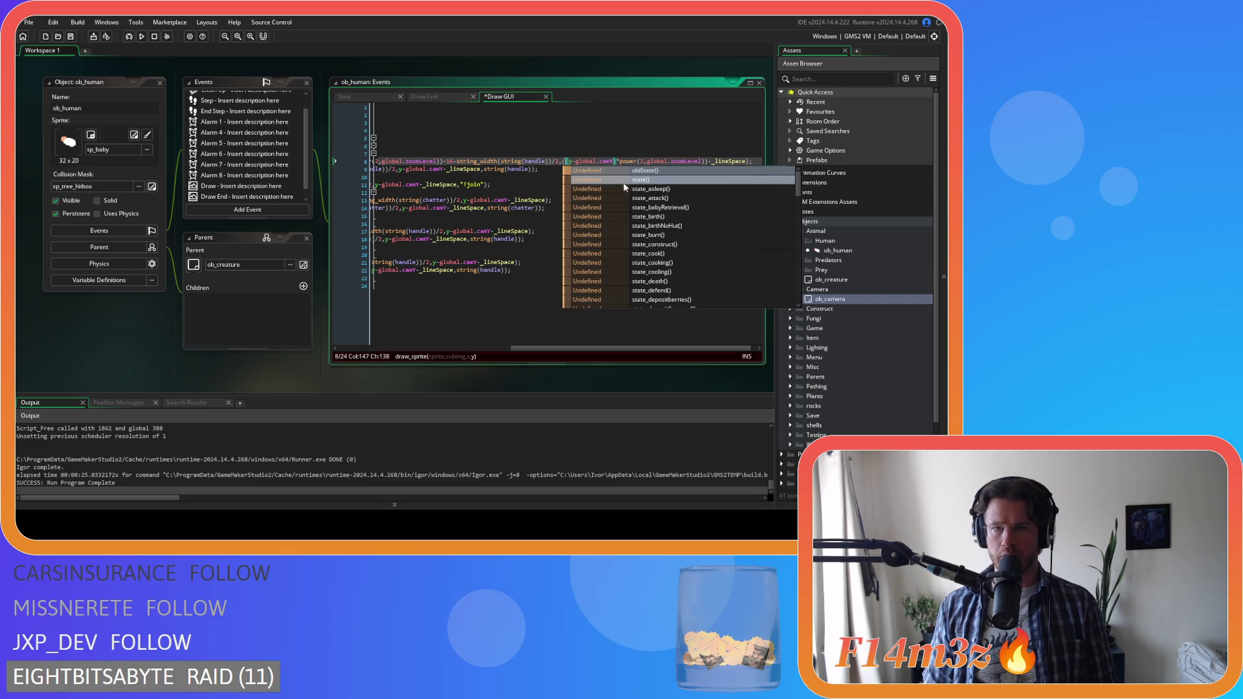
pyautogui.click(707, 160)
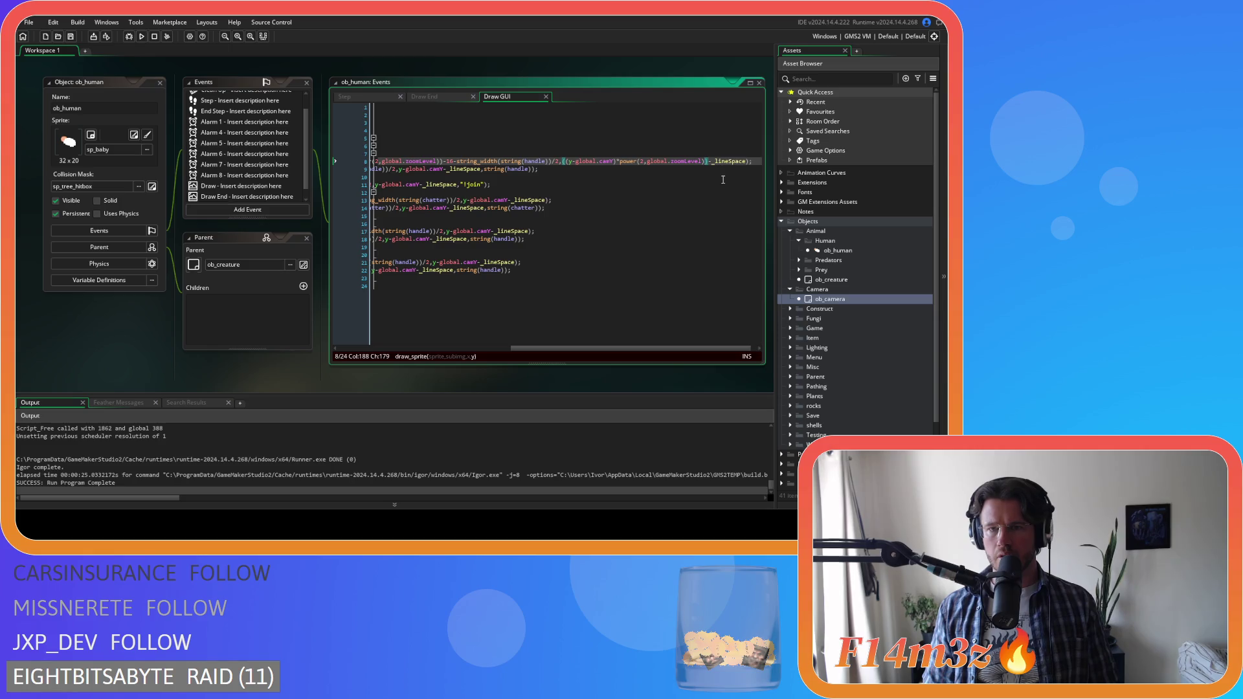
pyautogui.moveTo(708, 162); pyautogui.dragTo(561, 167)
pyautogui.hotkey('ctrl', 'c')
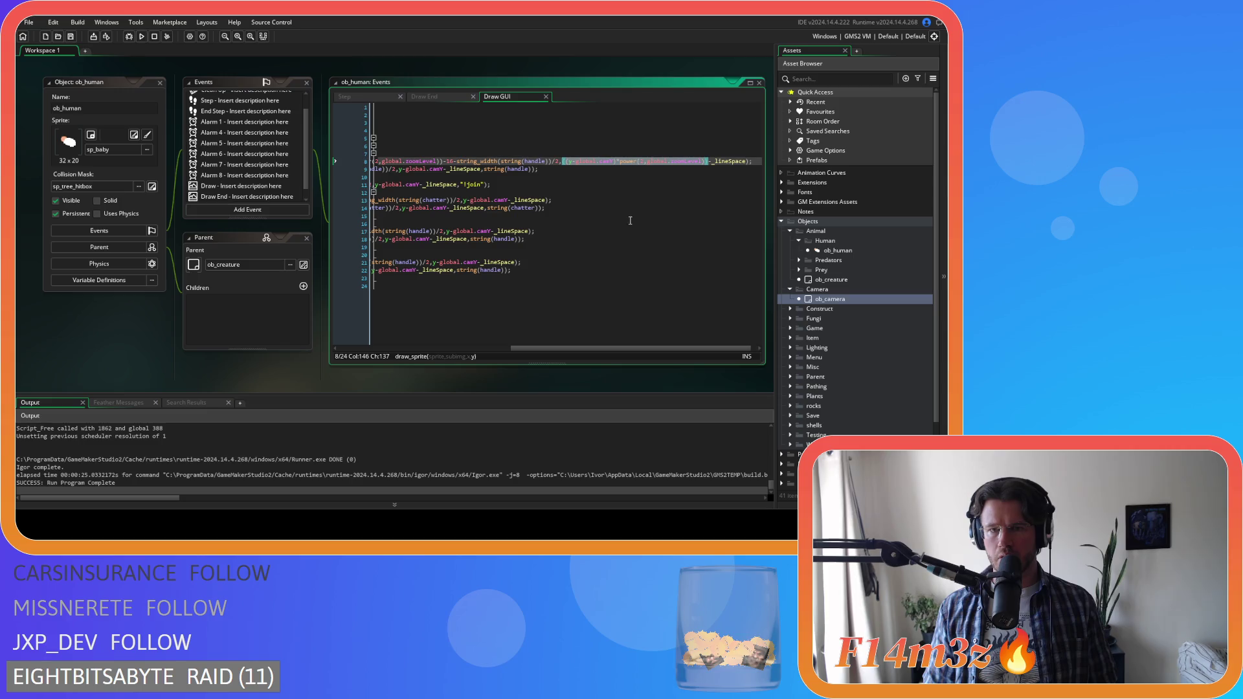
pyautogui.moveTo(569, 345); pyautogui.dragTo(497, 340)
pyautogui.moveTo(530, 170); pyautogui.dragTo(573, 170)
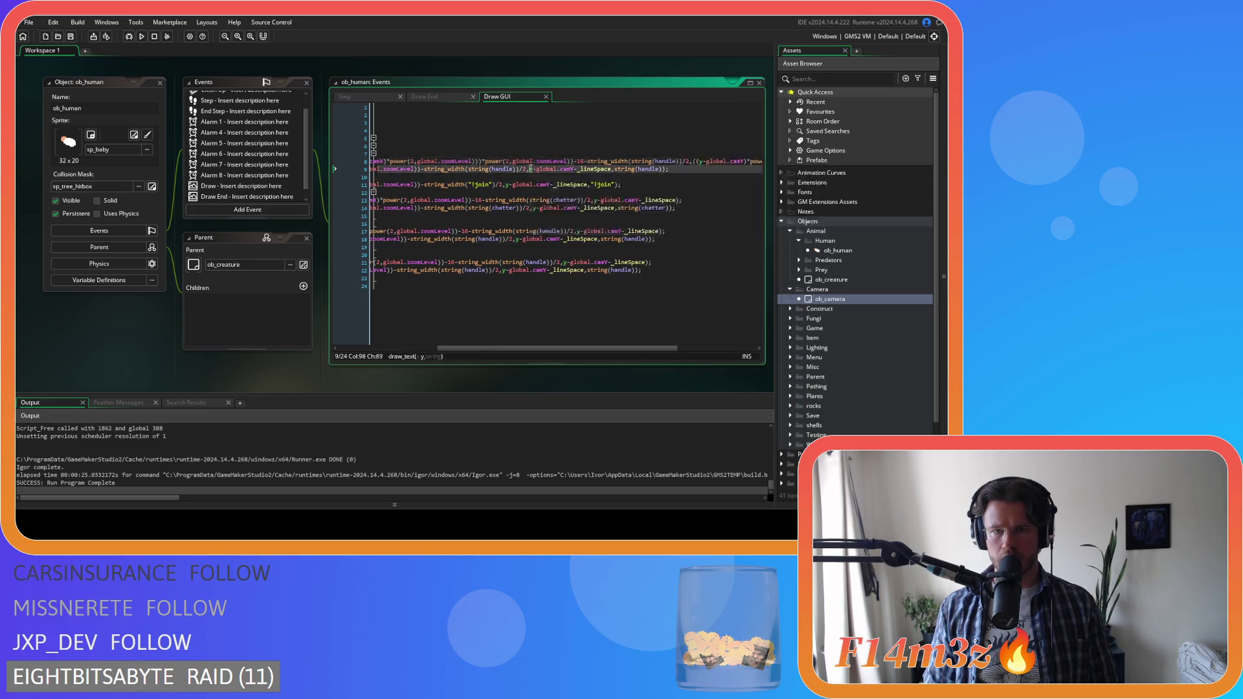
# - Replace all y-global.camY with (y-global.camY)*power(2,global.zoomLevel), save, and launch a test run
pyautogui.hotkey('ctrl', 'f')
pyautogui.click(605, 120)
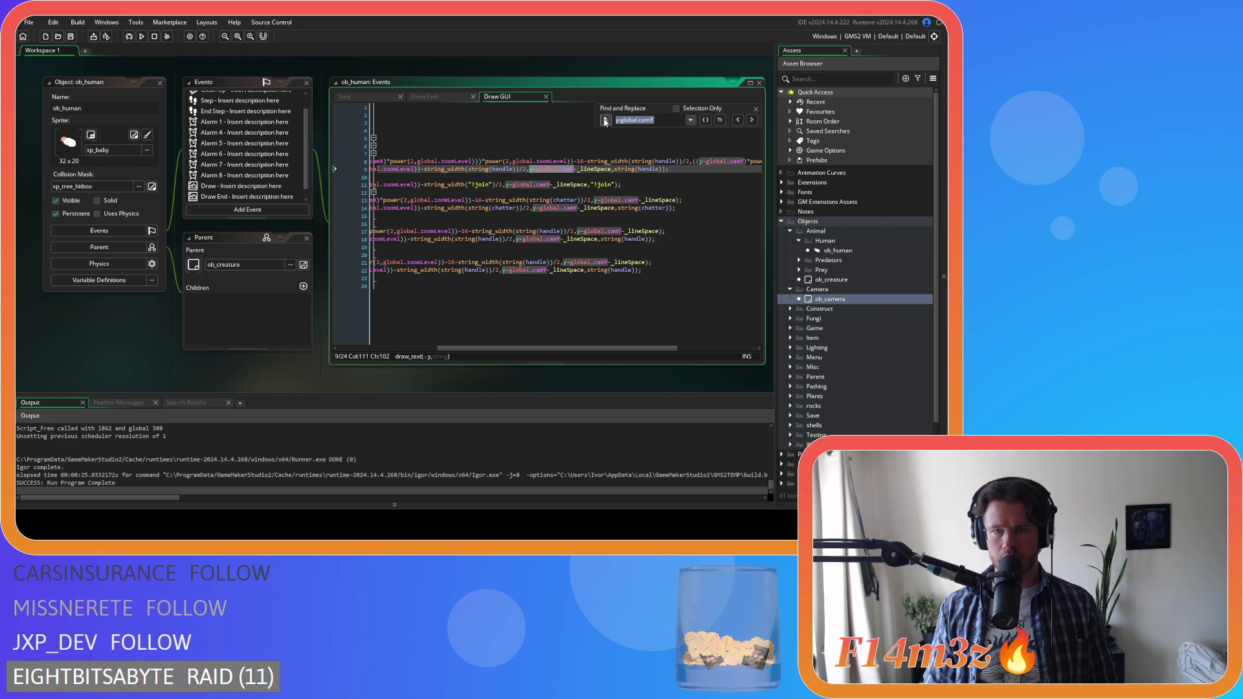
pyautogui.hotkey('ctrl', 'v')
pyautogui.click(719, 132)
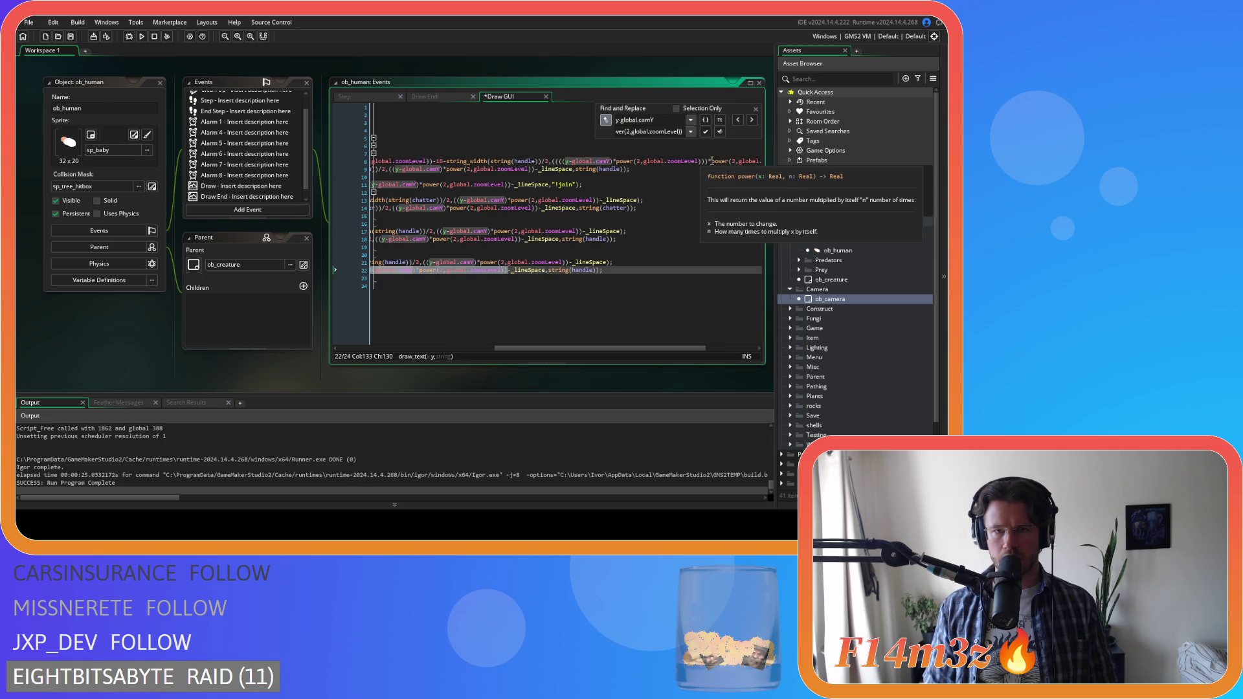
pyautogui.moveTo(566, 351); pyautogui.dragTo(491, 351)
pyautogui.click(596, 270)
pyautogui.hotkey('ctrl', 's')
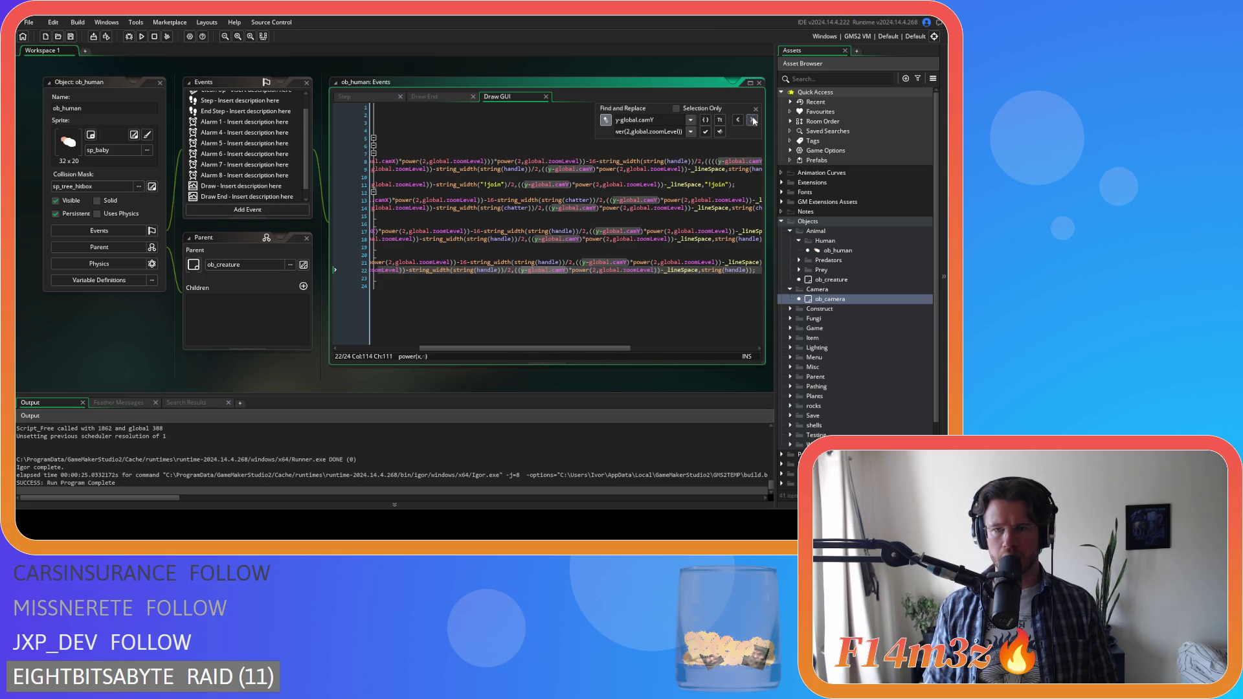
pyautogui.press('Escape')
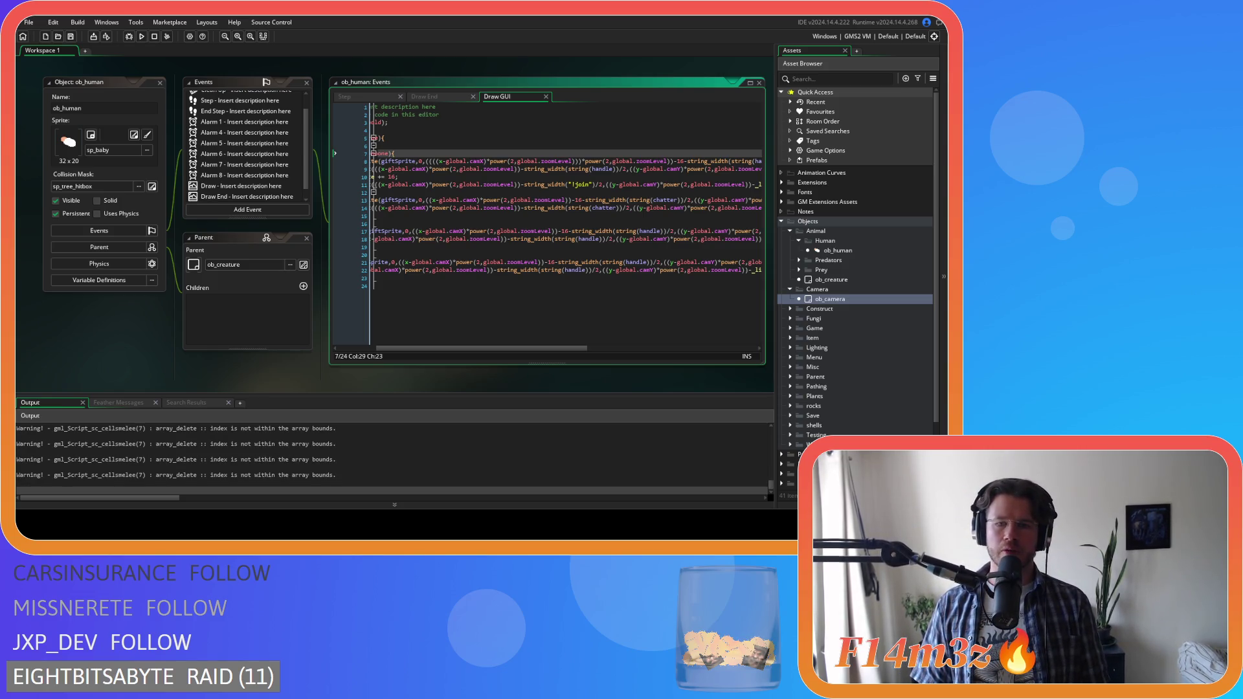
# - Centre the camera on the village and zoom in and out repeatedly to check name labels
pyautogui.press('space')
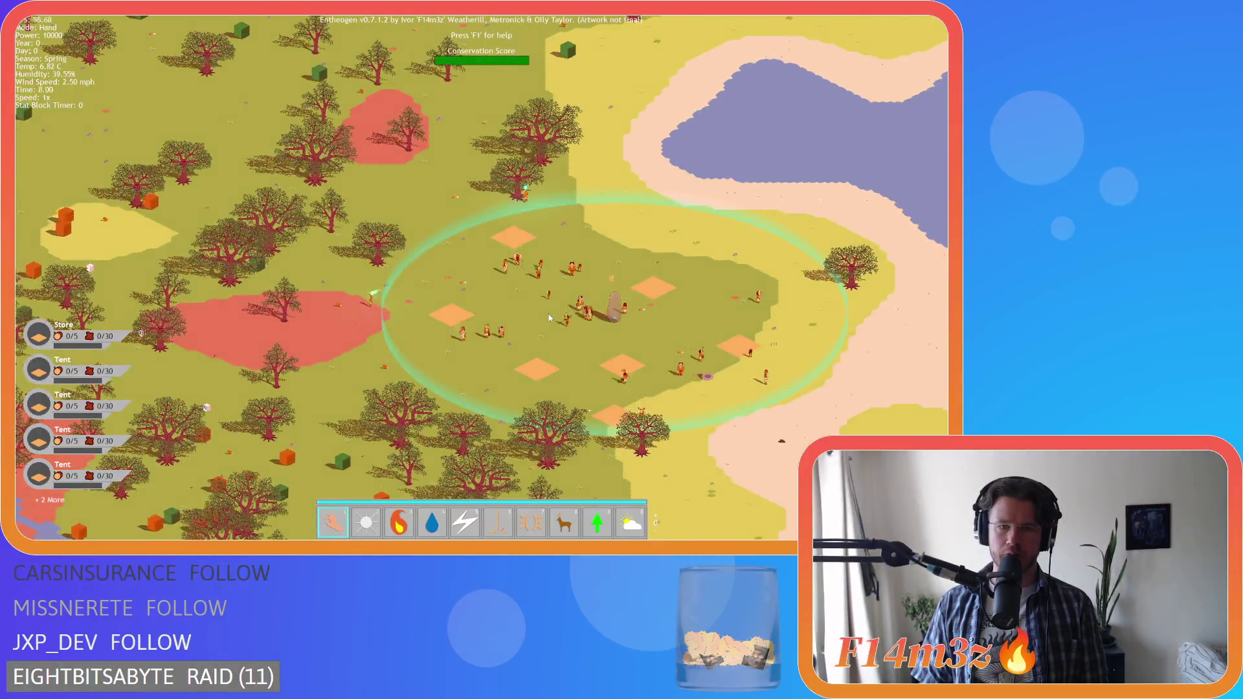
pyautogui.scroll(5, 549, 314)
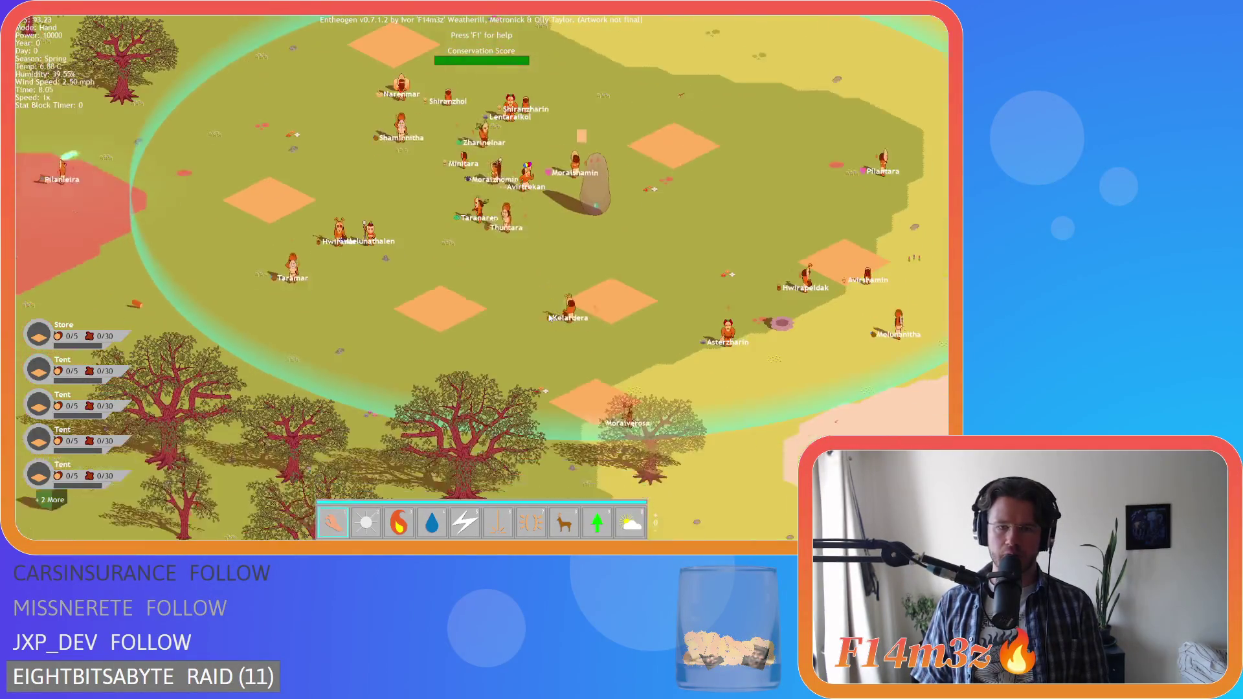
pyautogui.scroll(-2, 549, 314)
pyautogui.scroll(5, 549, 318)
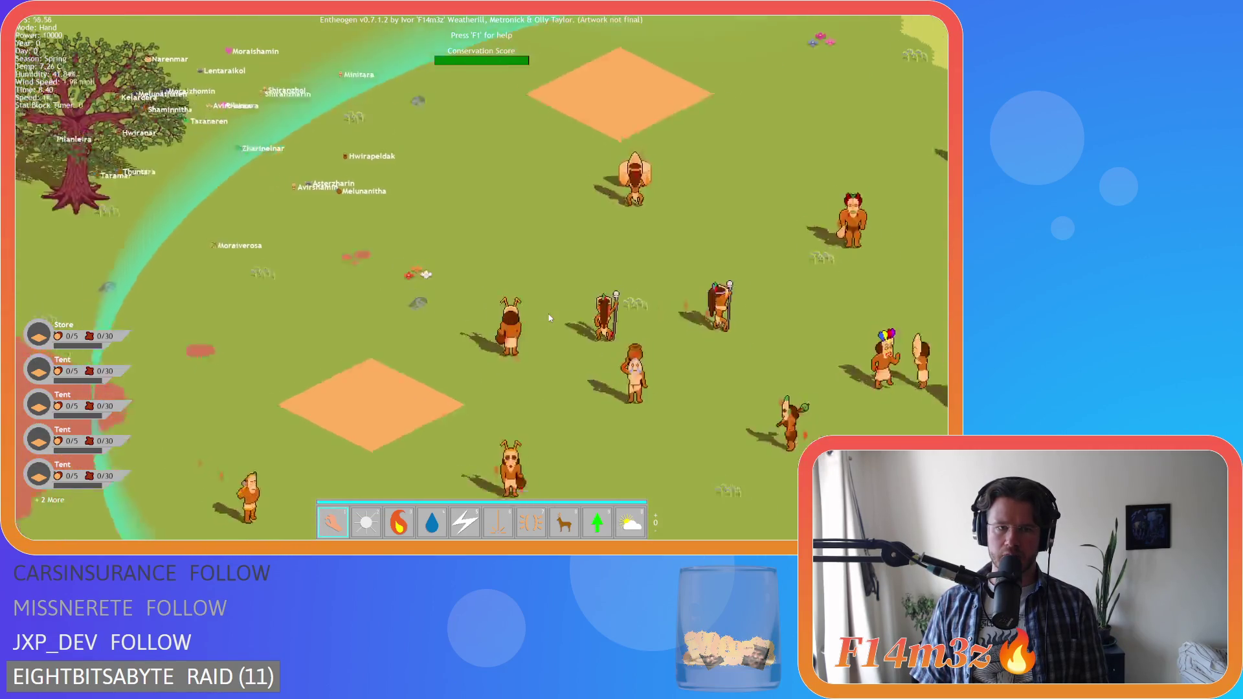
pyautogui.scroll(-2, 549, 313)
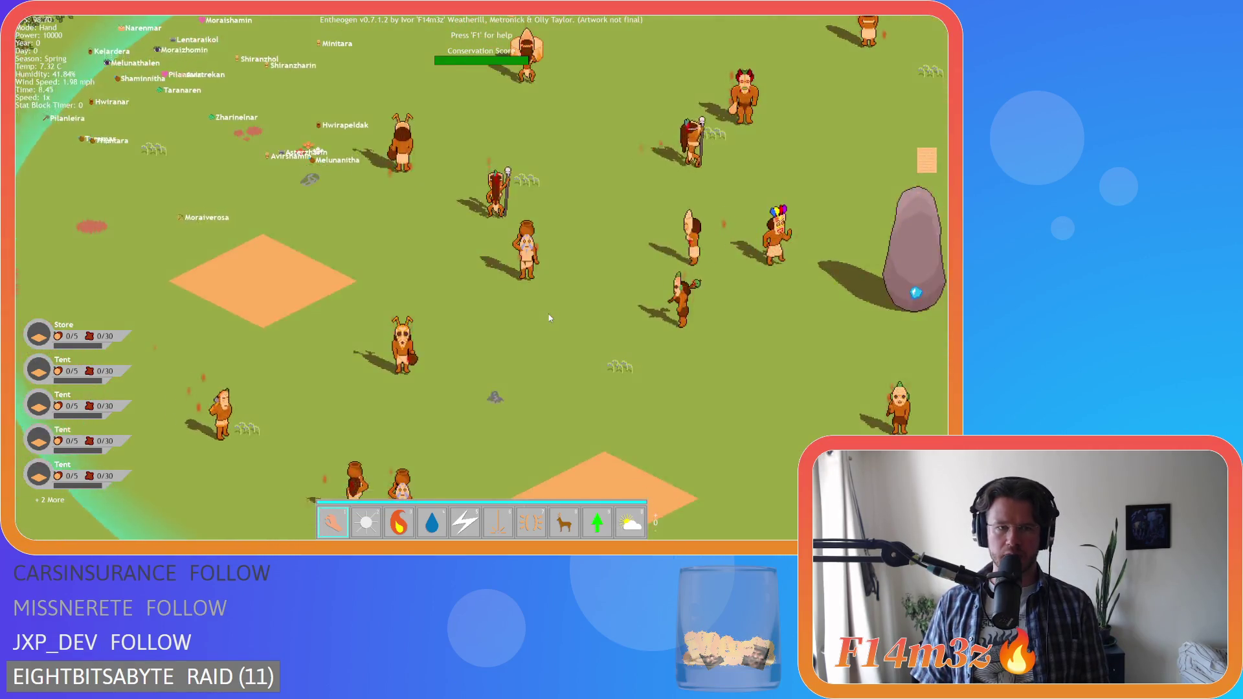
pyautogui.scroll(-3, 549, 317)
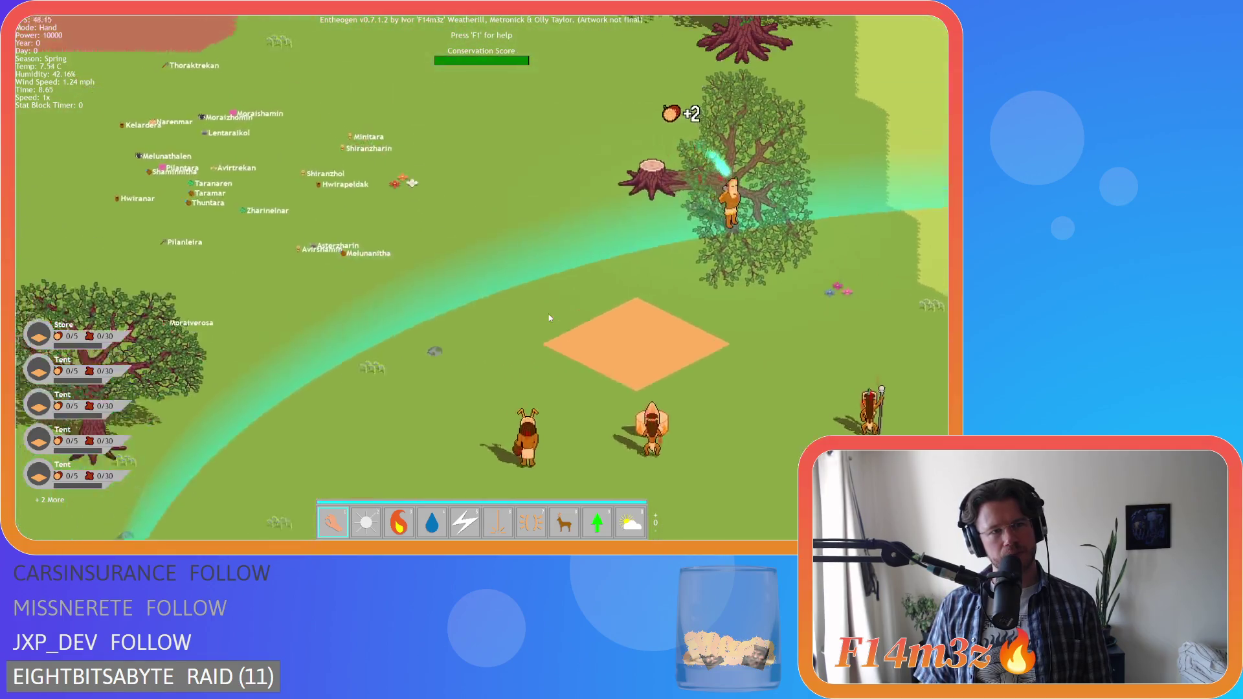
pyautogui.scroll(3, 549, 318)
pyautogui.scroll(-3, 549, 317)
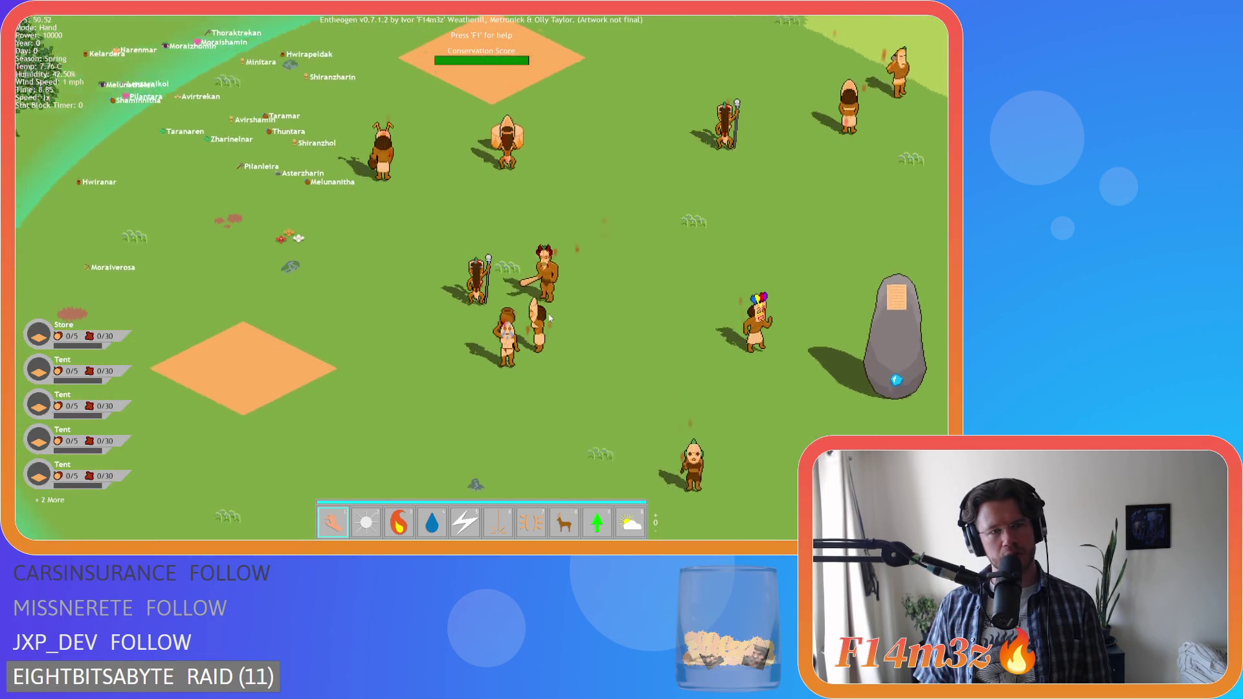
pyautogui.scroll(3, 549, 317)
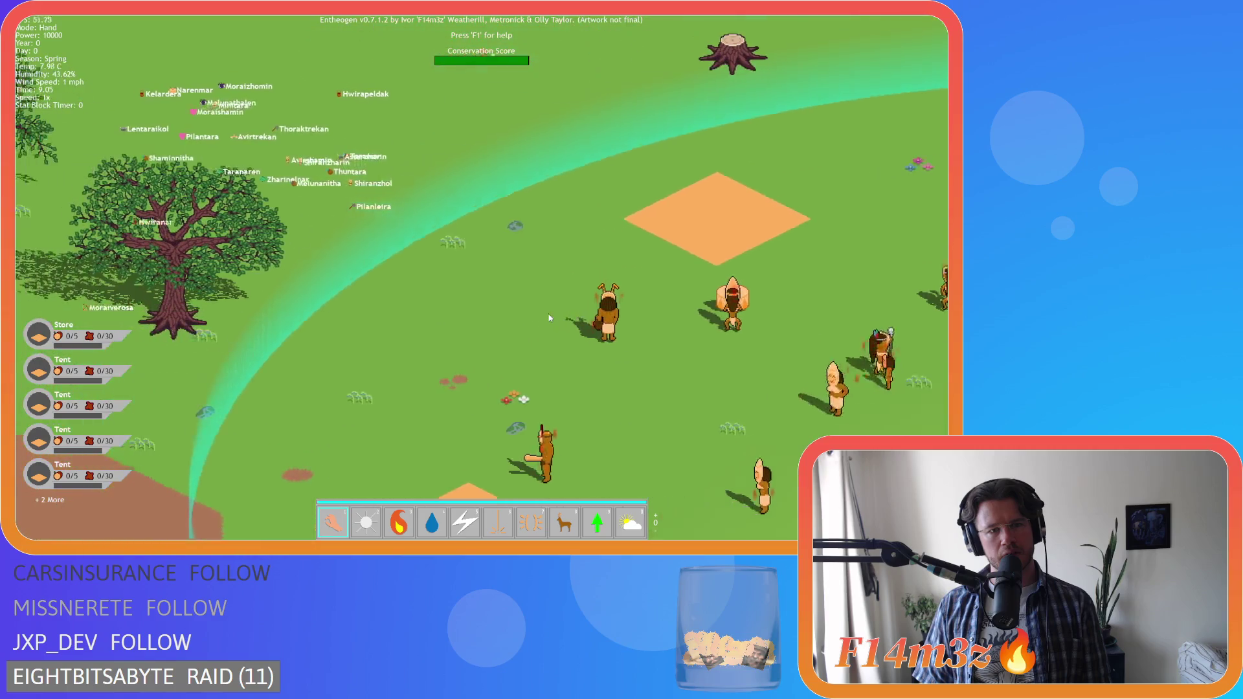
pyautogui.scroll(-3, 549, 318)
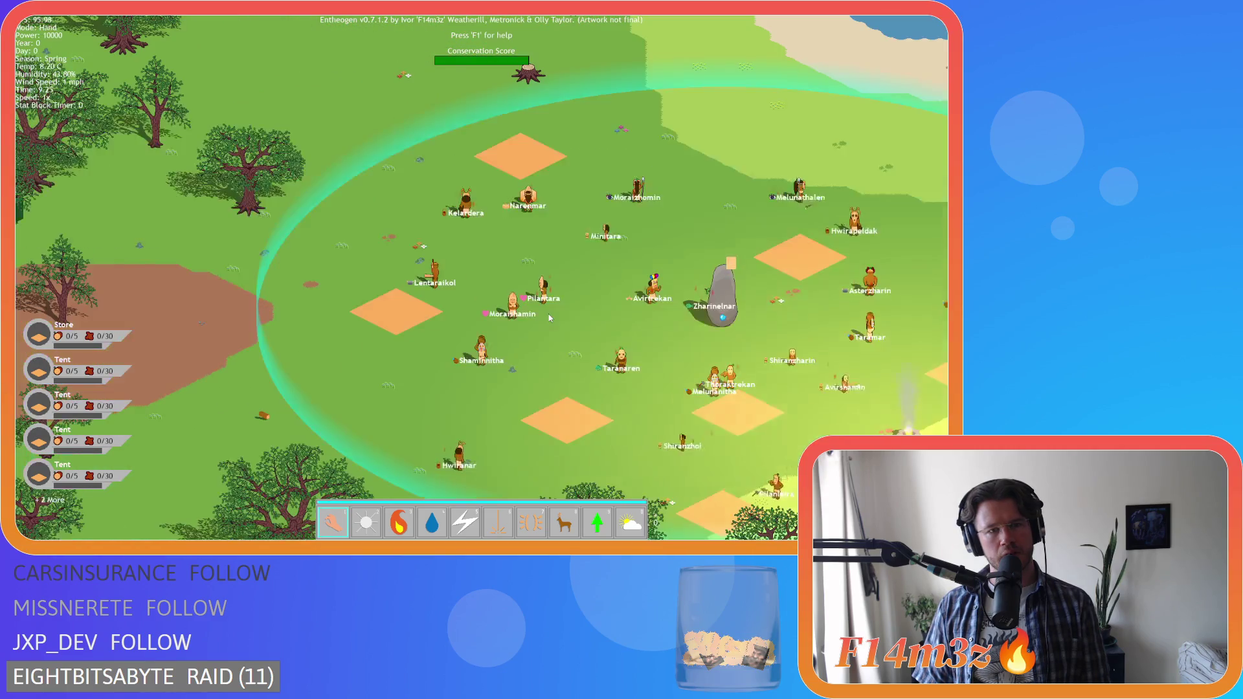
pyautogui.scroll(-2, 549, 317)
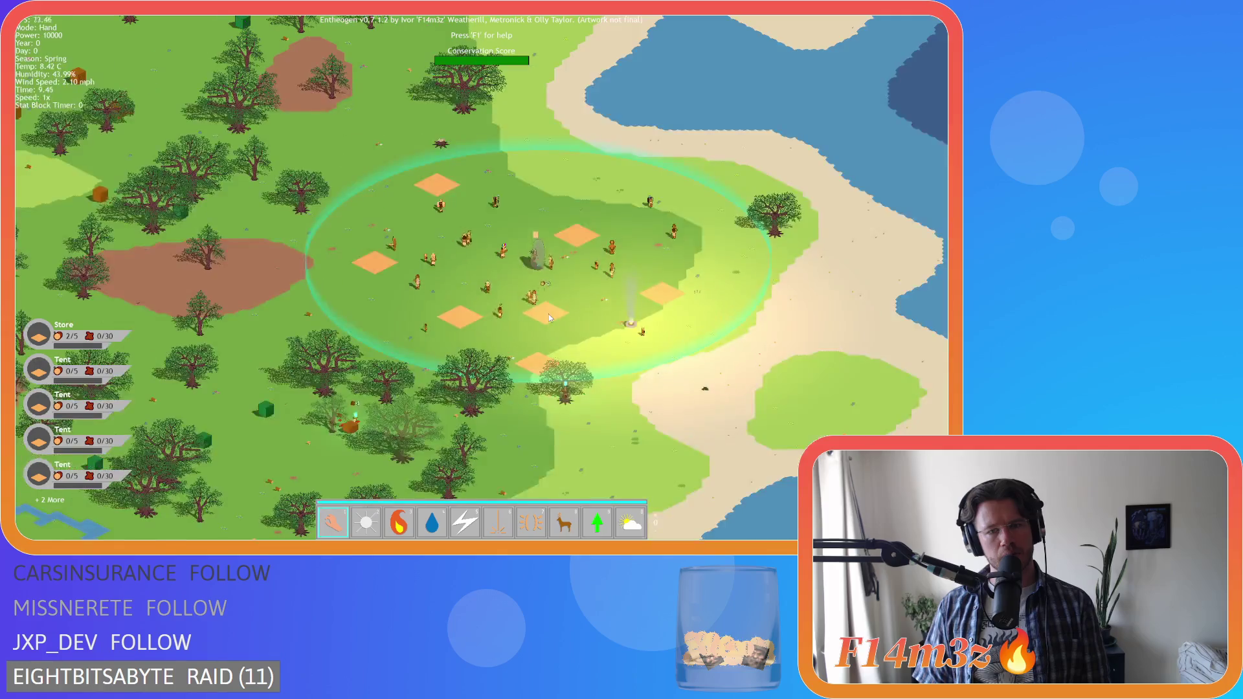
pyautogui.scroll(6, 549, 317)
pyautogui.scroll(-3, 549, 318)
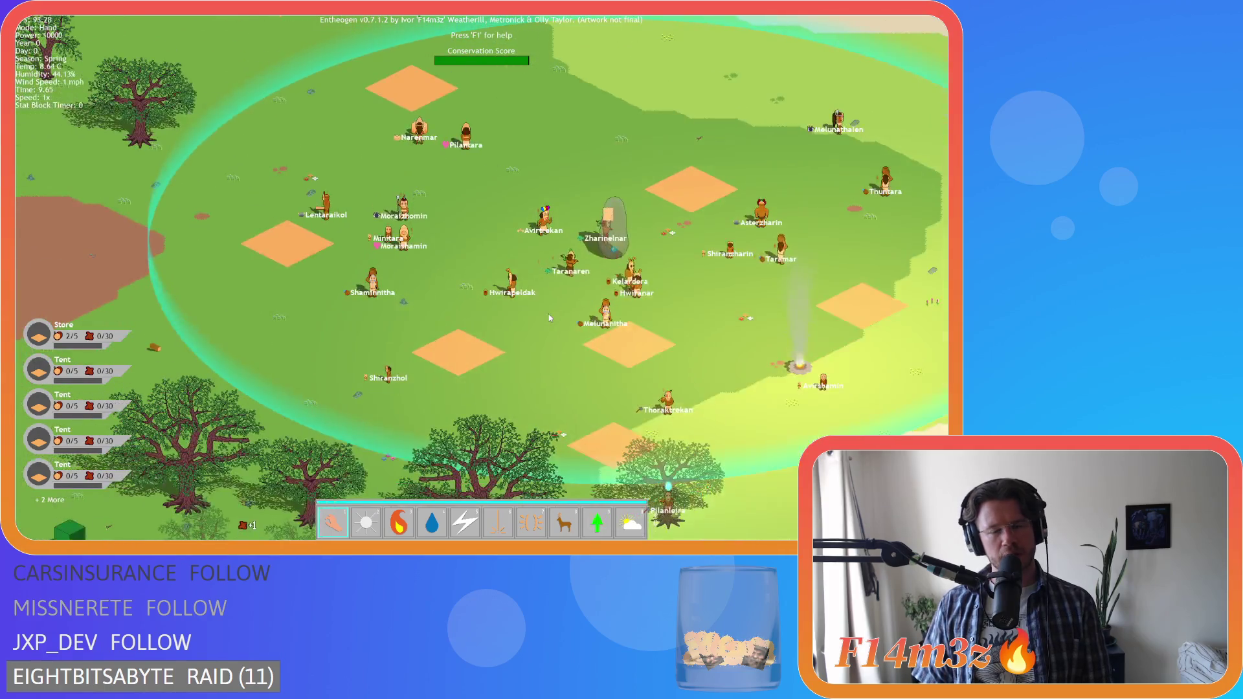
pyautogui.scroll(3, 549, 317)
pyautogui.scroll(-3, 549, 317)
pyautogui.scroll(3, 549, 317)
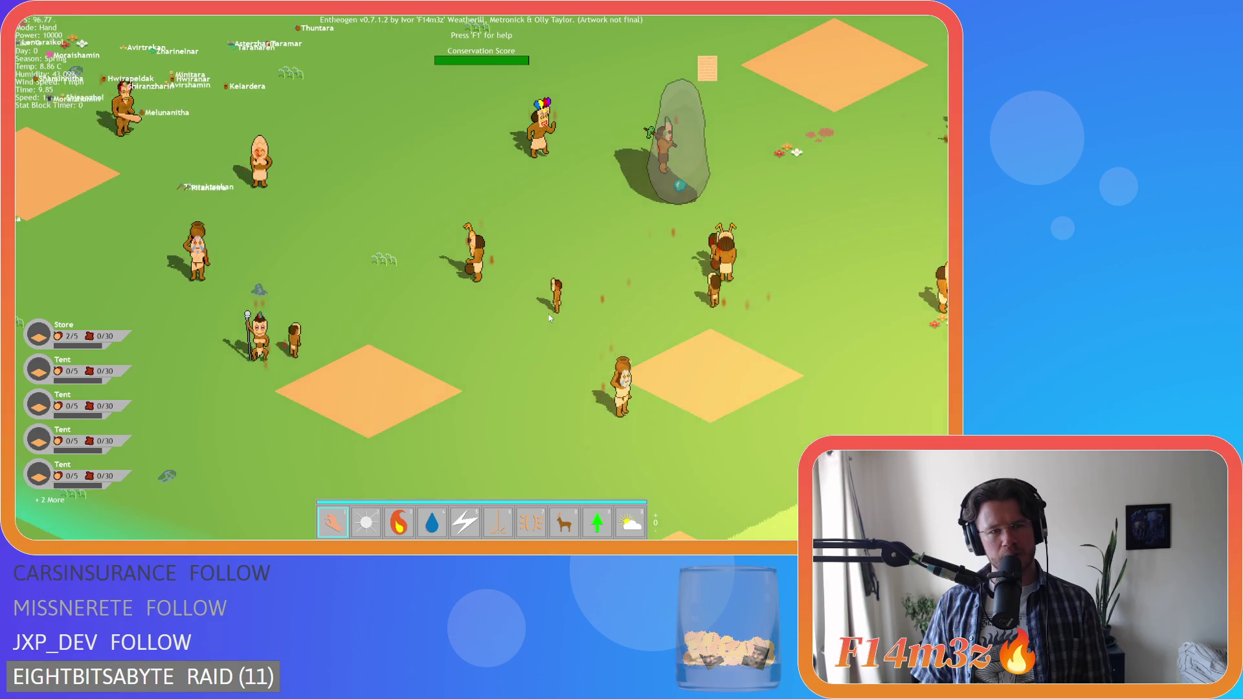
pyautogui.scroll(-3, 549, 317)
pyautogui.scroll(3, 549, 317)
# - Pan the map with W, S and D, then press Escape to quit the game
pyautogui.press('w')
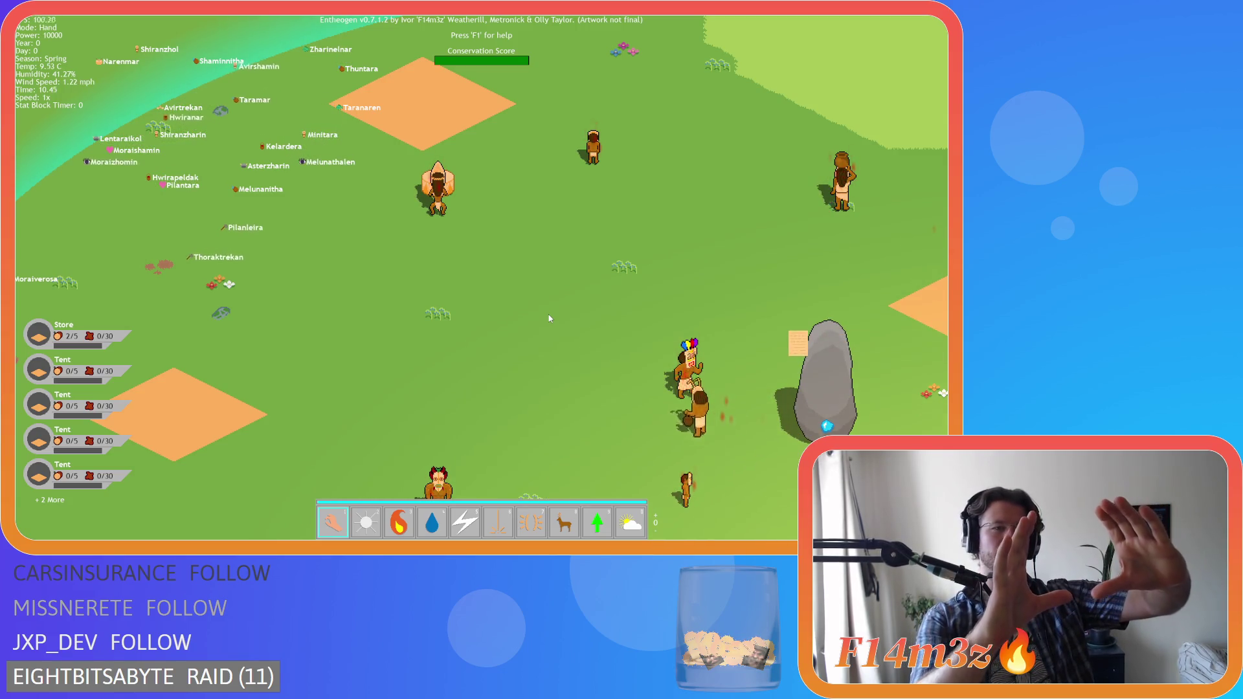
pyautogui.press('s')
pyautogui.press('d')
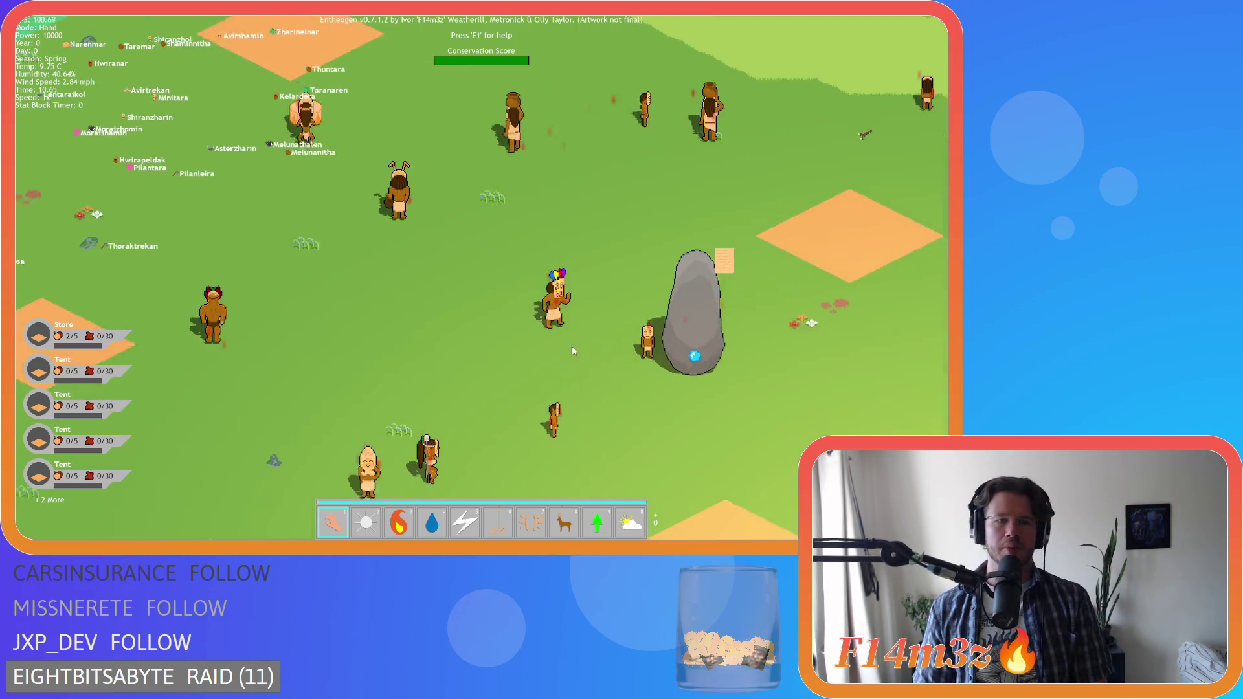
pyautogui.scroll(-3, 507, 273)
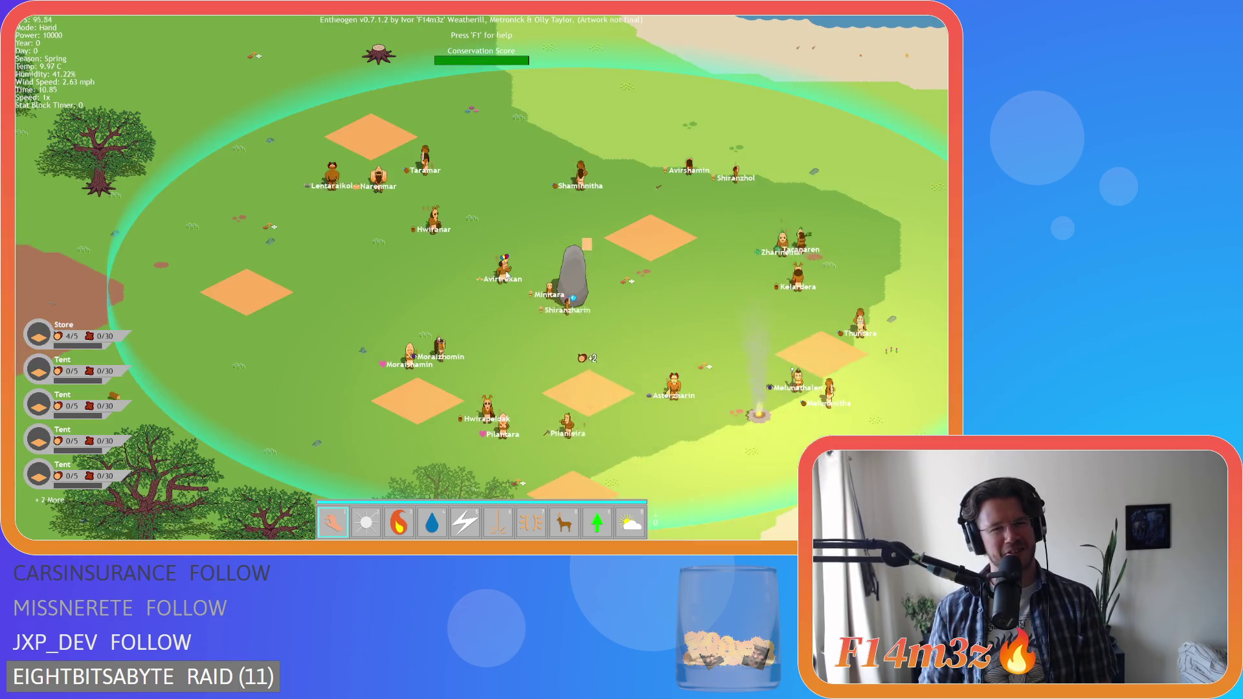
pyautogui.press('s')
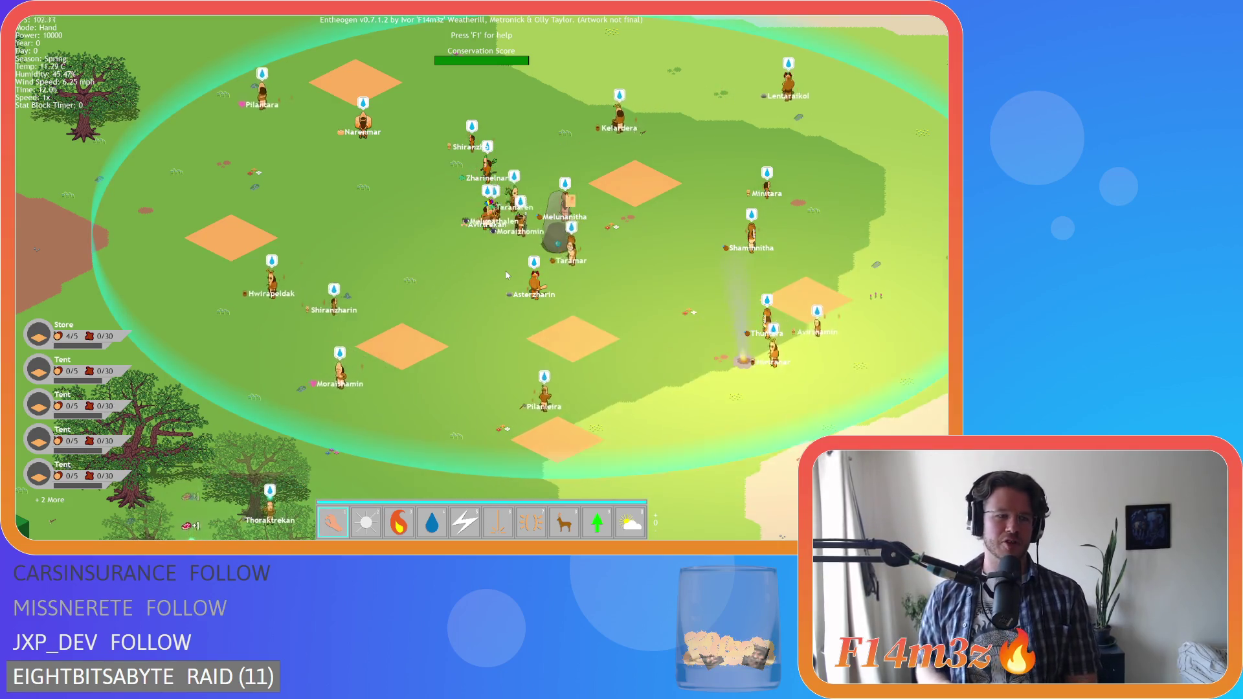
pyautogui.press('Escape')
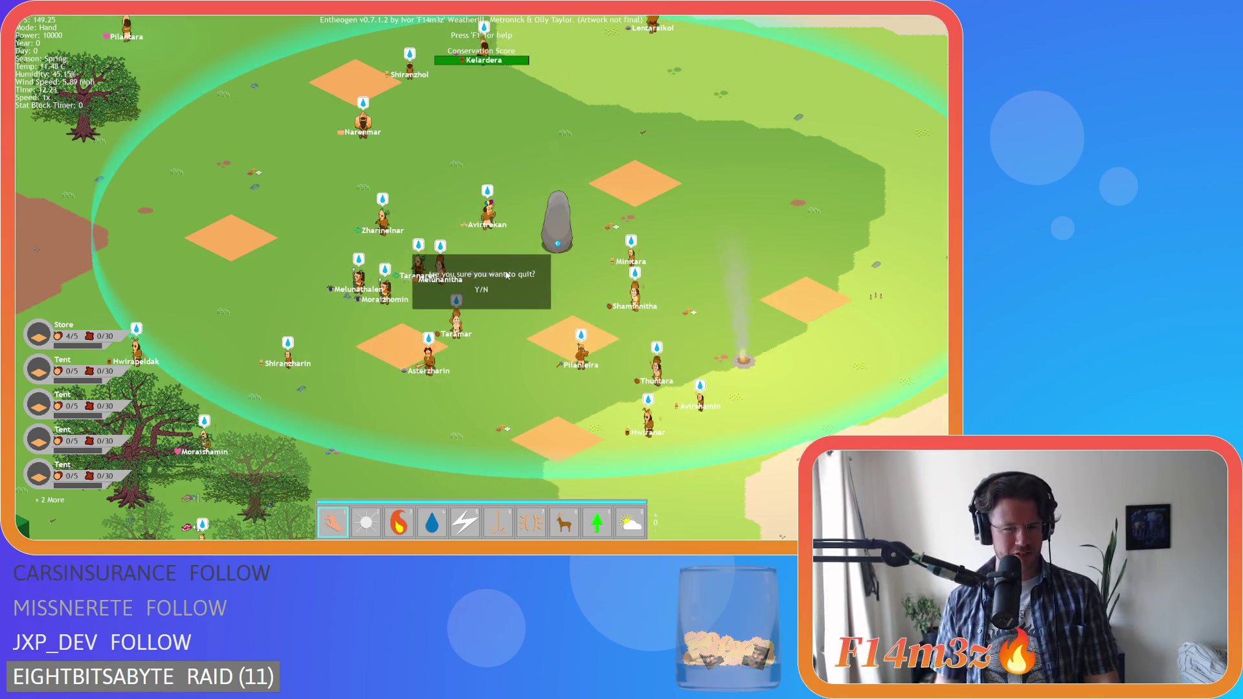
# - Quit the running game and undo the zoom-scaling edits back through line 22's camX term
pyautogui.press('y')
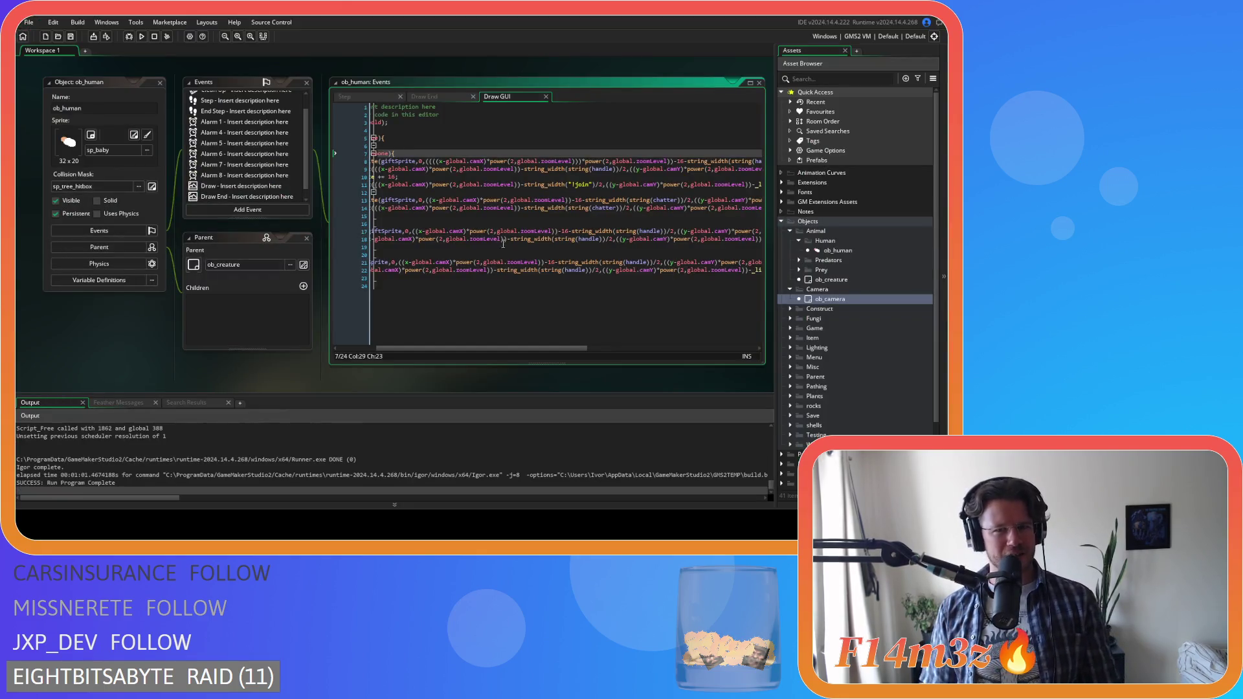
pyautogui.hotkey('ctrl', 'z')
pyautogui.hotkey('ctrl', 'z')
pyautogui.hotkey('ctrl', 'z')
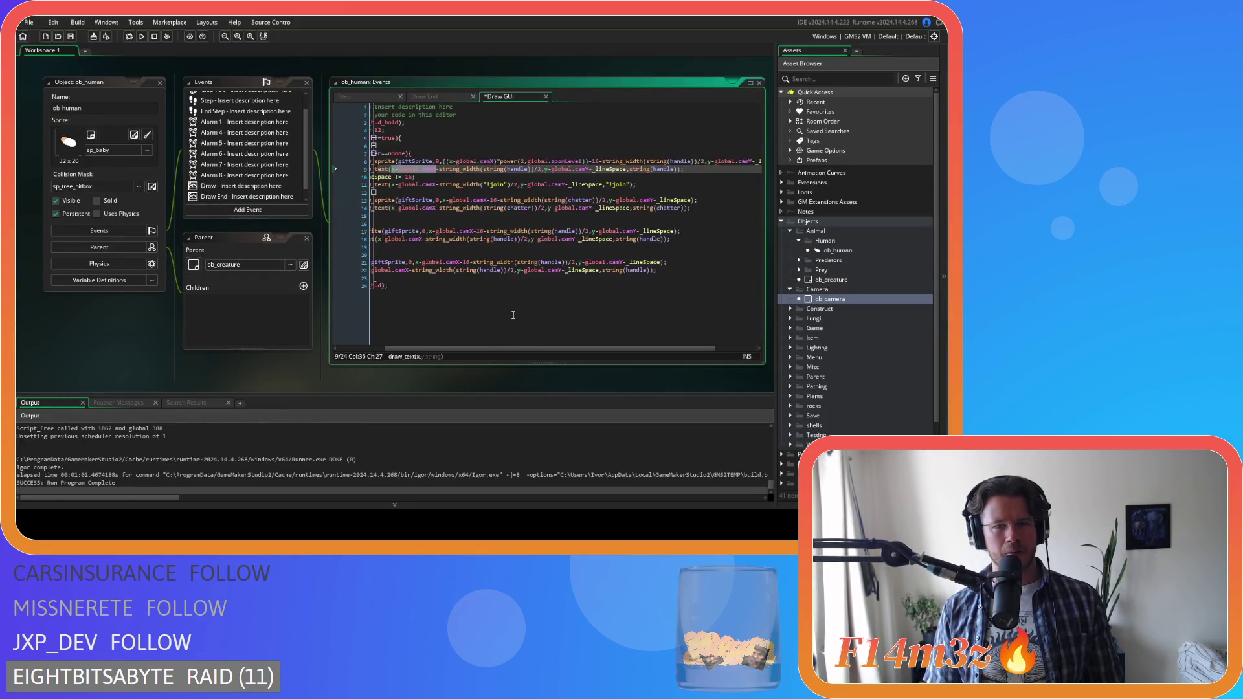
pyautogui.hotkey('ctrl', 'z')
pyautogui.hotkey('ctrl', 'z')
pyautogui.hotkey('ctrl', 'z')
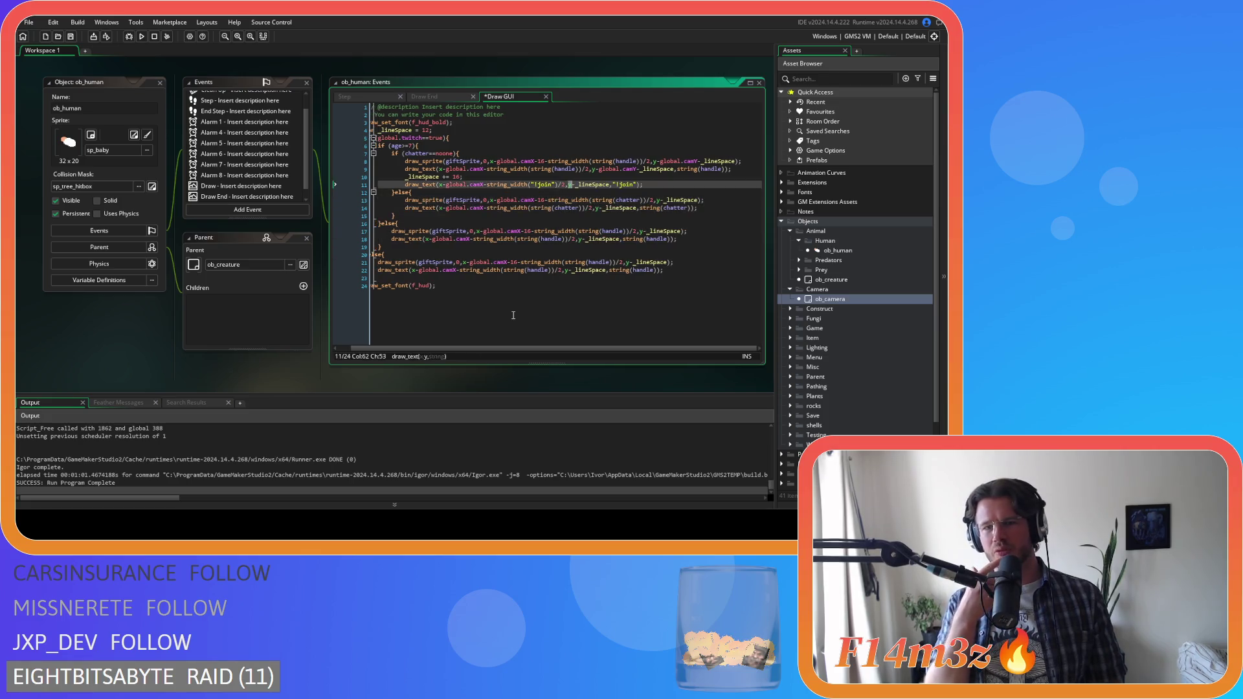
pyautogui.hotkey('ctrl', 'z')
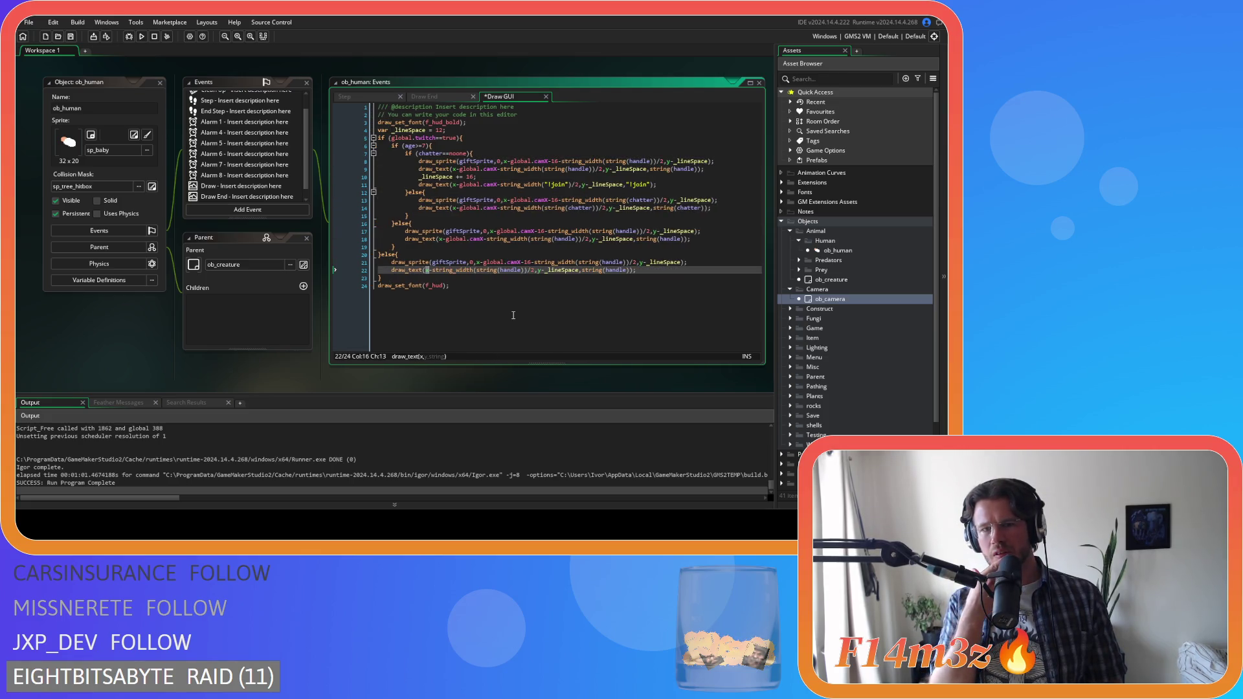
pyautogui.hotkey('ctrl', 'z')
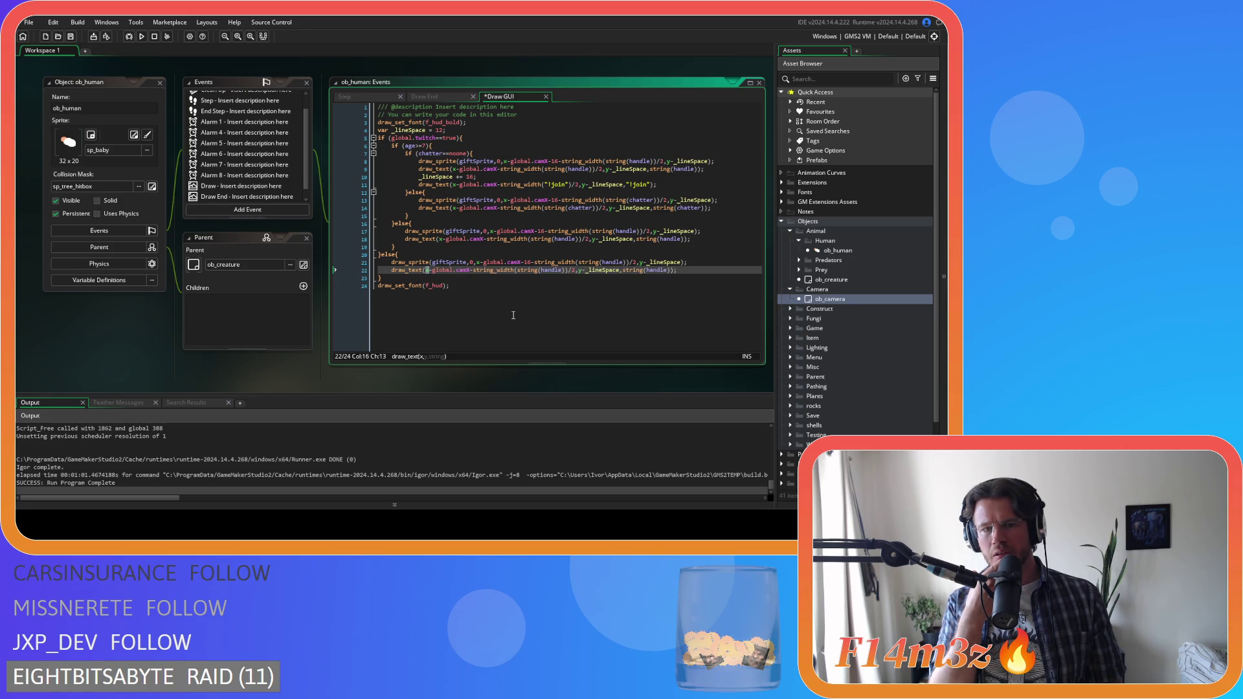
# - Undo the remaining camY edits on lines 8–17, leaving line 8's x unscaled
pyautogui.hotkey('ctrl', 'z')
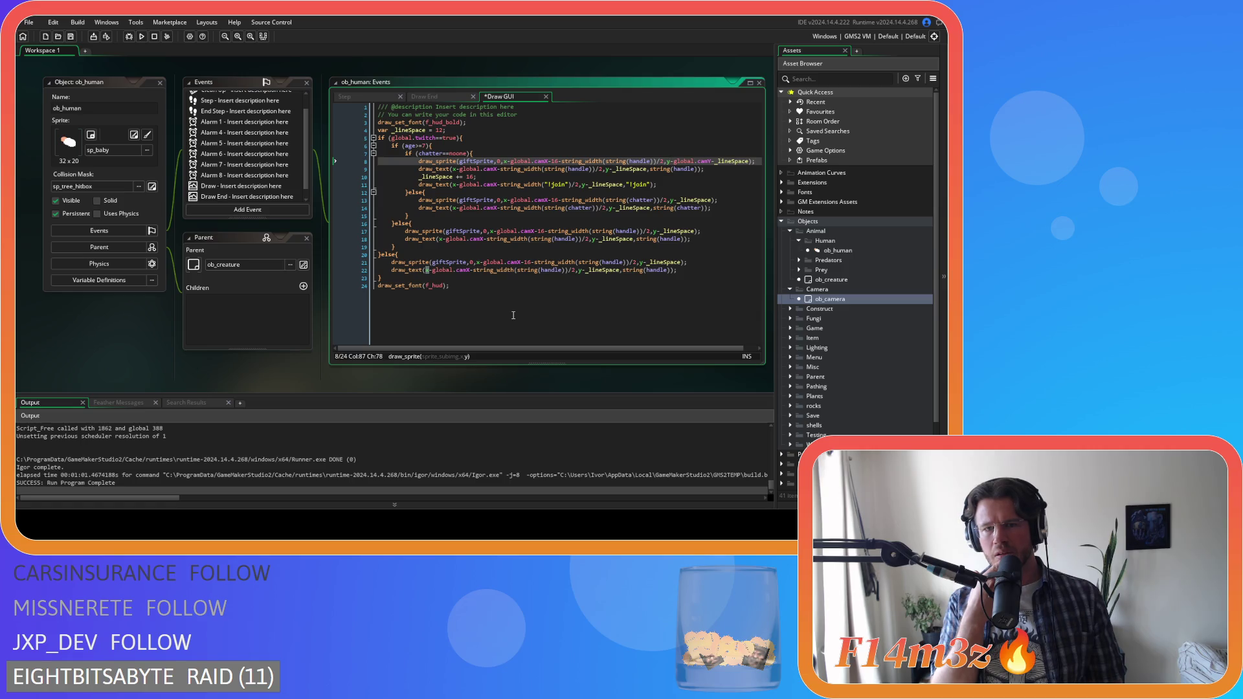
pyautogui.hotkey('ctrl', 'z')
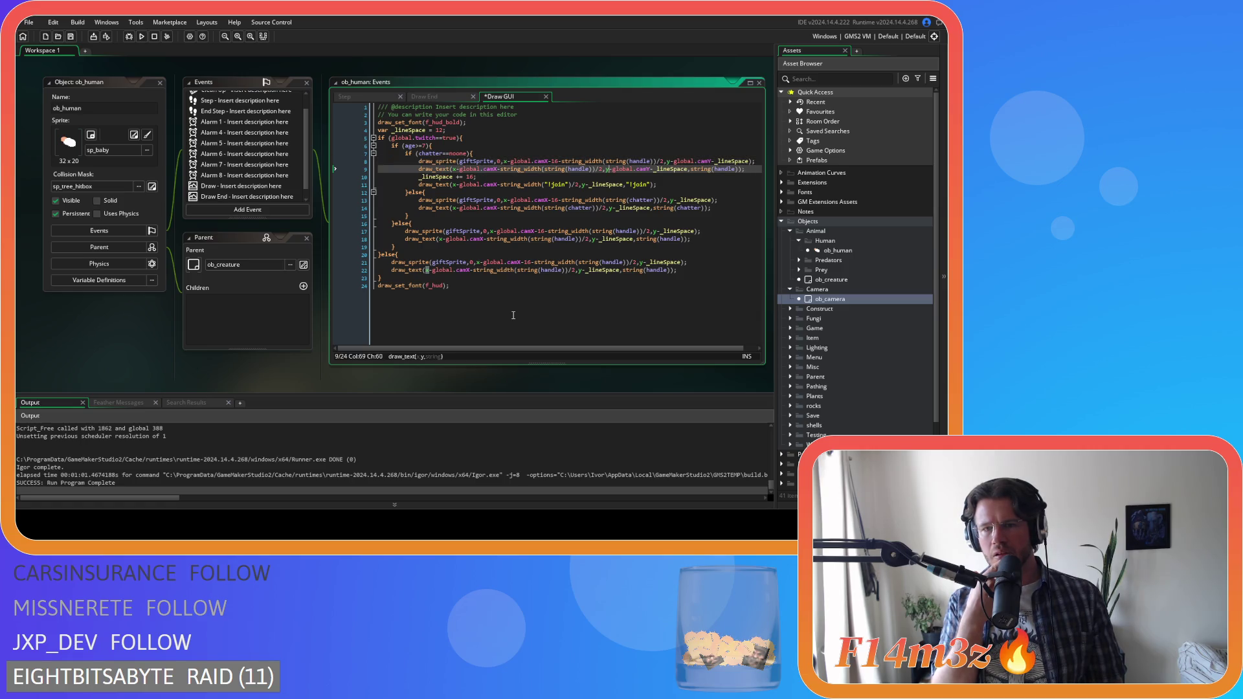
pyautogui.hotkey('ctrl', 'z')
pyautogui.hotkey('ctrl', 'z')
pyautogui.hotkey('ctrl', 'z')
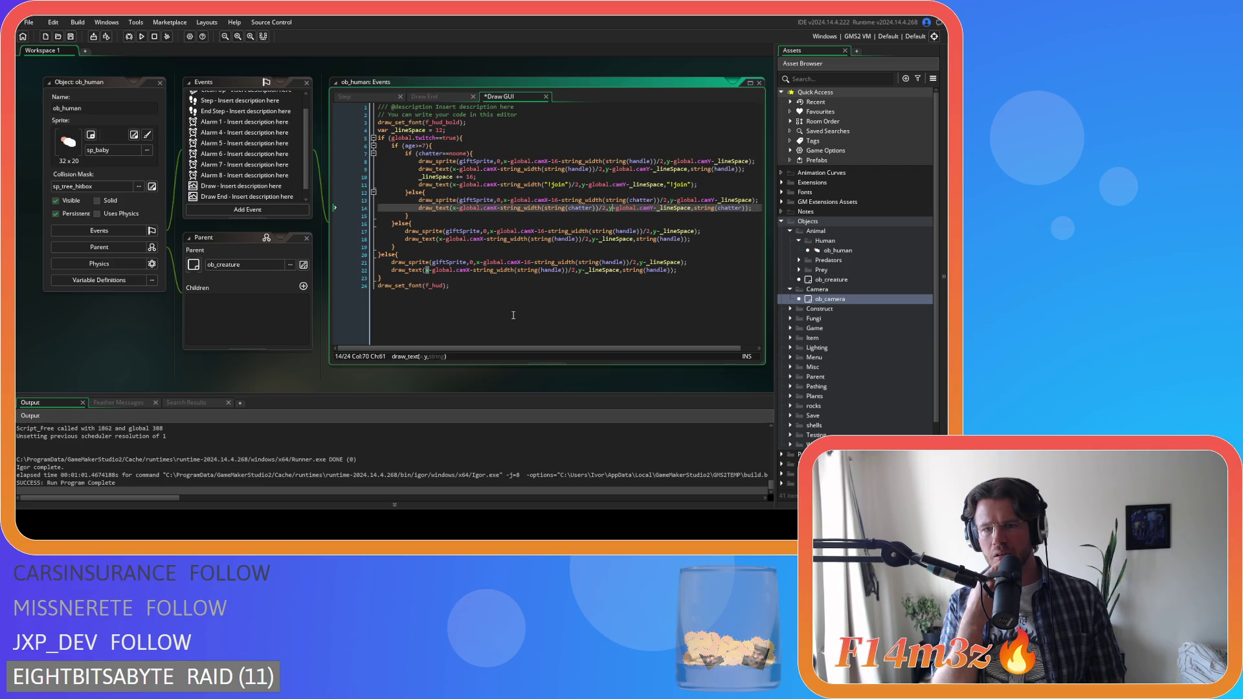
pyautogui.hotkey('ctrl', 'z')
pyautogui.hotkey('ctrl', 'z')
pyautogui.hotkey('ctrl', 'z')
pyautogui.hotkey('ctrl', 'z')
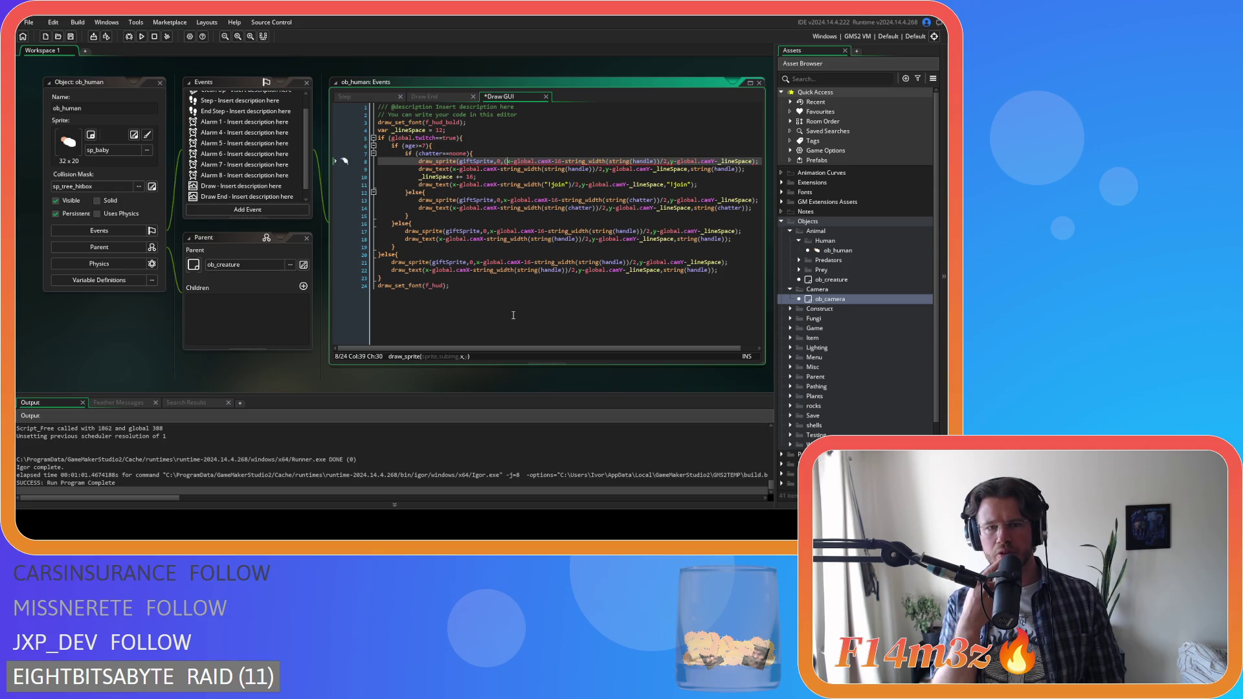
pyautogui.hotkey('ctrl', 'z')
pyautogui.hotkey('ctrl', 'z')
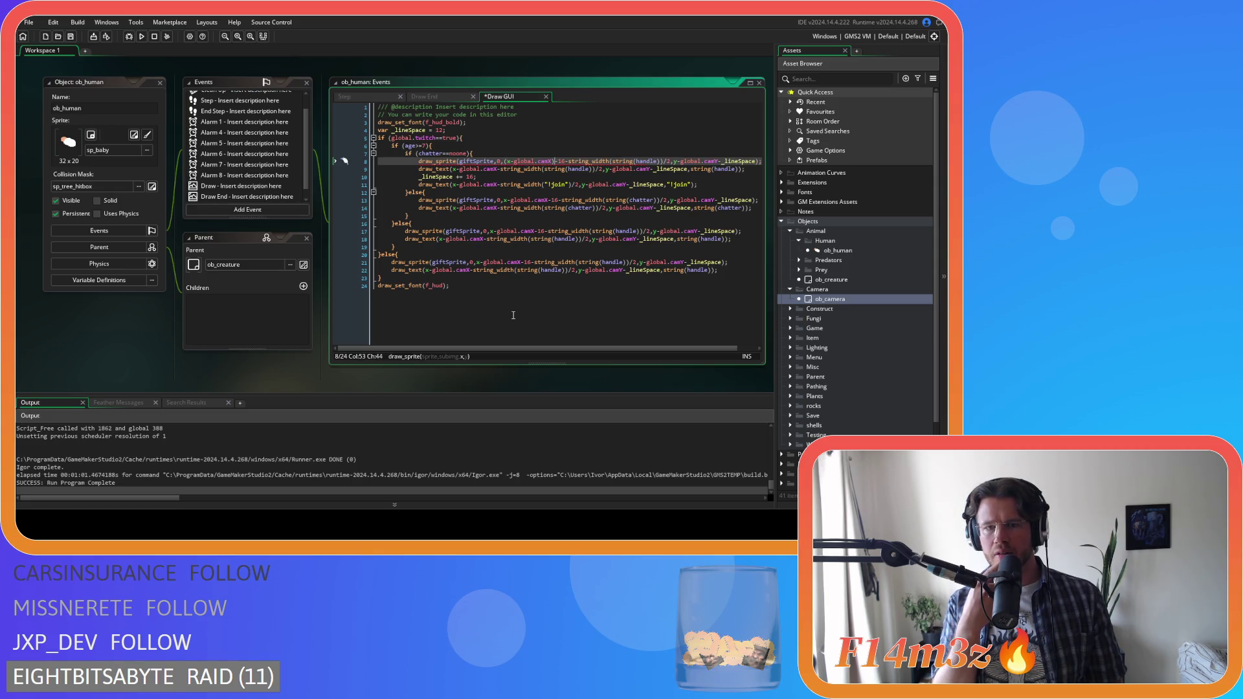
pyautogui.hotkey('ctrl', 'z')
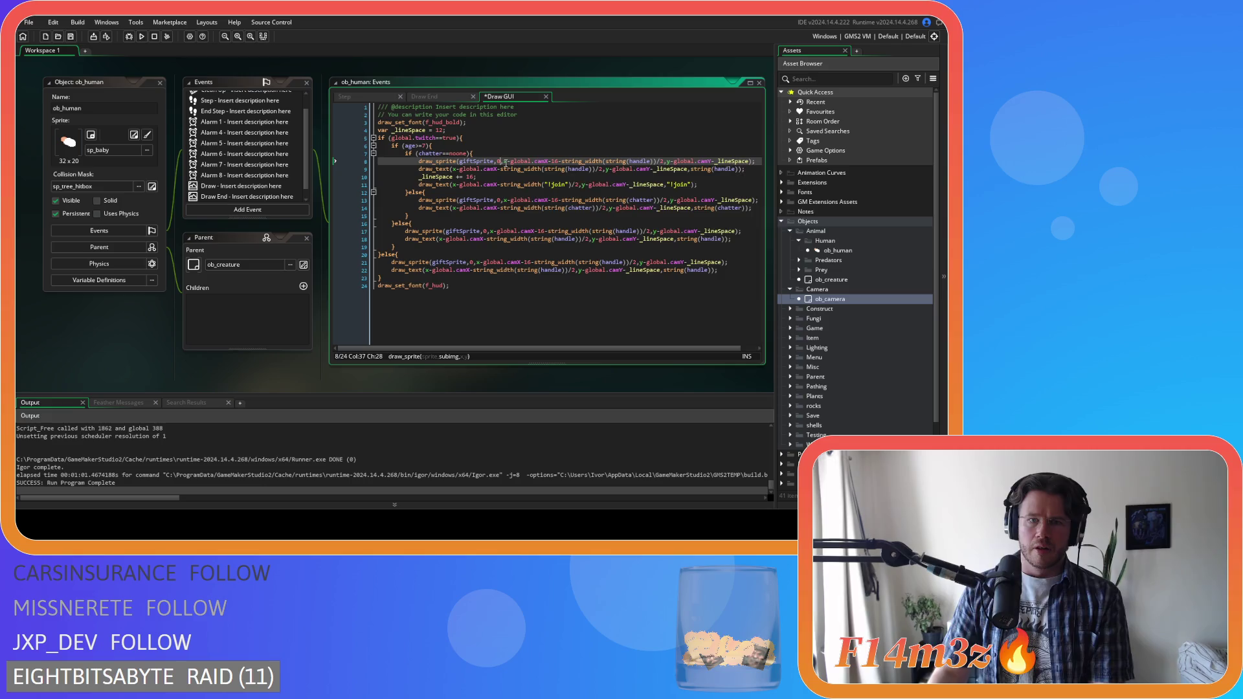
pyautogui.click(506, 161)
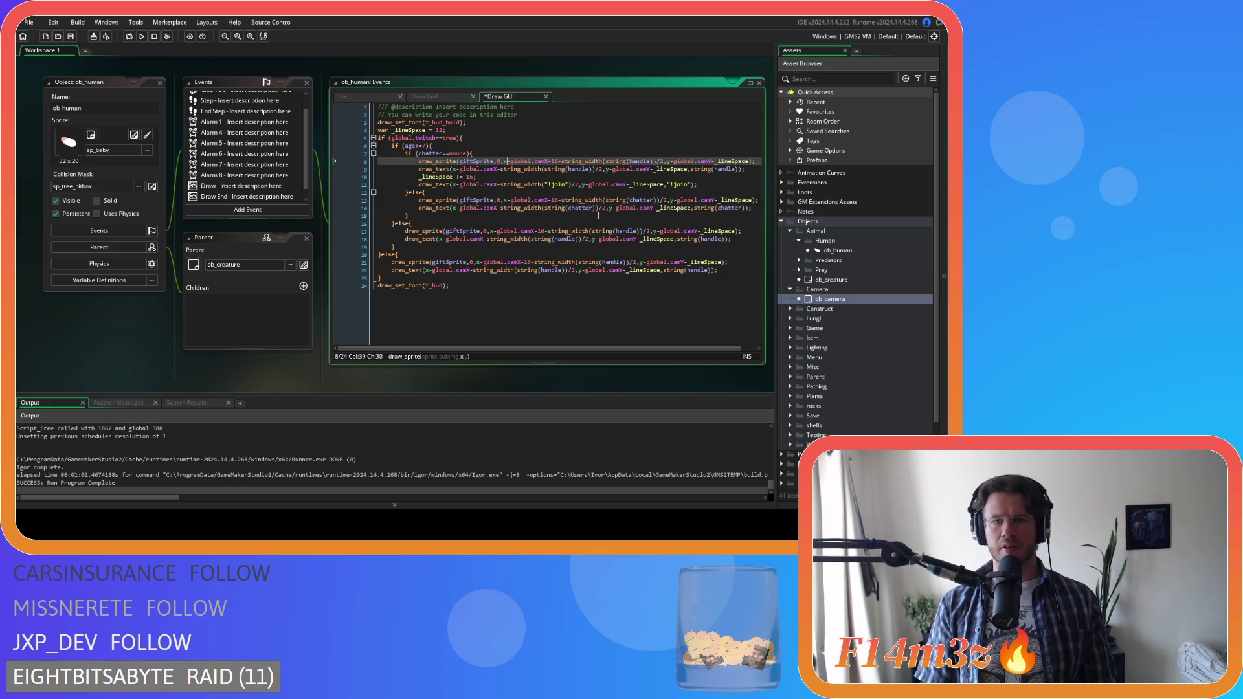
# - Make line 8's gift sprite x read x*power(2,global.zoomLevel)-global.camX
pyautogui.write('((y-global.camY)*power(2,global.zoomLevel))')
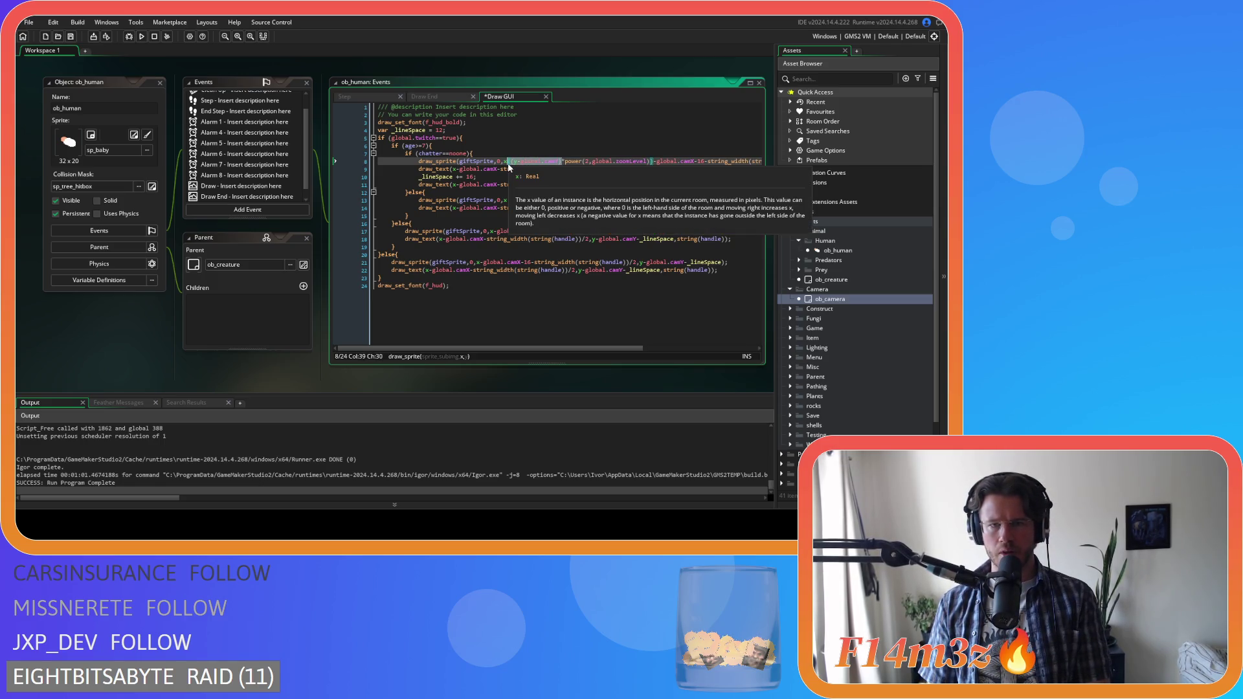
pyautogui.press('BackSpace')
pyautogui.press('BackSpace')
pyautogui.click(595, 161)
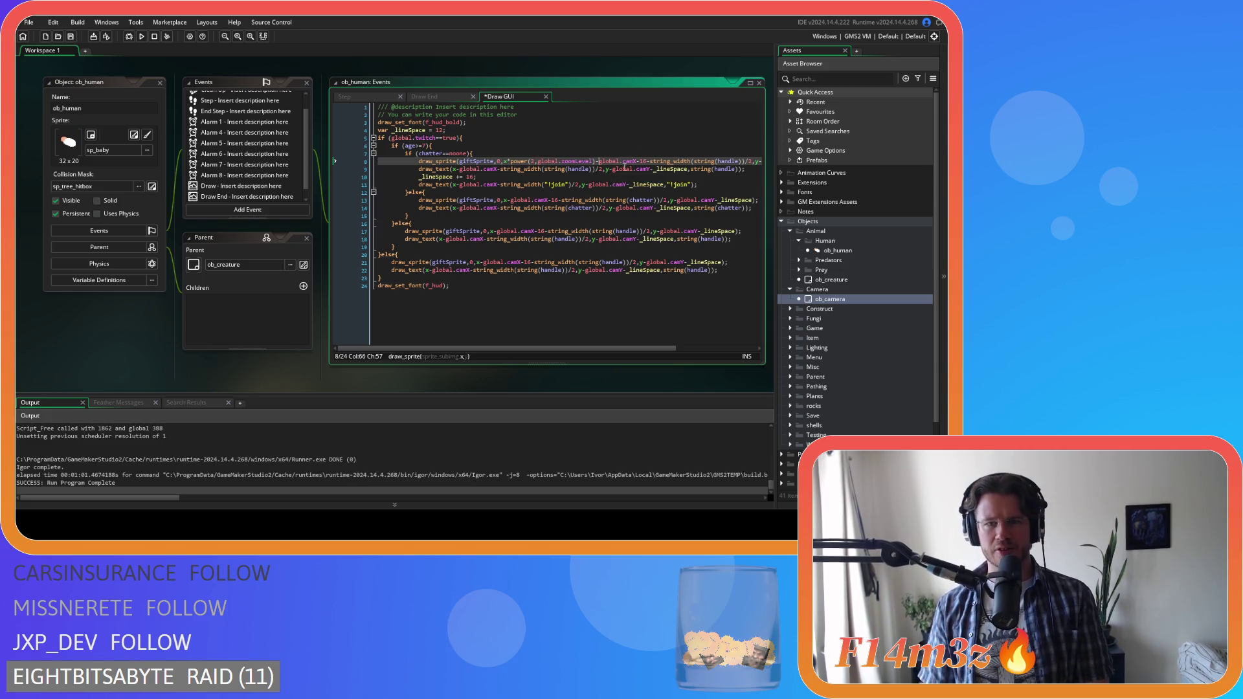
pyautogui.click(626, 163)
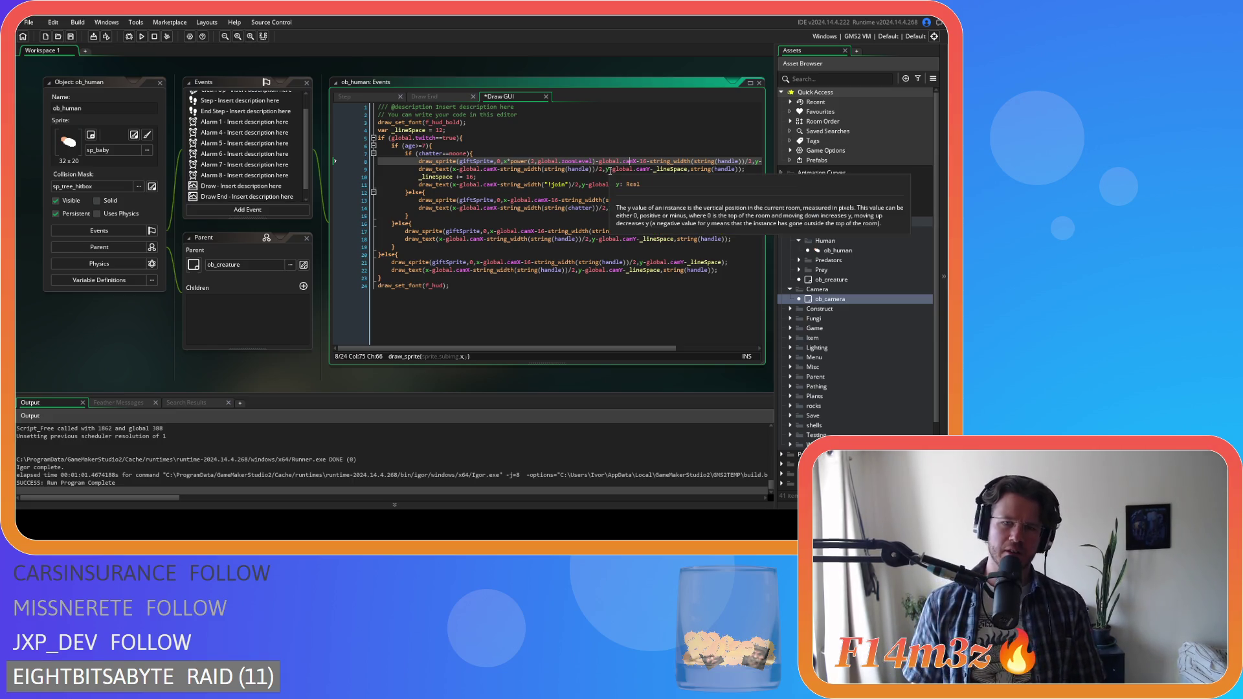
pyautogui.click(509, 162)
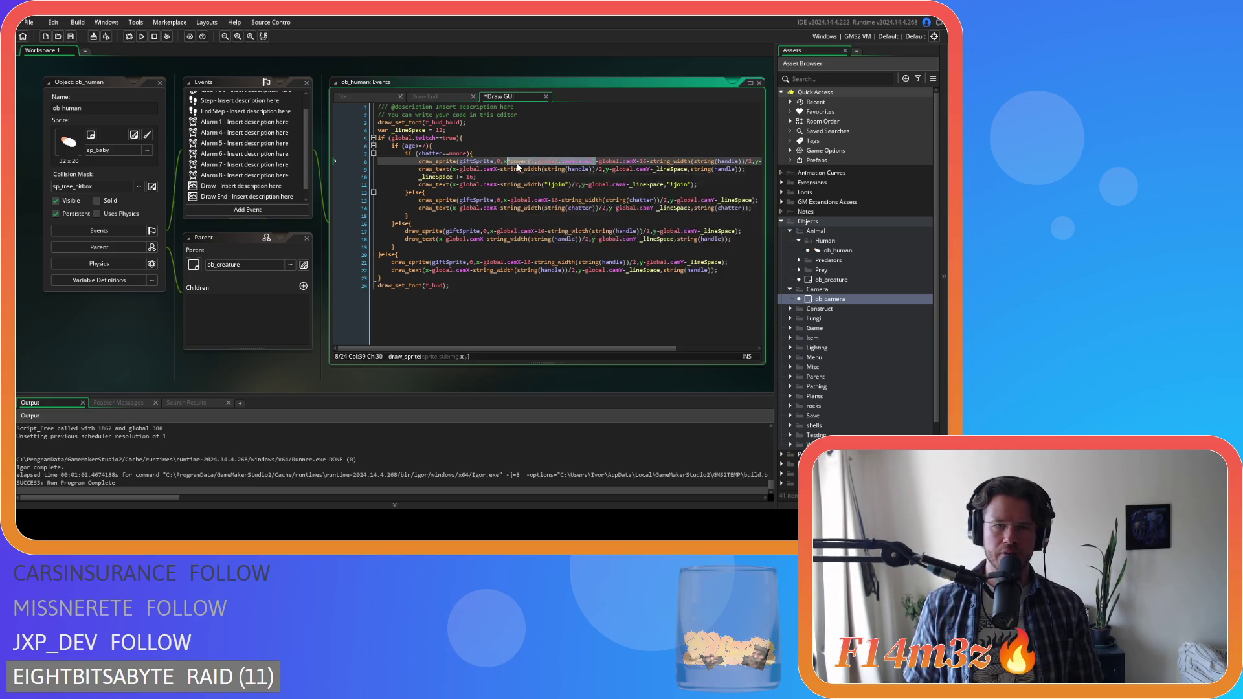
pyautogui.click(455, 169)
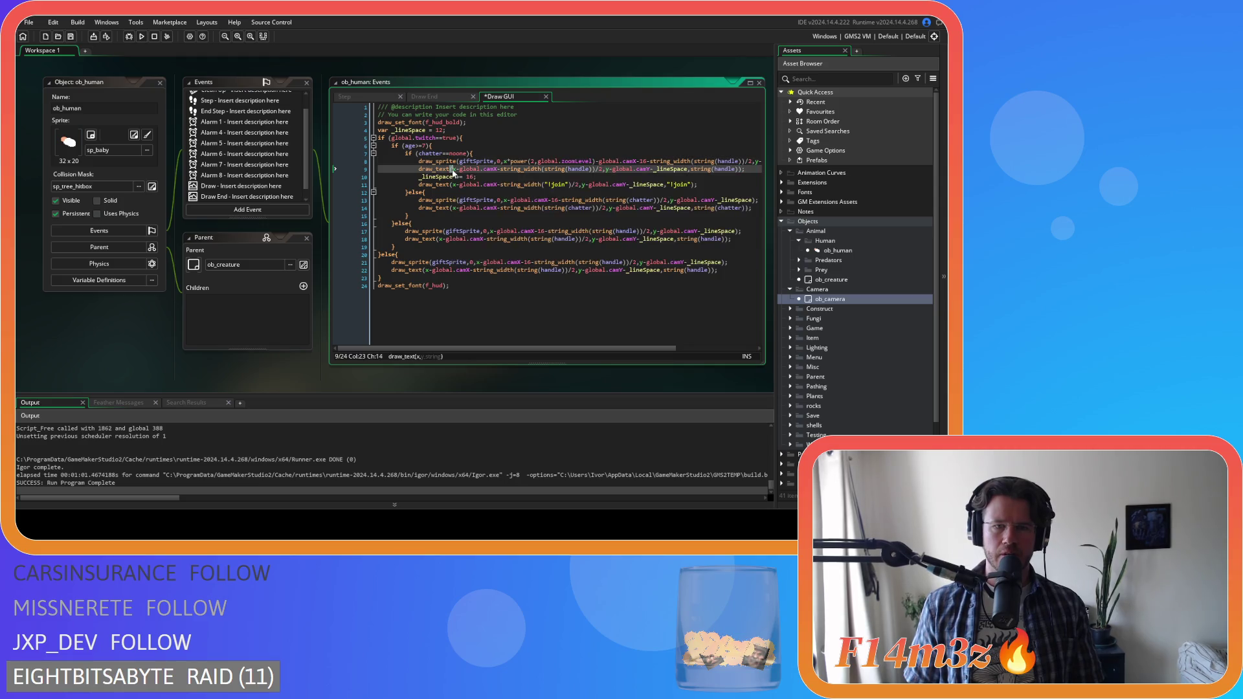
# - Try replacing x with its scaled form via find-and-replace, then undo the mistaken replacements
pyautogui.hotkey('ctrl', 'f')
pyautogui.click(605, 121)
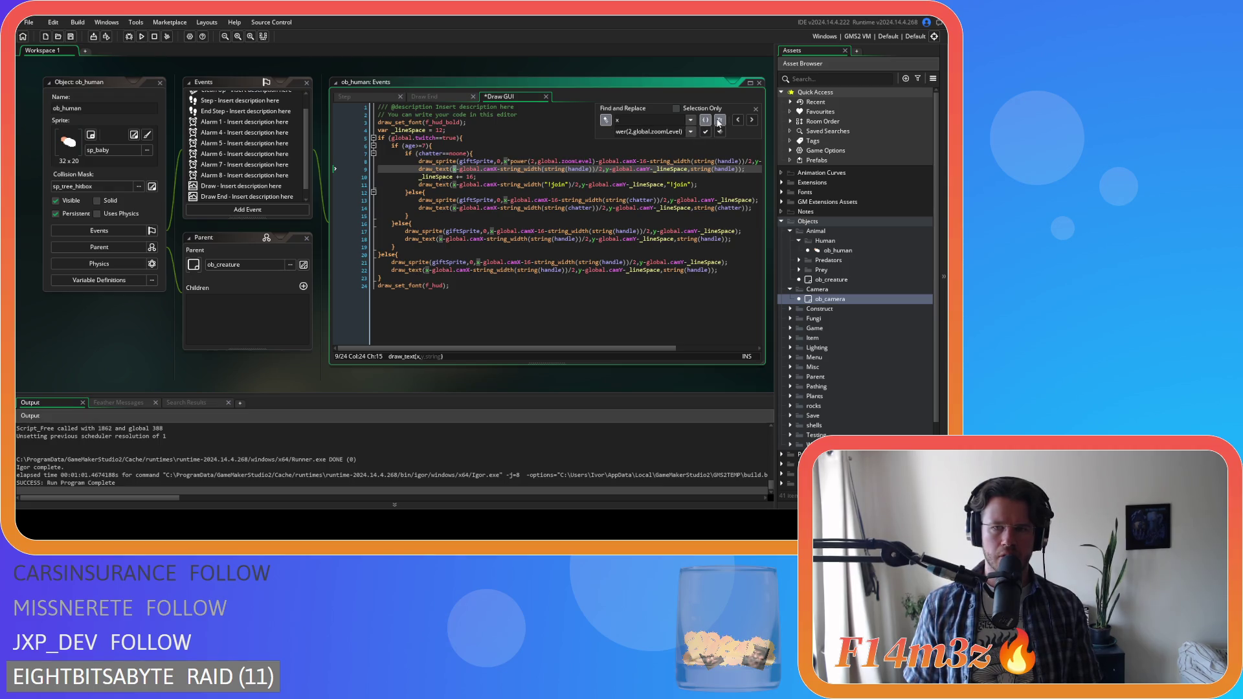
pyautogui.click(706, 133)
pyautogui.click(706, 133)
pyautogui.click(706, 132)
pyautogui.click(706, 132)
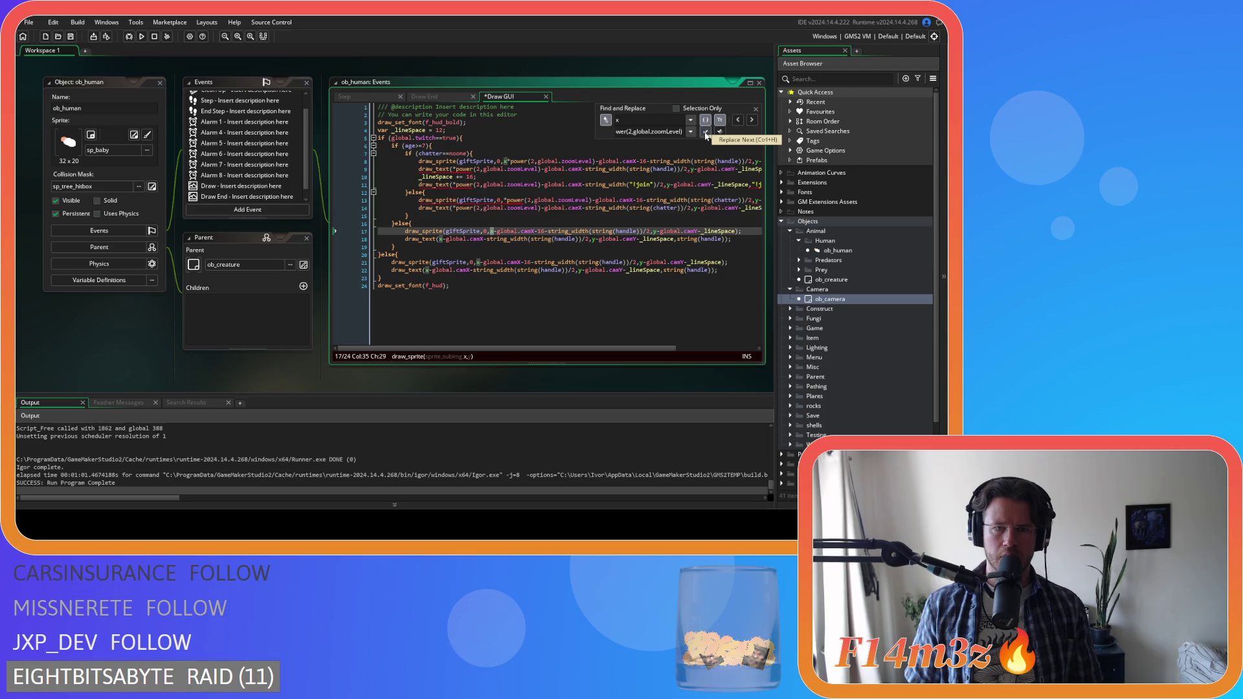
pyautogui.click(706, 132)
pyautogui.click(706, 132)
pyautogui.click(706, 132)
pyautogui.click(706, 132)
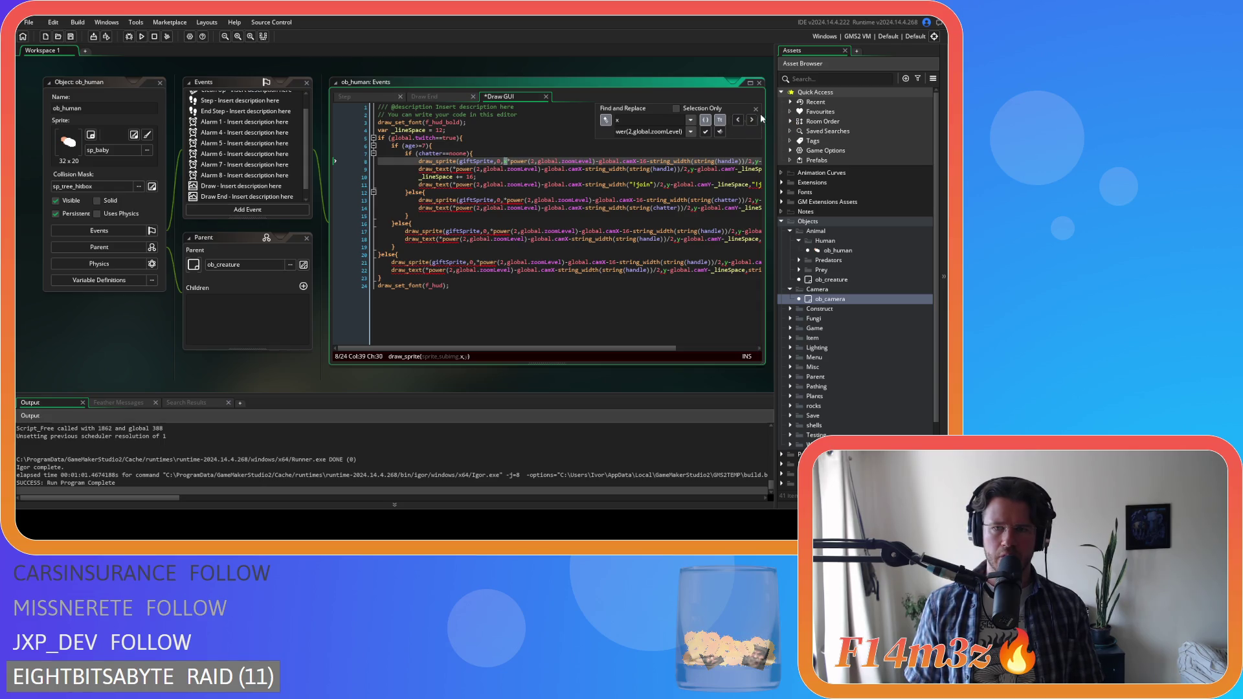
pyautogui.click(756, 109)
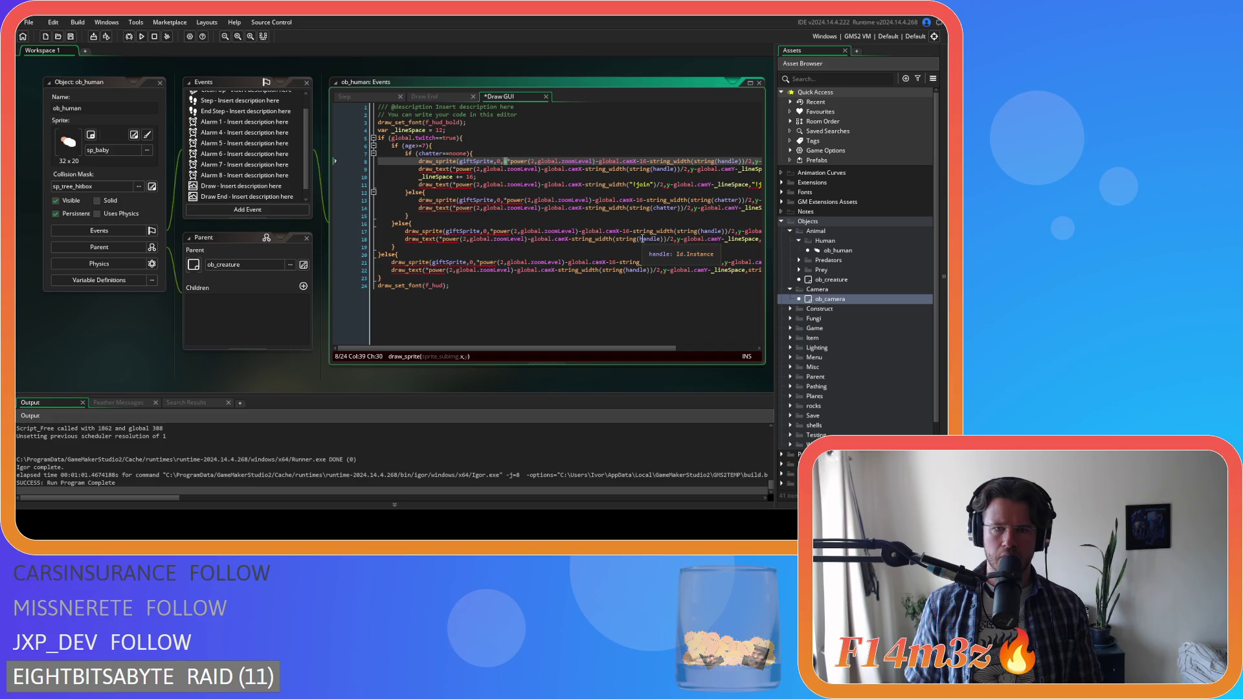
pyautogui.hotkey('ctrl', 'z')
pyautogui.hotkey('ctrl', 'z')
pyautogui.hotkey('ctrl', 'z')
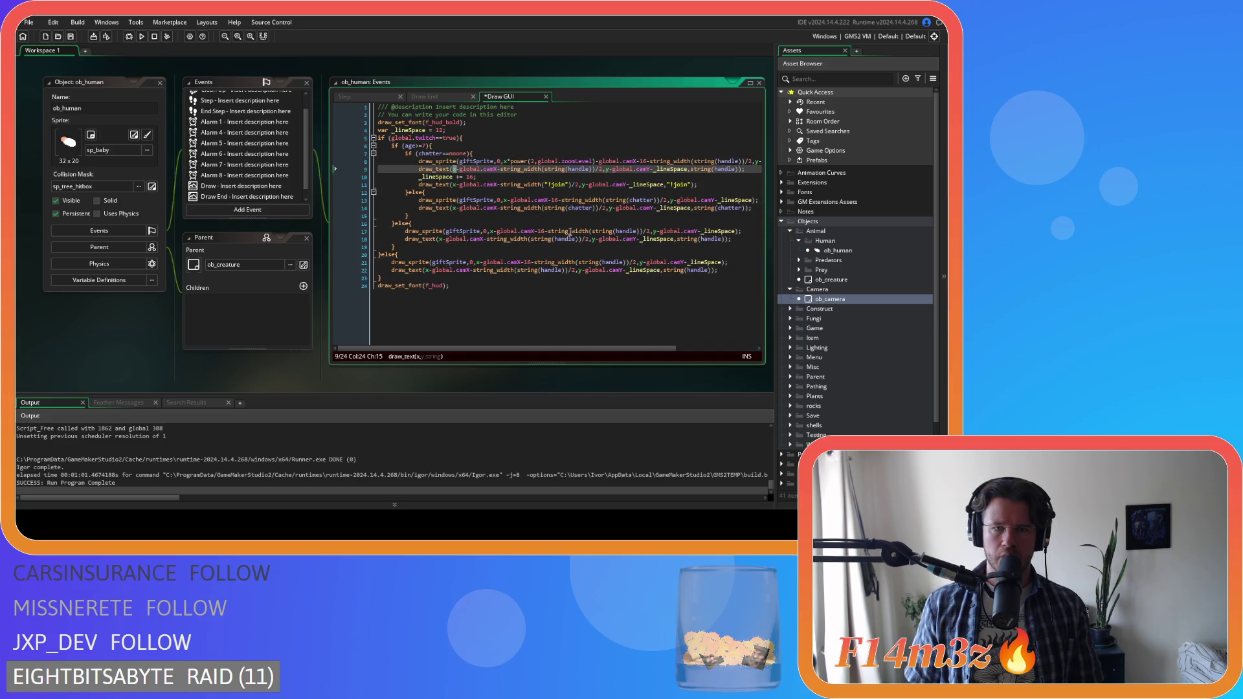
# - Revert a bad paste of the power expression on line 9 and select line 9's x
pyautogui.moveTo(527, 208)
pyautogui.write('*power(2,global.zoomLevel)')
pyautogui.hotkey('ctrl', 'z')
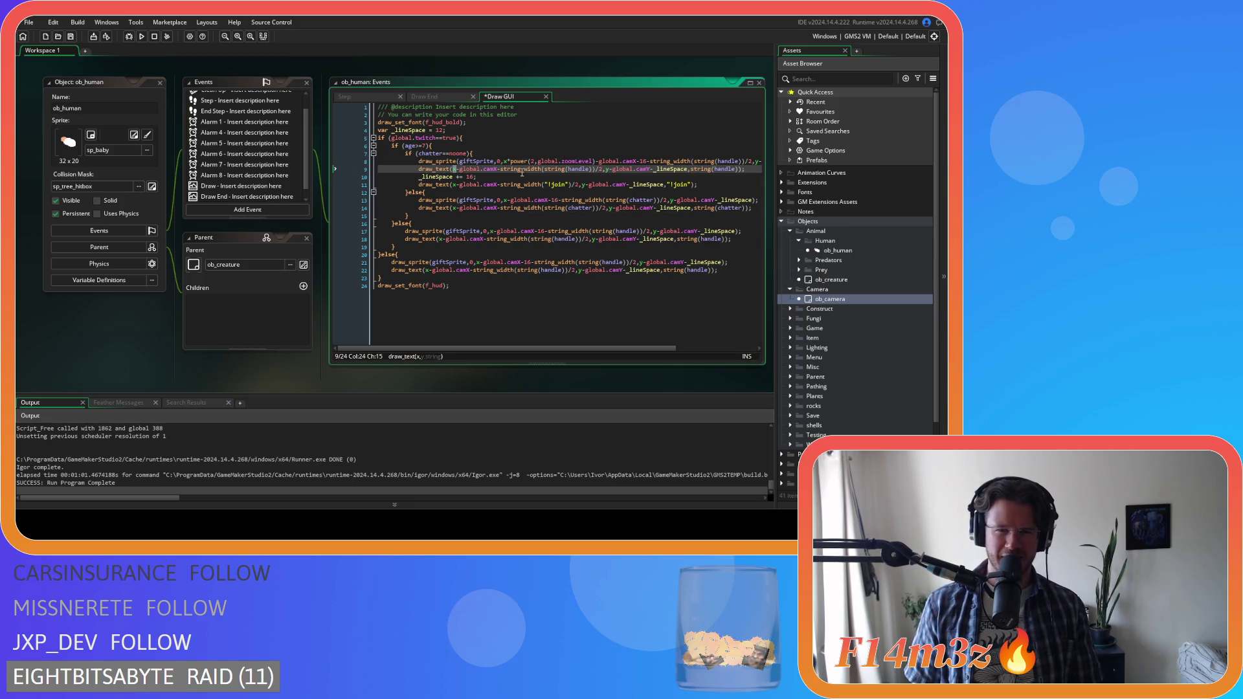
pyautogui.click(594, 161)
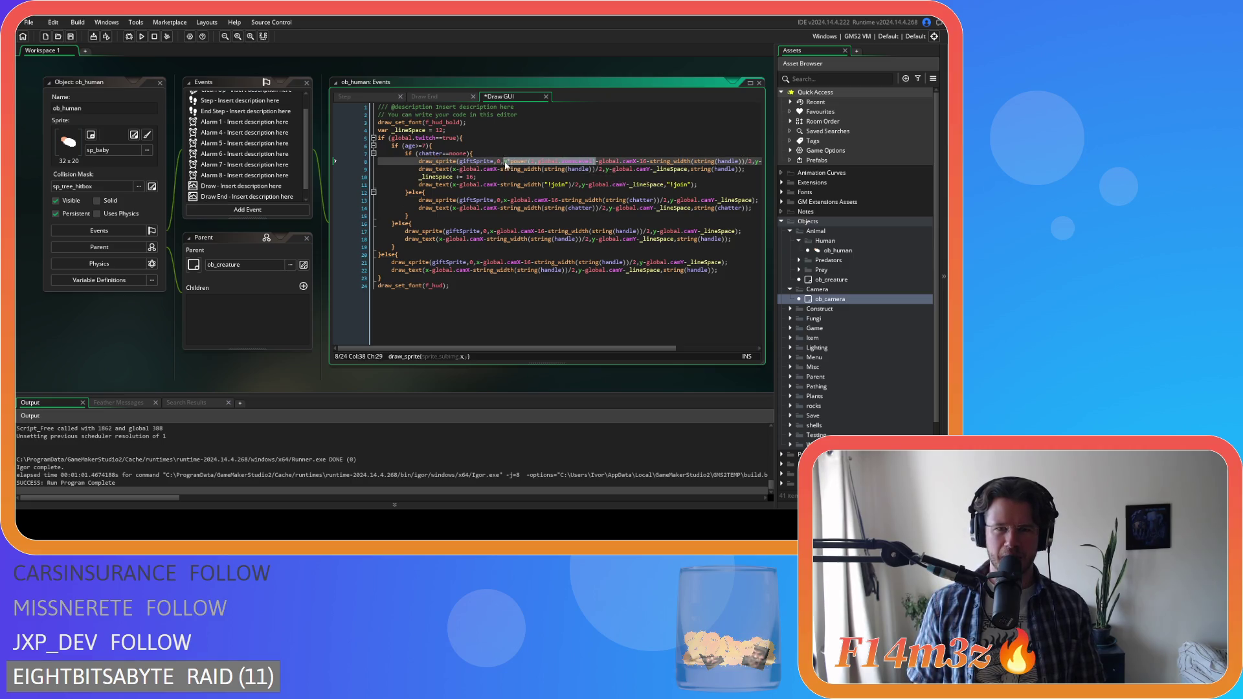
pyautogui.doubleClick(455, 169)
# - Redo the x find-and-replace with whole-word matching, skipping line 8's already-scaled x
pyautogui.hotkey('ctrl', 'f')
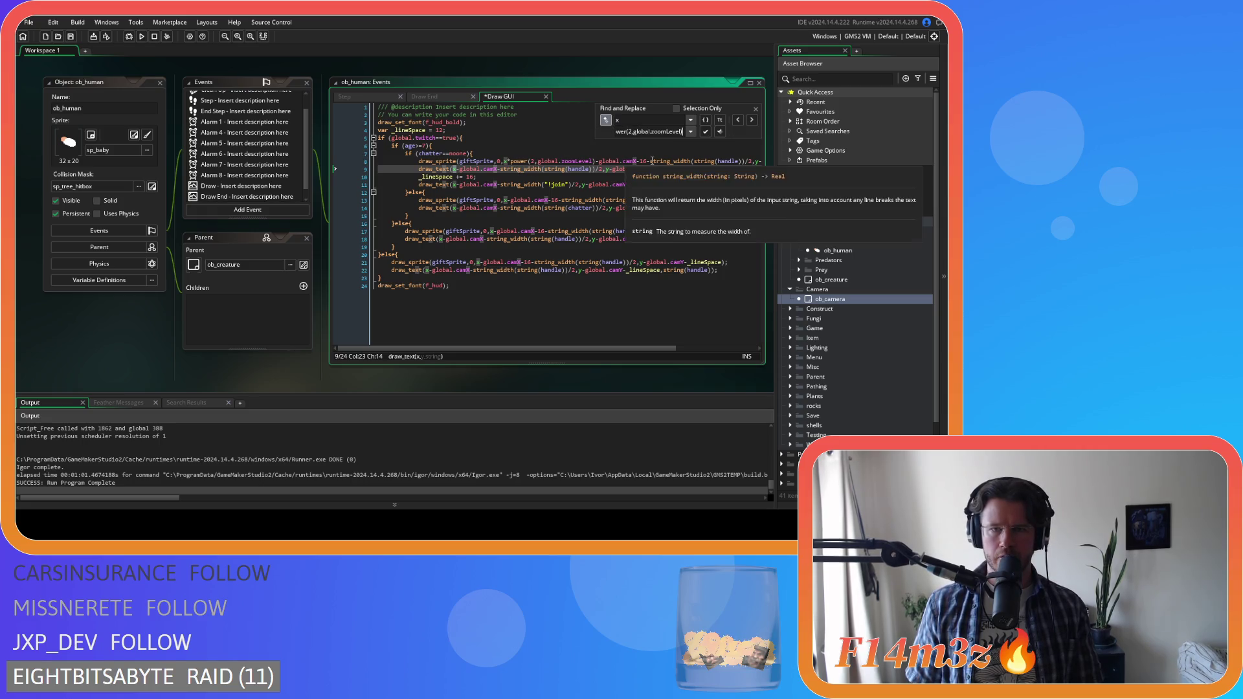
pyautogui.click(705, 119)
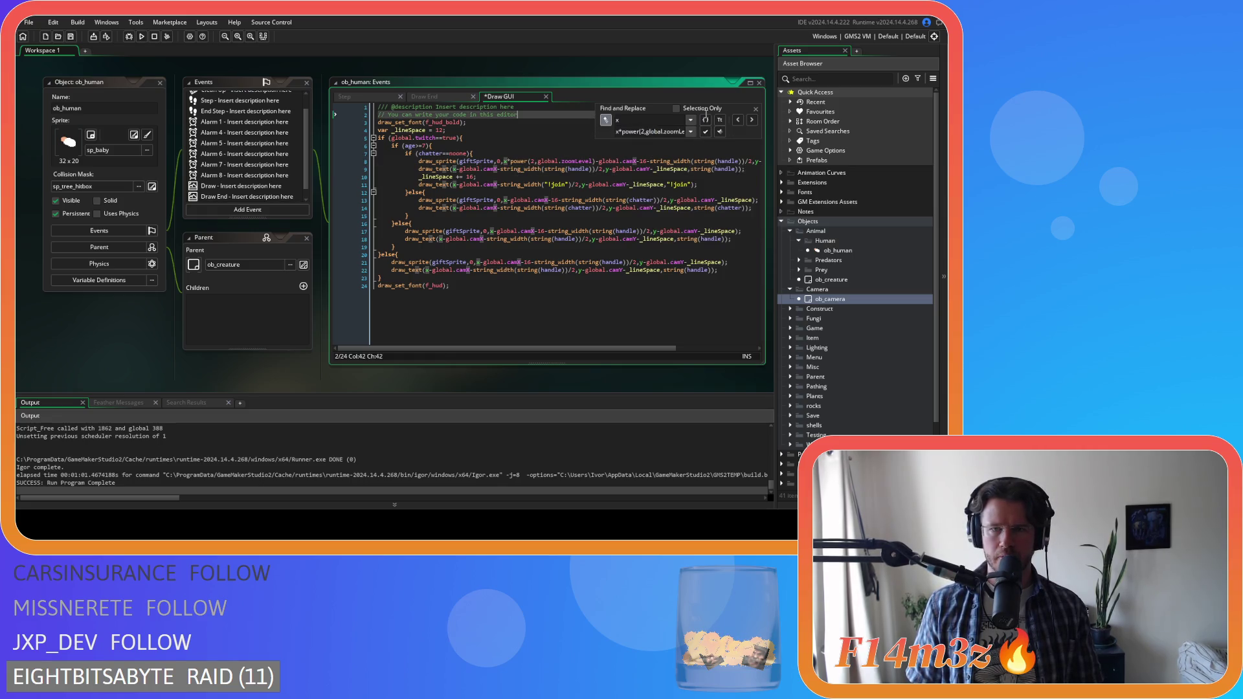
pyautogui.click(706, 121)
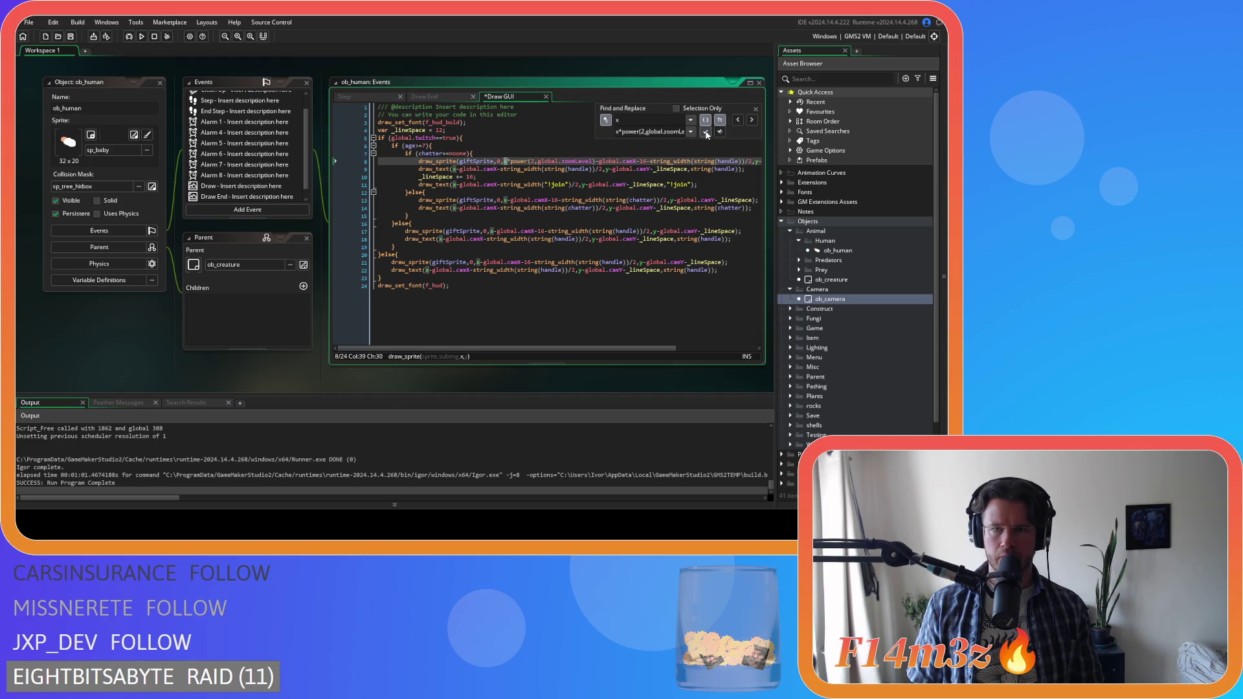
pyautogui.click(706, 132)
pyautogui.click(706, 132)
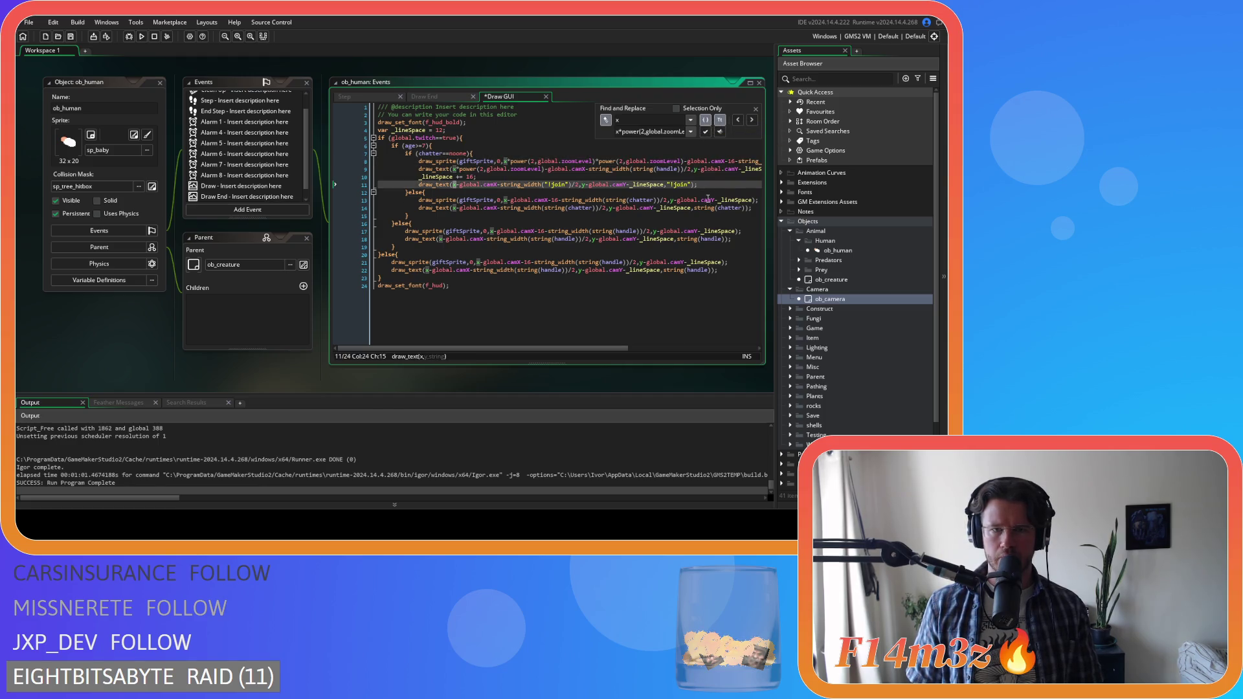
pyautogui.hotkey('ctrl', 'z')
pyautogui.hotkey('ctrl', 'z')
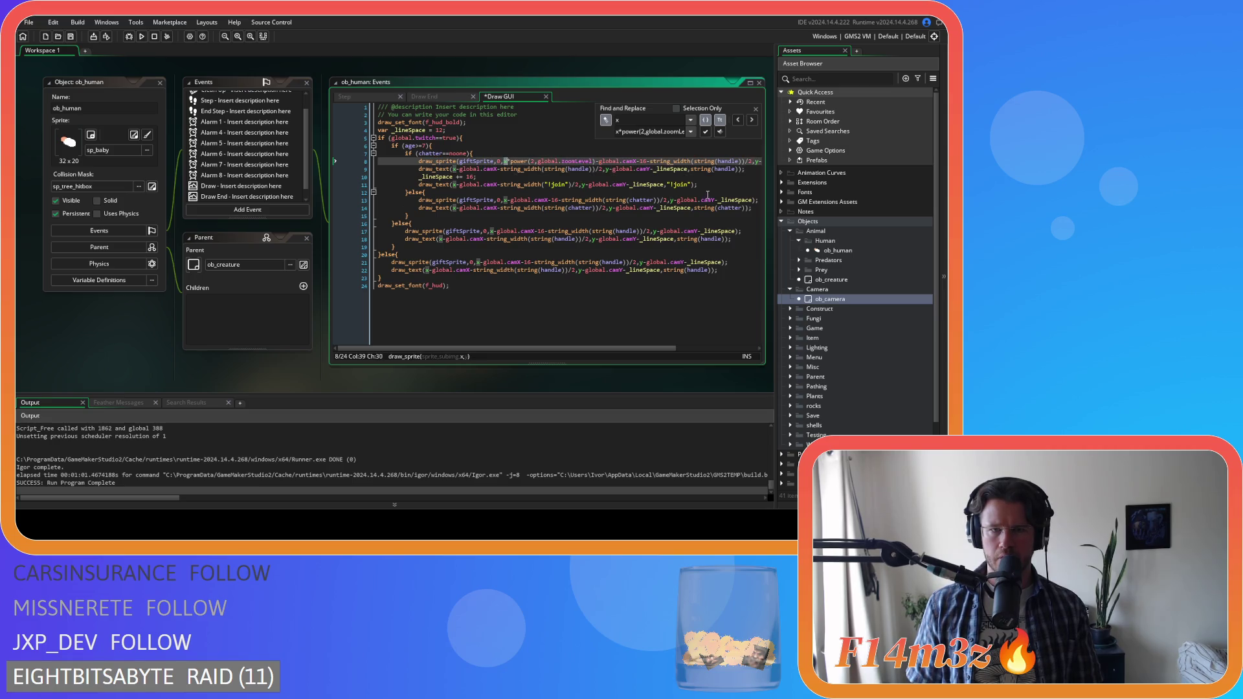
pyautogui.click(751, 120)
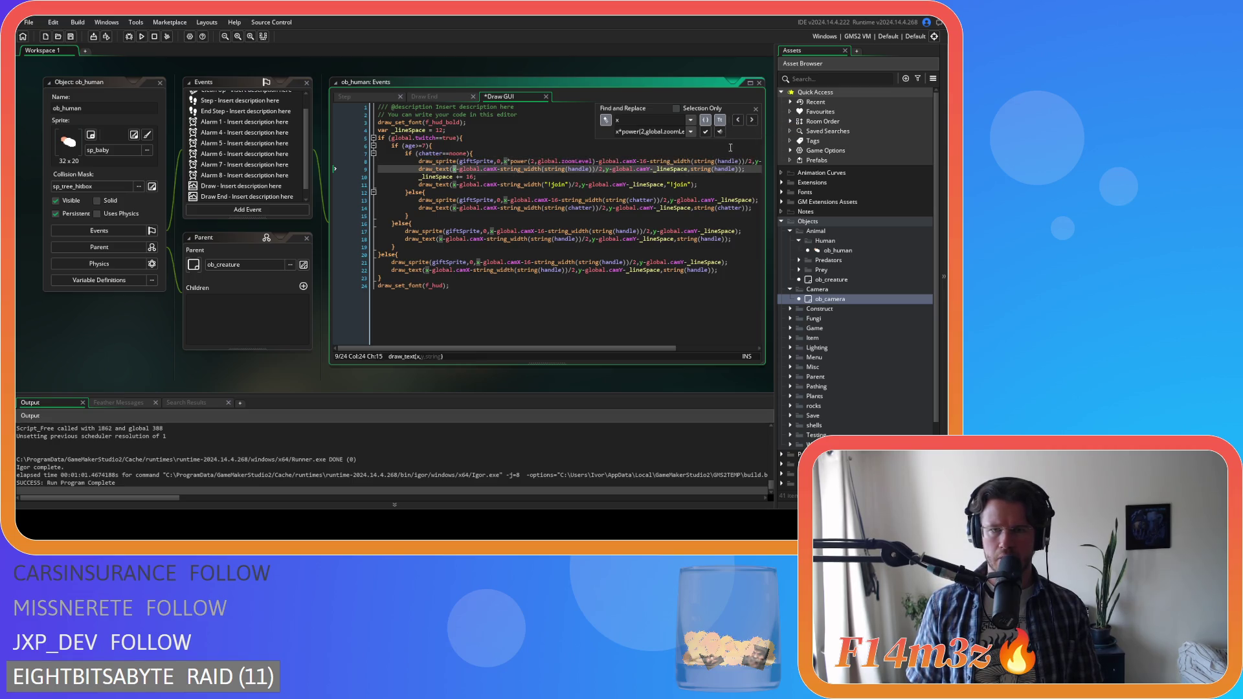
# - Replace every remaining standalone x, including line 17, with x*power(2,global.zoomLevel)
pyautogui.click(706, 132)
pyautogui.click(705, 132)
pyautogui.click(706, 132)
pyautogui.click(706, 132)
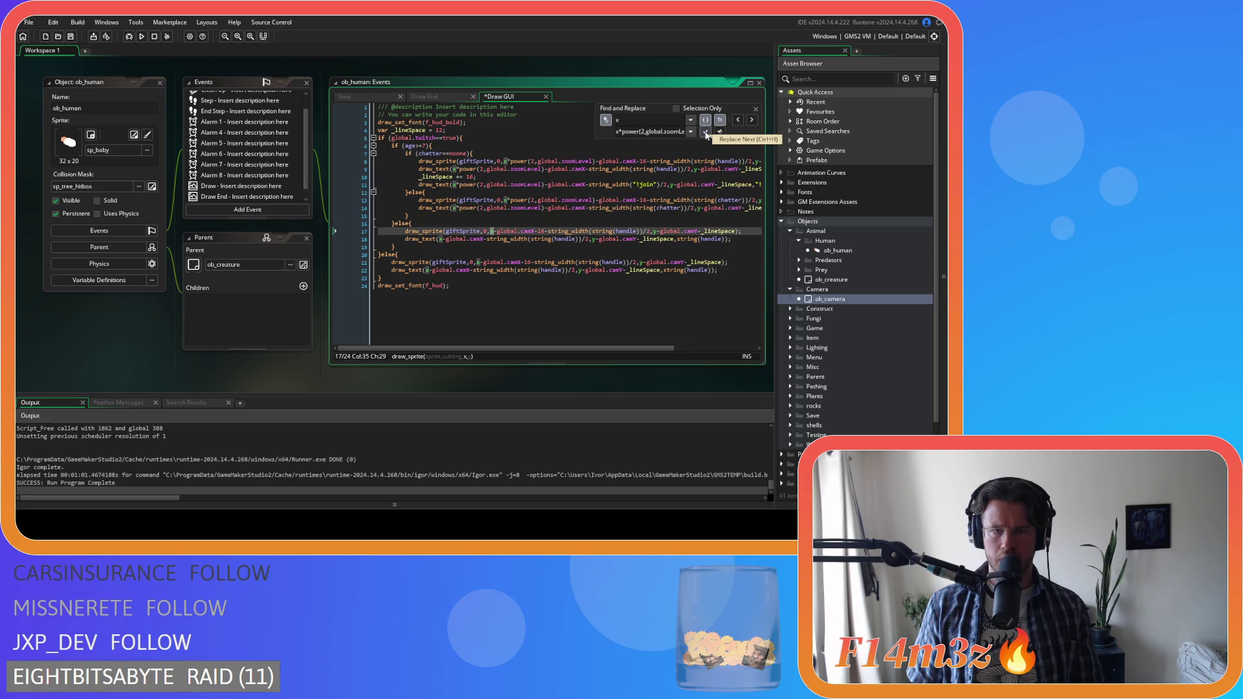
pyautogui.click(706, 132)
pyautogui.click(706, 133)
pyautogui.click(706, 132)
pyautogui.click(705, 133)
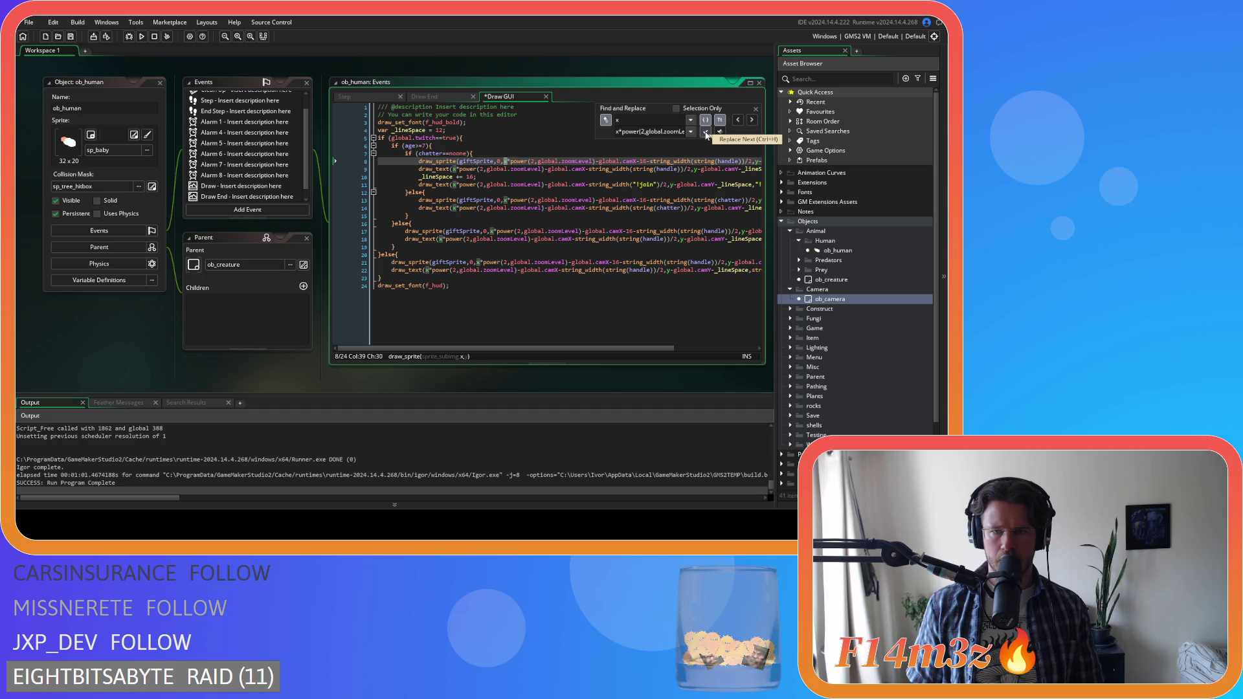
pyautogui.write('y')
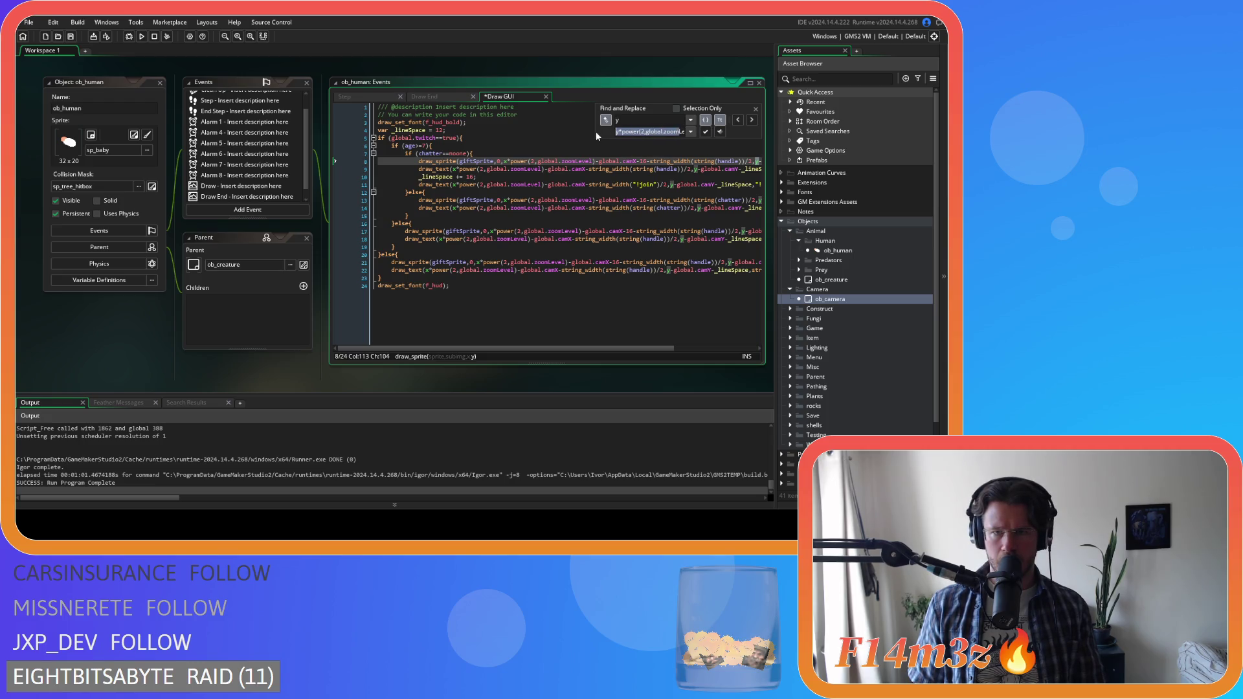
# - Replace every y position in the Draw GUI code with y*power(2,global.zoomLevel)
pyautogui.moveTo(620, 347); pyautogui.dragTo(714, 258)
pyautogui.click(706, 131)
pyautogui.click(705, 132)
pyautogui.click(706, 132)
pyautogui.click(706, 132)
pyautogui.click(706, 132)
pyautogui.click(706, 131)
pyautogui.click(705, 132)
pyautogui.click(706, 131)
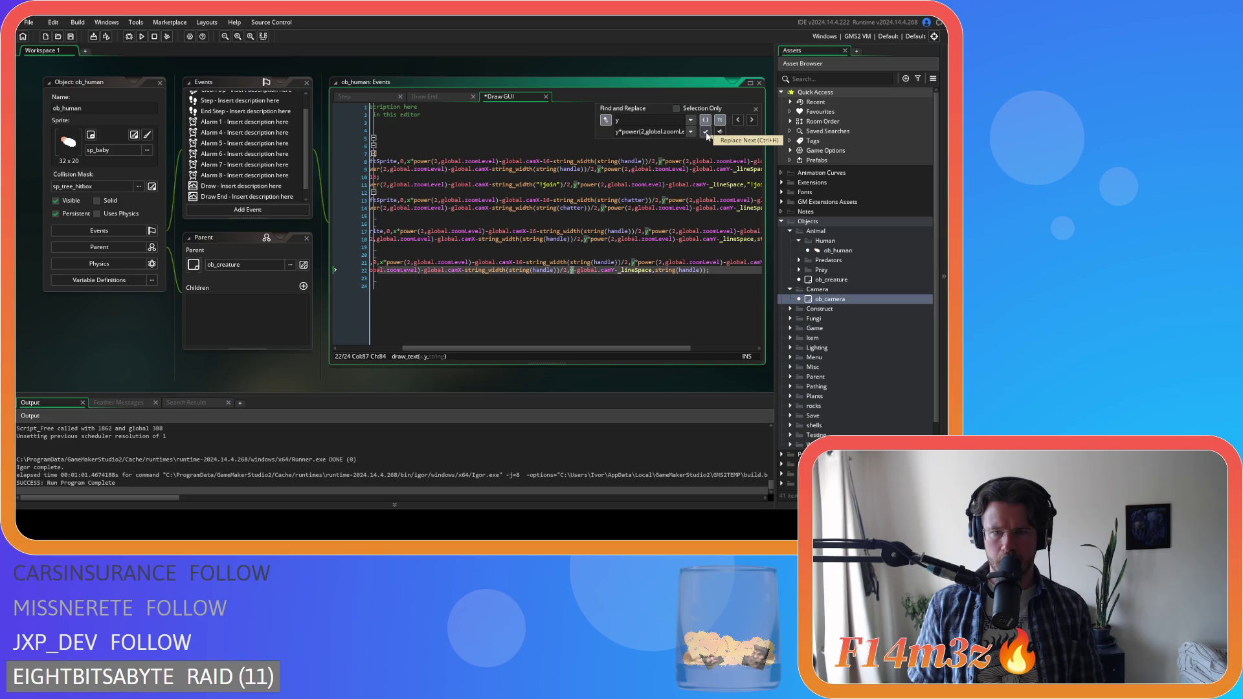
pyautogui.click(706, 131)
pyautogui.press('Escape')
# - Save the code and start a new game build
pyautogui.hotkey('ctrl', 's')
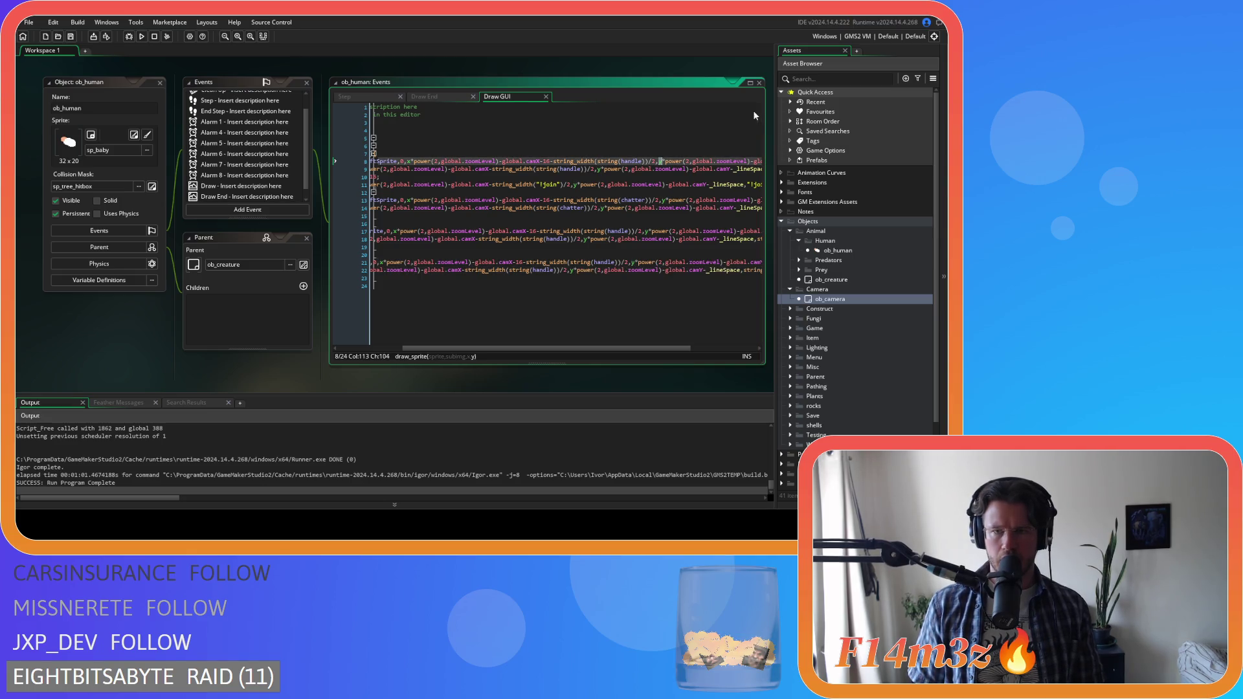
pyautogui.click(621, 176)
pyautogui.moveTo(572, 350); pyautogui.dragTo(488, 347)
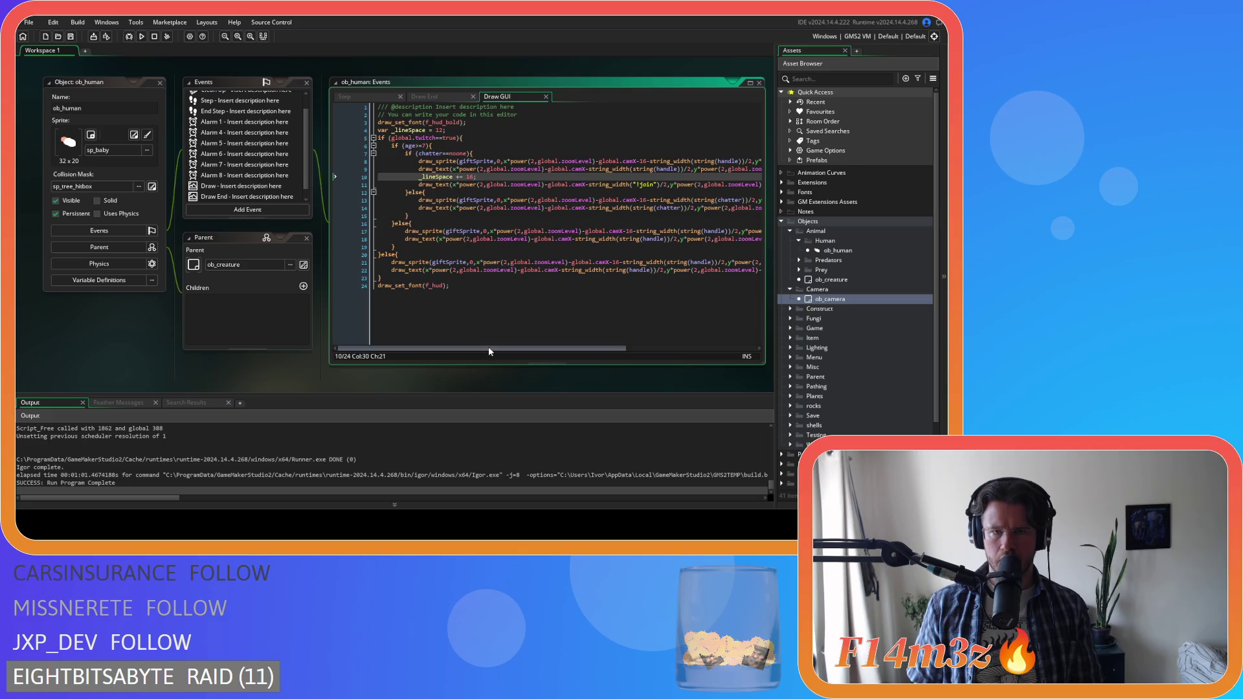
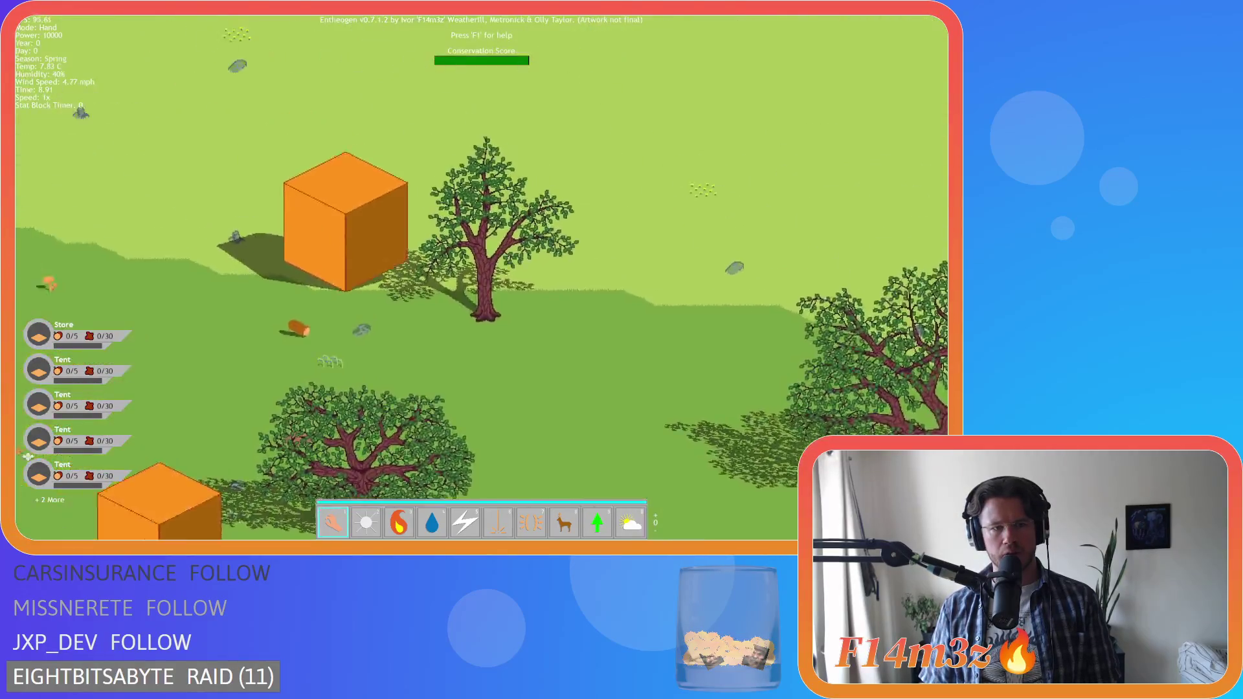
# - Pan and zoom around the map, across the grassland and over to the villagers
pyautogui.press('w')
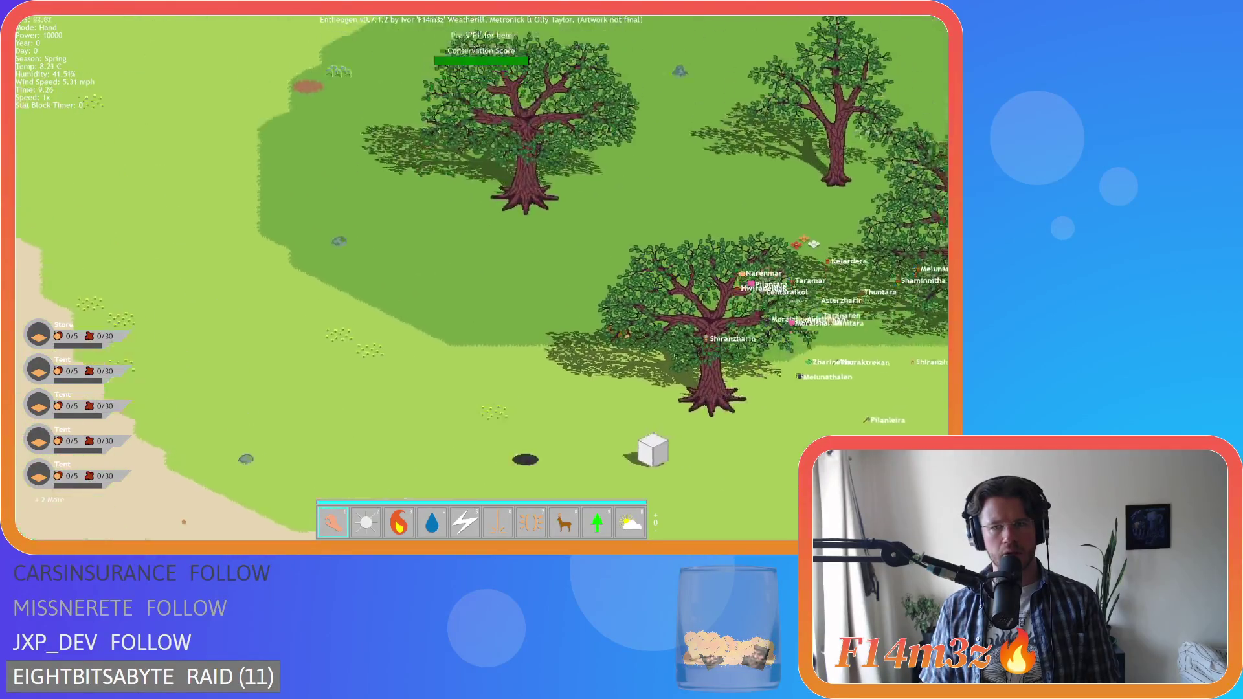
pyautogui.press('d')
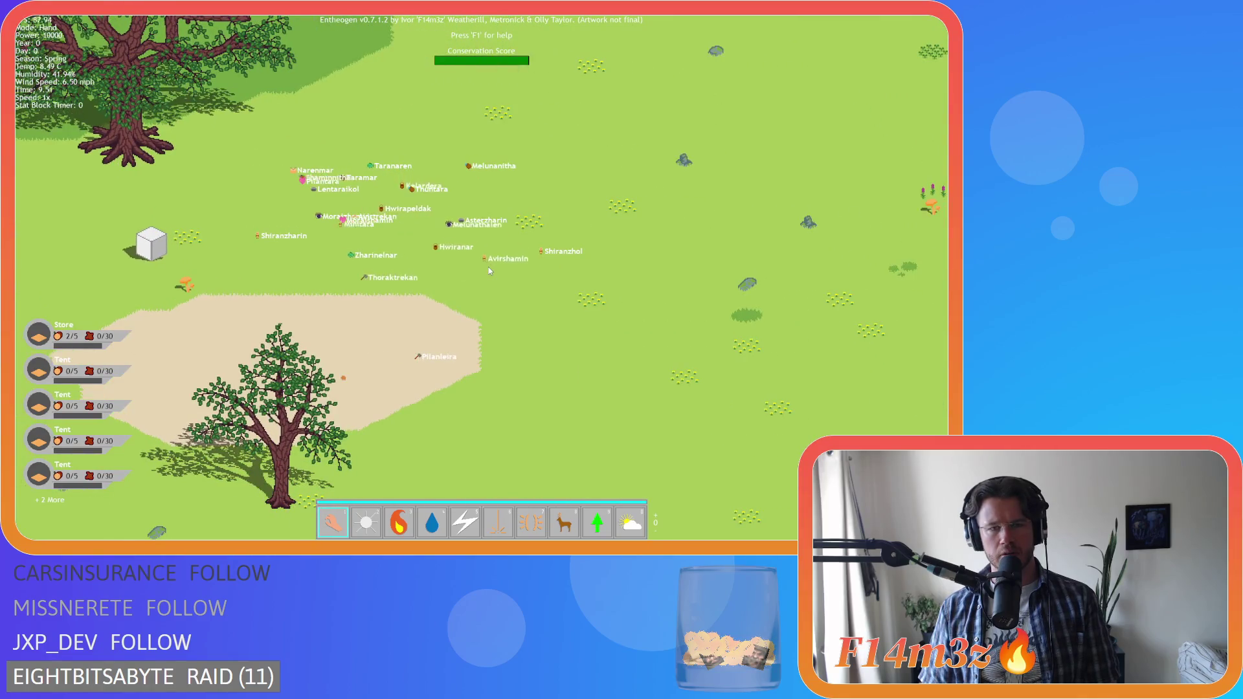
pyautogui.press('s')
pyautogui.scroll(-3, 488, 267)
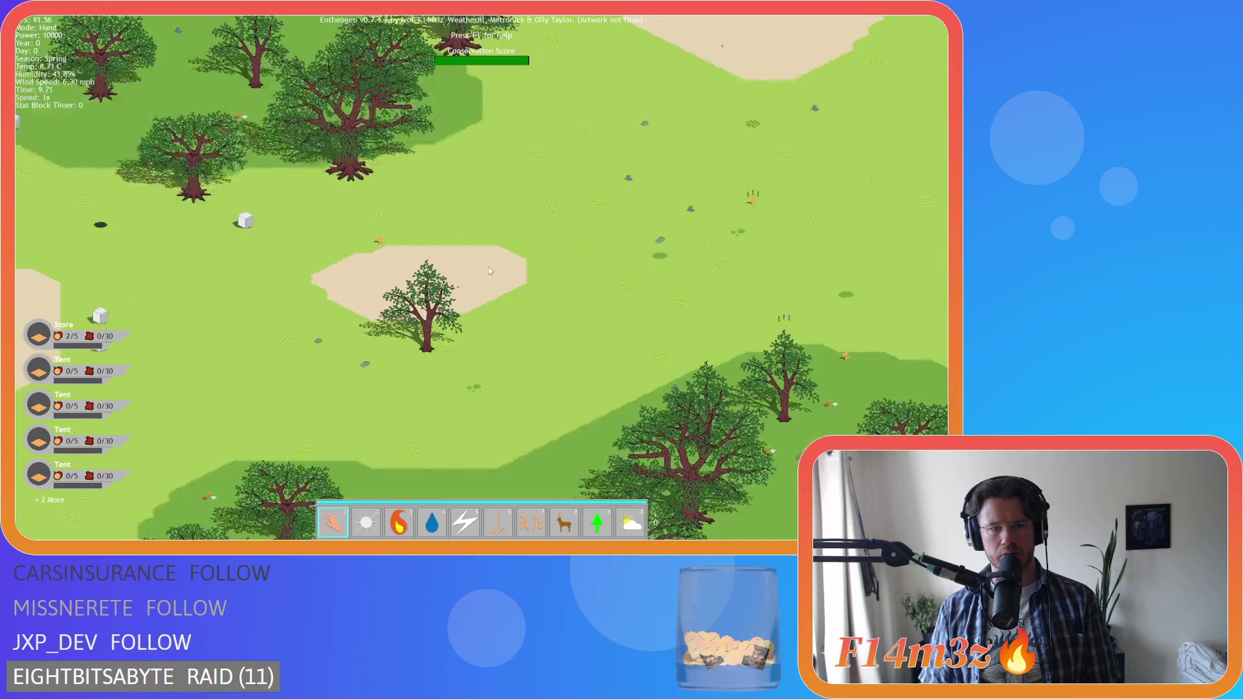
pyautogui.scroll(3, 360, 205)
pyautogui.press('d')
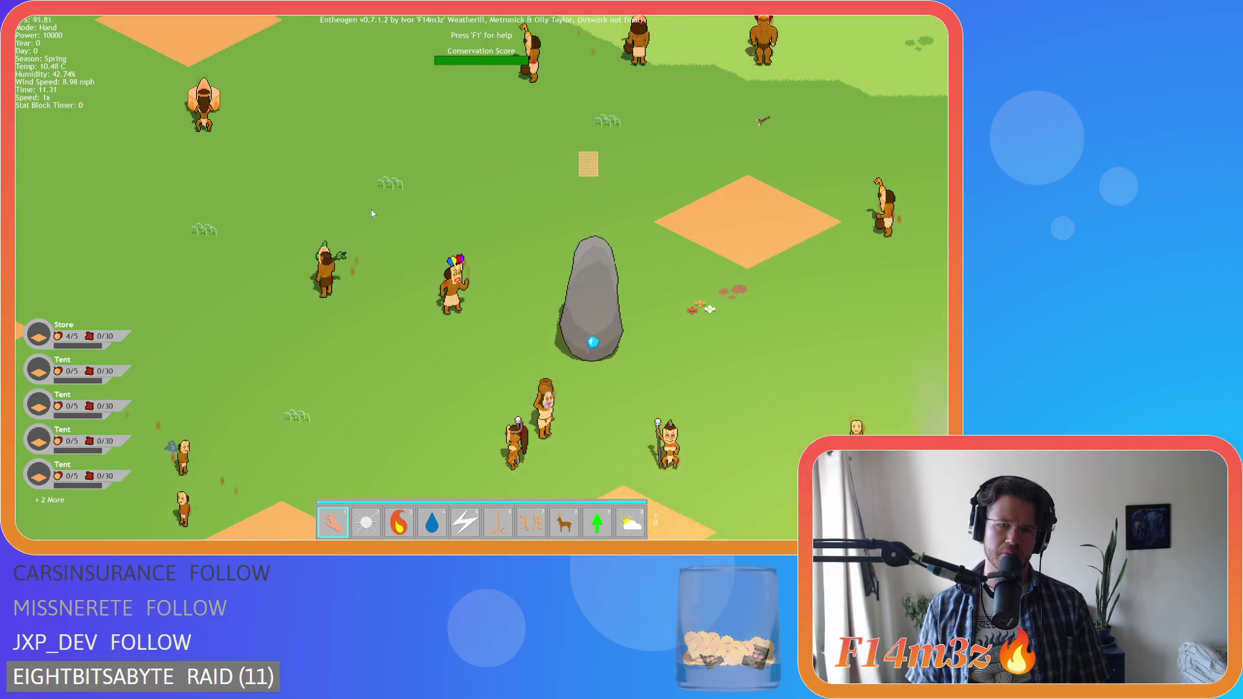
pyautogui.press('Left')
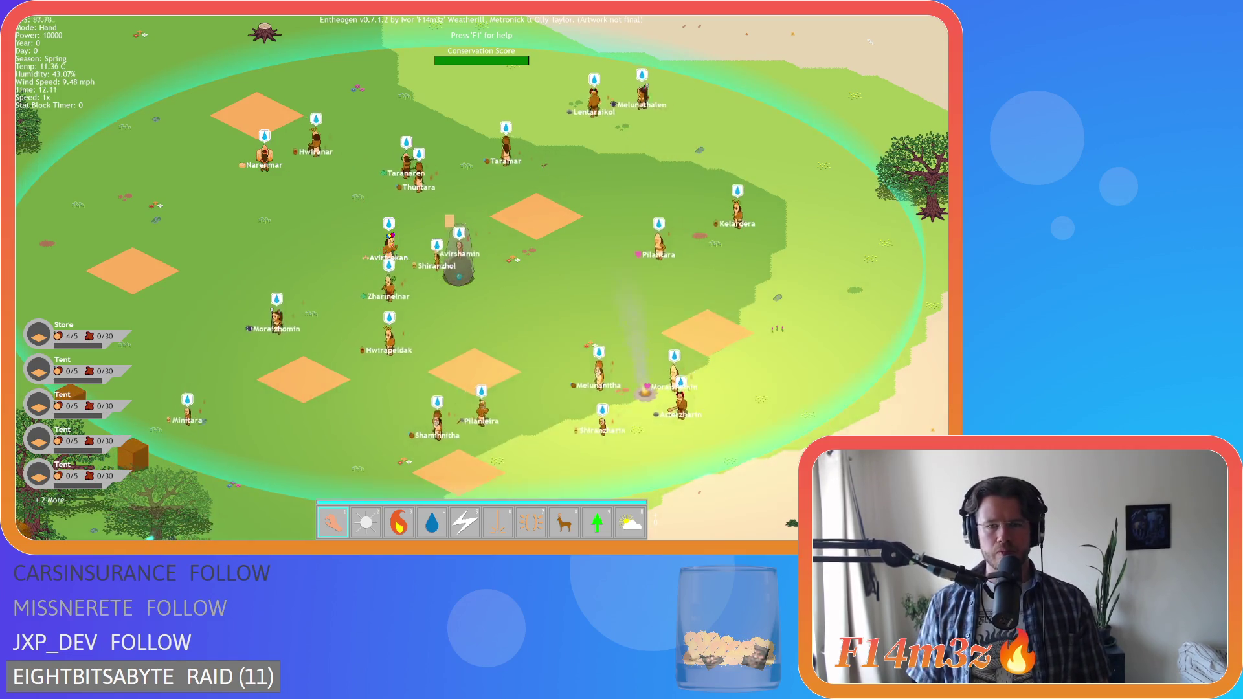
# - Quit the game, confirm with Y, and close the game window
pyautogui.press('Escape')
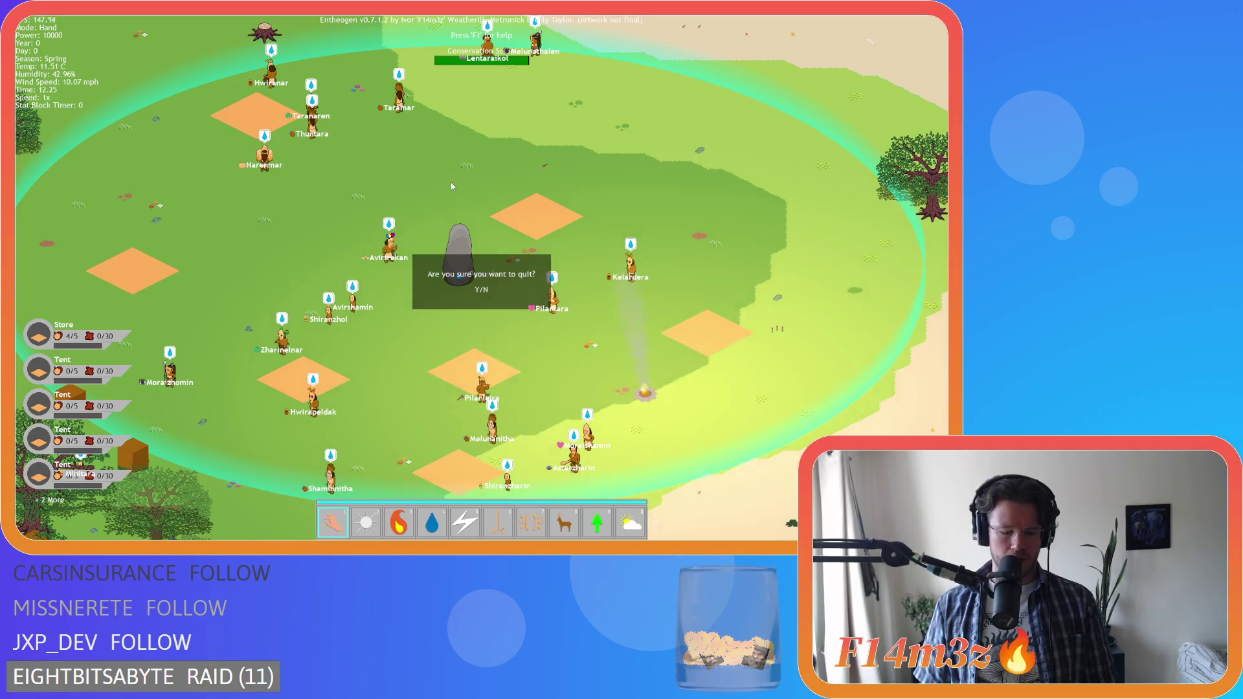
pyautogui.press('y')
pyautogui.hotkey('alt', 'F4')
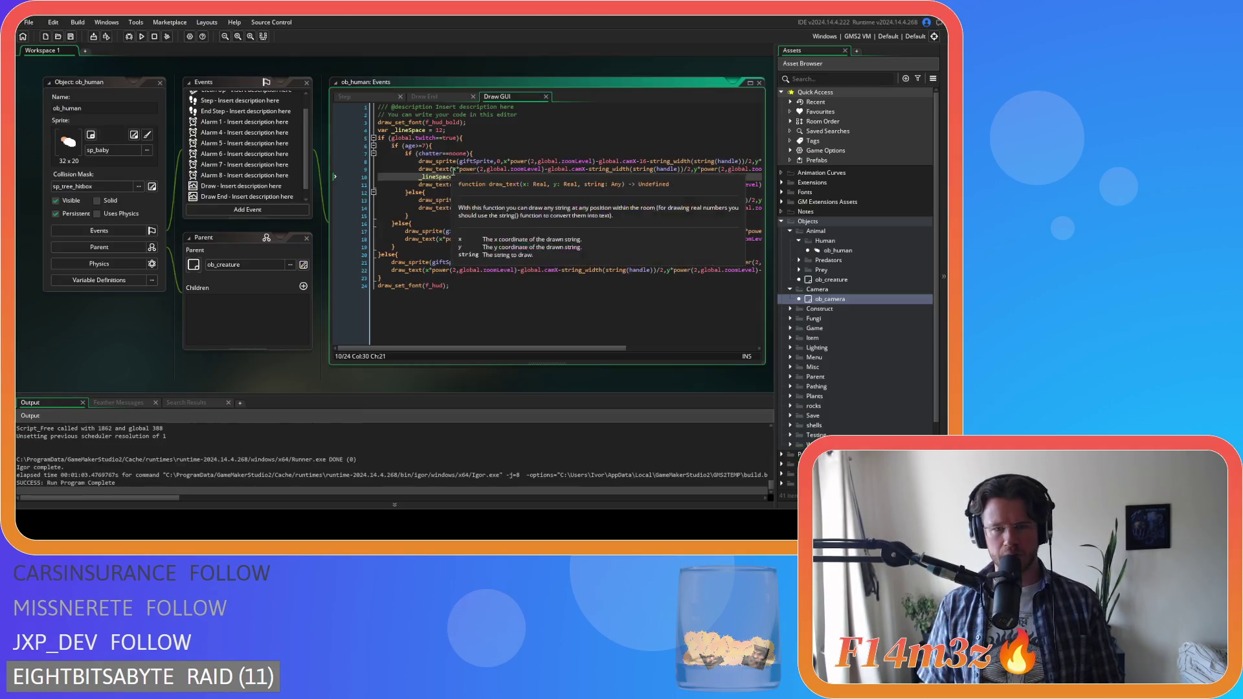
# - Undo the power(2,global.zoomLevel) edits to restore plain global.camX/camY offsets, and save
pyautogui.hotkey('ctrl', 'z')
pyautogui.hotkey('ctrl', 'z')
pyautogui.hotkey('ctrl', 'z')
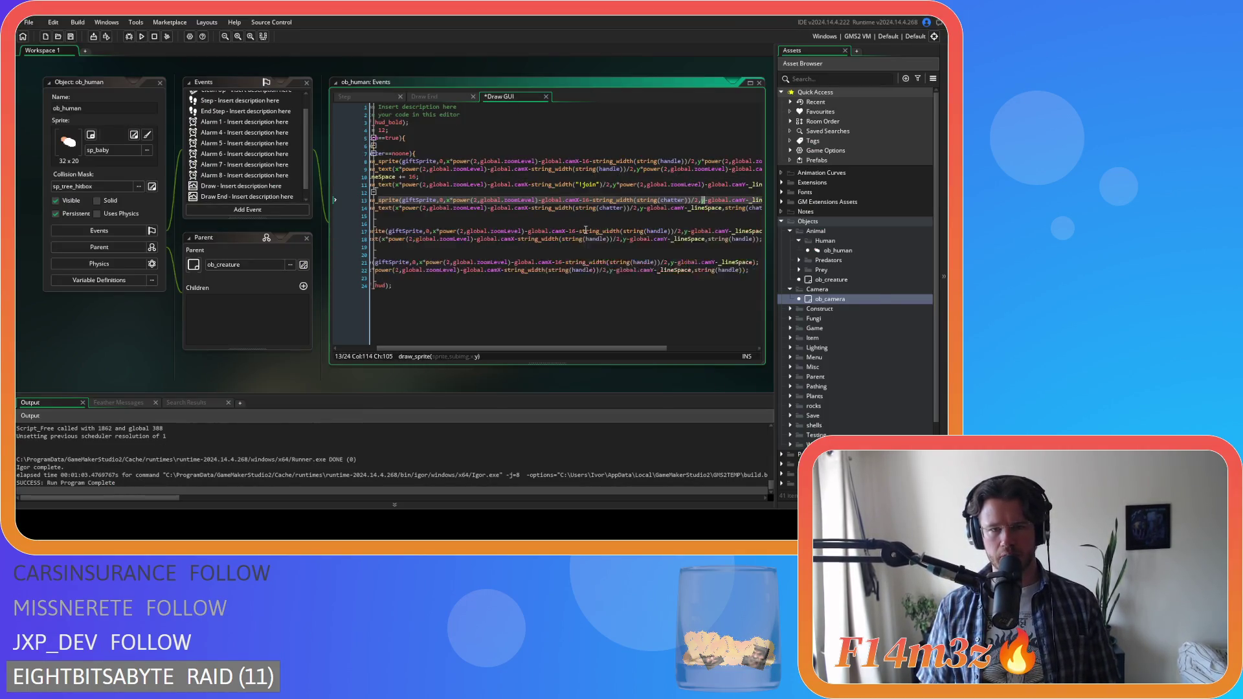
pyautogui.hotkey('ctrl', 'z')
pyautogui.hotkey('ctrl', 'z')
pyautogui.hotkey('ctrl', 'z')
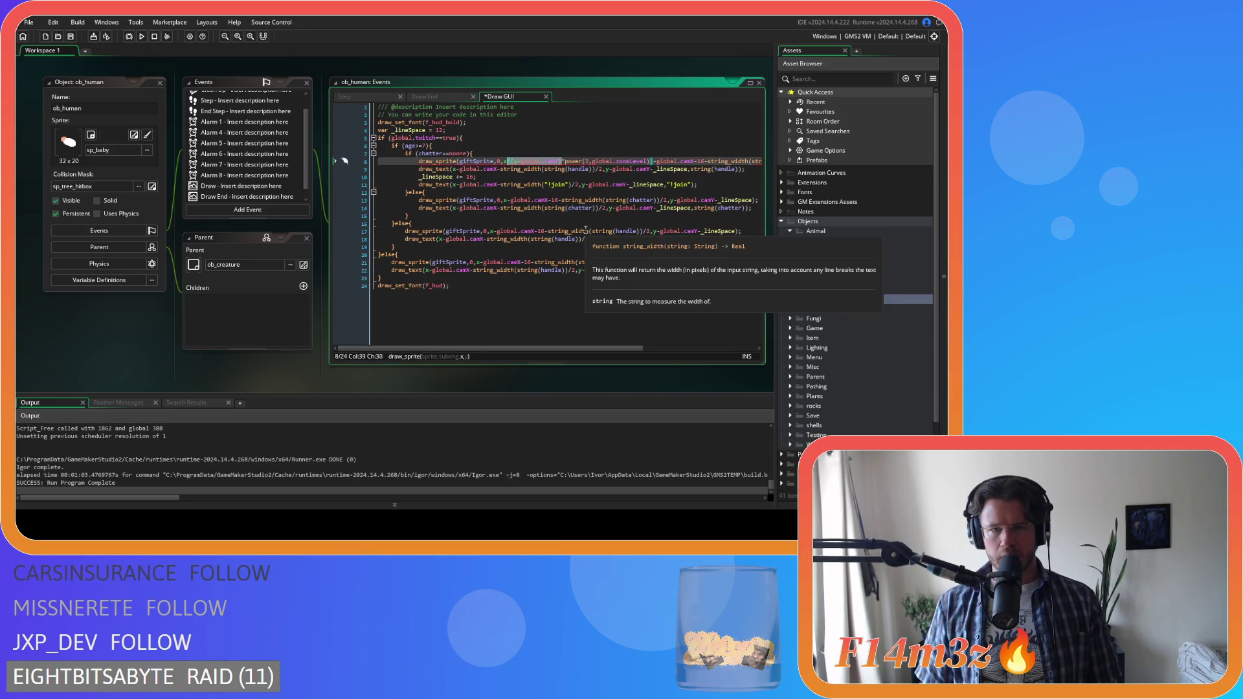
pyautogui.hotkey('ctrl', 'z')
pyautogui.hotkey('ctrl', 'z')
pyautogui.hotkey('ctrl', 'z')
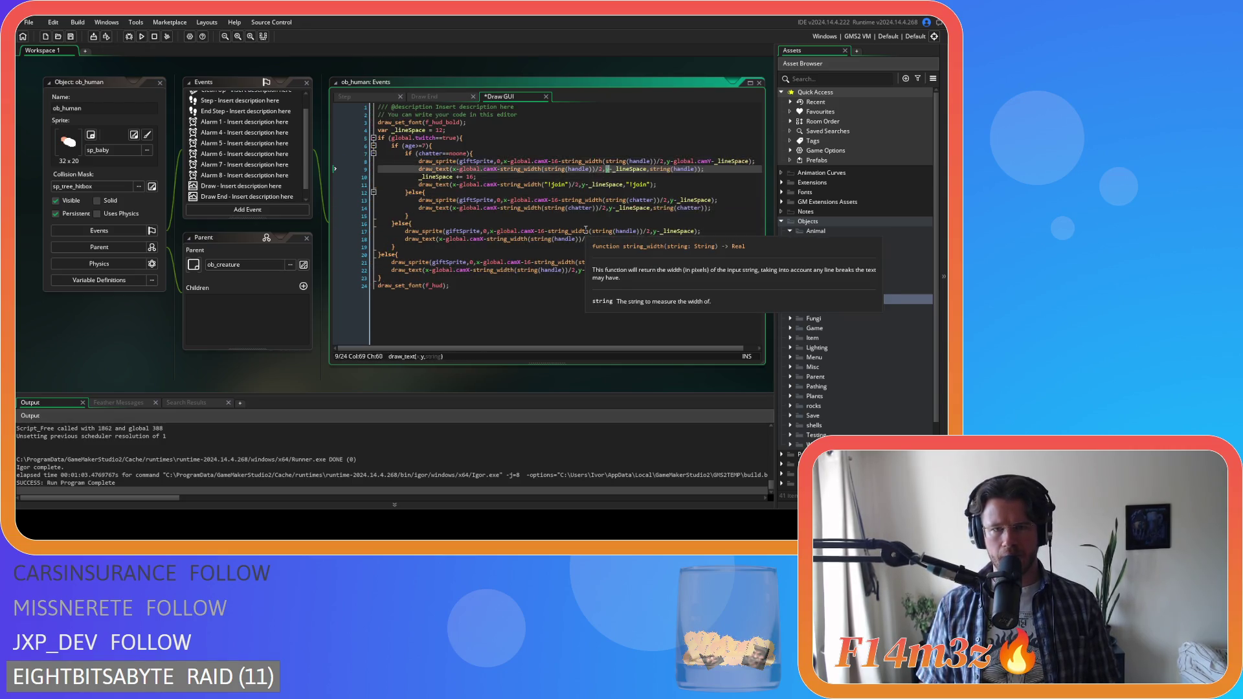
pyautogui.hotkey('ctrl', 'z')
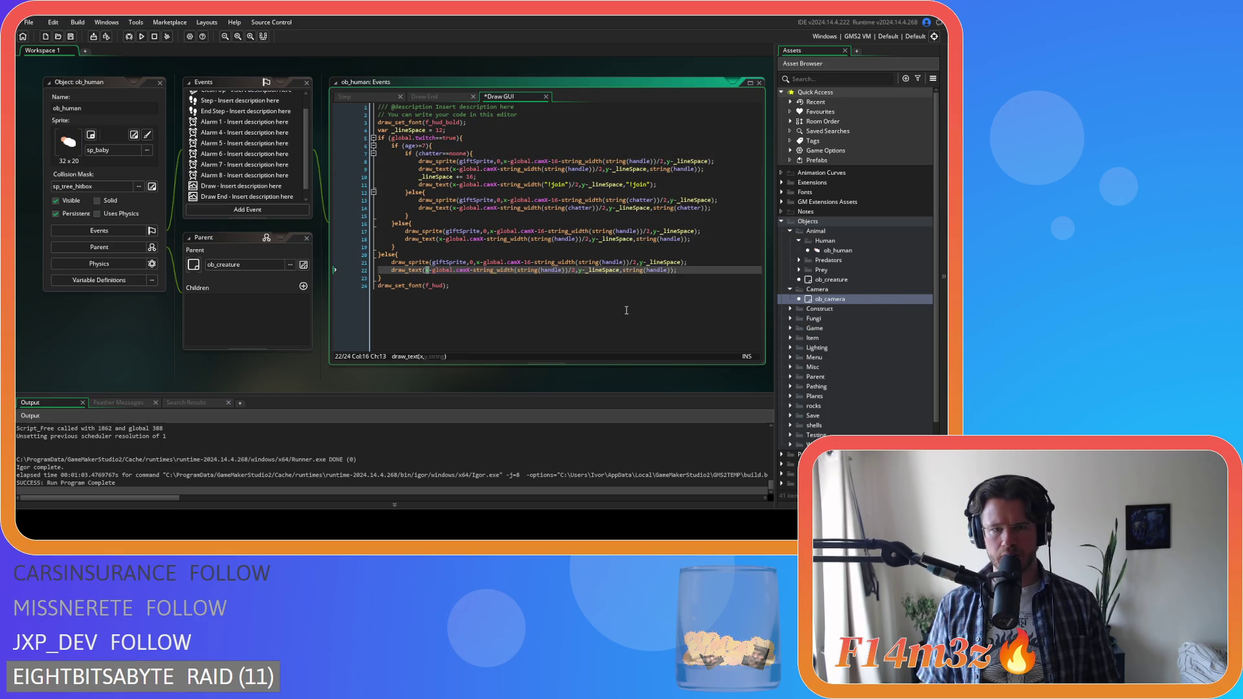
pyautogui.hotkey('ctrl', 'y')
pyautogui.hotkey('ctrl', 'y')
pyautogui.hotkey('ctrl', 'y')
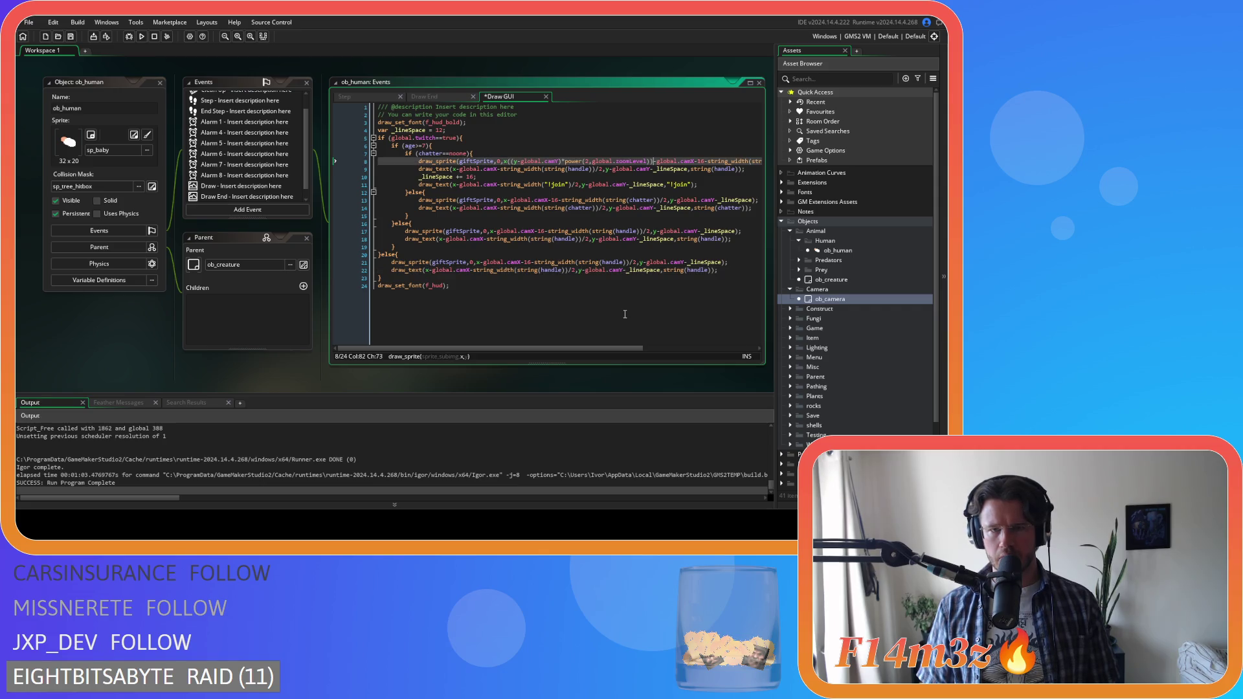
pyautogui.hotkey('ctrl', 's')
pyautogui.click(588, 239)
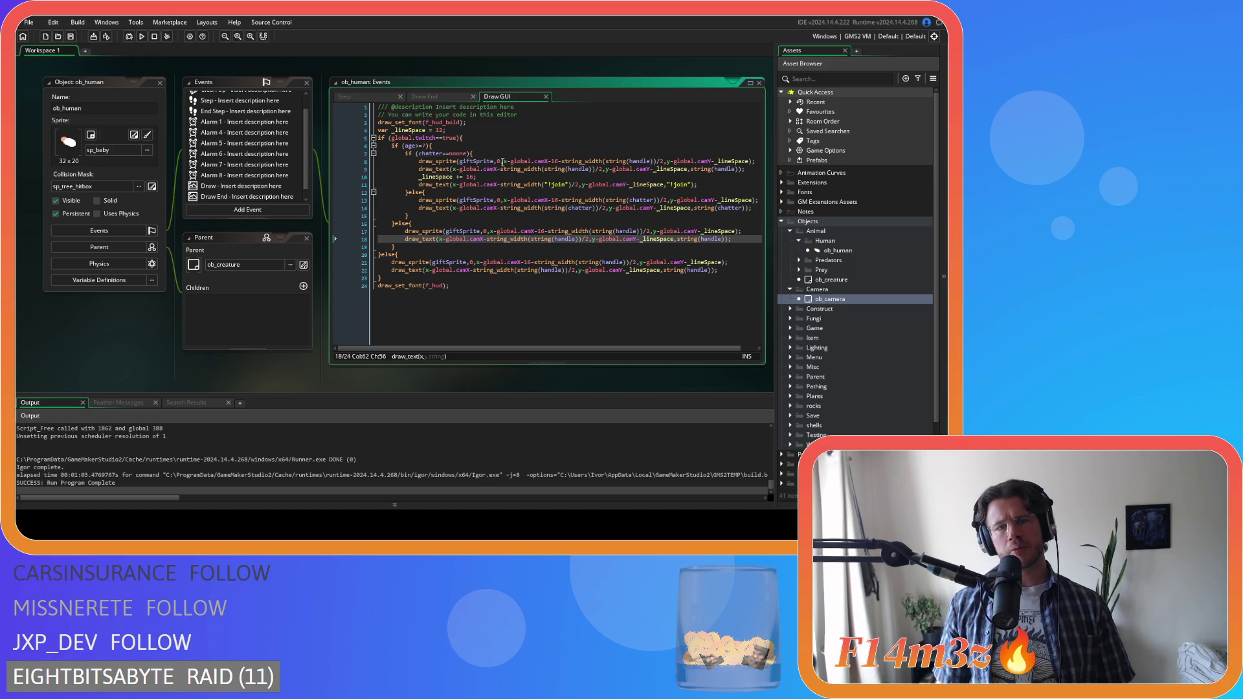
# - Bracket line 8's x expression and paste the power(2,global.zoomLevel) factor after it
pyautogui.click(503, 162)
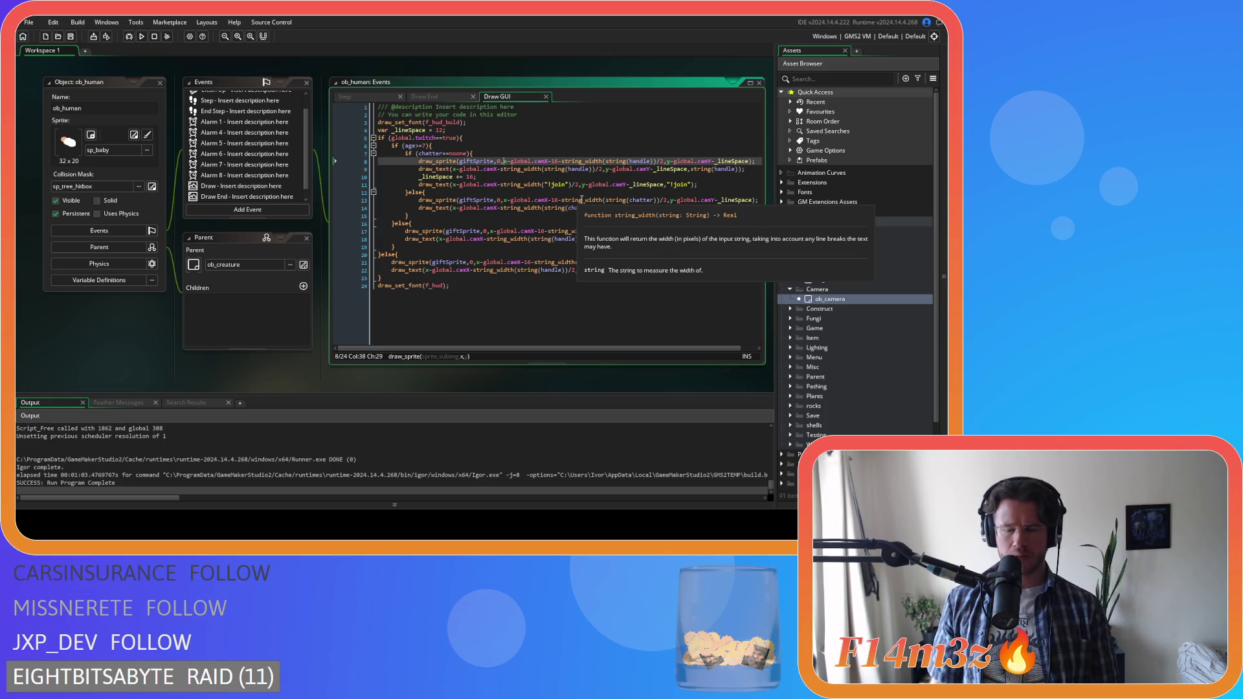
pyautogui.write('(')
pyautogui.click(668, 161)
pyautogui.write(')')
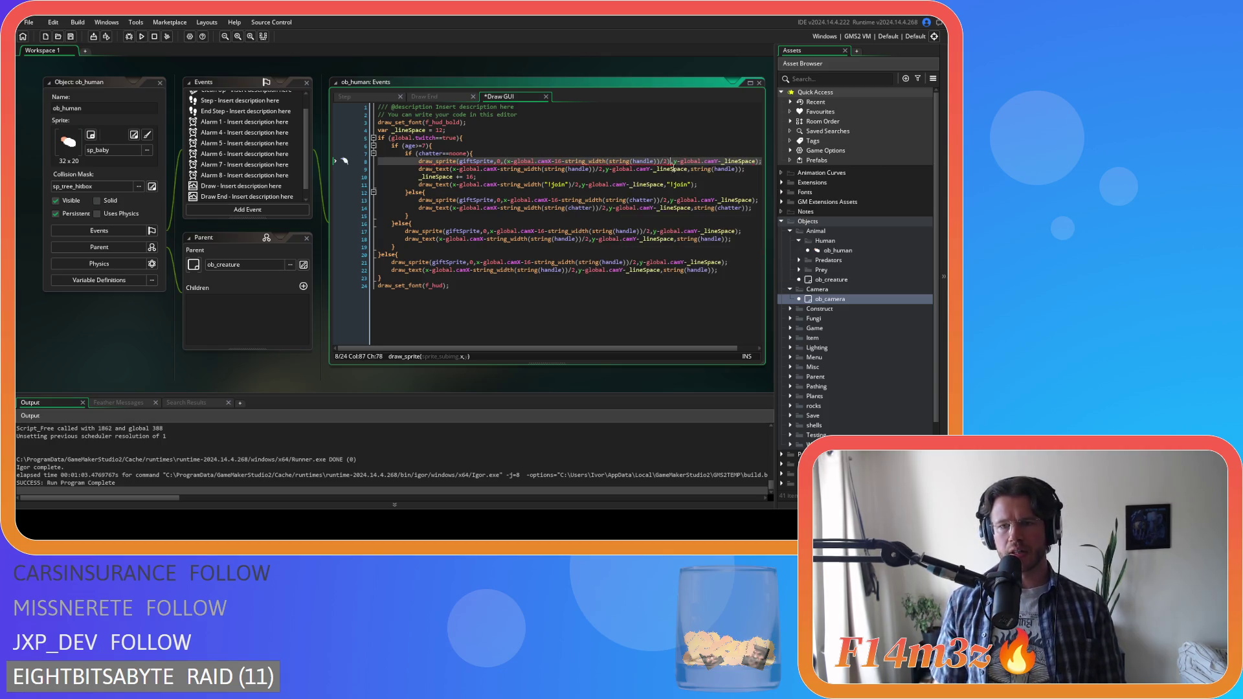
pyautogui.write('*power(2,global.zoomLevel)')
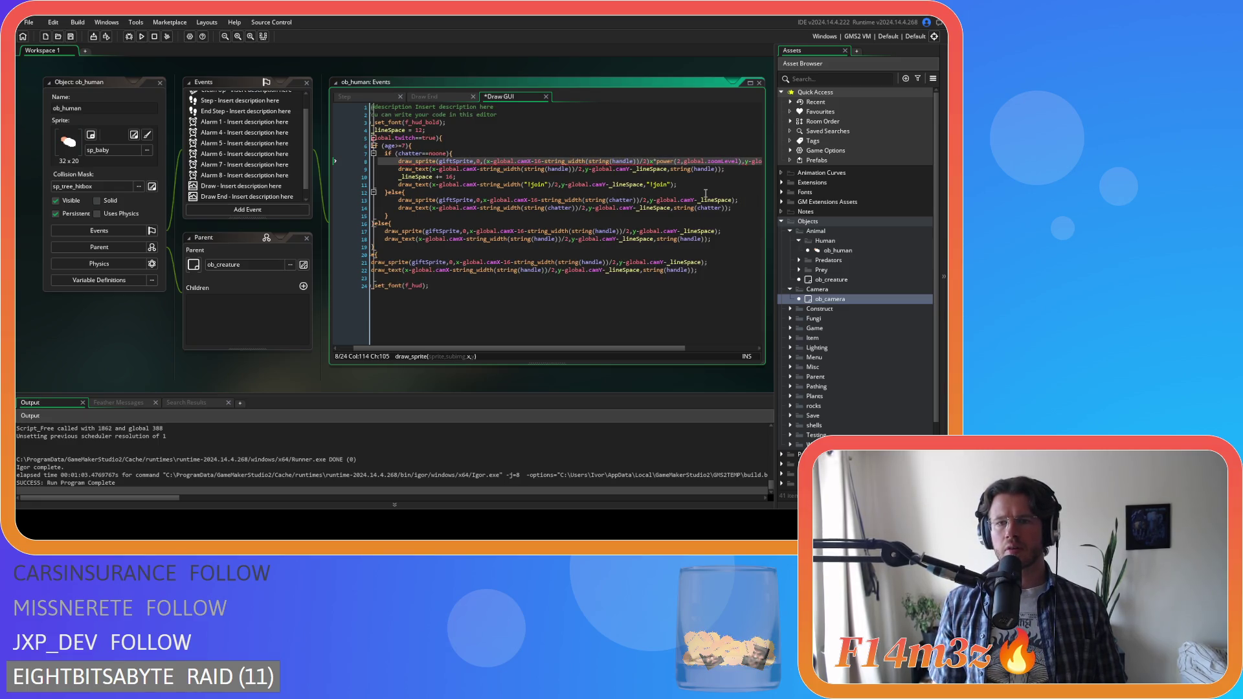
pyautogui.click(673, 161)
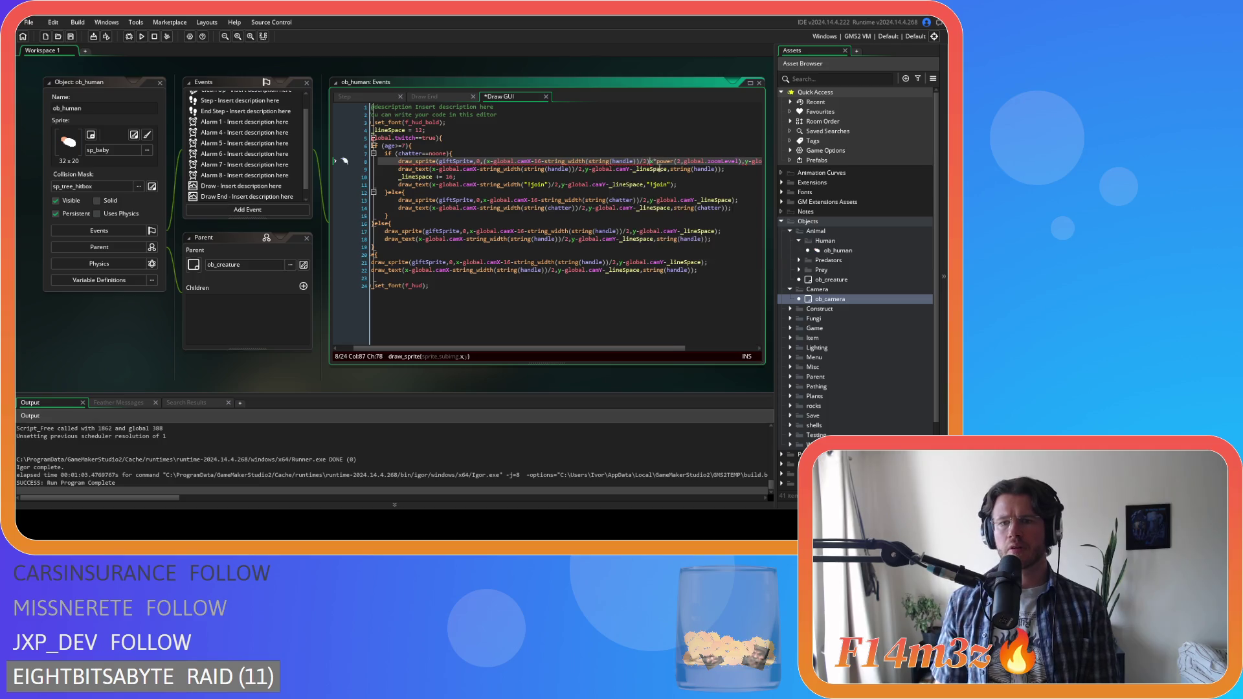
pyautogui.moveTo(738, 161); pyautogui.dragTo(652, 165)
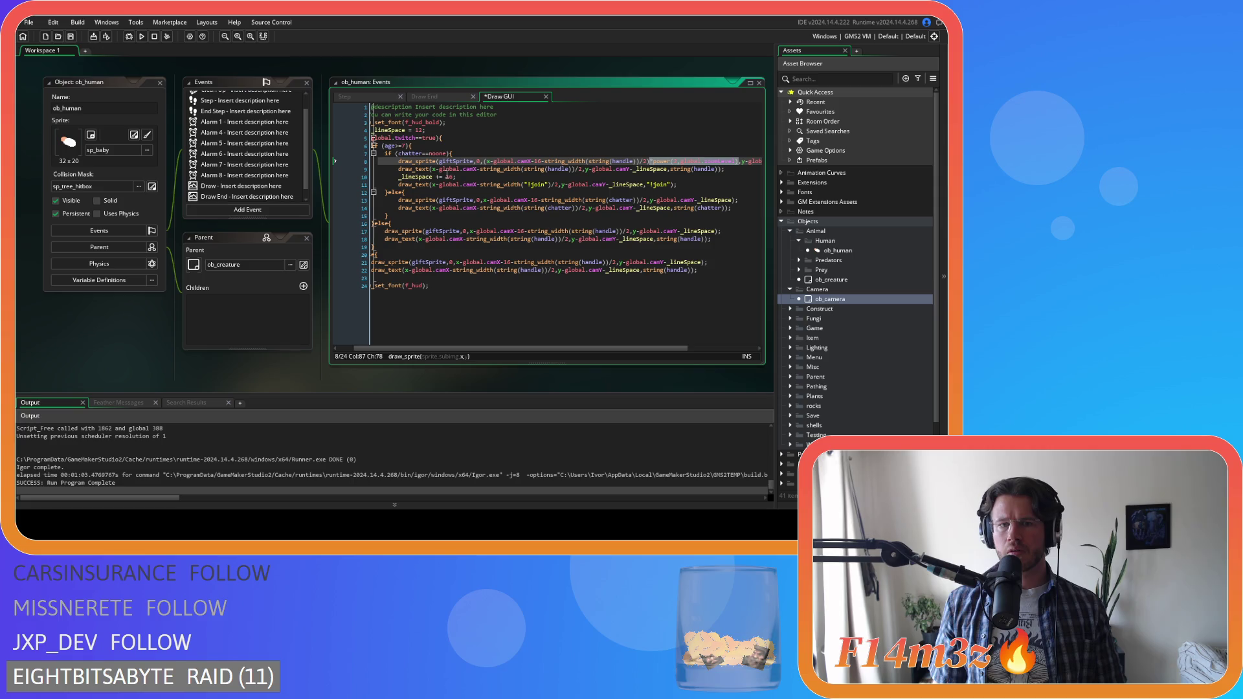
# - Turn line 8's factor into a /power(2,global.zoomLevel) divisor and copy that expression
pyautogui.click(432, 169)
pyautogui.write('(')
pyautogui.click(587, 169)
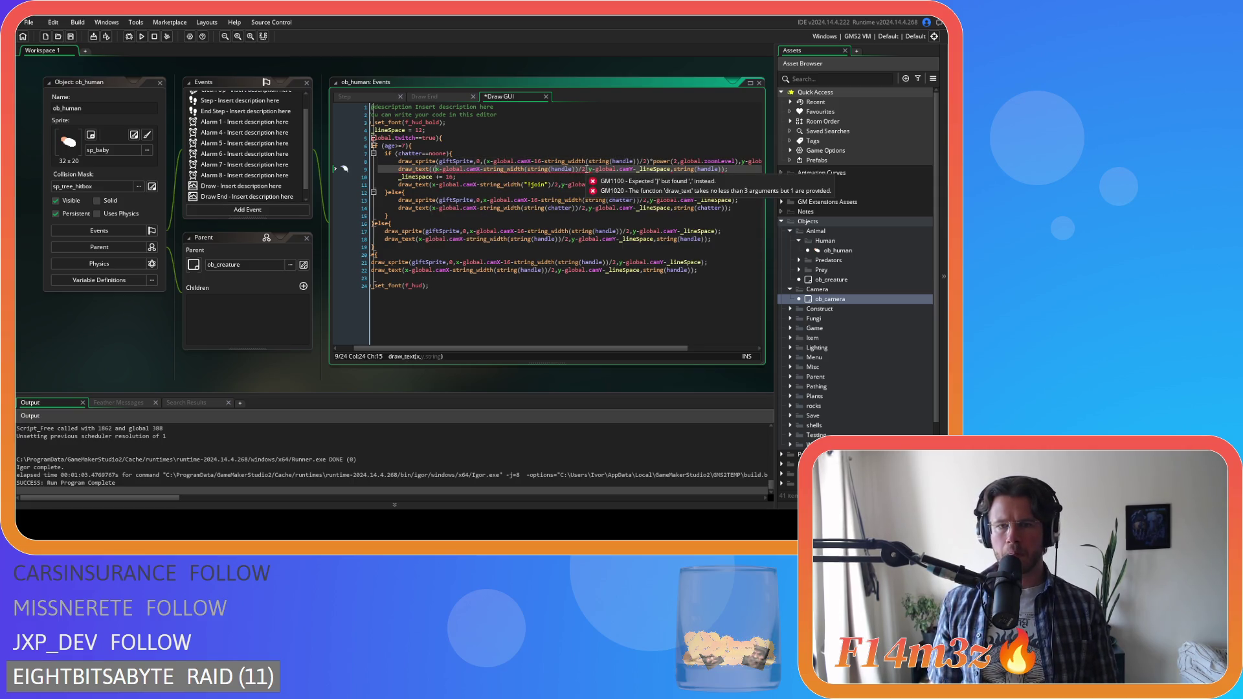
pyautogui.write(')')
pyautogui.hotkey('ctrl', 'z')
pyautogui.hotkey('ctrl', 'z')
pyautogui.hotkey('ctrl', 'z')
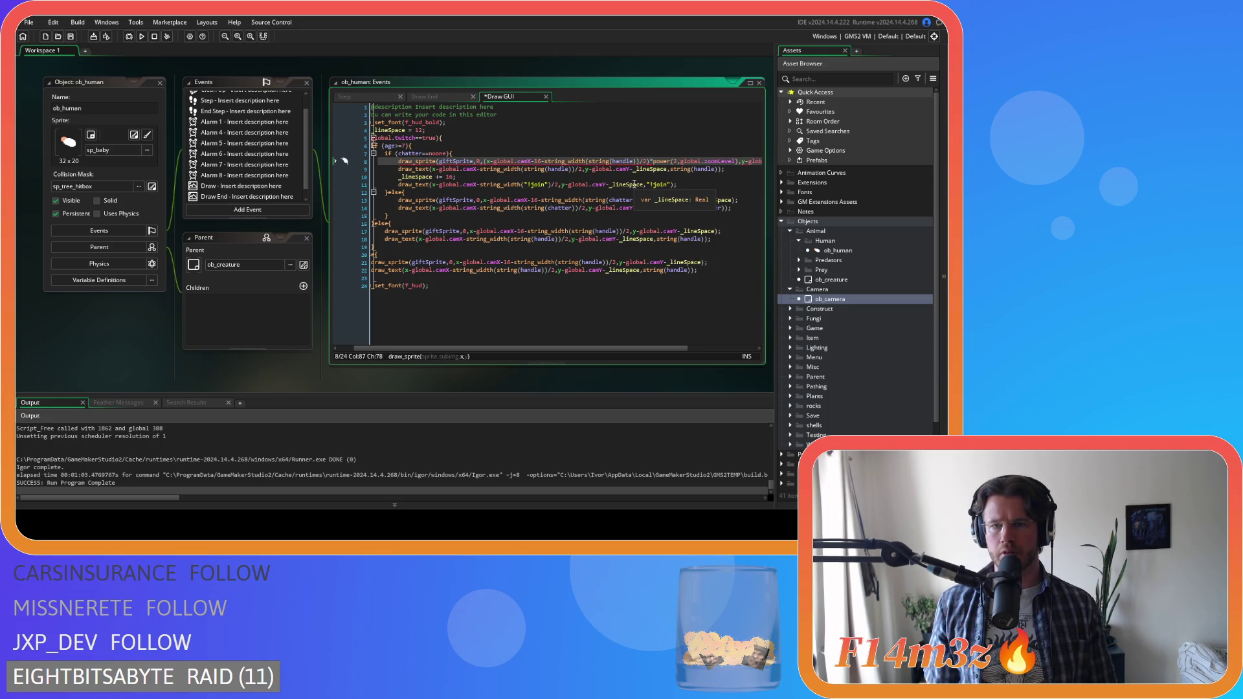
pyautogui.press('Delete')
pyautogui.write('/')
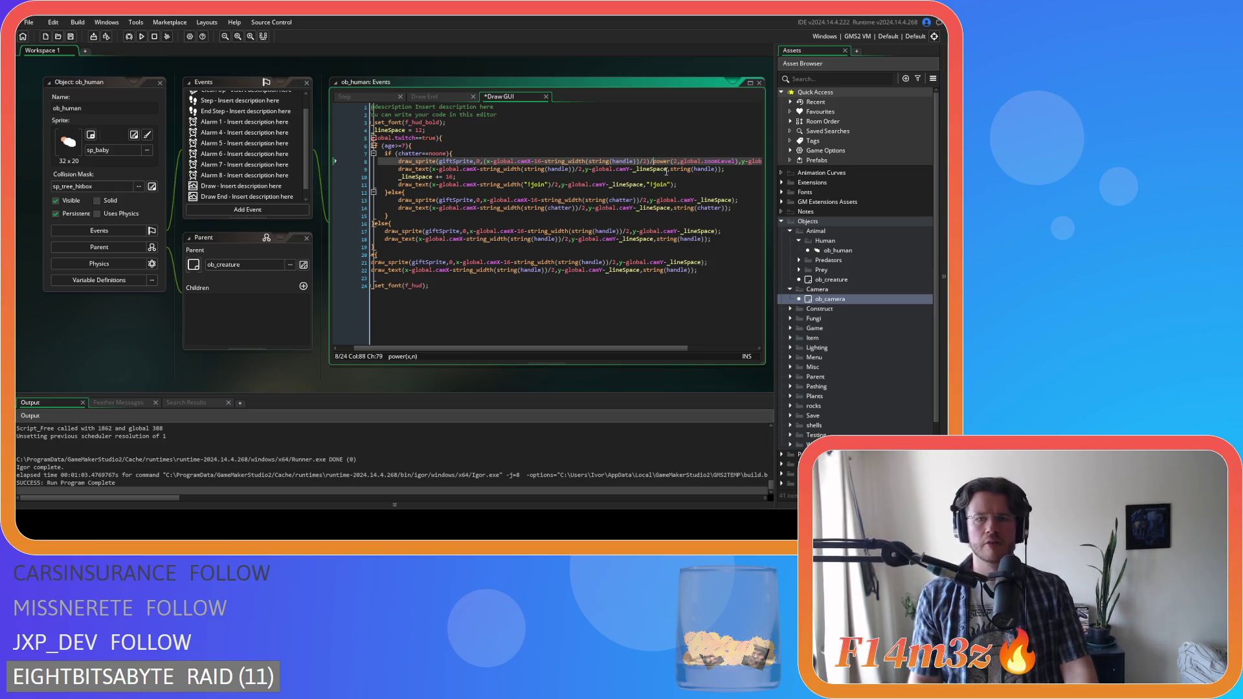
pyautogui.moveTo(738, 161); pyautogui.dragTo(652, 163)
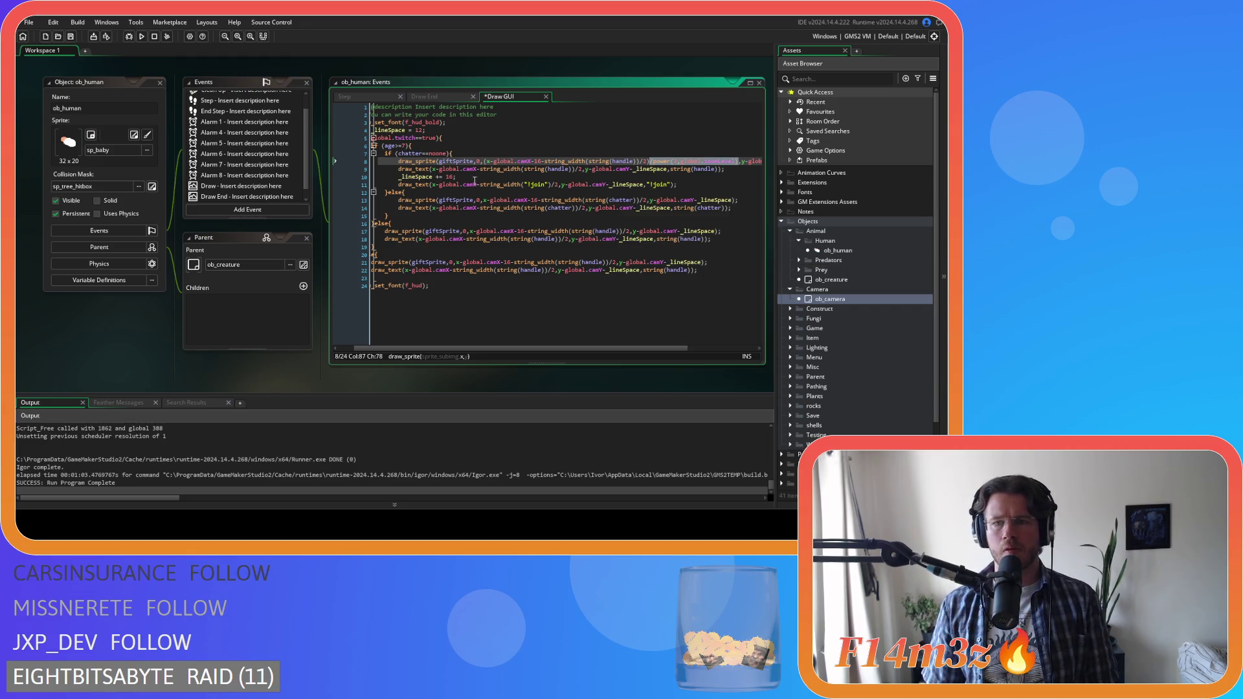
# - Divide the bracketed x positions on lines 9 and 11 by power(2,global.zoomLevel)
pyautogui.click(435, 169)
pyautogui.write('(')
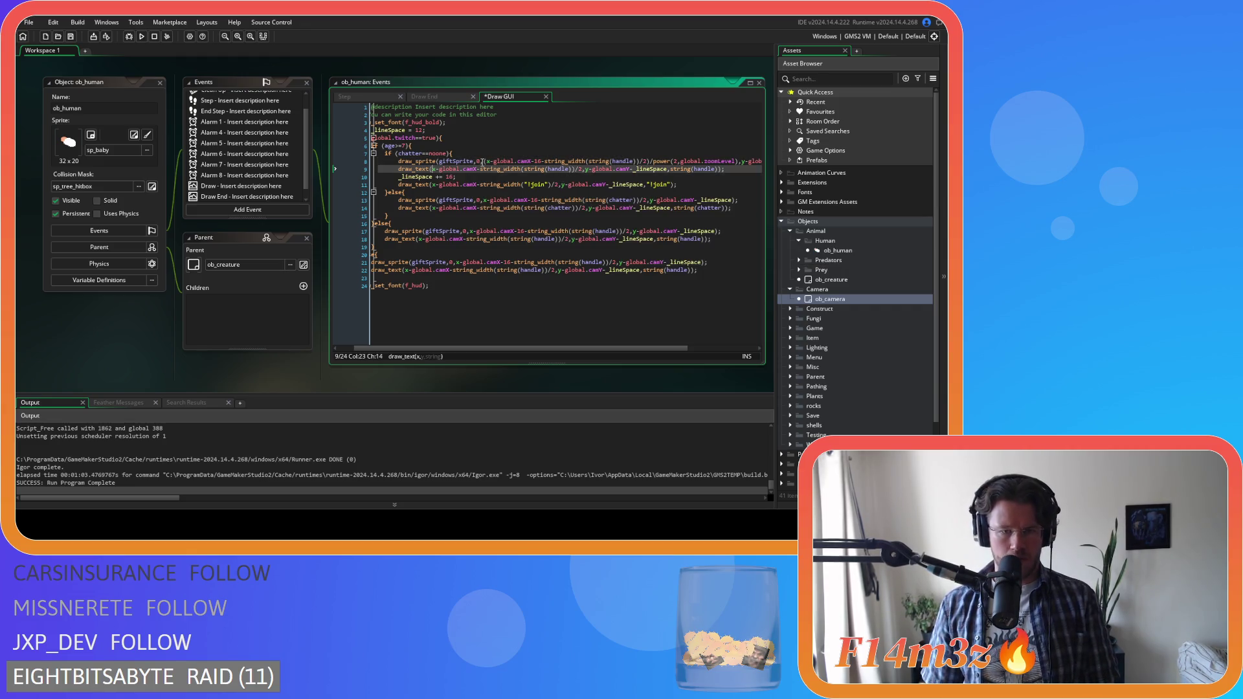
pyautogui.click(587, 169)
pyautogui.write(')')
pyautogui.write('/power(2,global.zoomLevel)')
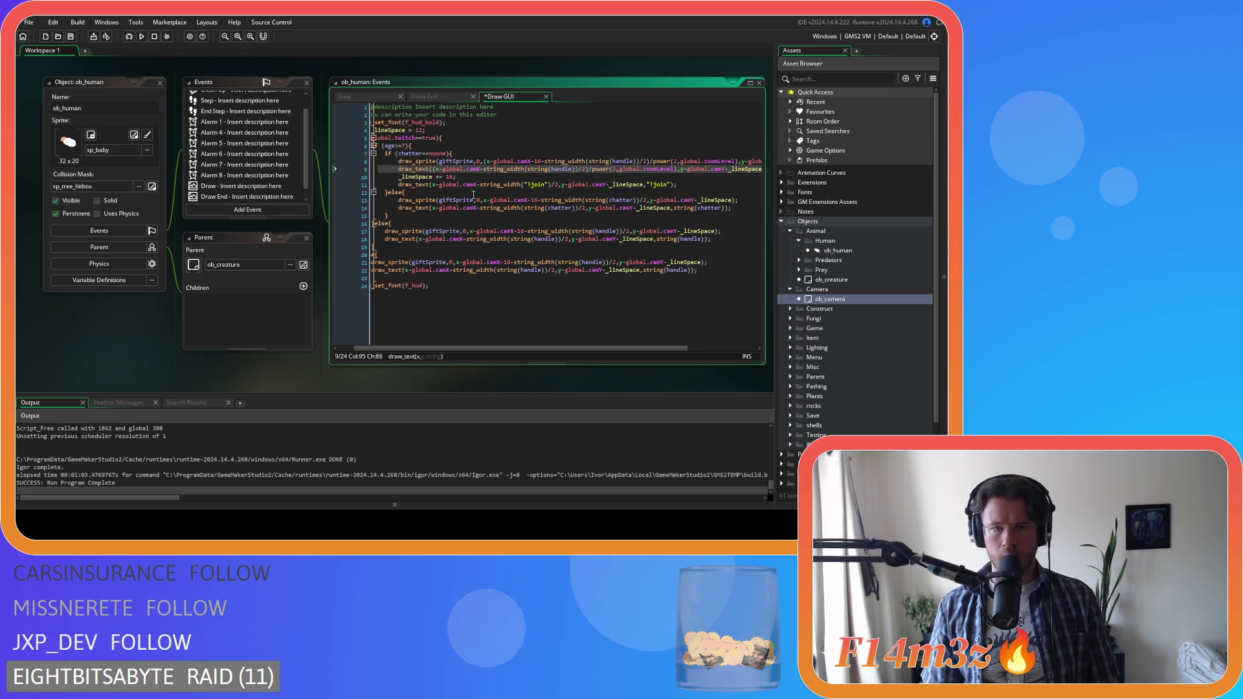
pyautogui.click(432, 186)
pyautogui.write('(')
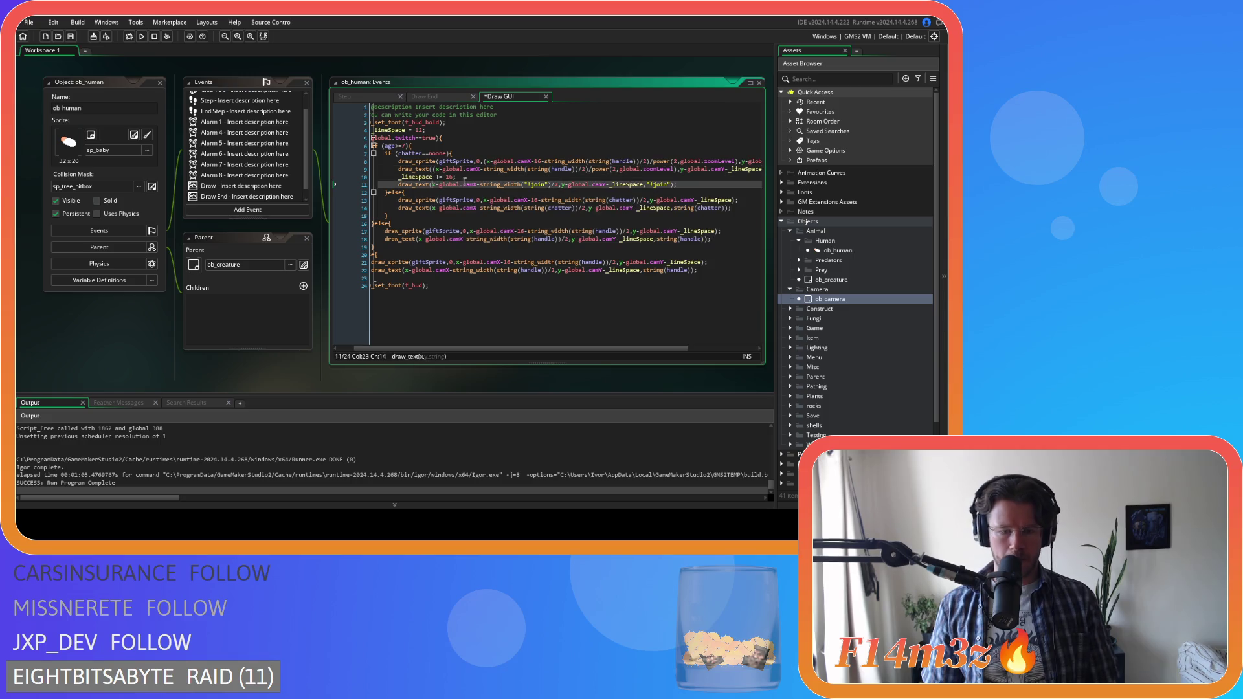
pyautogui.click(559, 184)
pyautogui.write(')')
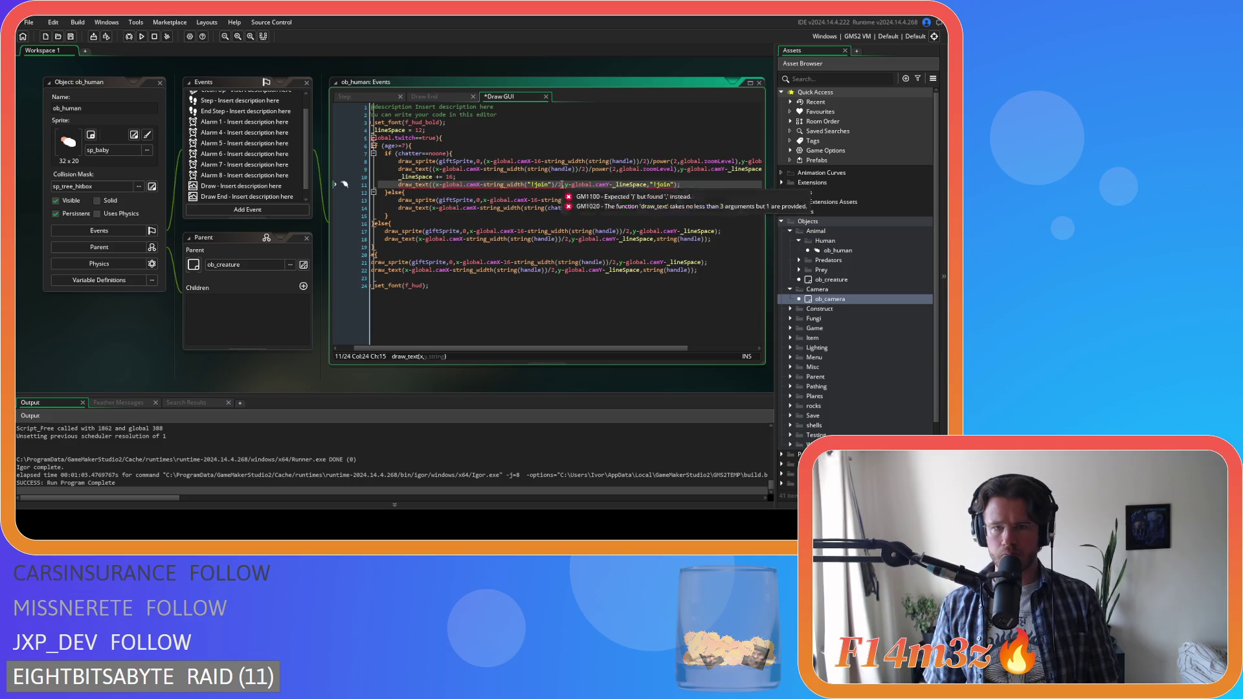
pyautogui.write('/power(2,global.zoomLevel)')
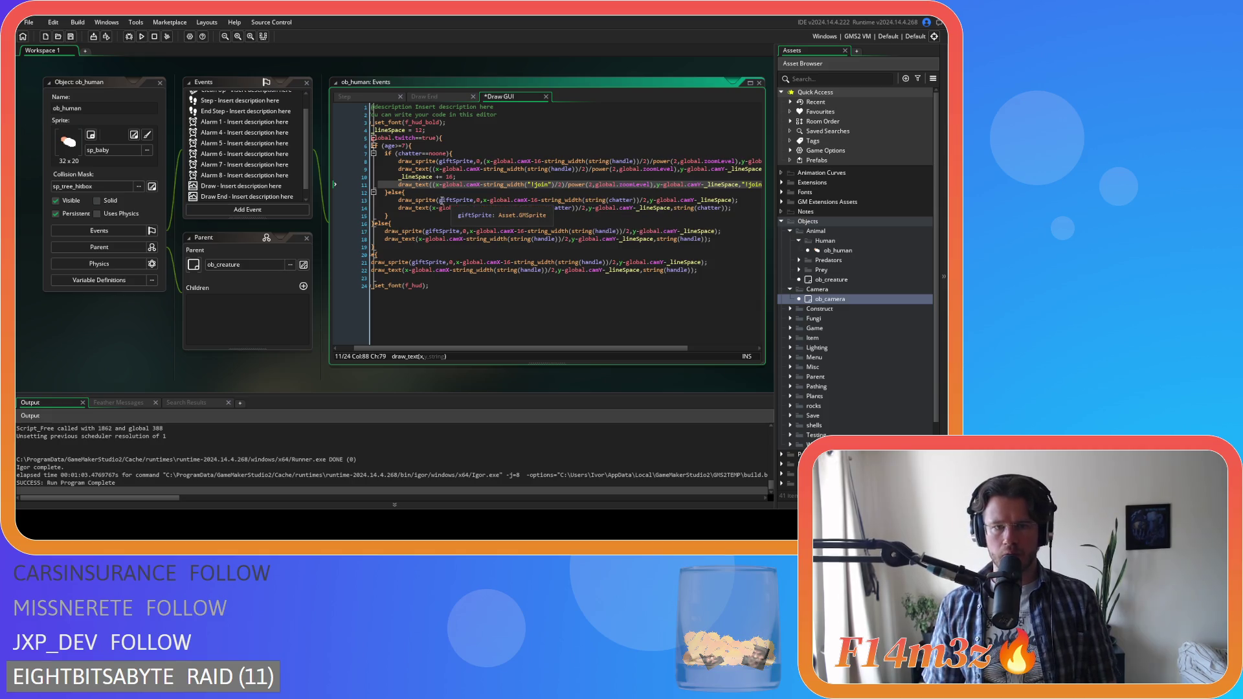
# - Divide line 13's sprite x position by power(2,global.zoomLevel) and save
pyautogui.click(440, 200)
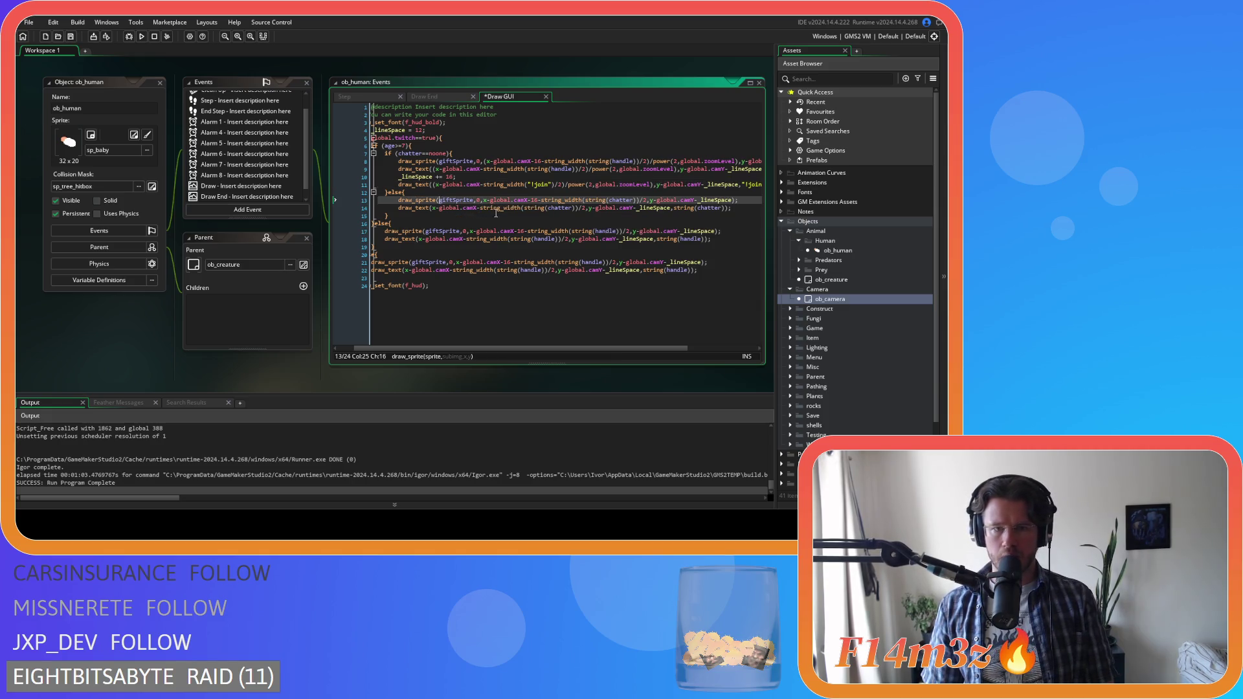
pyautogui.click(486, 200)
pyautogui.write('(')
pyautogui.click(643, 200)
pyautogui.write(')')
pyautogui.write('/power(2,global.zoomLevel)')
pyautogui.hotkey('ctrl', 's')
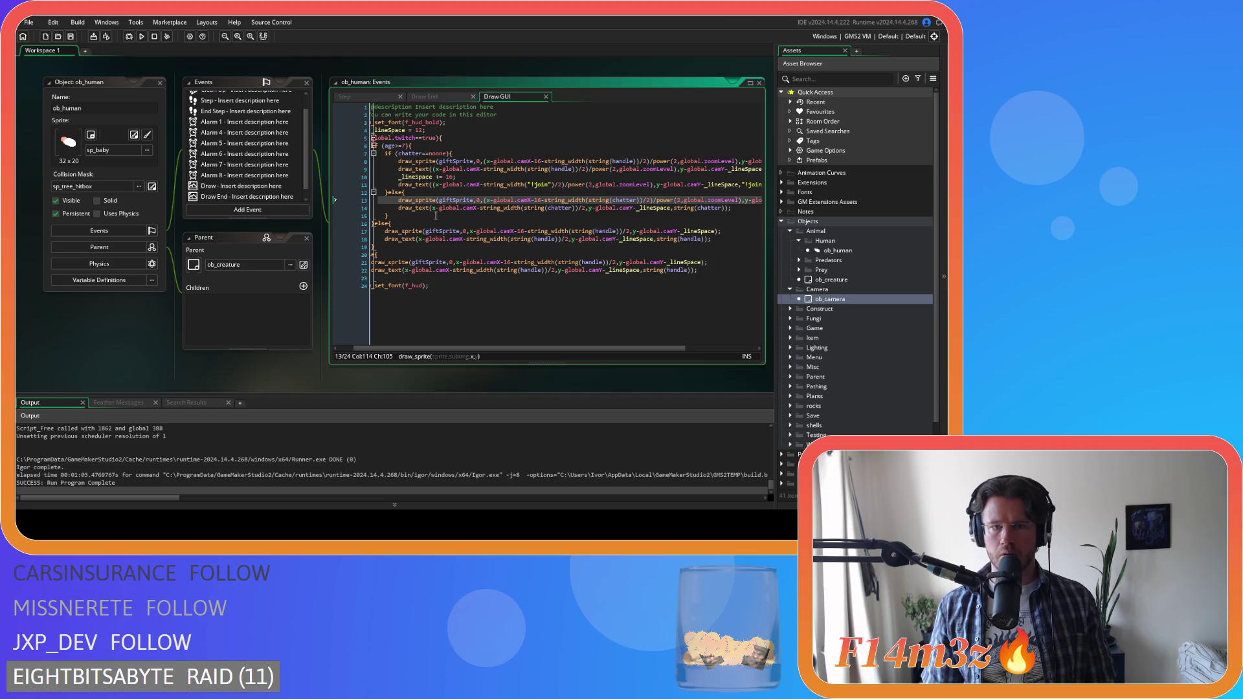
# - Divide the chatter text's x position on line 14 by power(2,global.zoomLevel)
pyautogui.click(434, 208)
pyautogui.write('(')
pyautogui.click(589, 207)
pyautogui.write(')')
pyautogui.write('/power(2,global.zoomLevel)')
pyautogui.click(426, 230)
pyautogui.write('(')
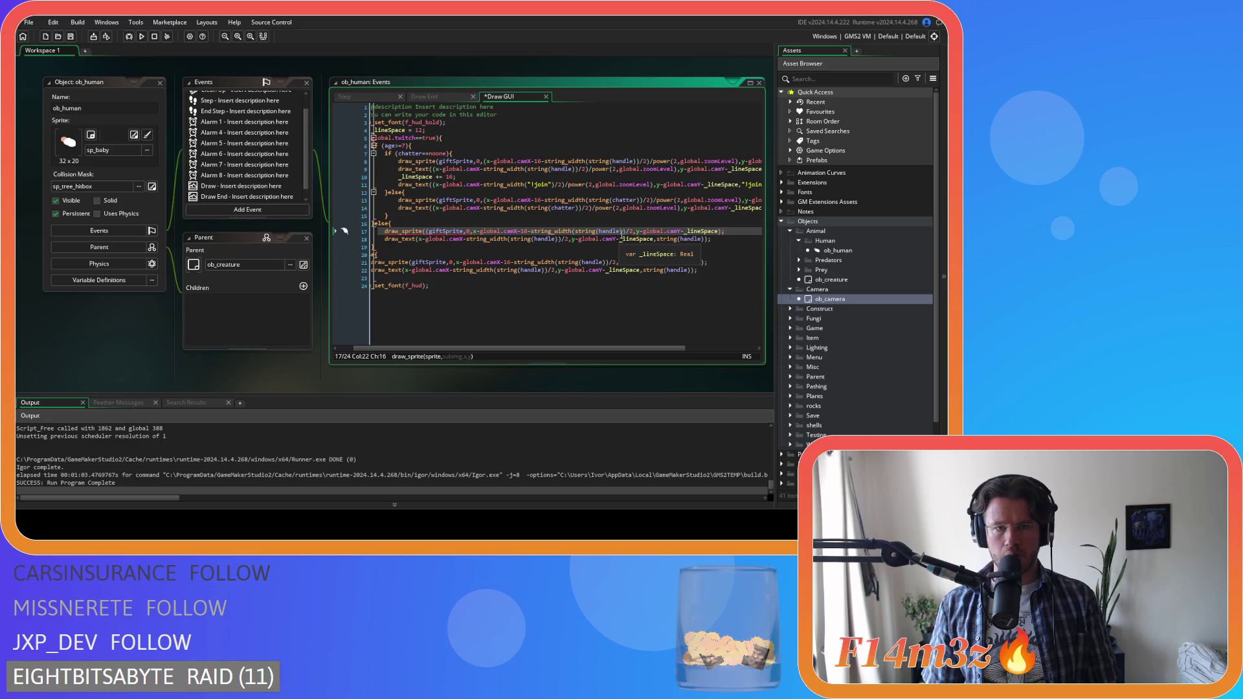
# - Fix the bracket on line 17 and divide its x expression by power(2,global.zoomLevel)
pyautogui.click(632, 231)
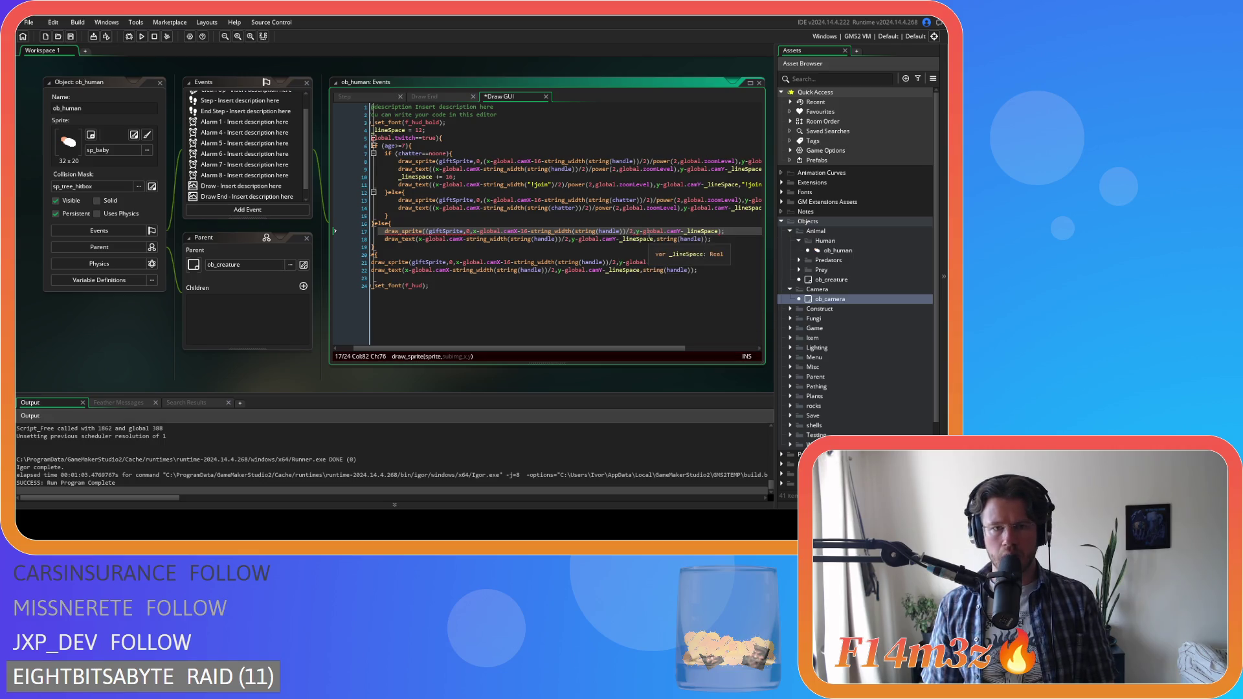
pyautogui.click(469, 231)
pyautogui.hotkey('ctrl', 'z')
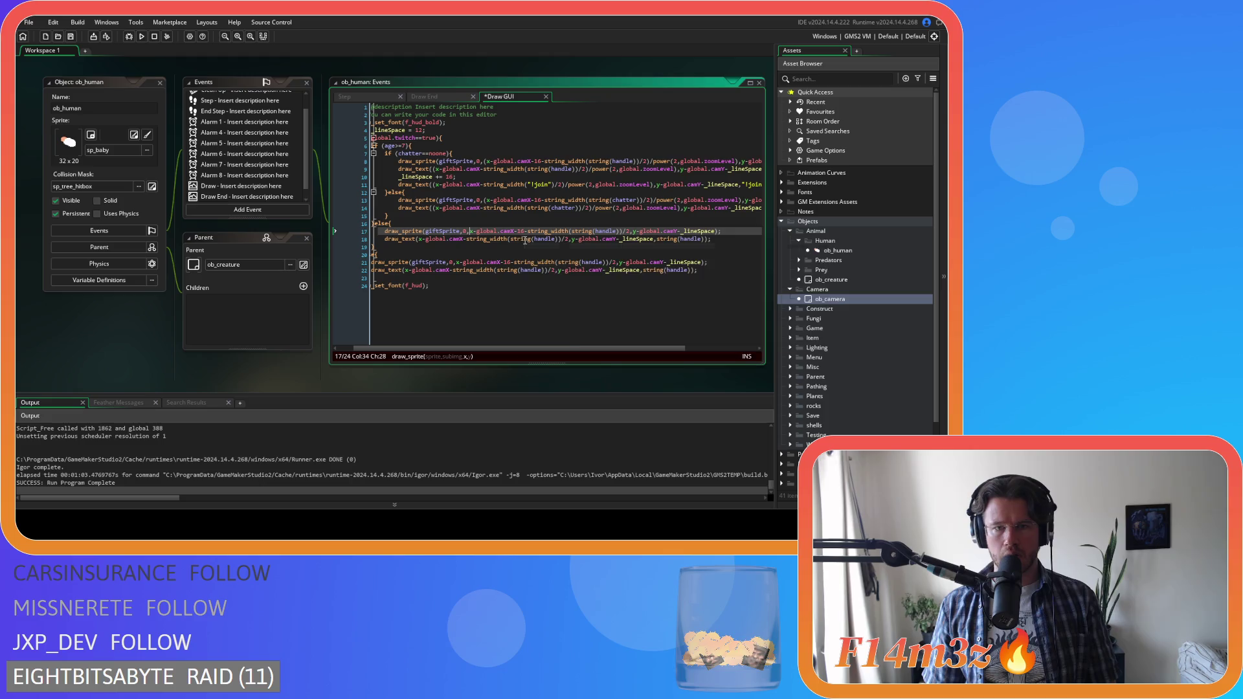
pyautogui.write('(')
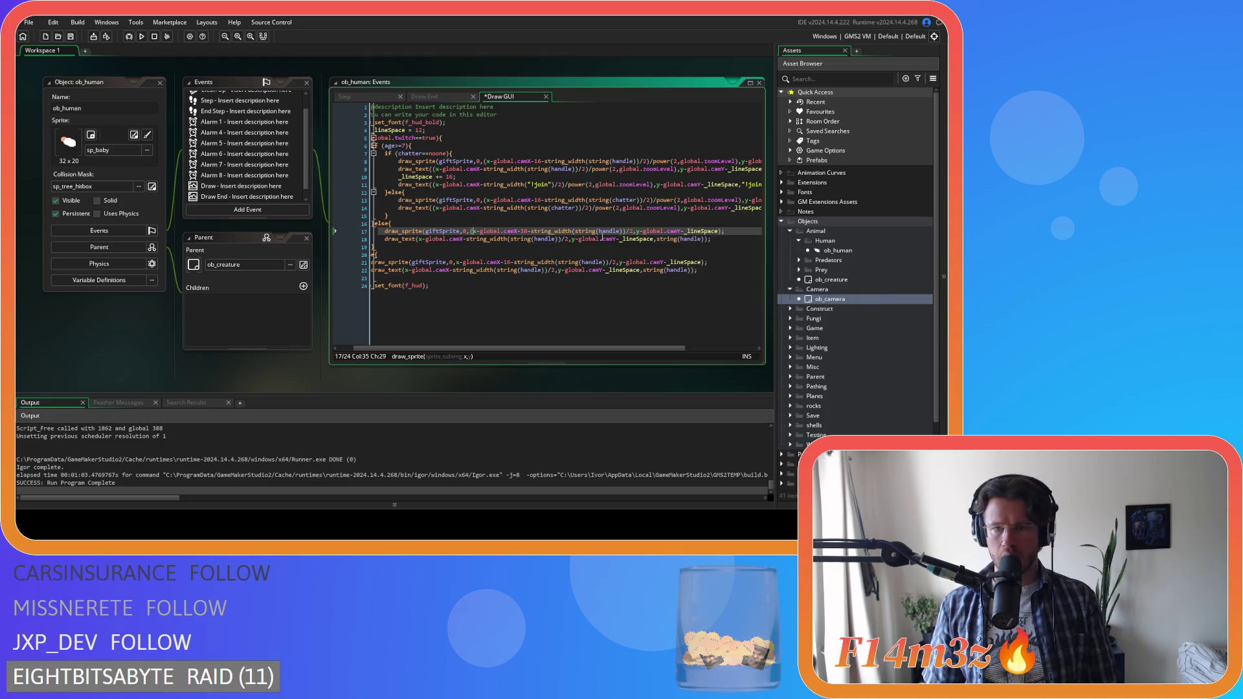
pyautogui.click(633, 232)
pyautogui.write('/power(2,global.zoomLevel)')
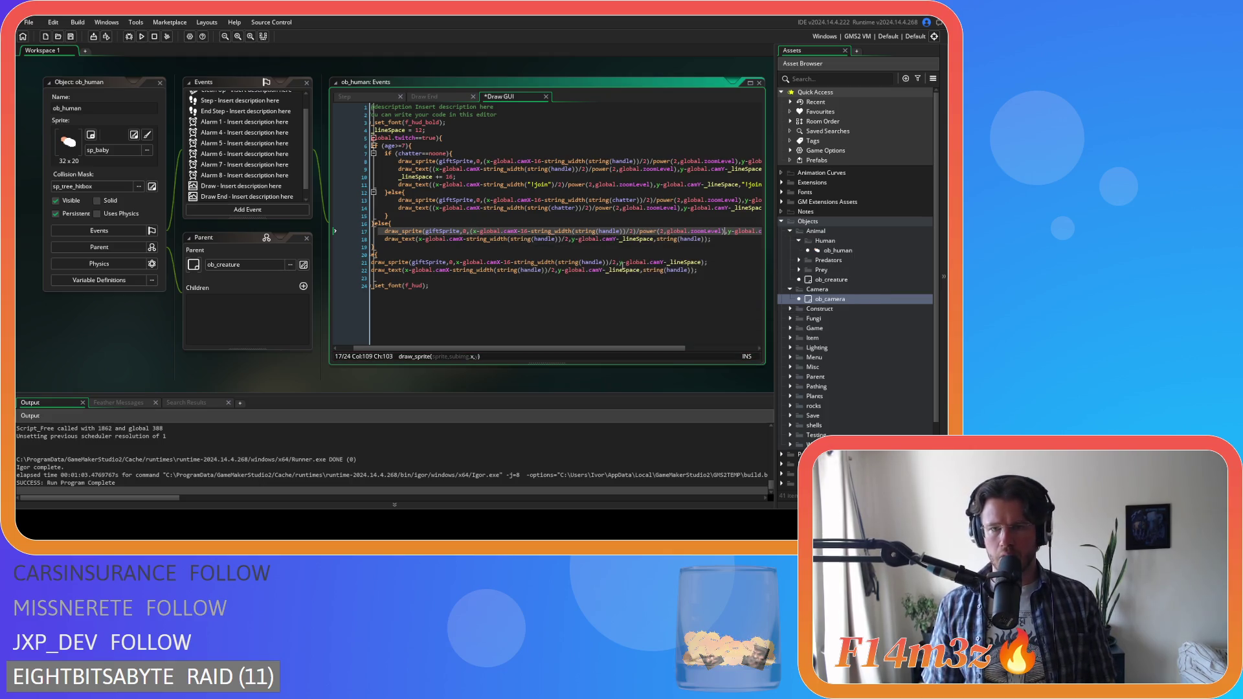
# - Divide the handle sprite and text x positions on lines 21 and 22 by the zoom factor
pyautogui.click(459, 262)
pyautogui.write('(')
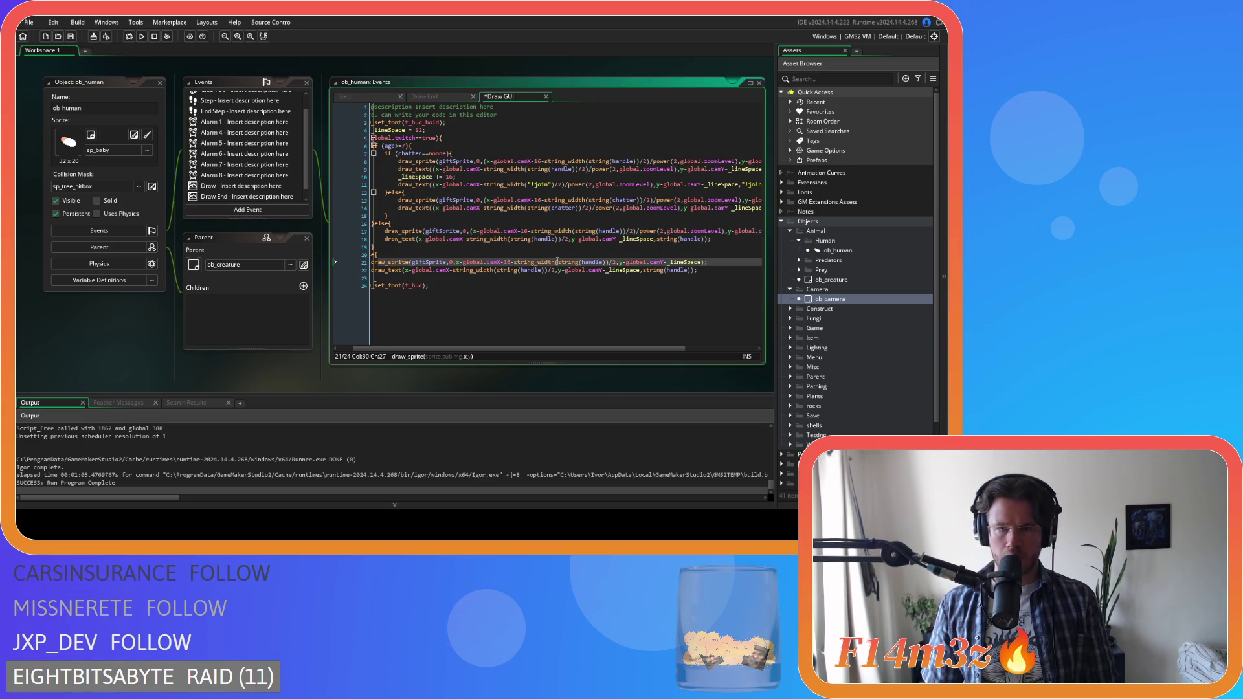
pyautogui.click(620, 262)
pyautogui.write(')')
pyautogui.write('/power(2,global.zoomLevel)')
pyautogui.click(409, 270)
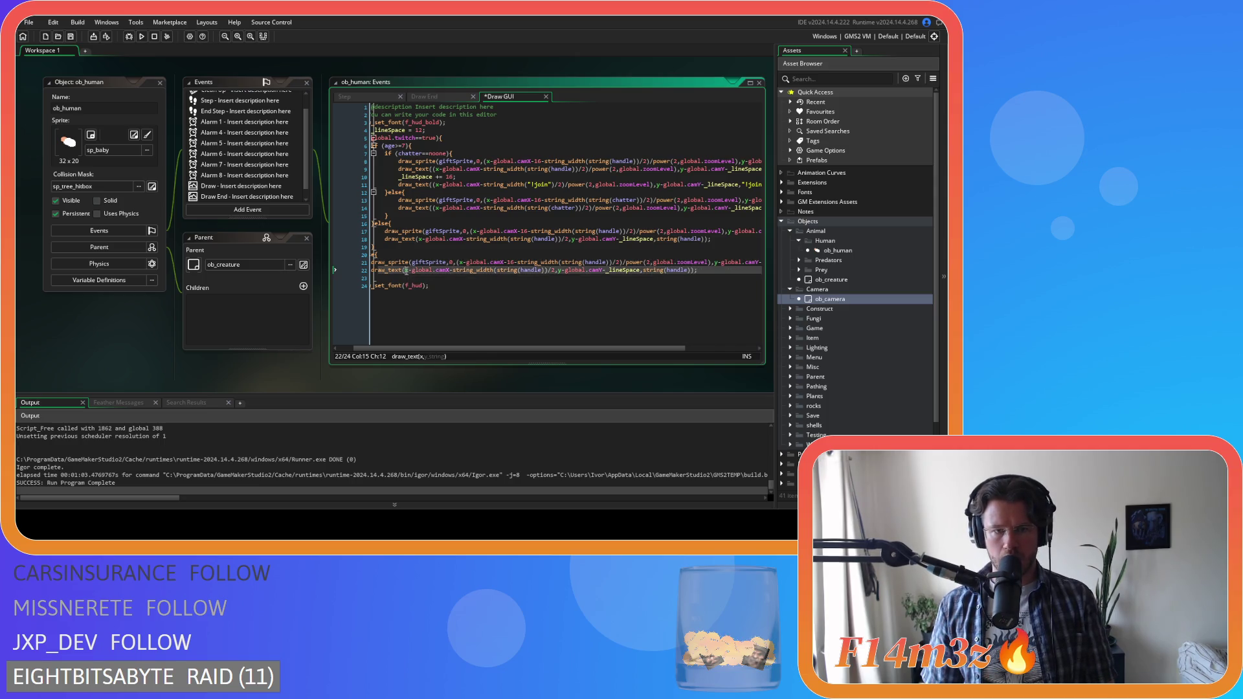
pyautogui.write('(')
pyautogui.click(560, 271)
pyautogui.write(')')
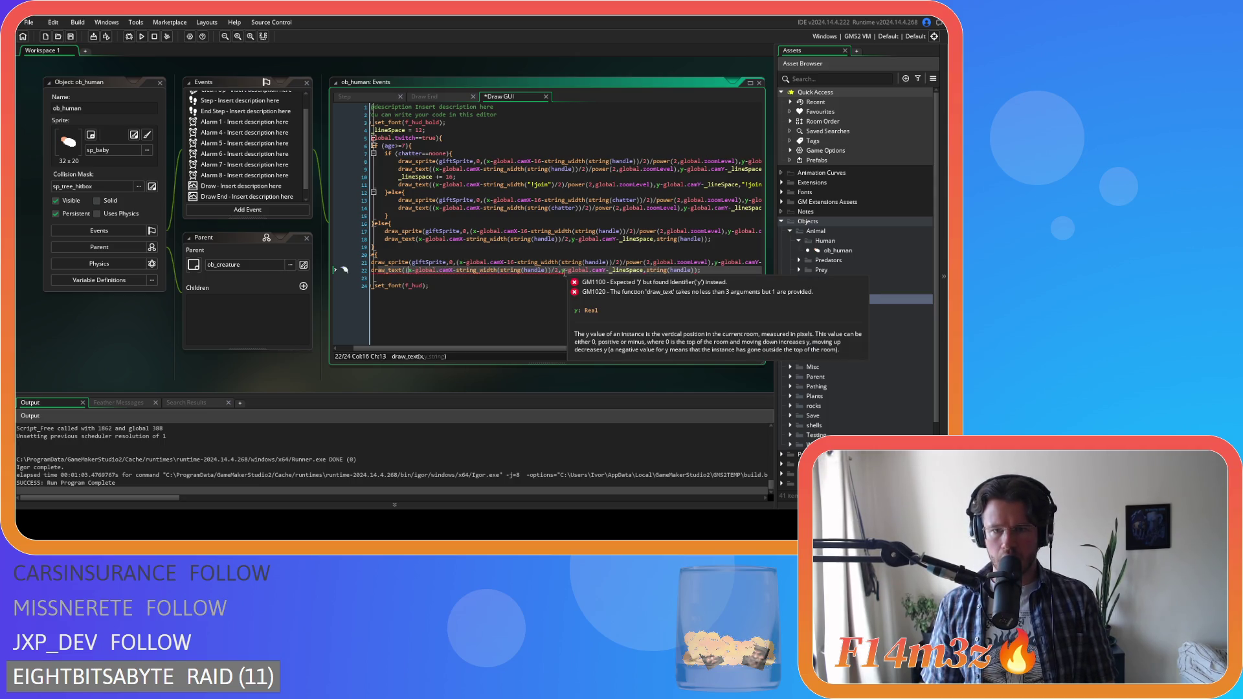
pyautogui.write('/power(2,global.zoomLevel)')
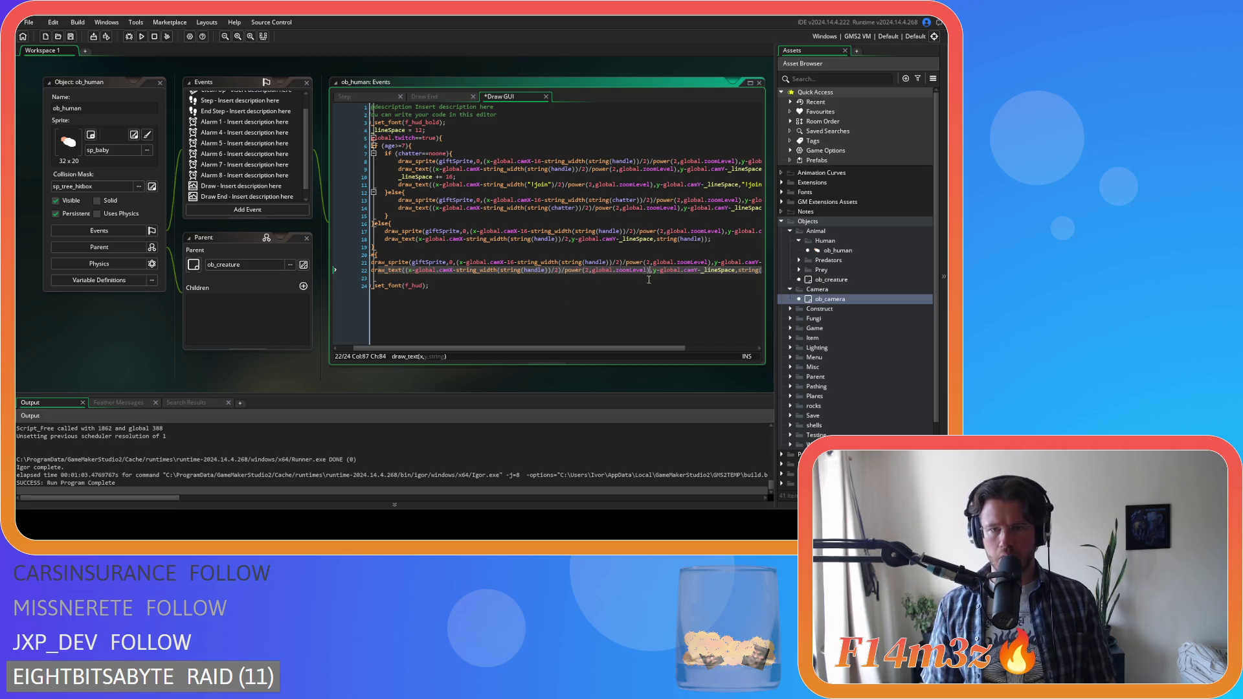
pyautogui.moveTo(642, 352); pyautogui.dragTo(735, 355)
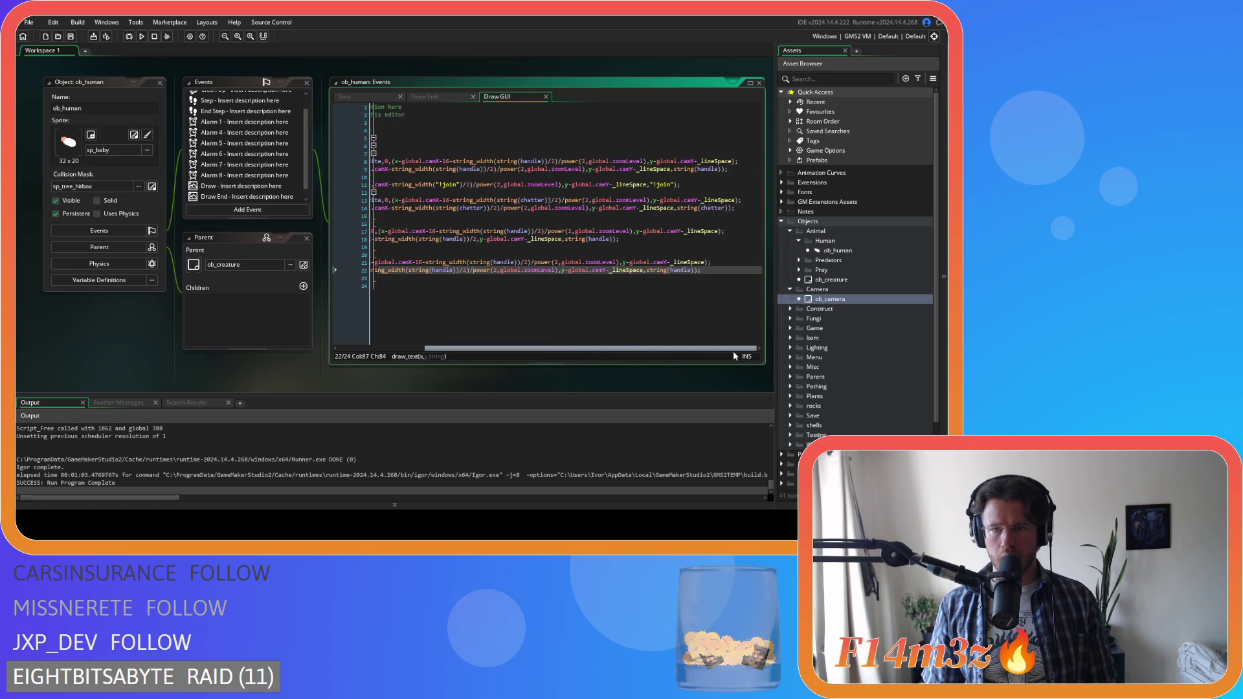
# - Divide the y positions on lines 8, 9 and 11 by power(2,global.zoomLevel)
pyautogui.click(650, 161)
pyautogui.write('(')
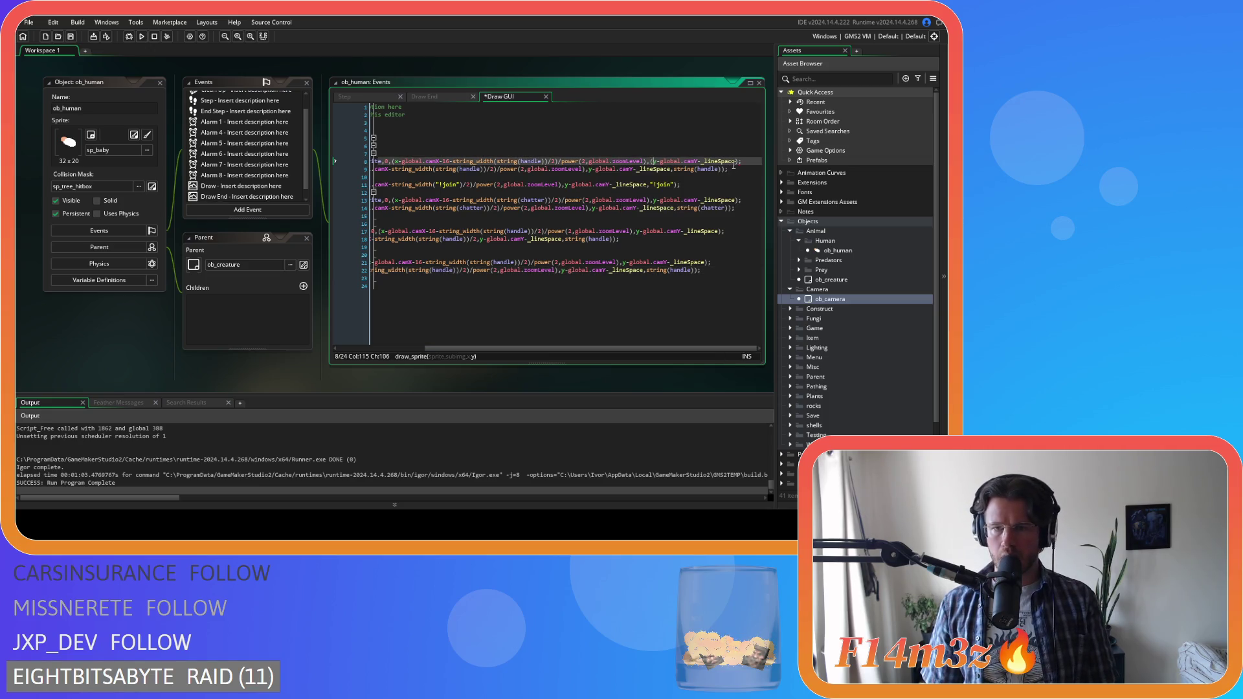
pyautogui.write(')')
pyautogui.write('/power(2,global.zoomLevel)')
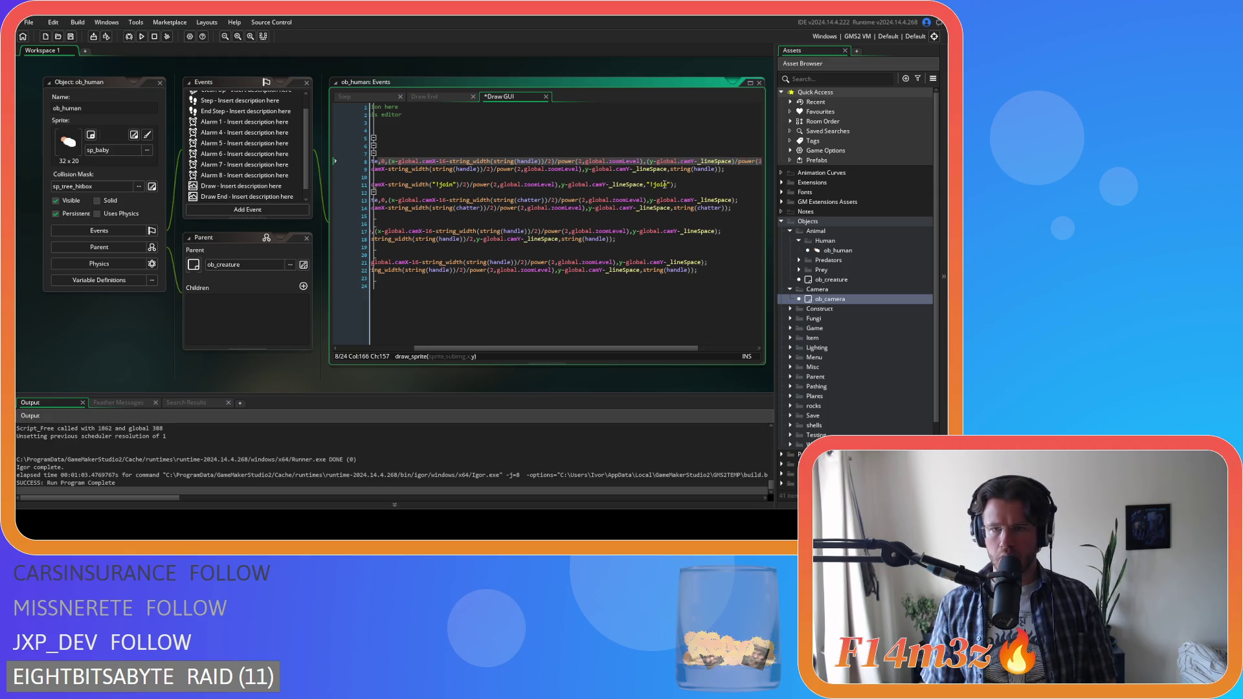
pyautogui.click(586, 169)
pyautogui.write('(')
pyautogui.click(672, 171)
pyautogui.write(')')
pyautogui.write('/power(2,global.zoomLevel)')
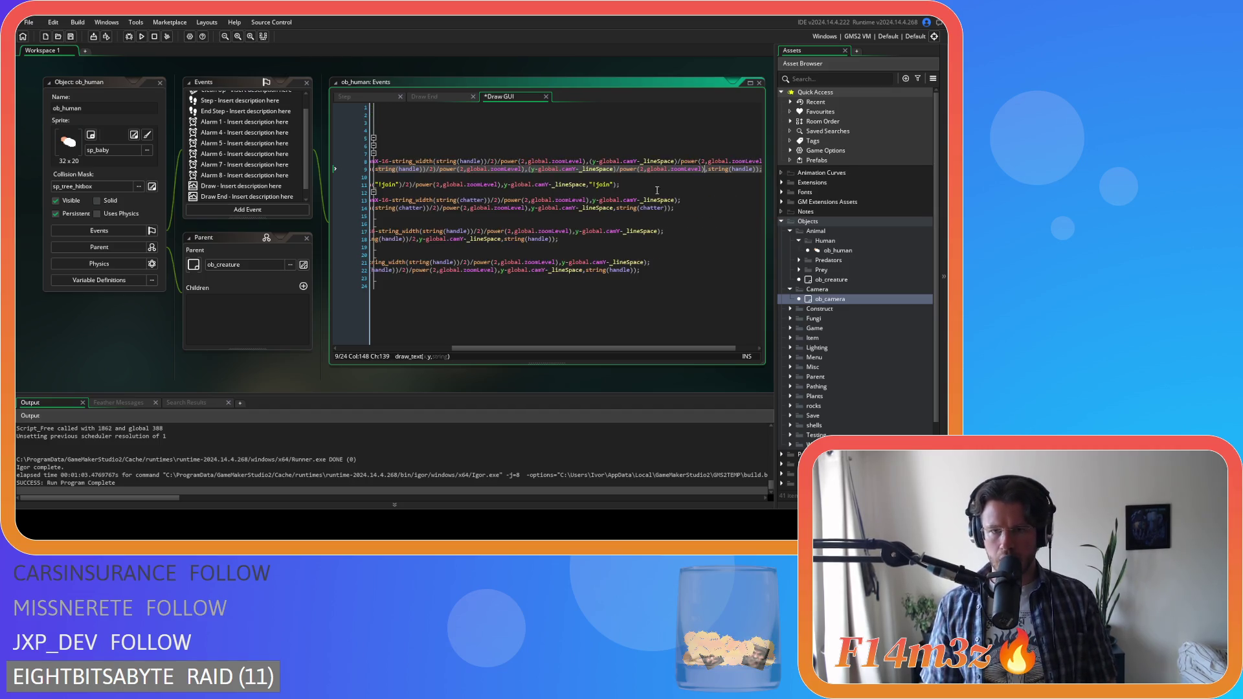
pyautogui.click(505, 185)
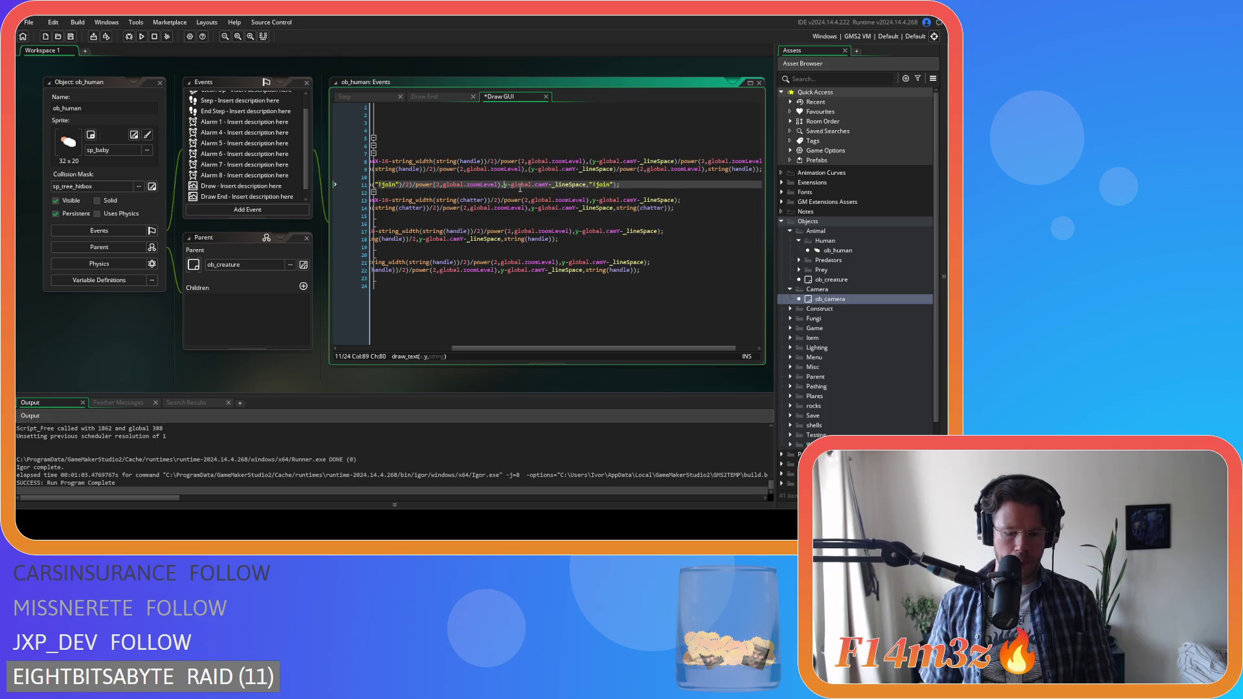
pyautogui.write('(')
pyautogui.click(590, 184)
pyautogui.write(')')
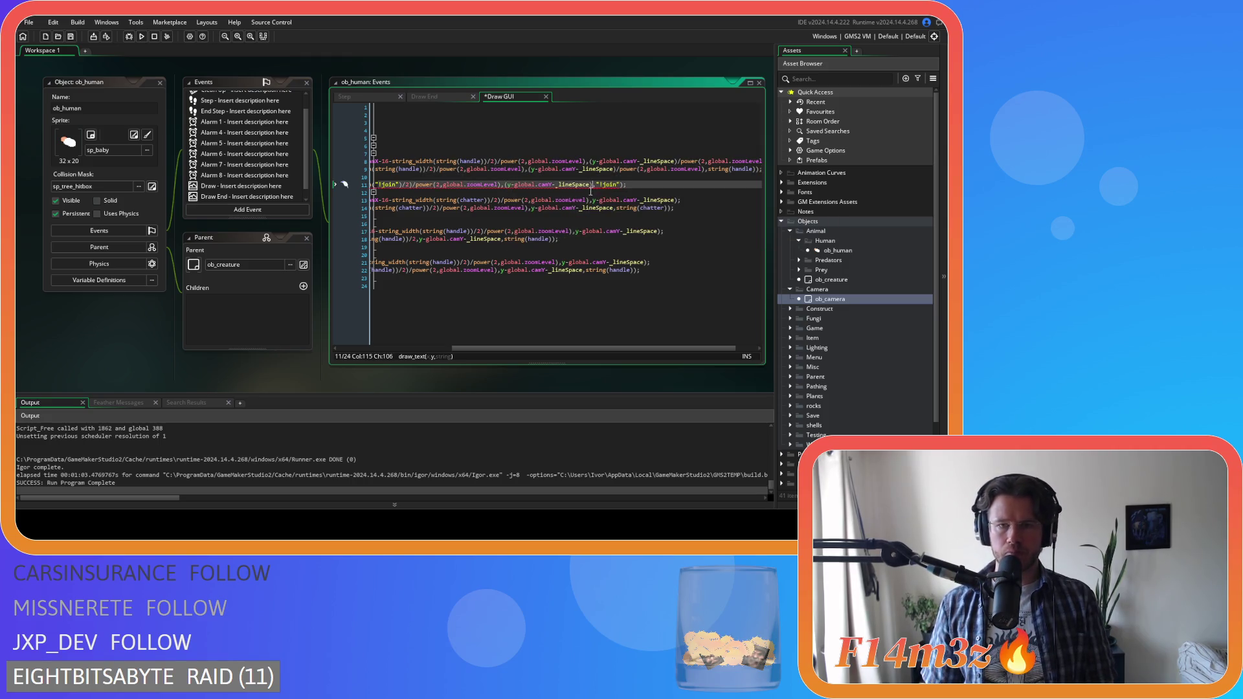
pyautogui.moveTo(612, 205)
pyautogui.write('/power(2,global.zoomLevel)')
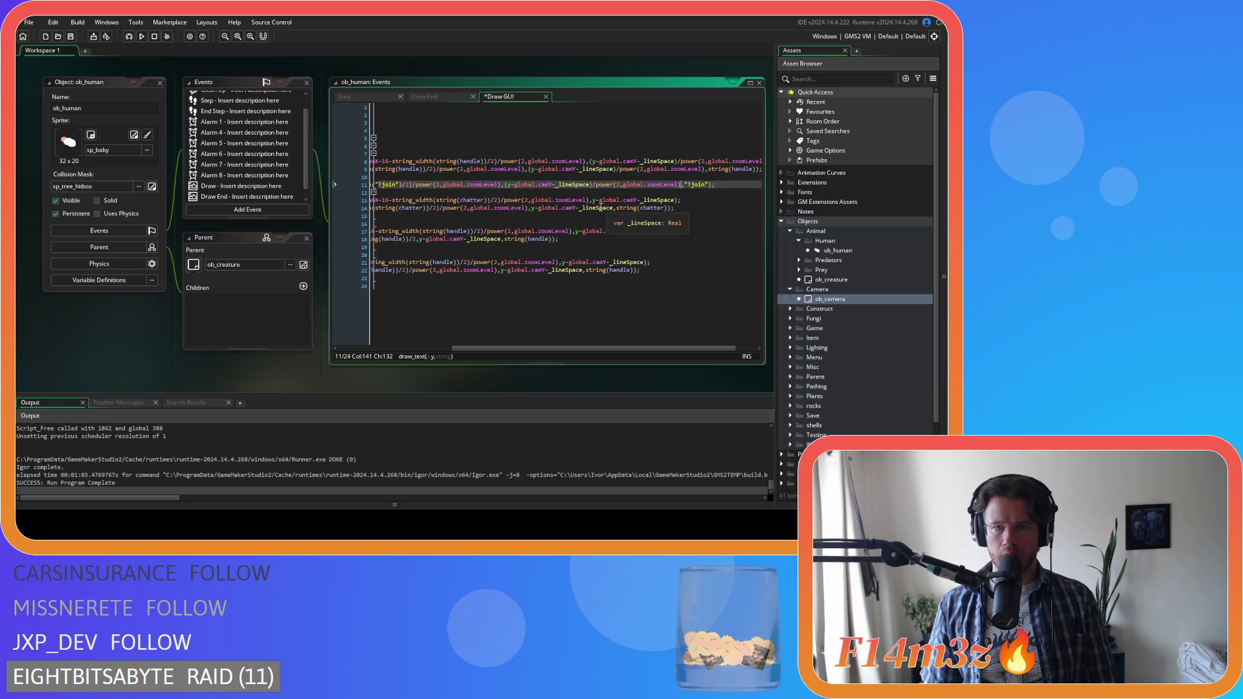
# - Divide the y positions on lines 13, 14 and 17 by power(2,global.zoomLevel)
pyautogui.click(592, 201)
pyautogui.write('(')
pyautogui.click(678, 201)
pyautogui.write(')')
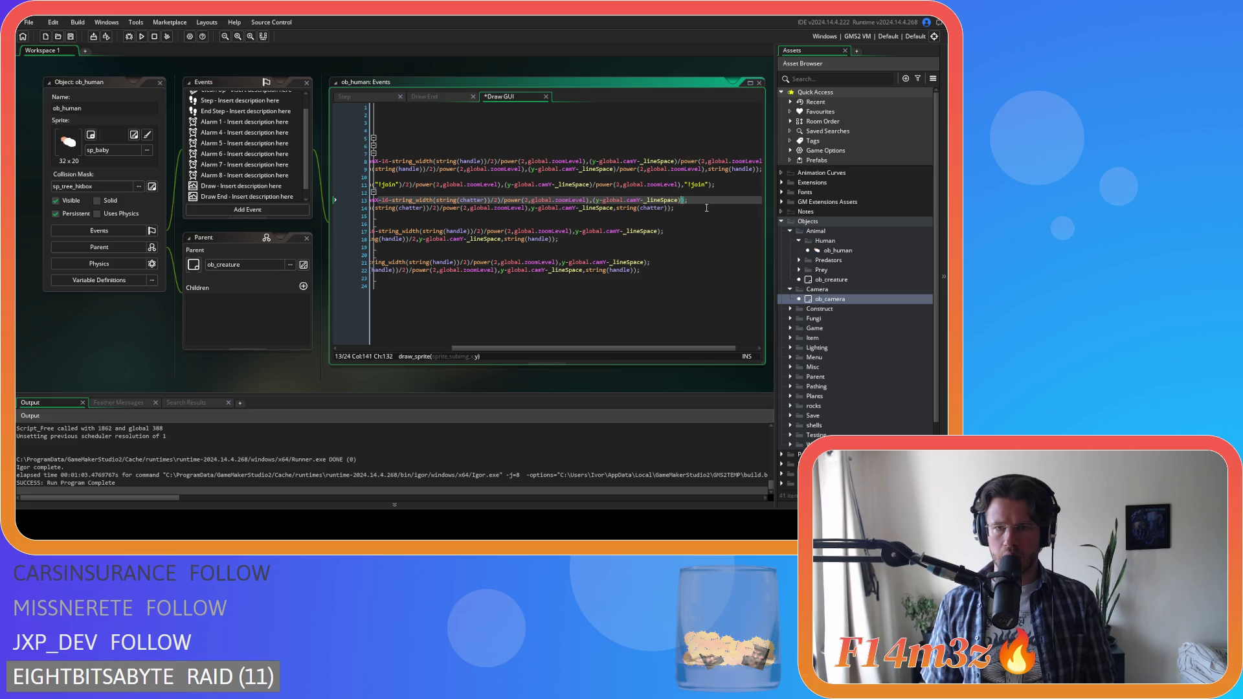
pyautogui.write('/power(2,global.zoomLevel)')
pyautogui.click(501, 207)
pyautogui.write('(')
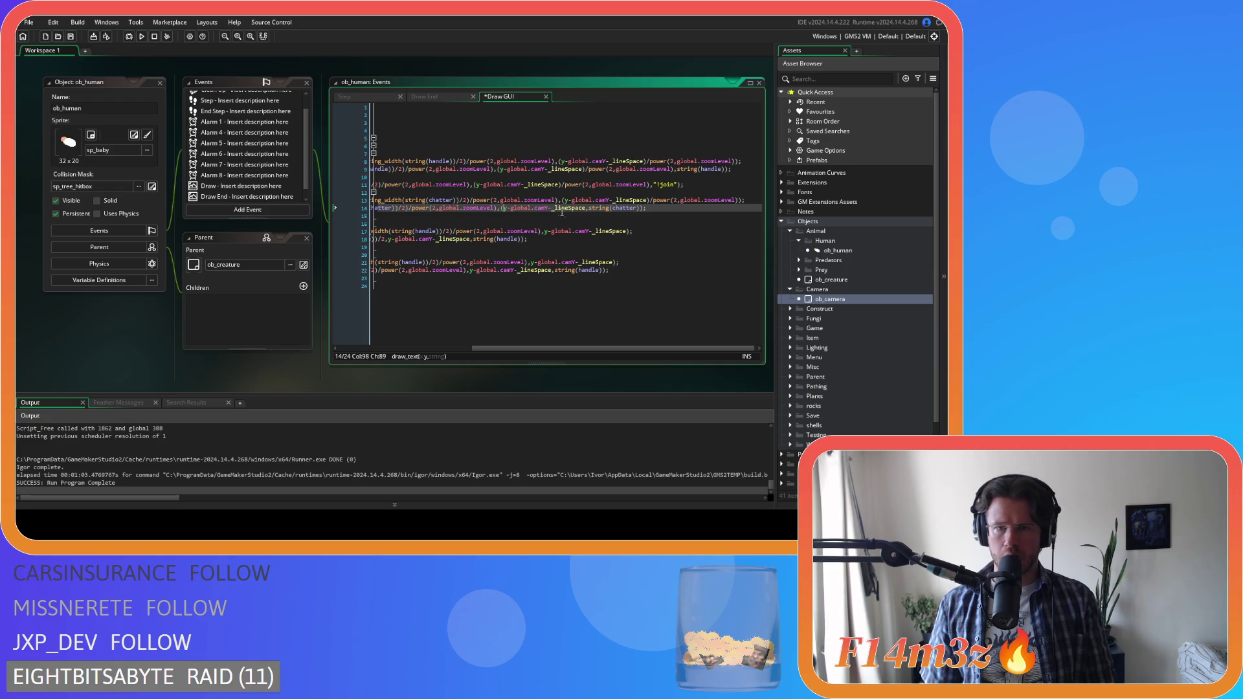
pyautogui.click(586, 208)
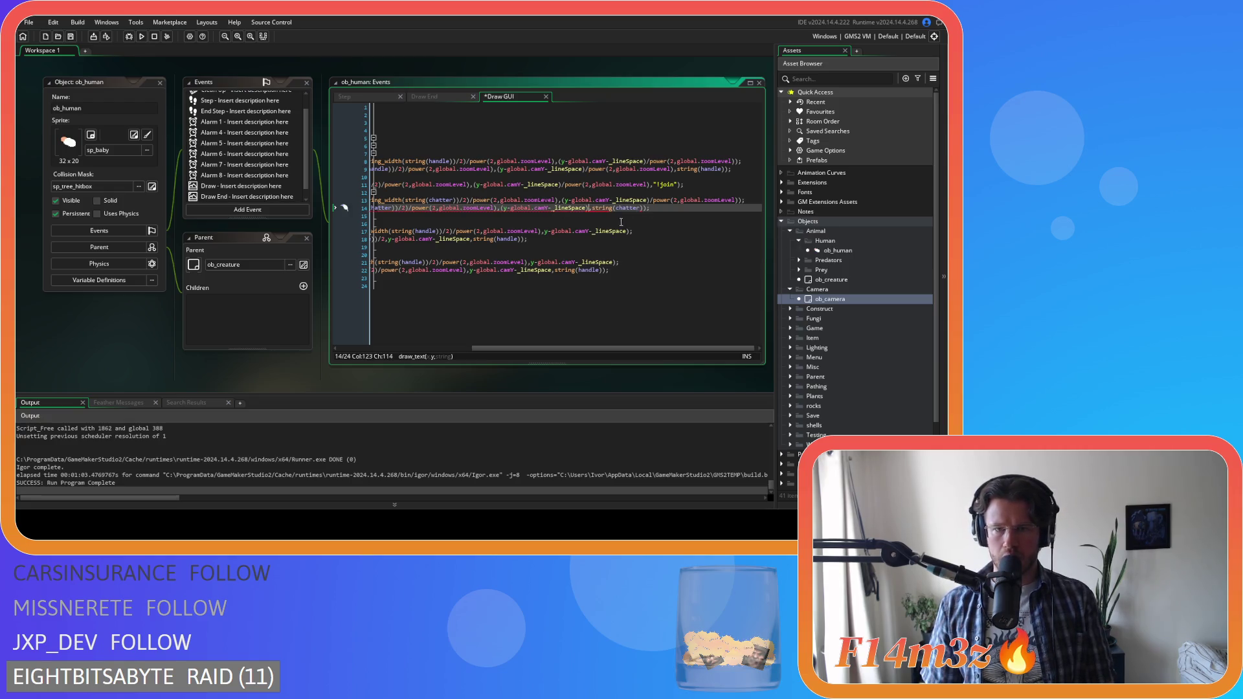
pyautogui.write('/power(2,global.zoomLevel)')
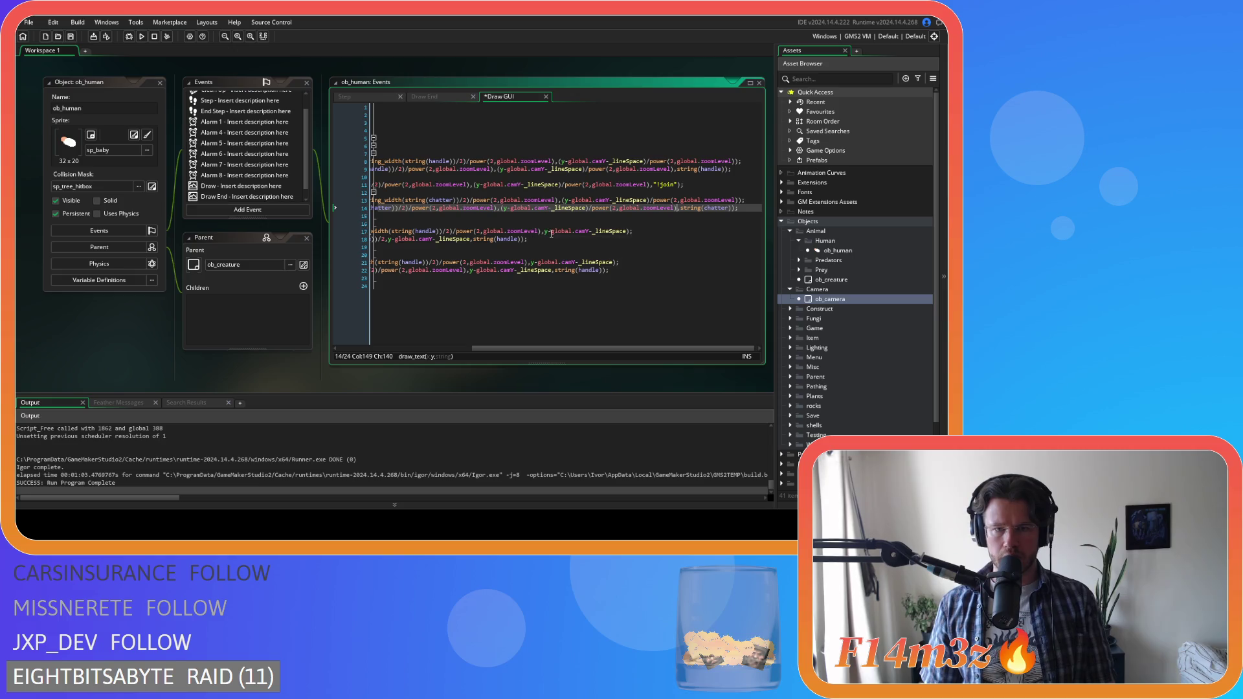
pyautogui.click(544, 231)
pyautogui.write('(')
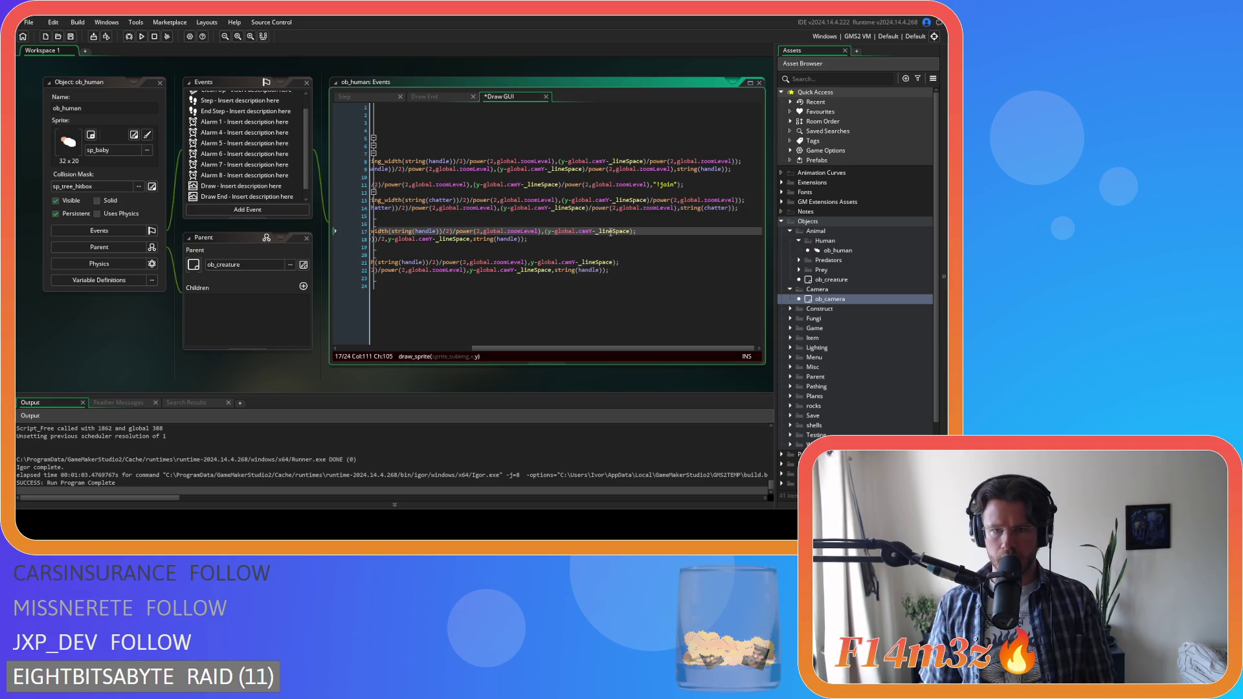
pyautogui.click(630, 231)
pyautogui.write(')')
pyautogui.write('/power(2,global.zoomLevel)')
# - Divide the y positions on lines 18, 21 and 22 by the zoom factor, then build and run
pyautogui.click(388, 239)
pyautogui.write('(')
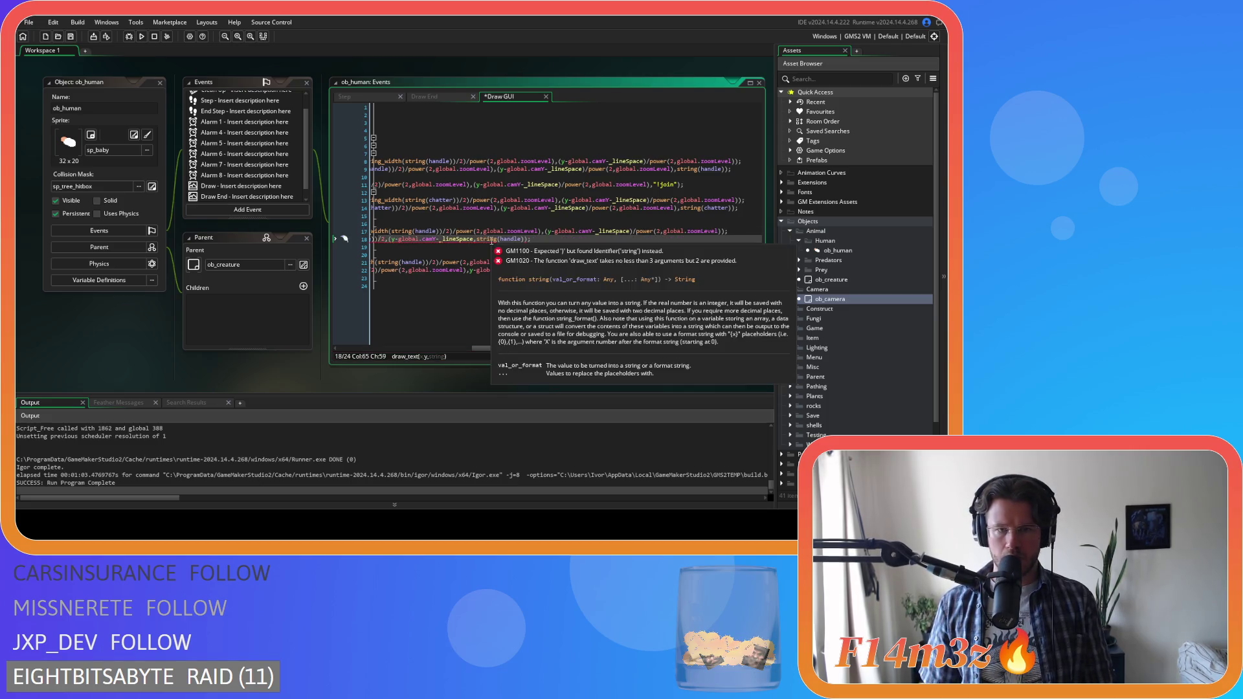
pyautogui.click(473, 239)
pyautogui.write(')')
pyautogui.write('/power(2,global.zoomLevel)')
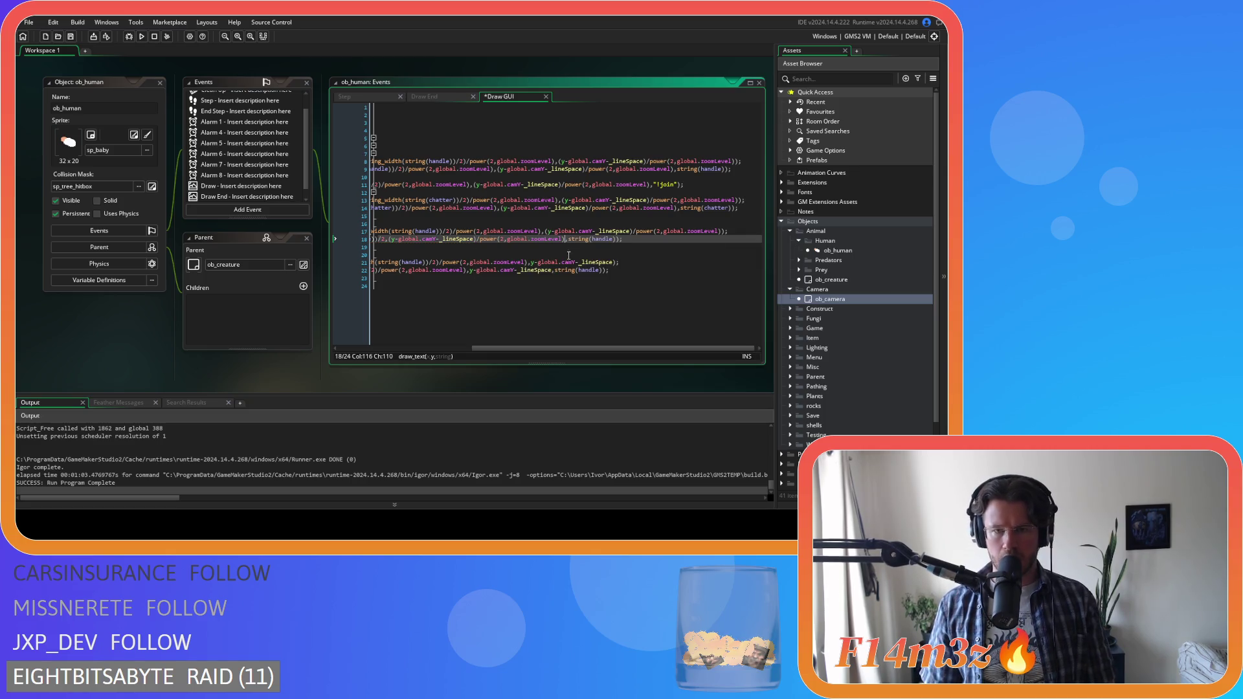
pyautogui.click(532, 262)
pyautogui.write('(')
pyautogui.click(618, 261)
pyautogui.write(')')
pyautogui.write('/power(2,global.zoomLevel)')
pyautogui.click(469, 270)
pyautogui.write('(')
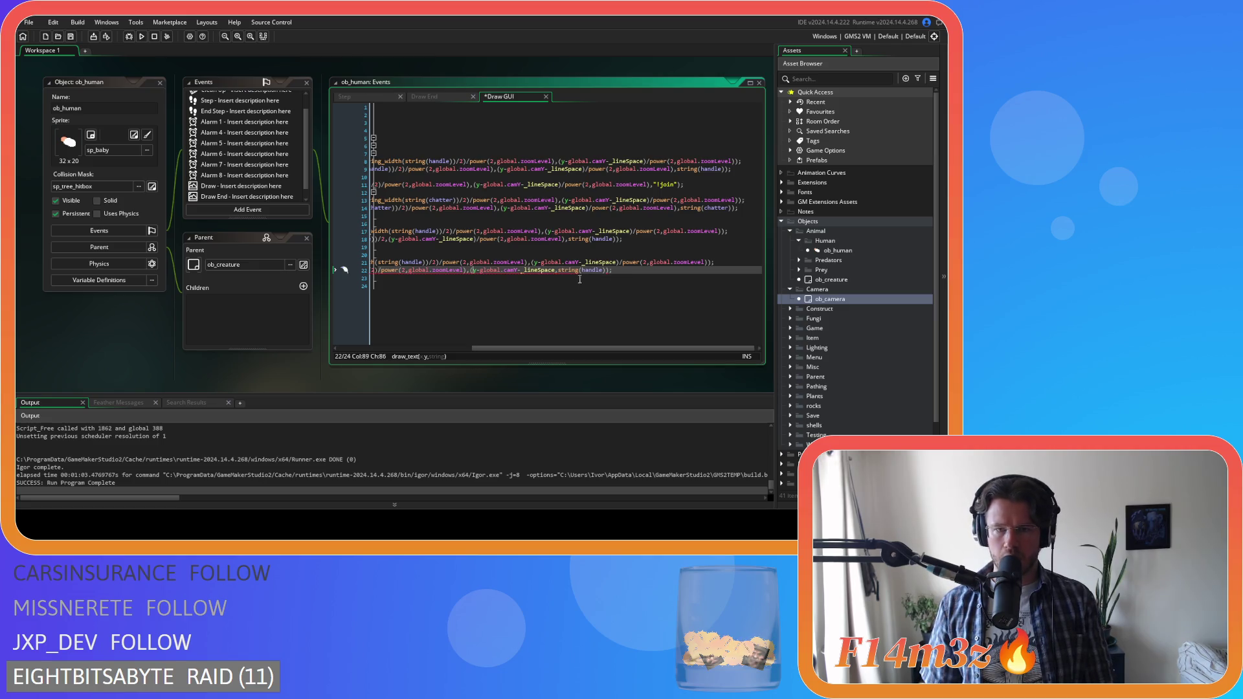
pyautogui.click(558, 272)
pyautogui.write(')/power(2,global.zoomLevel)')
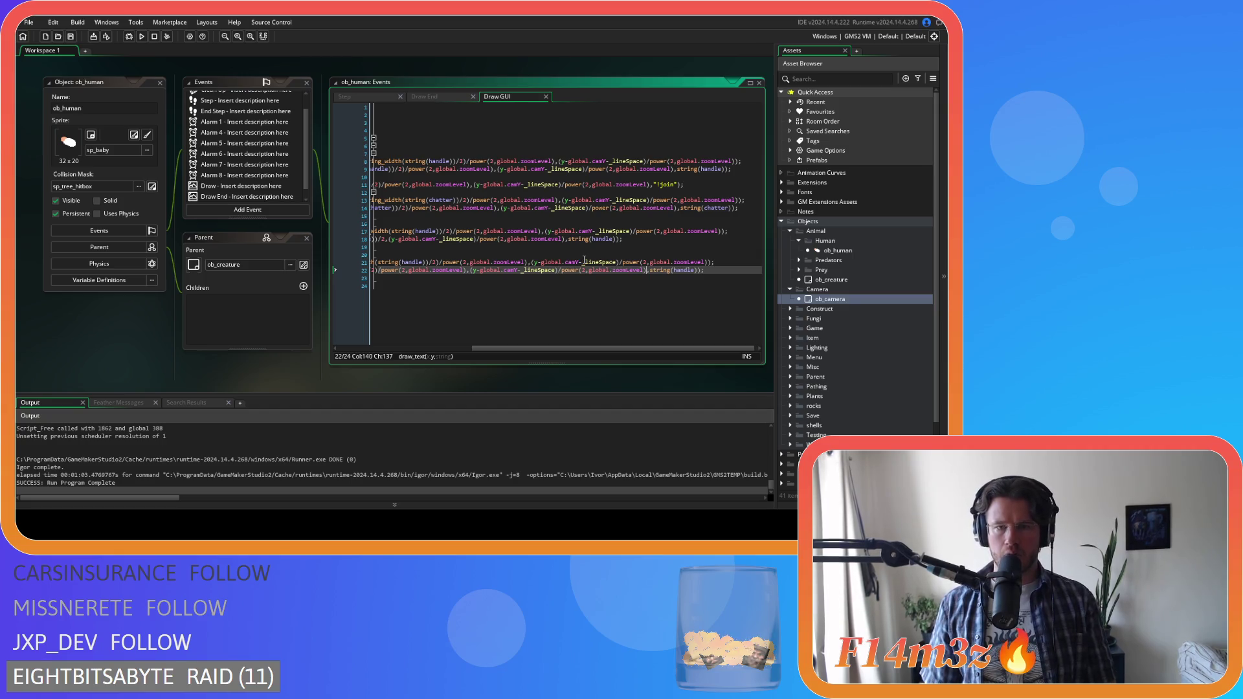
pyautogui.press('F5')
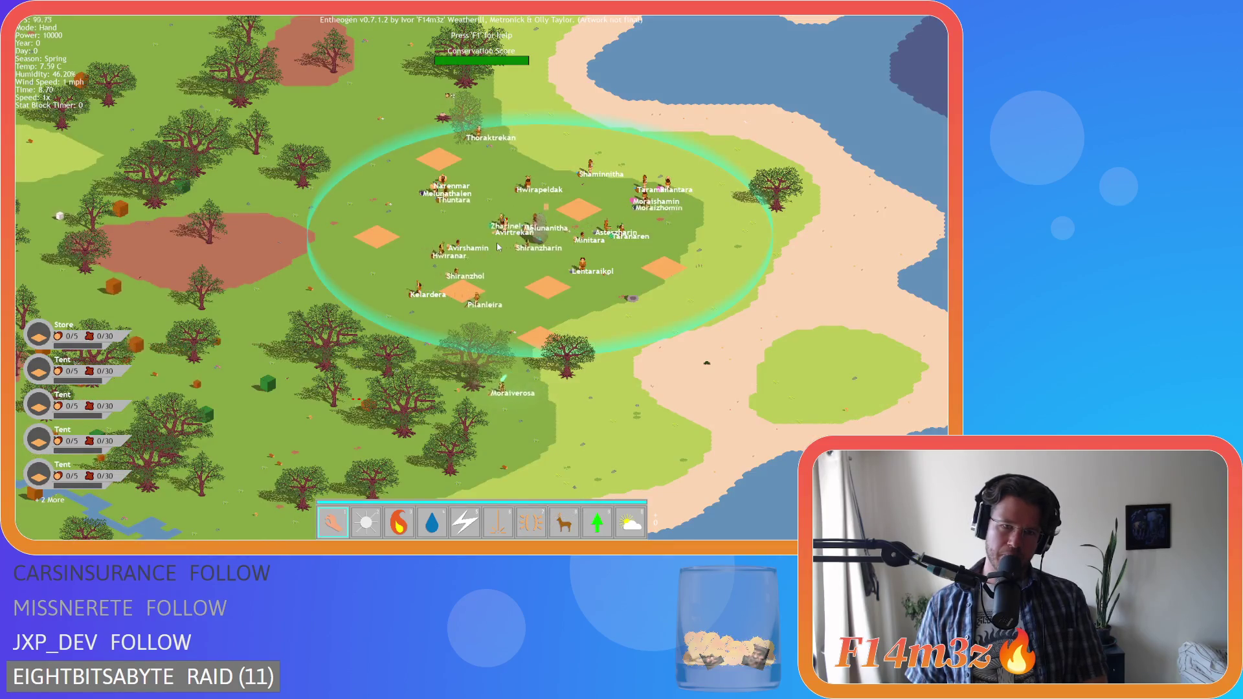
# - Zoom the game map in and out repeatedly to check the scaled labels
pyautogui.scroll(3, 497, 246)
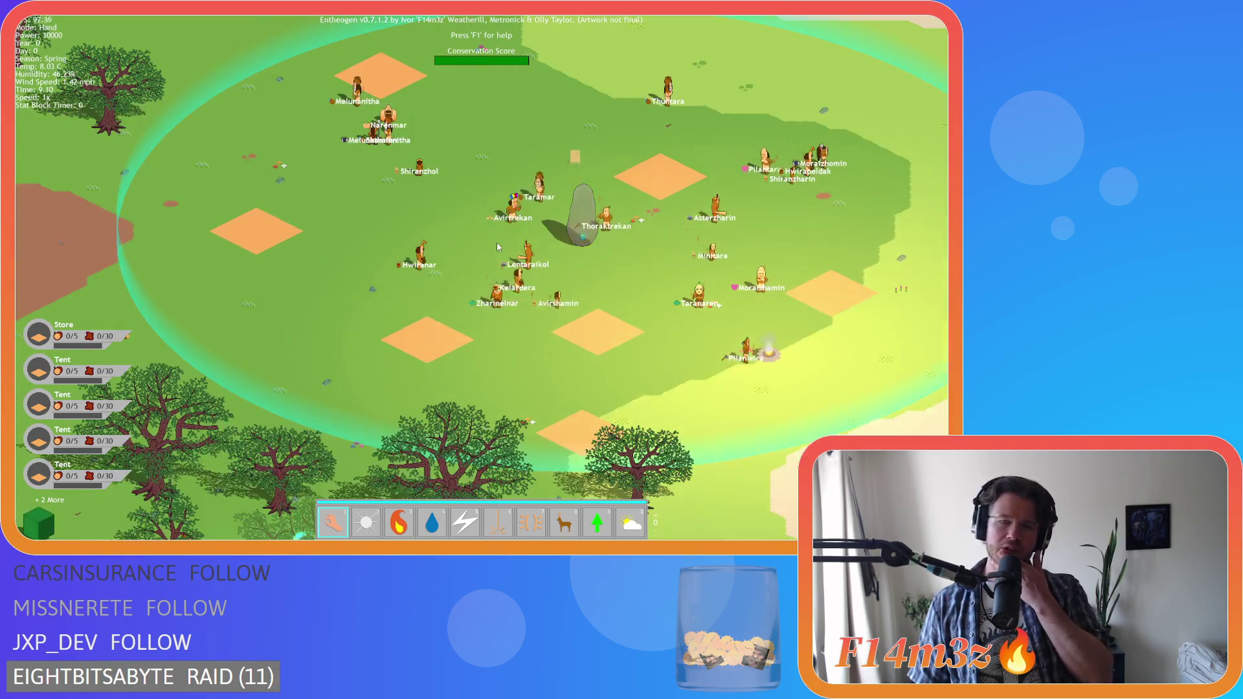
pyautogui.scroll(3, 497, 246)
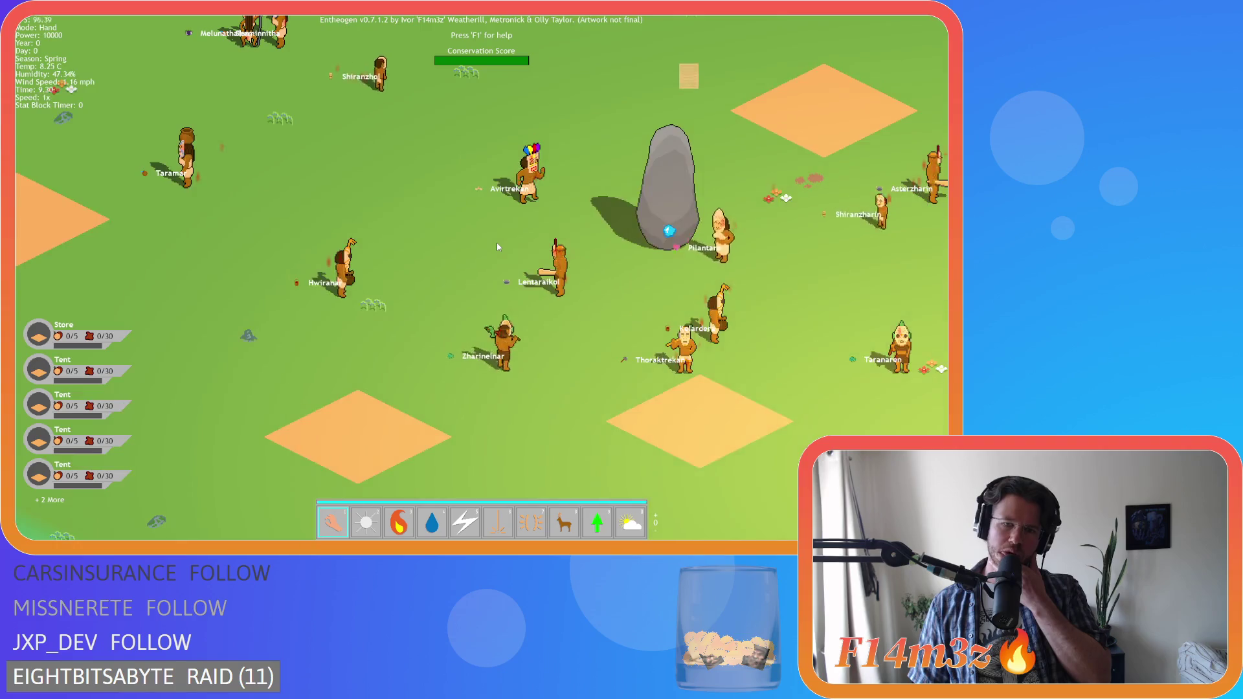
pyautogui.scroll(-3, 497, 247)
pyautogui.scroll(3, 497, 247)
pyautogui.scroll(-5, 497, 247)
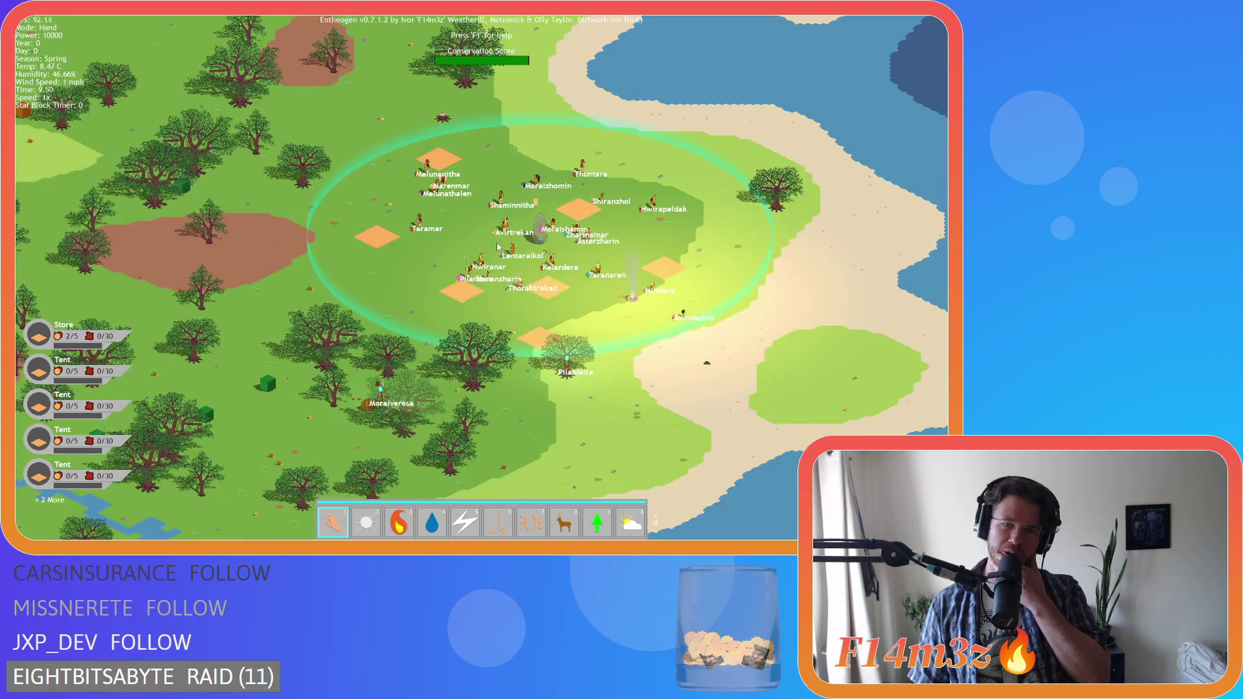
pyautogui.scroll(5, 497, 247)
pyautogui.scroll(-2, 497, 246)
pyautogui.scroll(3, 497, 247)
pyautogui.scroll(-3, 497, 247)
pyautogui.scroll(3, 497, 246)
pyautogui.scroll(-3, 497, 247)
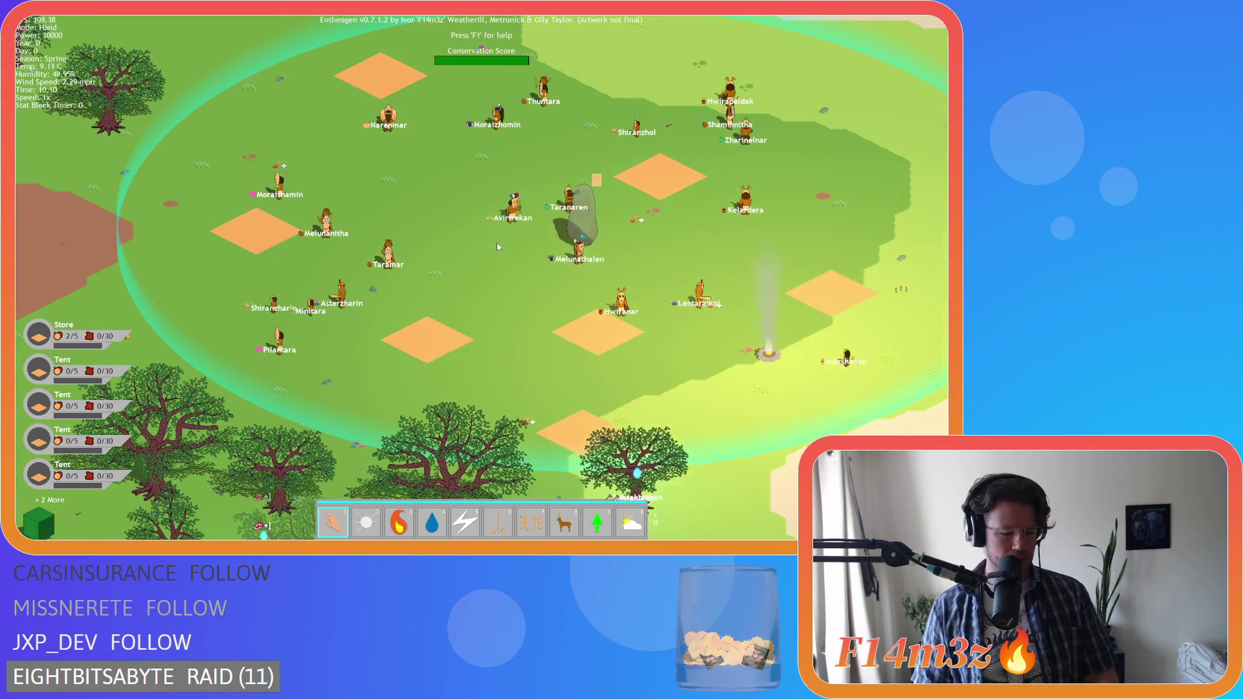
# - Quit the test run to the main menu and return to the code editor
pyautogui.press('Escape')
pyautogui.press('Return')
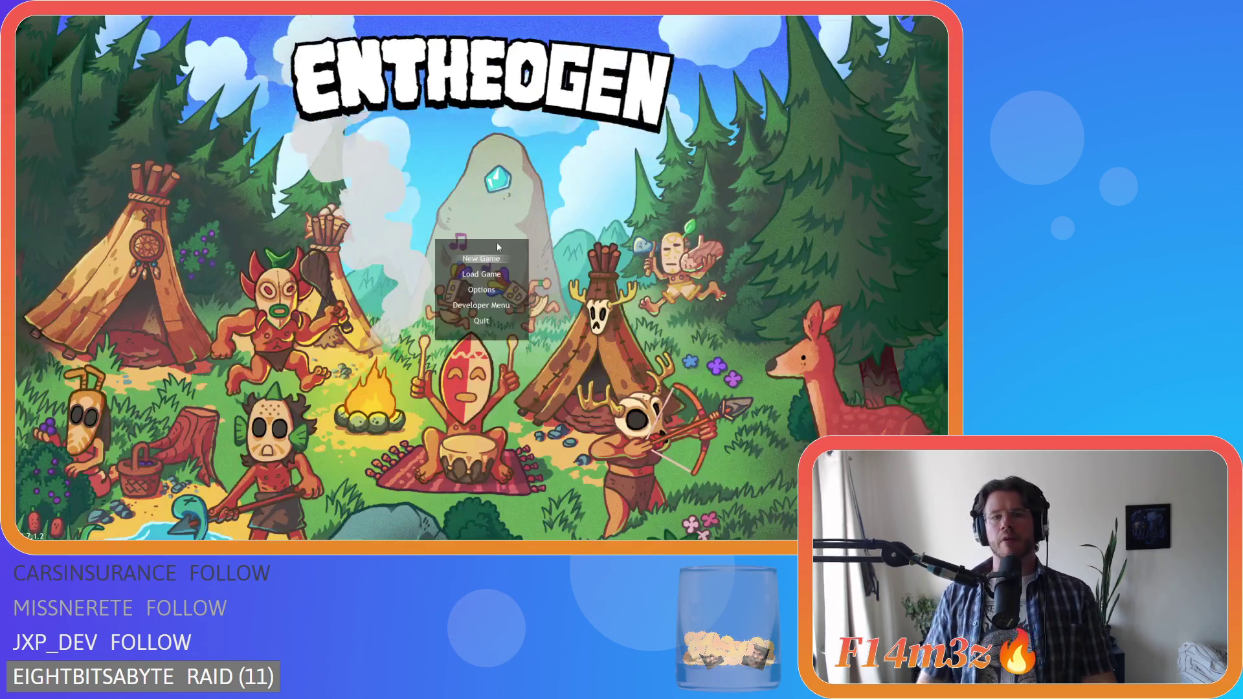
pyautogui.moveTo(551, 348)
pyautogui.mouseDown()
pyautogui.moveTo(453, 349)
pyautogui.moveTo(566, 359)
pyautogui.moveTo(544, 354)
pyautogui.mouseUp()
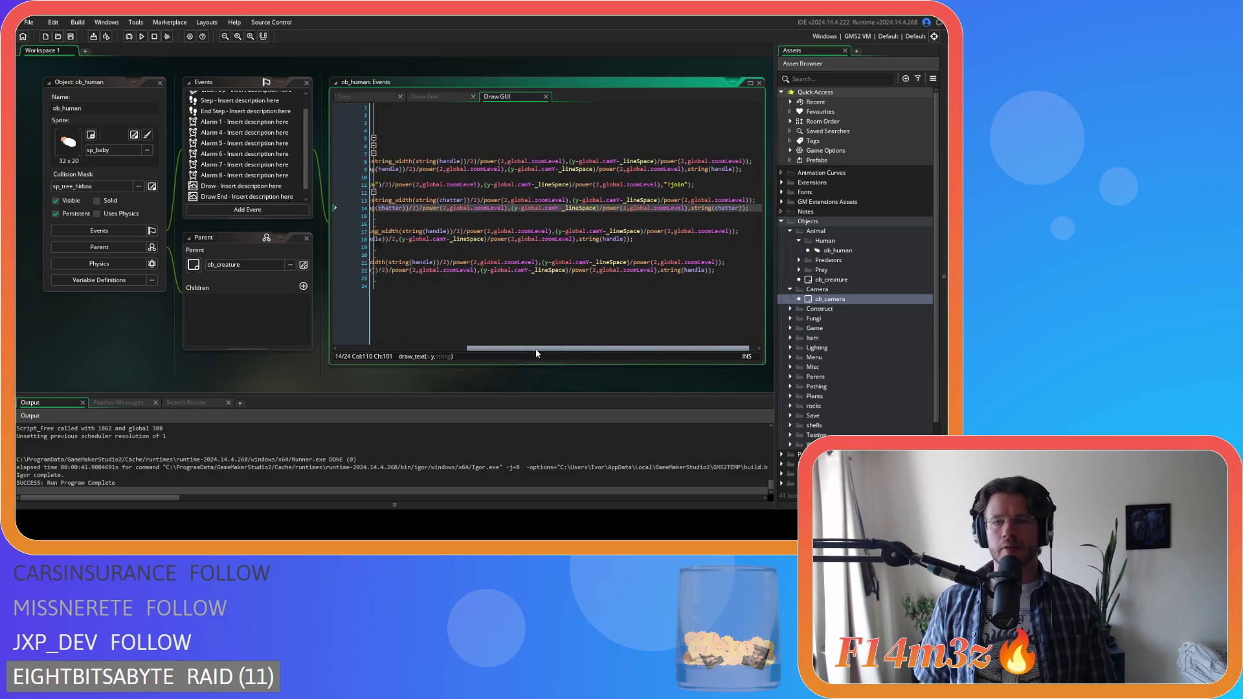
# - Undo the power(2,global.zoomLevel) divisions back to line 8, redoing the last undo
pyautogui.hotkey('ctrl', 'z')
pyautogui.hotkey('ctrl', 'z')
pyautogui.hotkey('ctrl', 'z')
pyautogui.hotkey('ctrl', 'z')
pyautogui.hotkey('ctrl', 'z')
pyautogui.hotkey('ctrl', 'z')
pyautogui.hotkey('ctrl', 'z')
pyautogui.hotkey('ctrl', 'z')
pyautogui.hotkey('ctrl', 'z')
pyautogui.hotkey('ctrl', 'z')
pyautogui.hotkey('ctrl', 'z')
pyautogui.hotkey('ctrl', 'z')
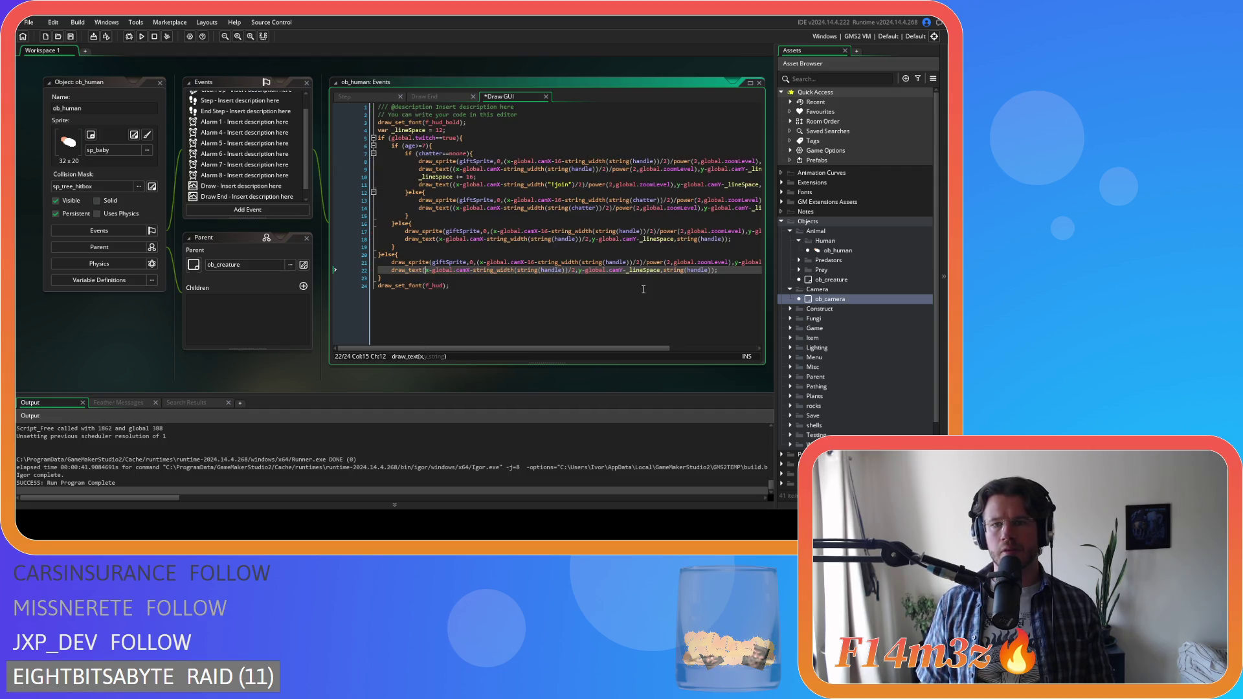
pyautogui.hotkey('ctrl', 'z')
pyautogui.hotkey('ctrl', 'z')
pyautogui.hotkey('ctrl', 'z')
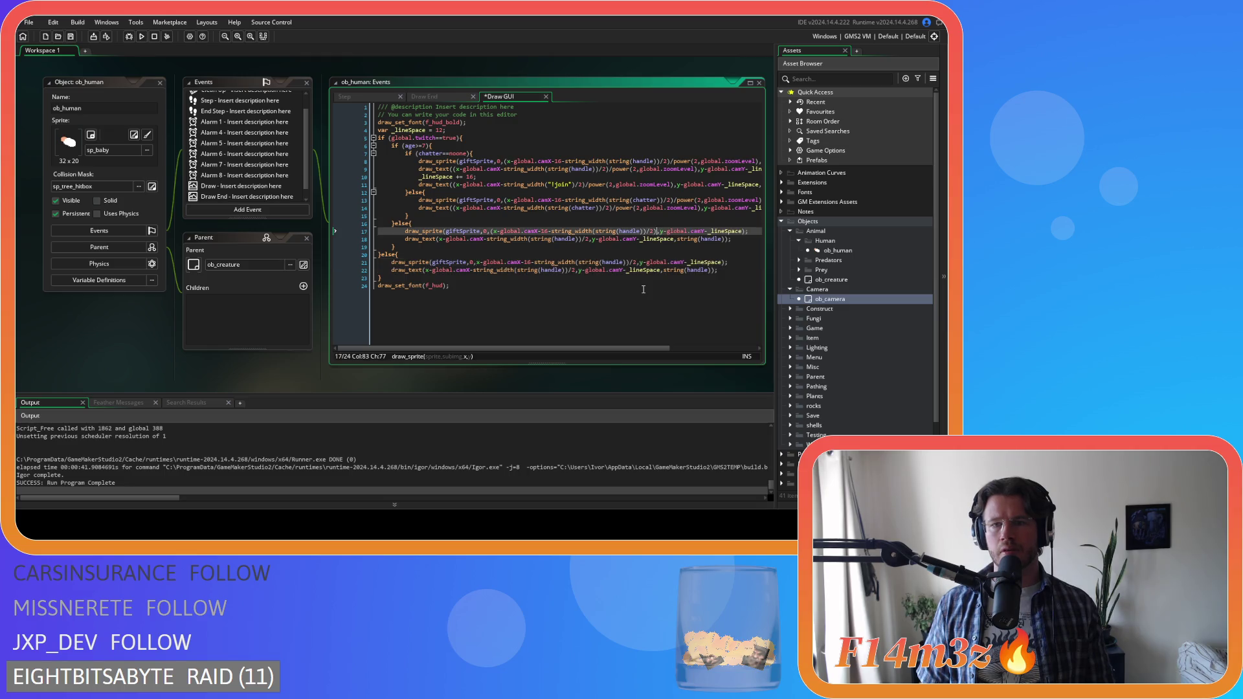
pyautogui.hotkey('ctrl', 'z')
pyautogui.hotkey('ctrl', 'z')
pyautogui.hotkey('ctrl', 'z')
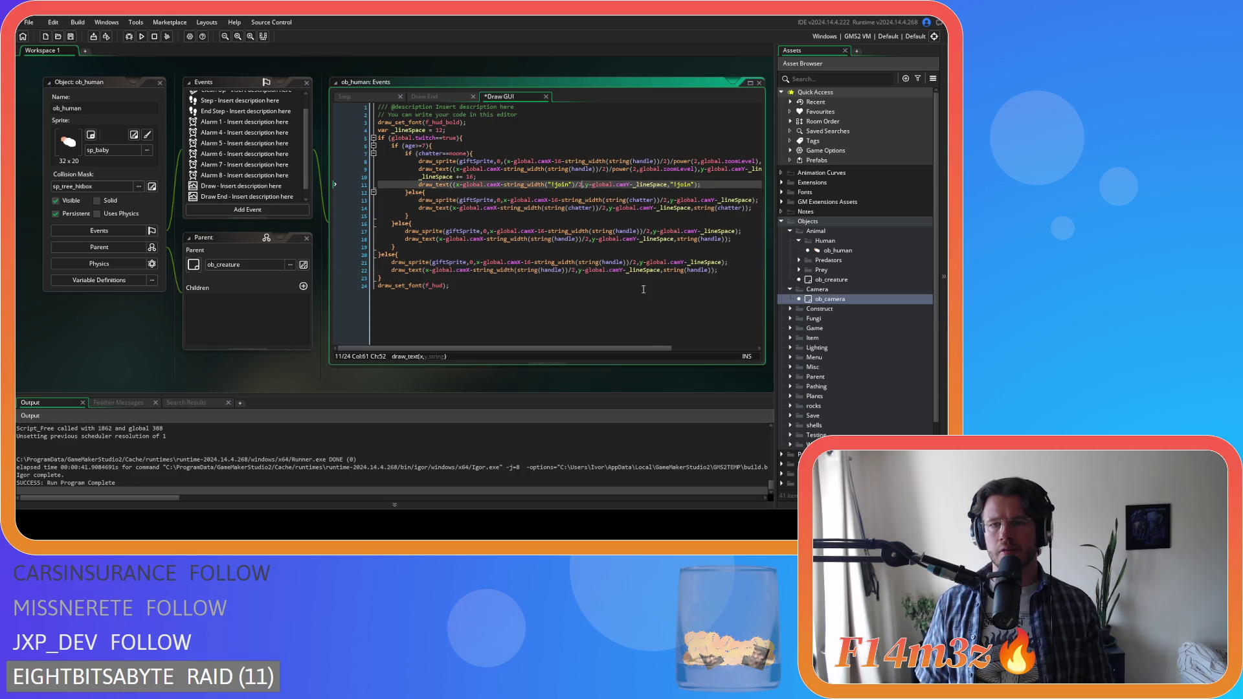
pyautogui.hotkey('ctrl', 'z')
pyautogui.hotkey('ctrl', 'y')
# - Delete the zoom division and its surrounding brackets from x-global.camX on line 8
pyautogui.moveTo(644, 348); pyautogui.dragTo(698, 348)
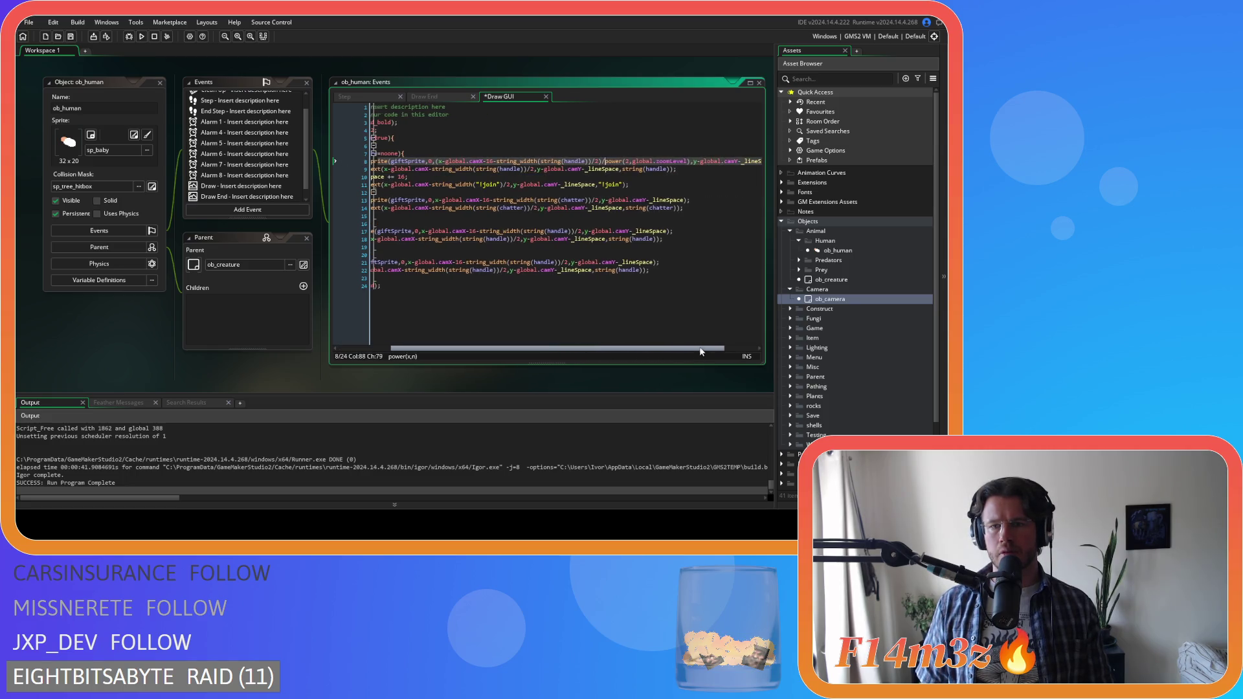
pyautogui.click(692, 161)
pyautogui.press('BackSpace')
pyautogui.press('BackSpace')
pyautogui.press('BackSpace')
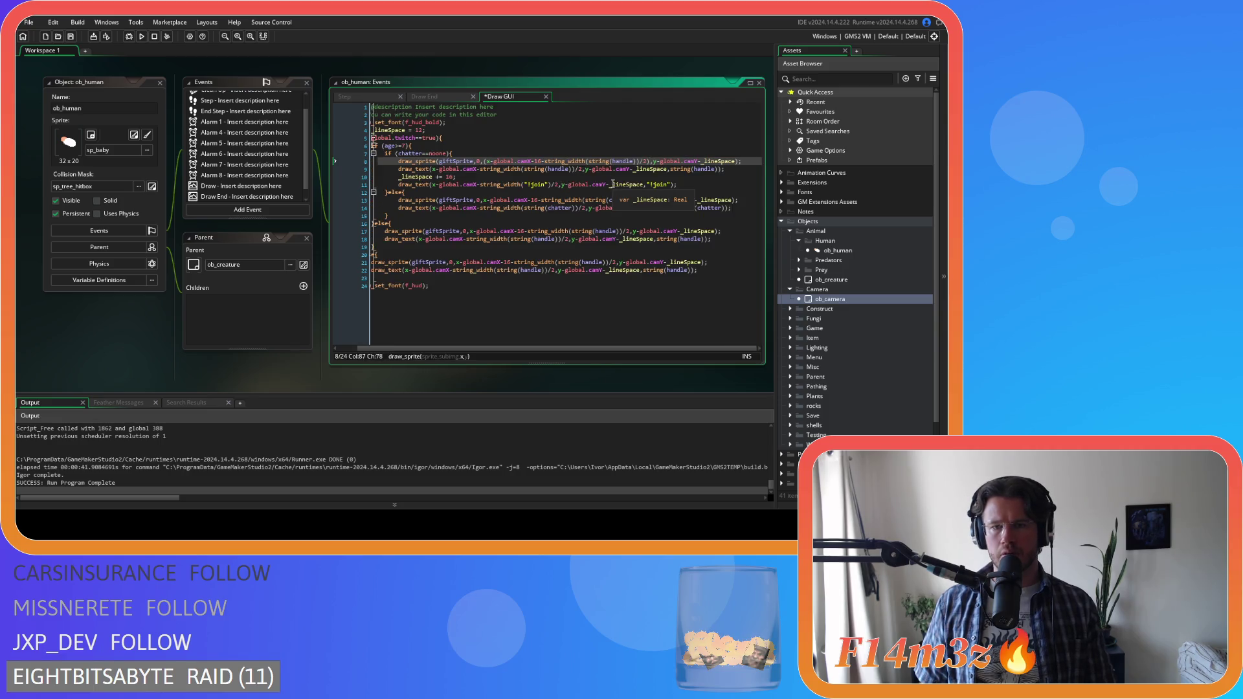
pyautogui.press('BackSpace')
pyautogui.click(491, 162)
pyautogui.press('BackSpace')
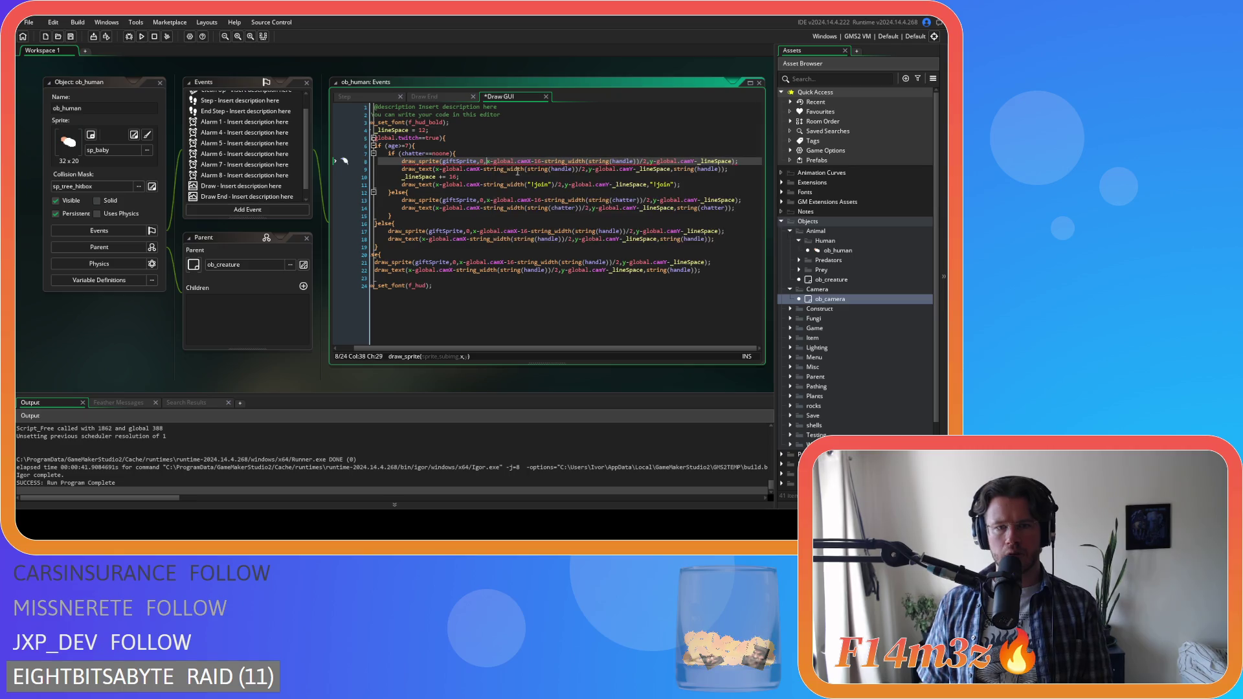
# - Restore the minus sign after 16 on line 8 and select the x-global.camX term
pyautogui.write('-')
pyautogui.click(599, 162)
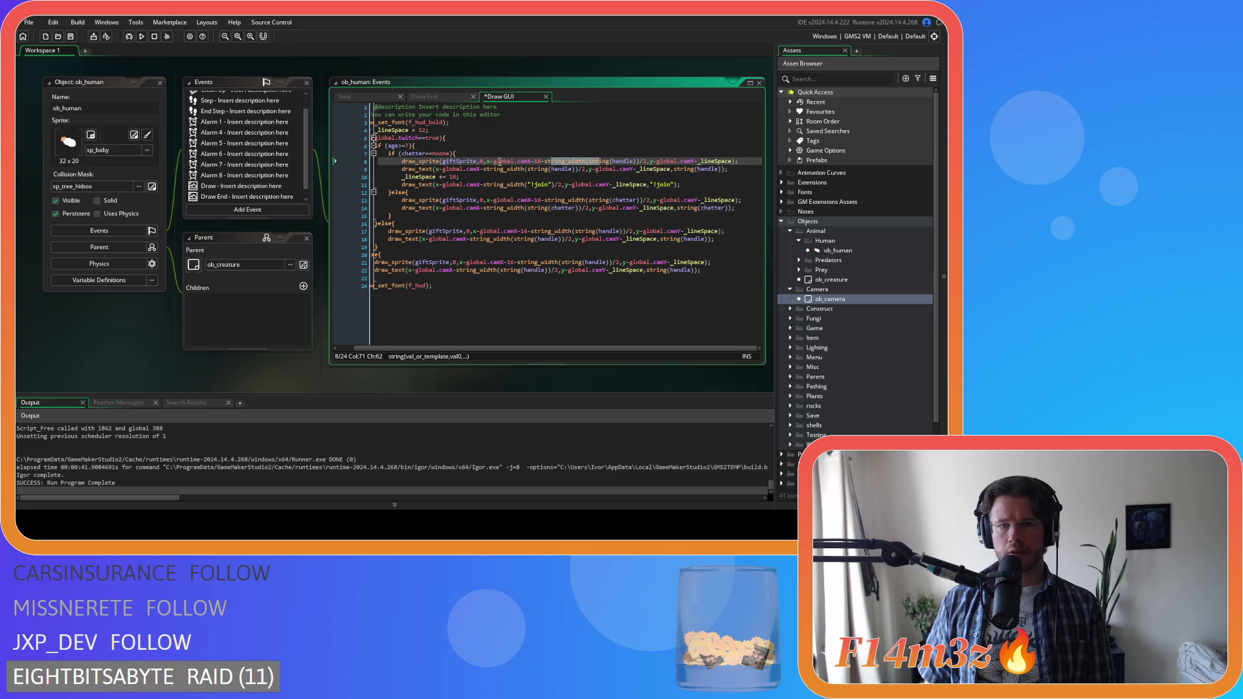
pyautogui.click(488, 161)
pyautogui.moveTo(488, 164); pyautogui.dragTo(534, 165)
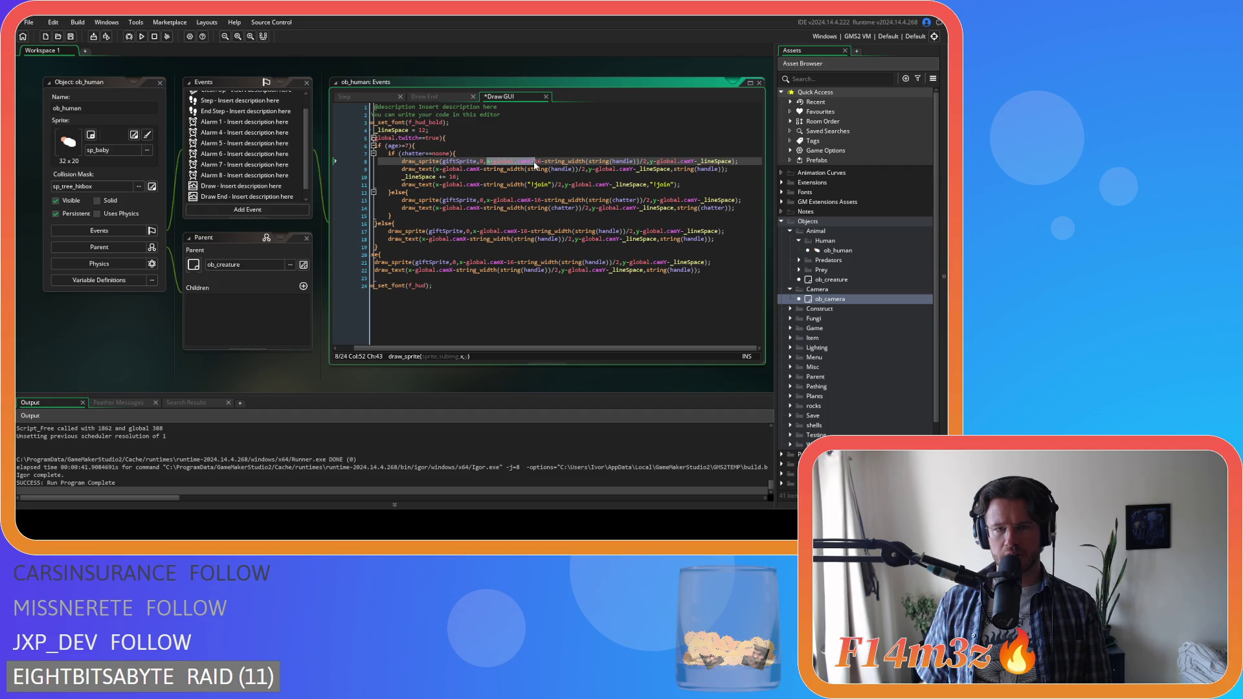
# - Try bracketing x-global.camX with a pasted zoom division, then remove it again
pyautogui.click(489, 162)
pyautogui.write('(')
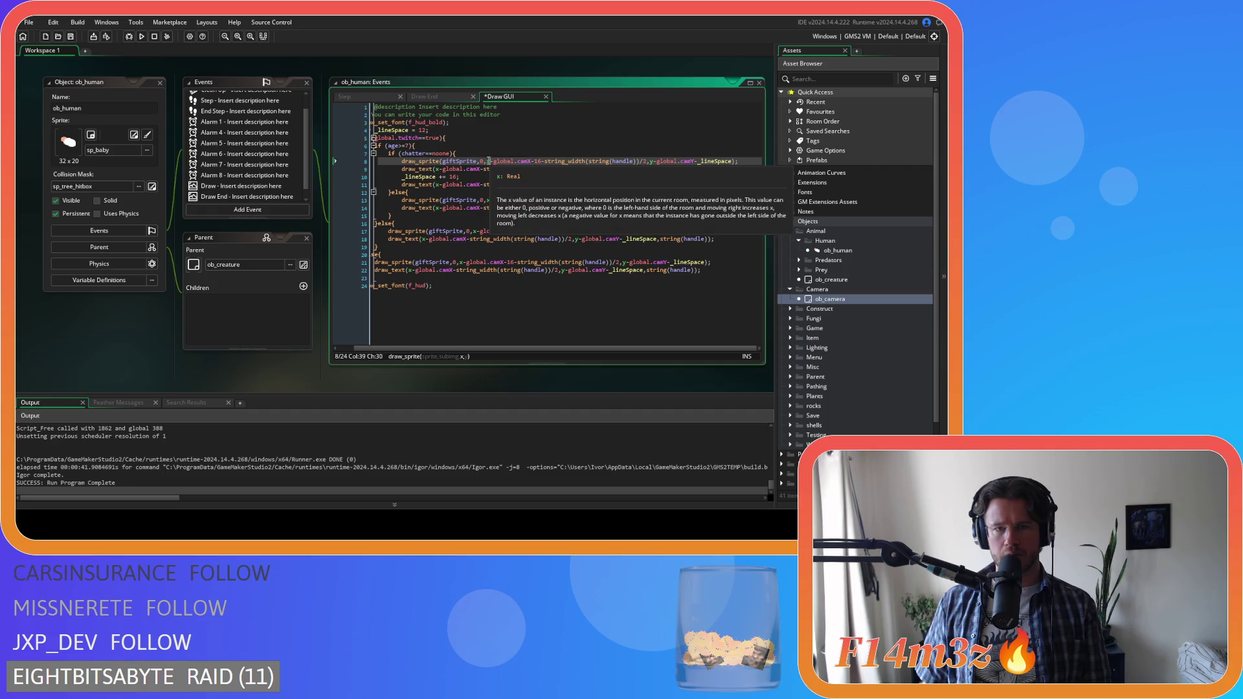
pyautogui.click(534, 162)
pyautogui.write(')')
pyautogui.write('/power(2,global.zoomLevel)')
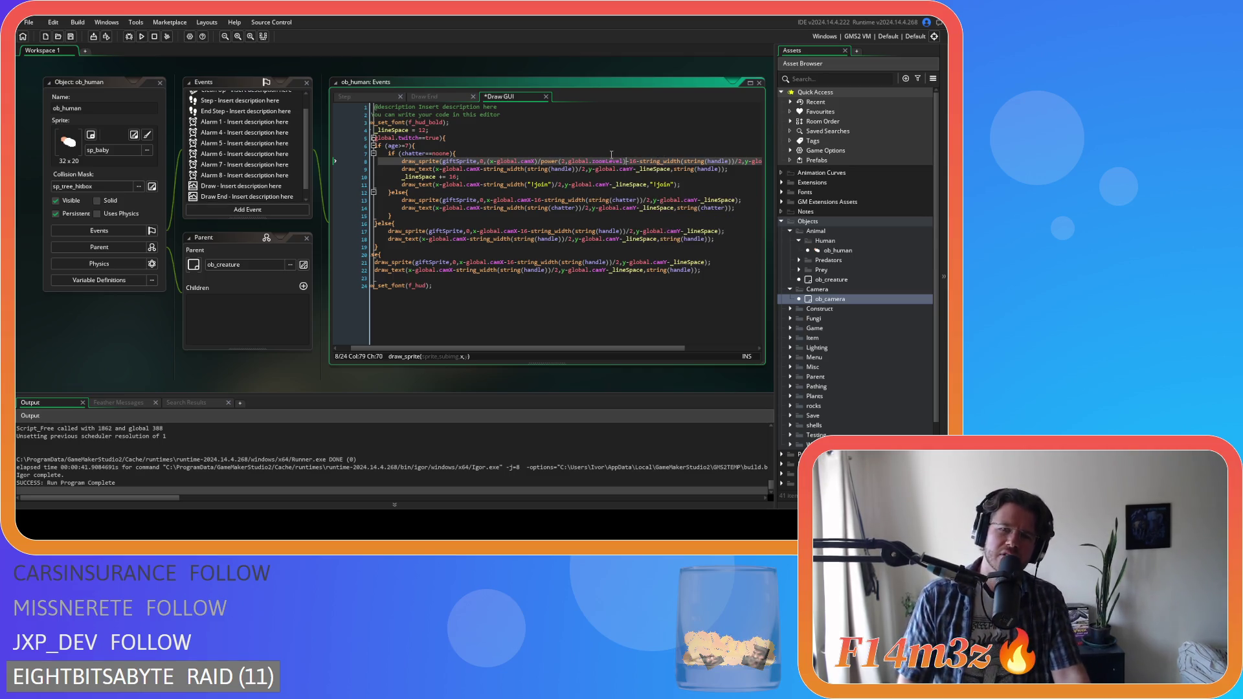
pyautogui.press('BackSpace')
pyautogui.press('BackSpace')
pyautogui.press('BackSpace')
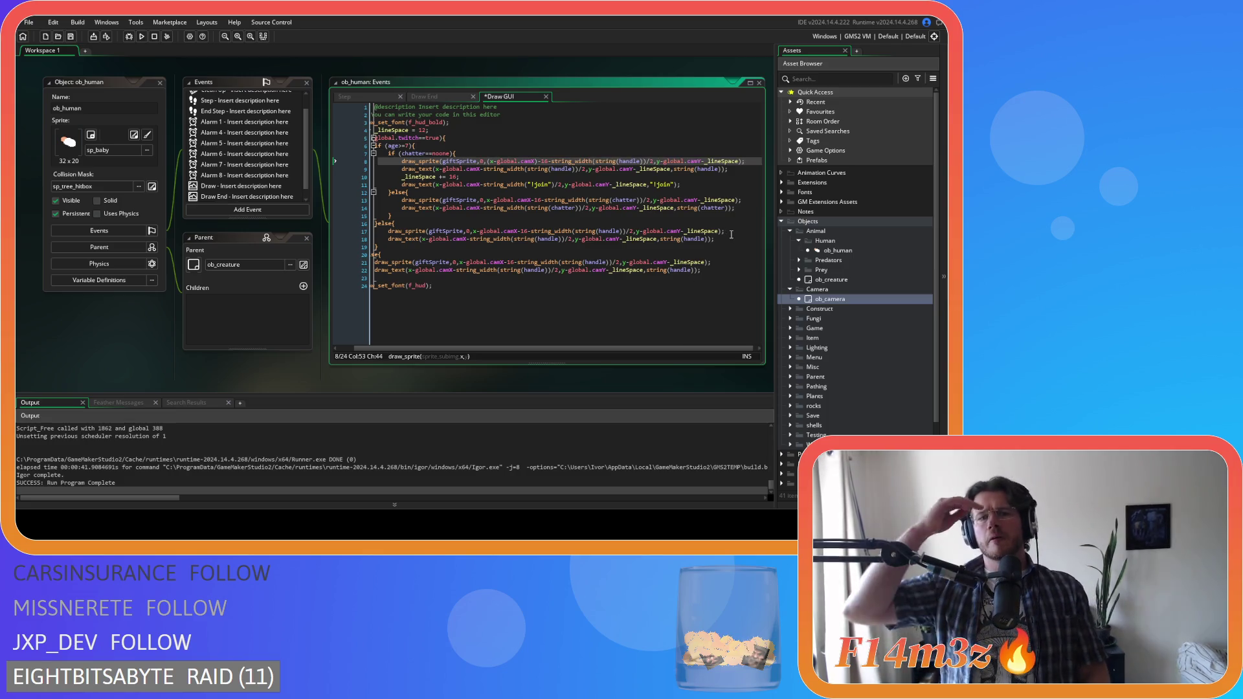
pyautogui.press('Left')
pyautogui.press('Left')
pyautogui.press('Left')
pyautogui.press('BackSpace')
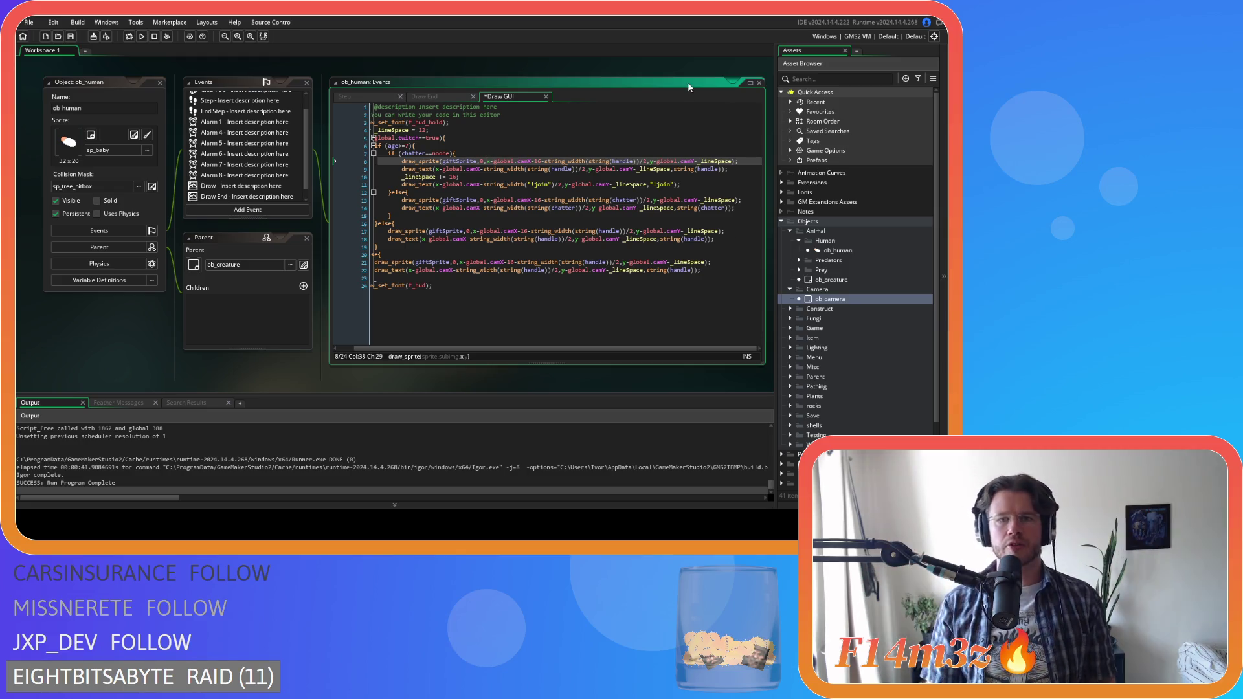
# - Wrap x-global.camX in brackets on line 8 and paste /power(2,global.zoomLevel) after it
pyautogui.write('(')
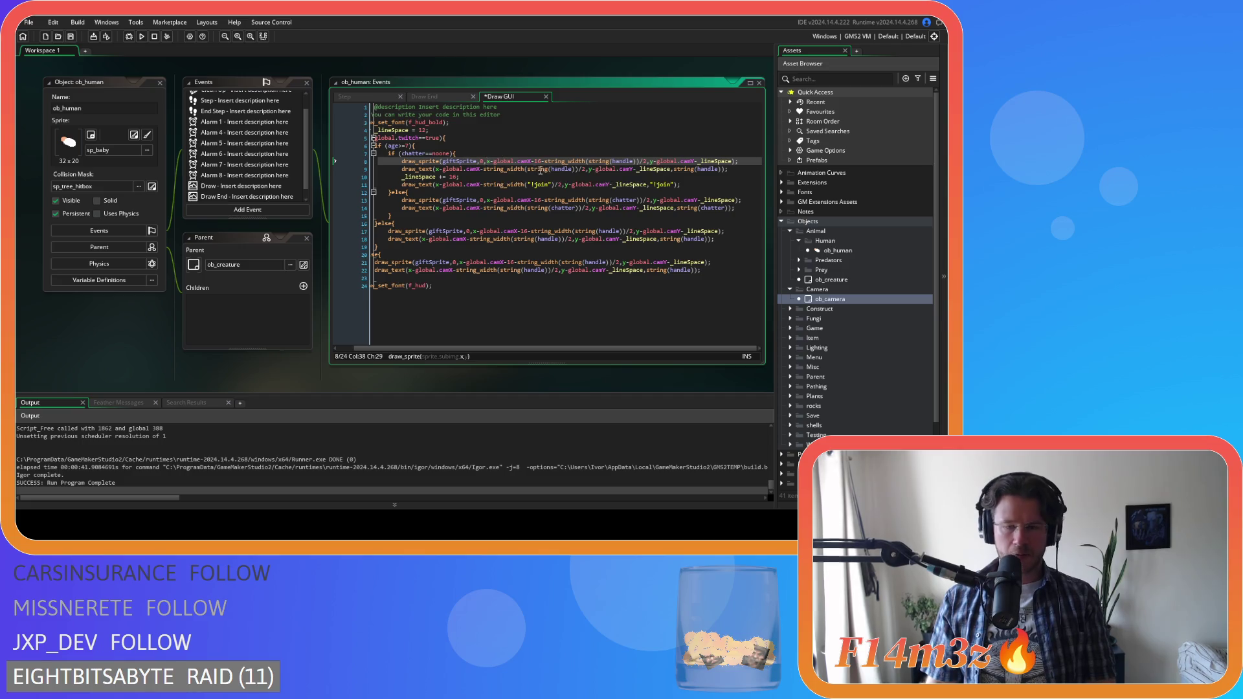
pyautogui.click(535, 161)
pyautogui.write(')')
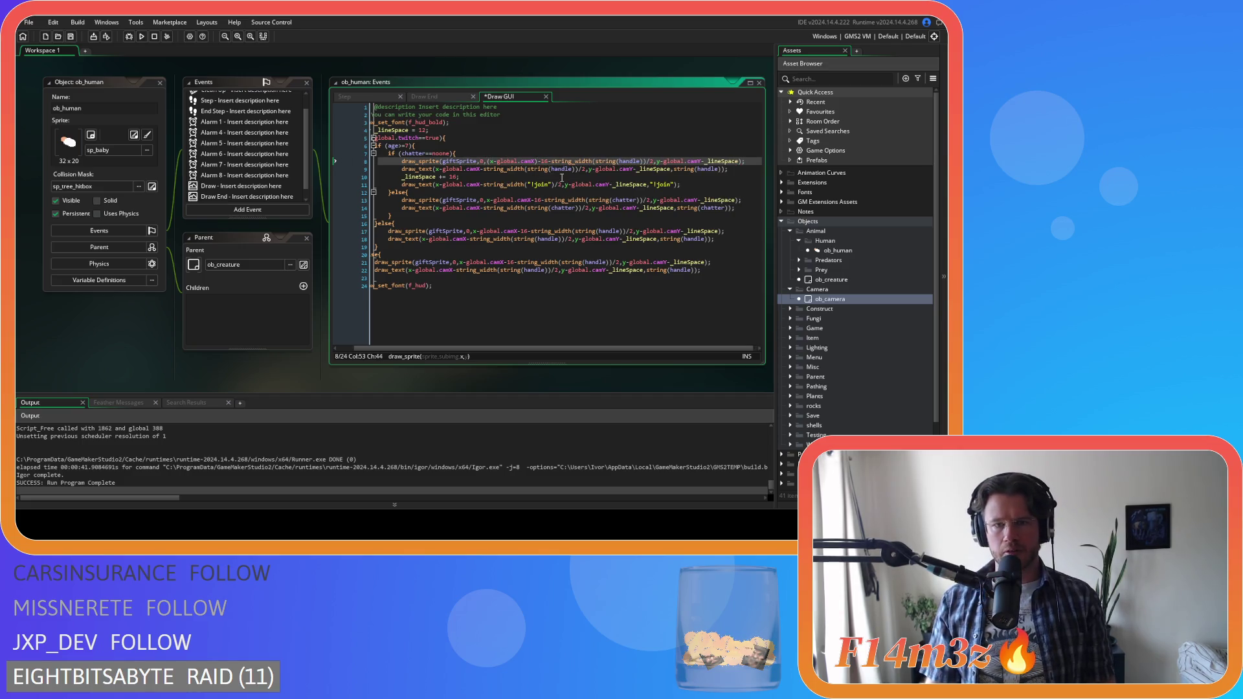
pyautogui.write('/power(2,global.zoomLevel)')
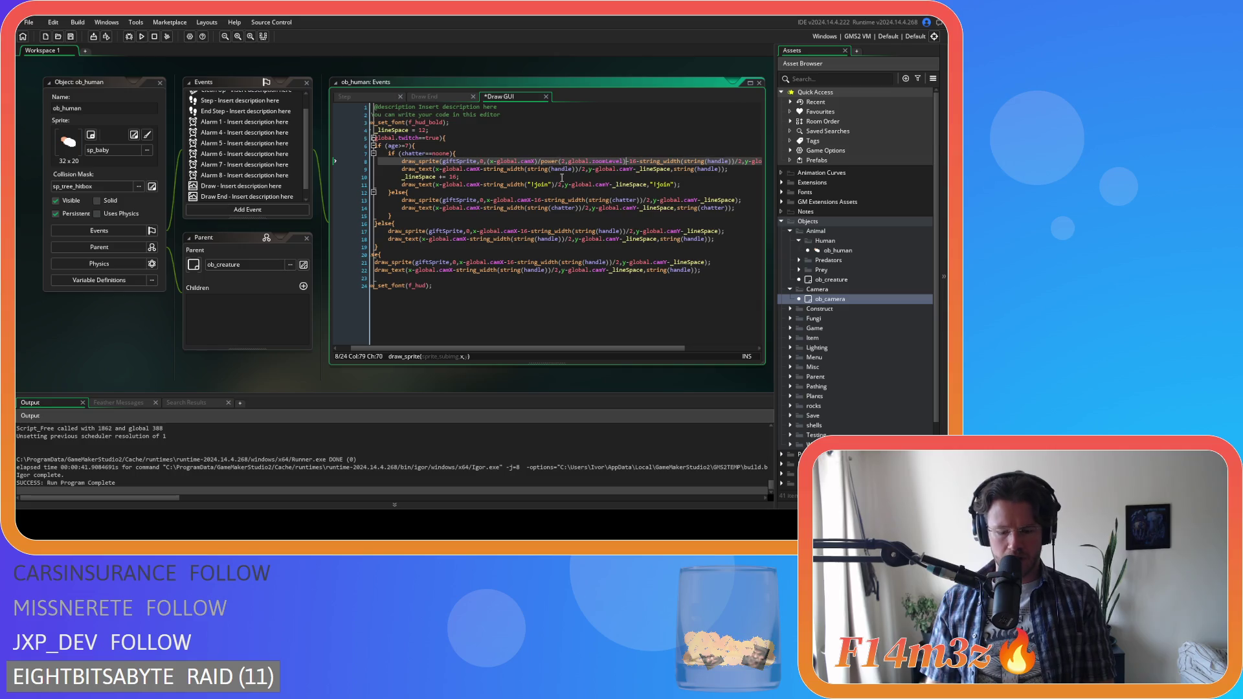
pyautogui.write(')')
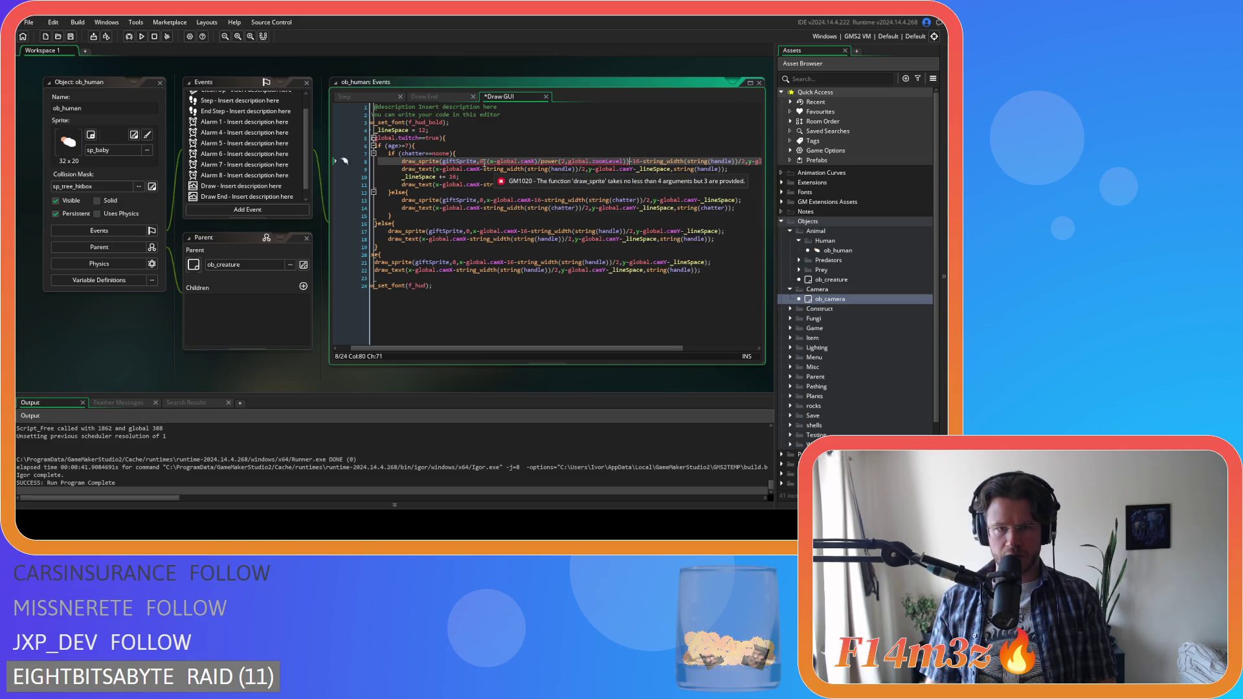
pyautogui.press('BackSpace')
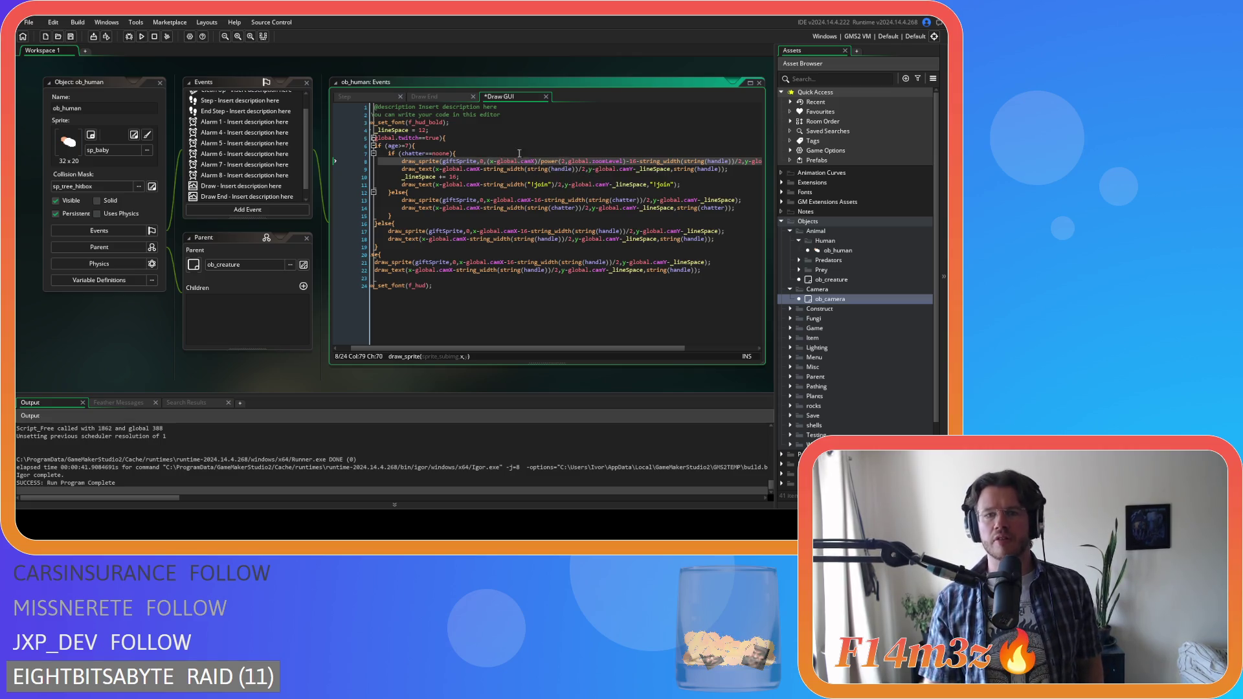
# - Fix the power call's '2,' argument on line 8 and check the width term
pyautogui.click(617, 161)
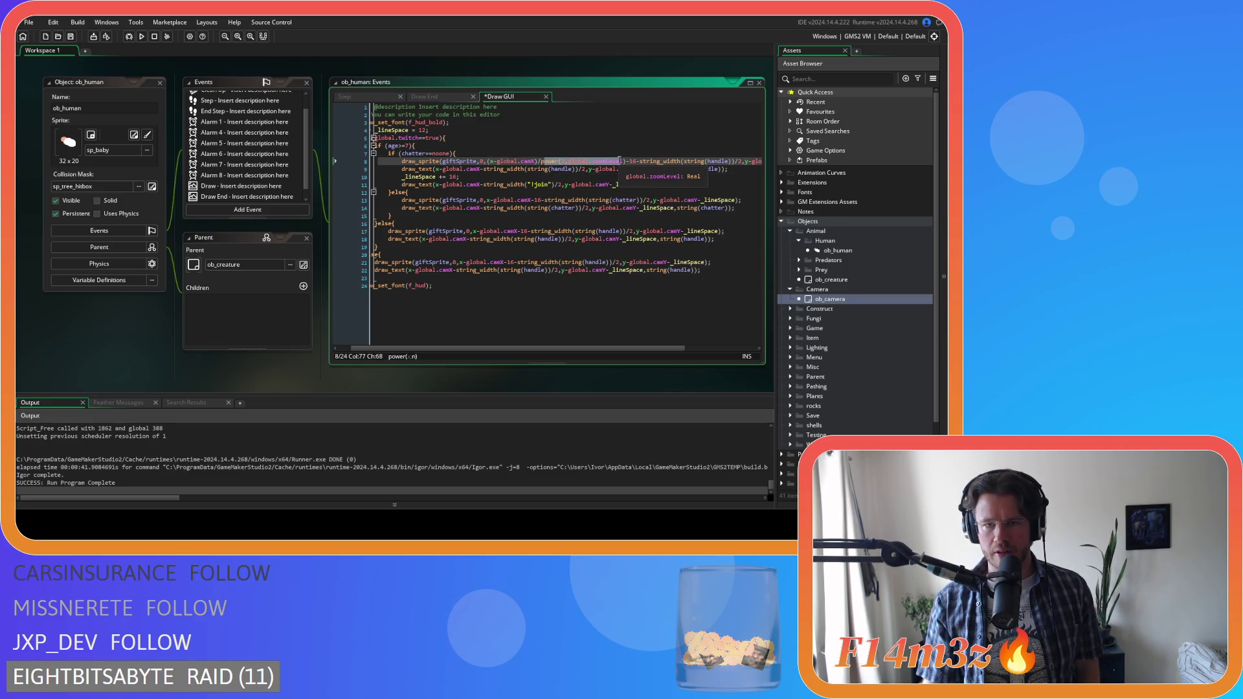
pyautogui.write('2,')
pyautogui.moveTo(625, 161); pyautogui.dragTo(713, 160)
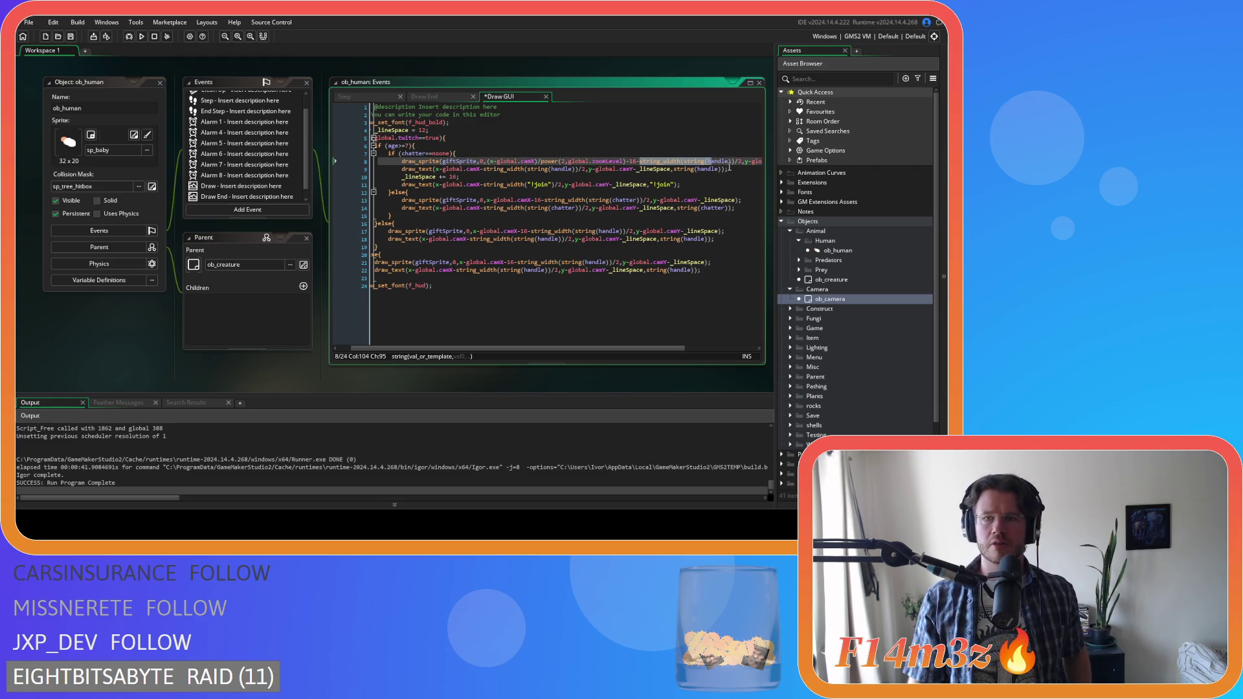
pyautogui.doubleClick(740, 160)
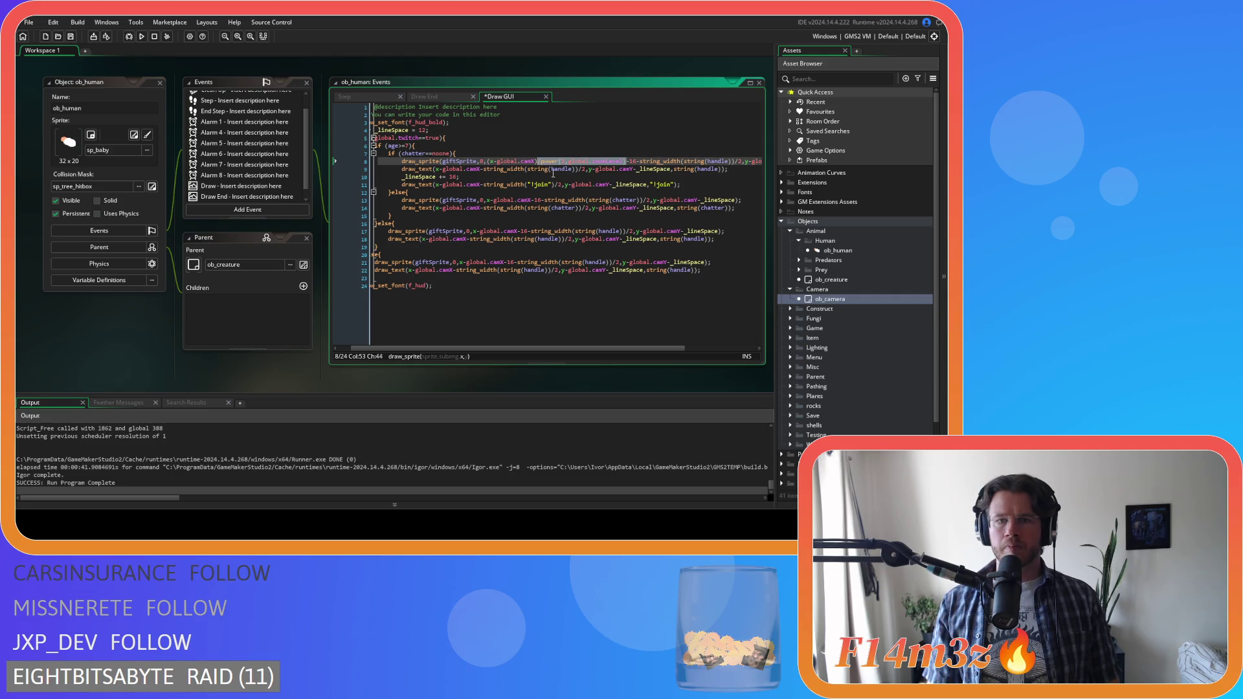
# - Select x-global.camX on line 9 and search the code for it
pyautogui.click(481, 168)
pyautogui.moveTo(457, 179); pyautogui.dragTo(435, 170)
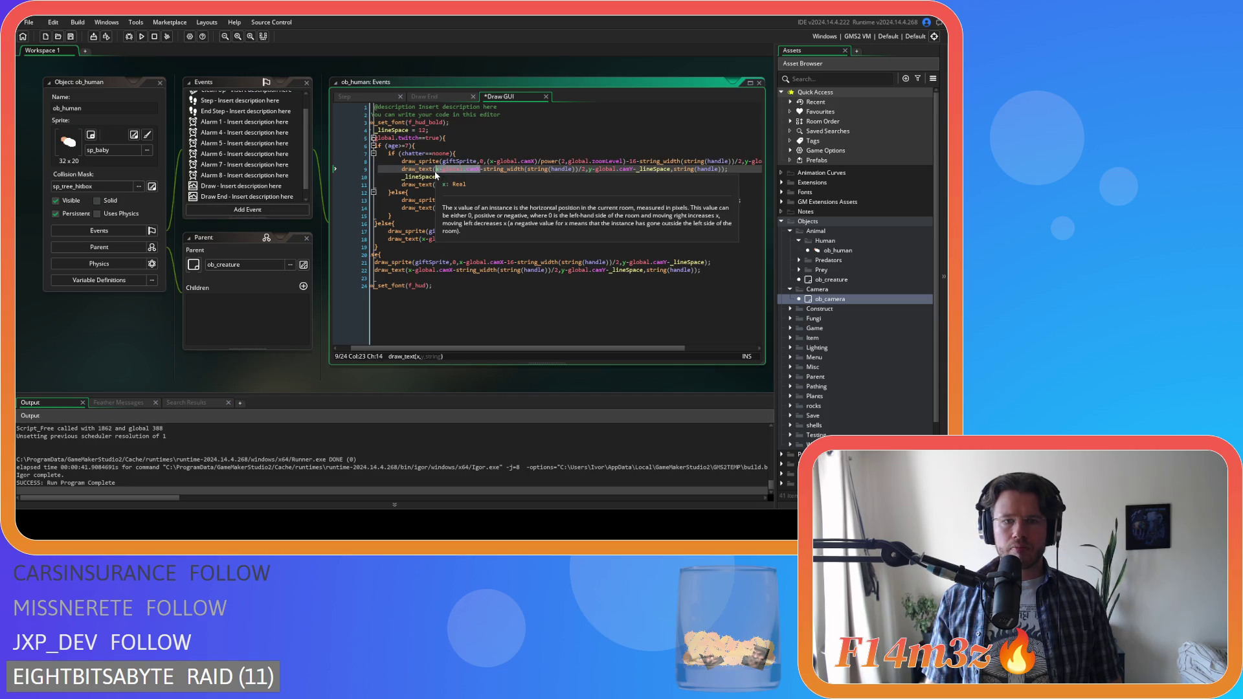
pyautogui.hotkey('ctrl', 'f')
# - Trial-replace two x-global.camX matches, then undo both replacements
pyautogui.click(605, 121)
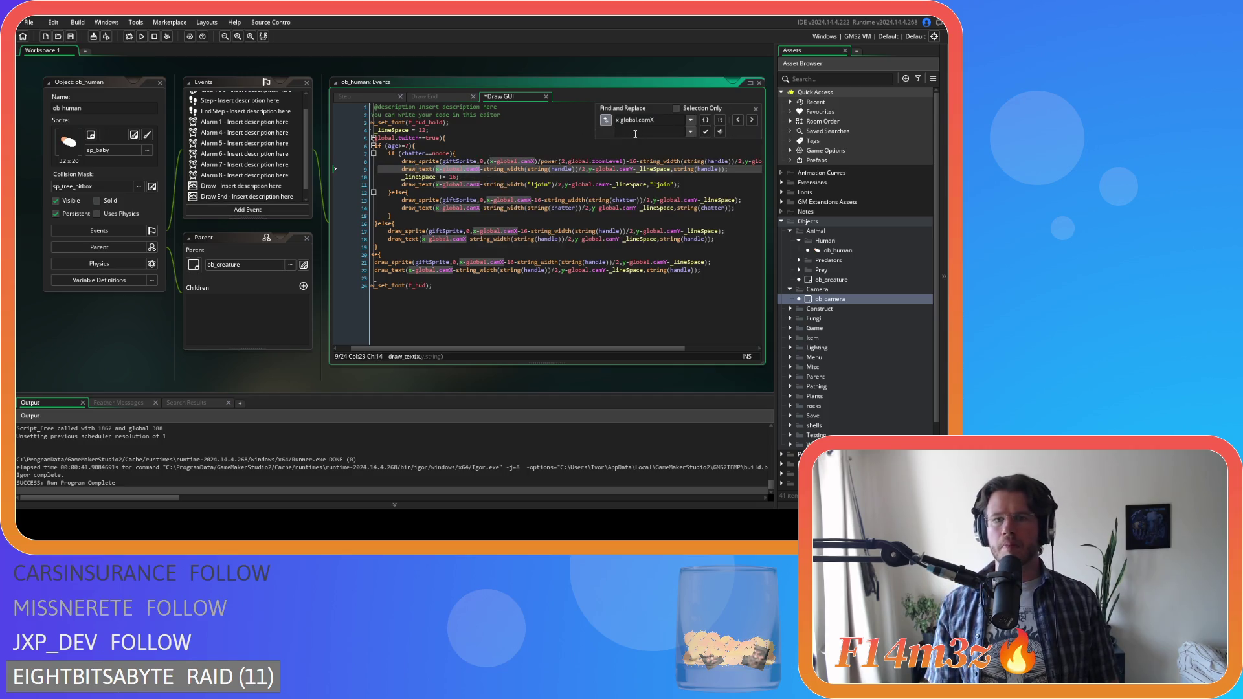
pyautogui.click(706, 134)
pyautogui.click(706, 134)
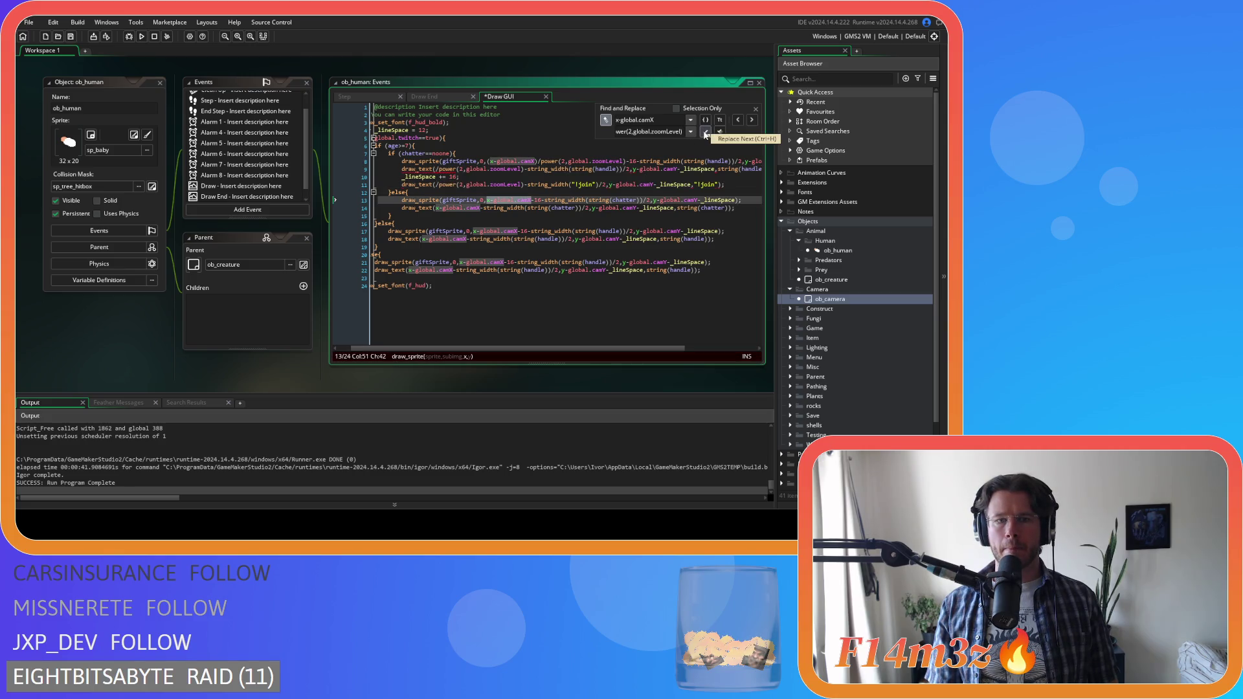
pyautogui.hotkey('ctrl', 'z')
pyautogui.hotkey('ctrl', 'z')
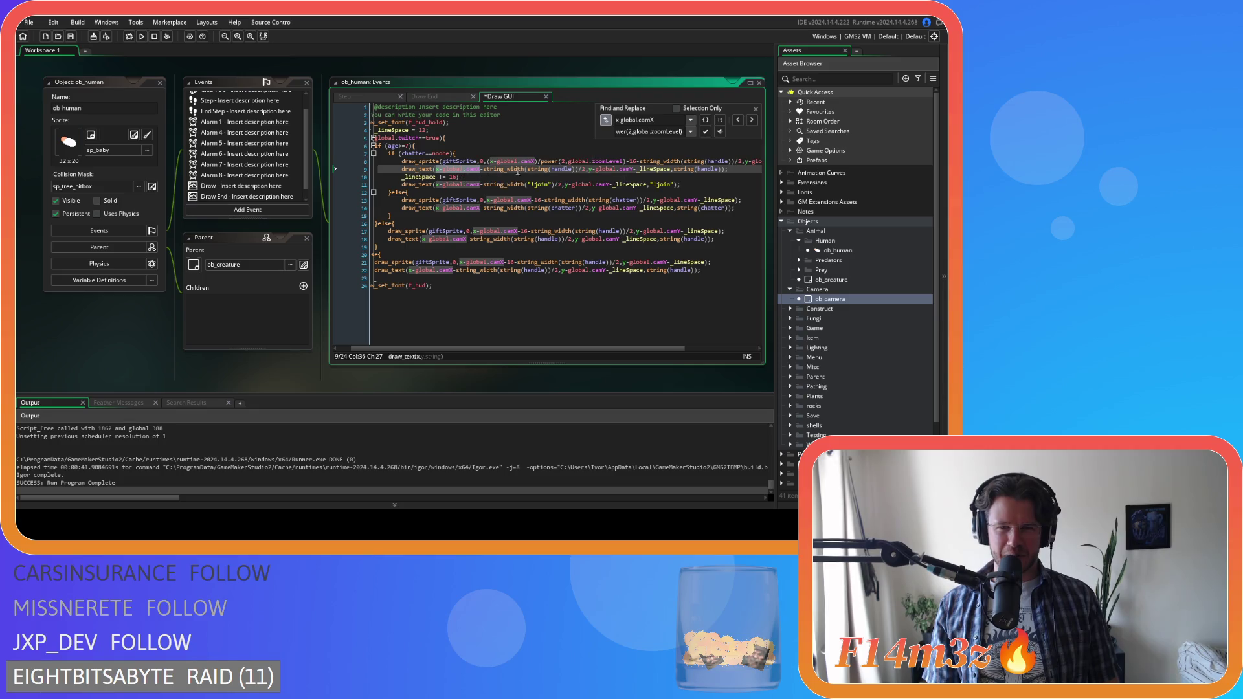
# - With regex on, replace every x-global.camX offset with its power(2,global.zoomLevel)-divided form
pyautogui.click(625, 161)
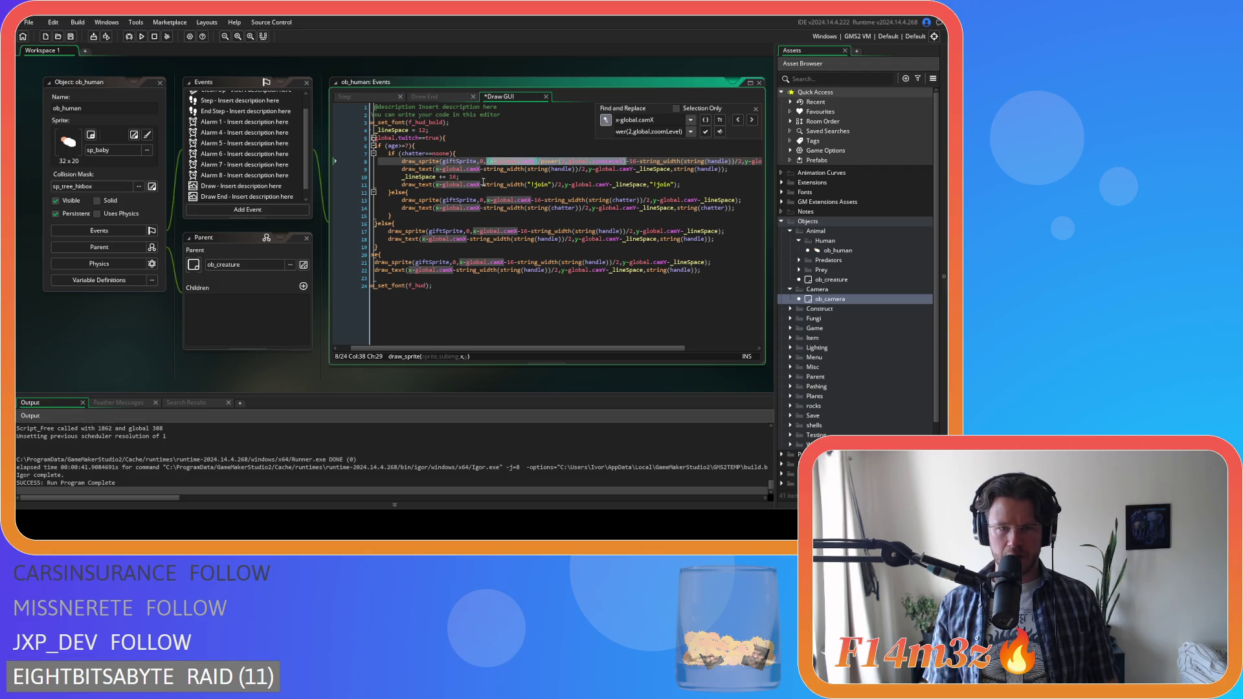
pyautogui.click(705, 120)
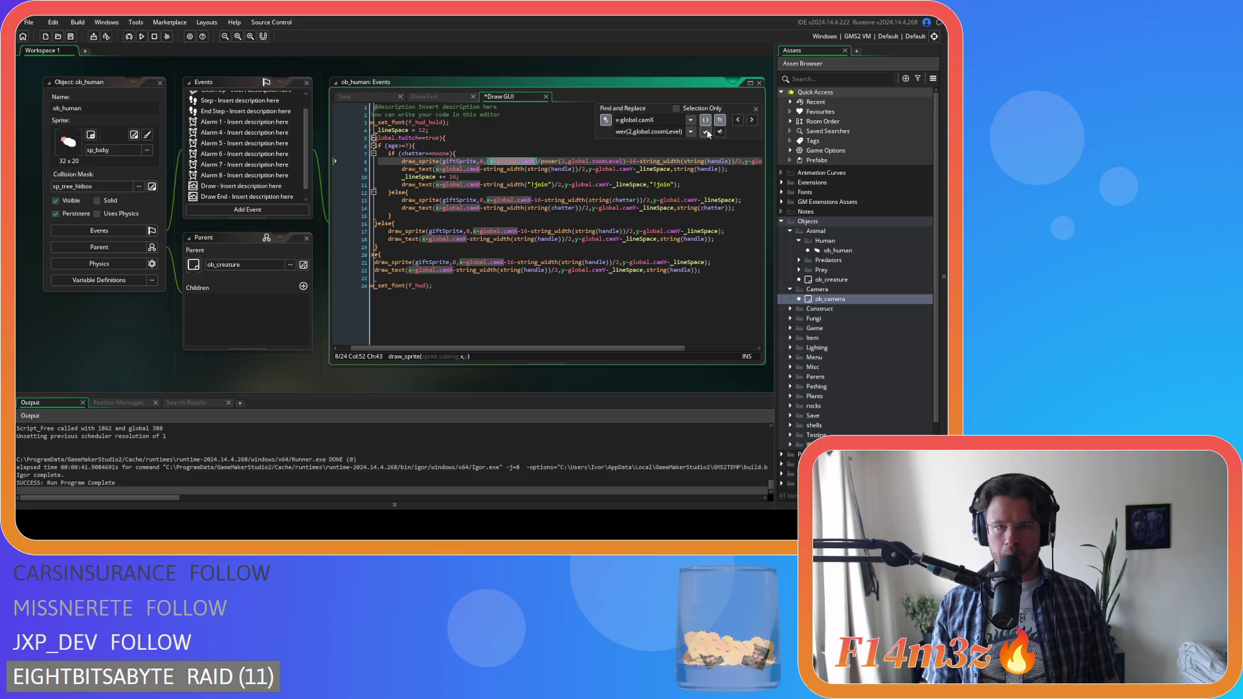
pyautogui.click(752, 121)
pyautogui.click(705, 132)
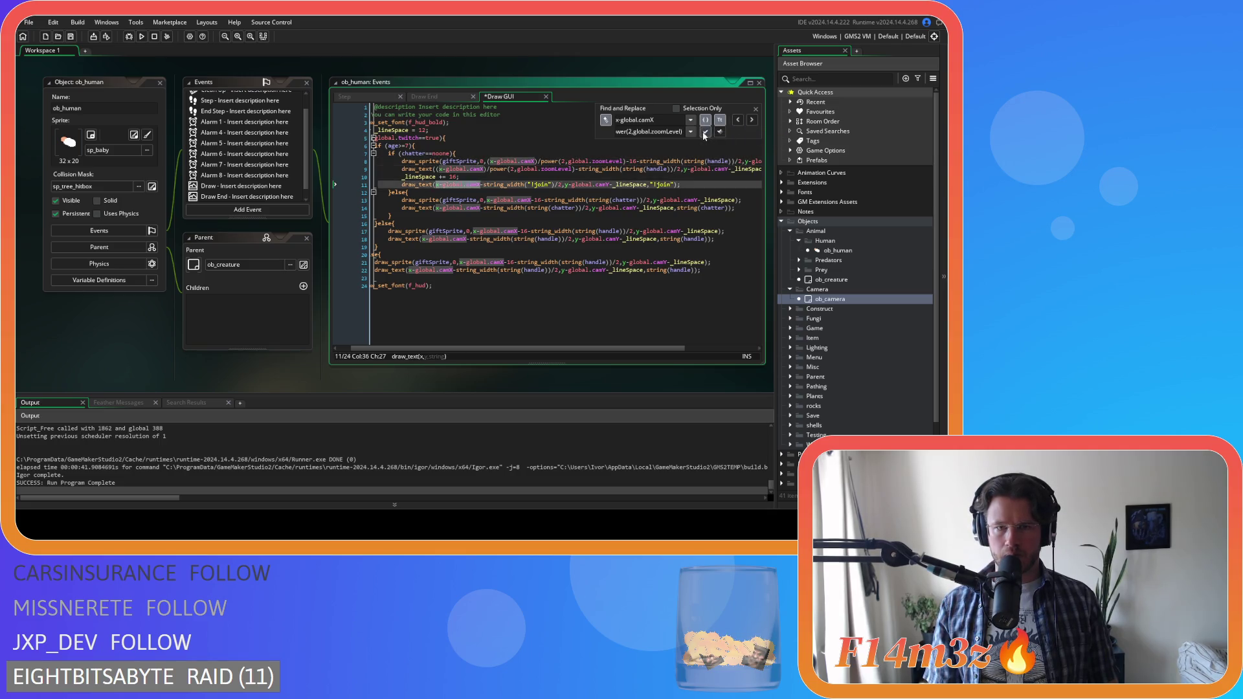
pyautogui.click(705, 132)
pyautogui.click(705, 132)
pyautogui.click(705, 132)
pyautogui.click(705, 132)
pyautogui.click(705, 132)
pyautogui.click(705, 133)
pyautogui.click(705, 133)
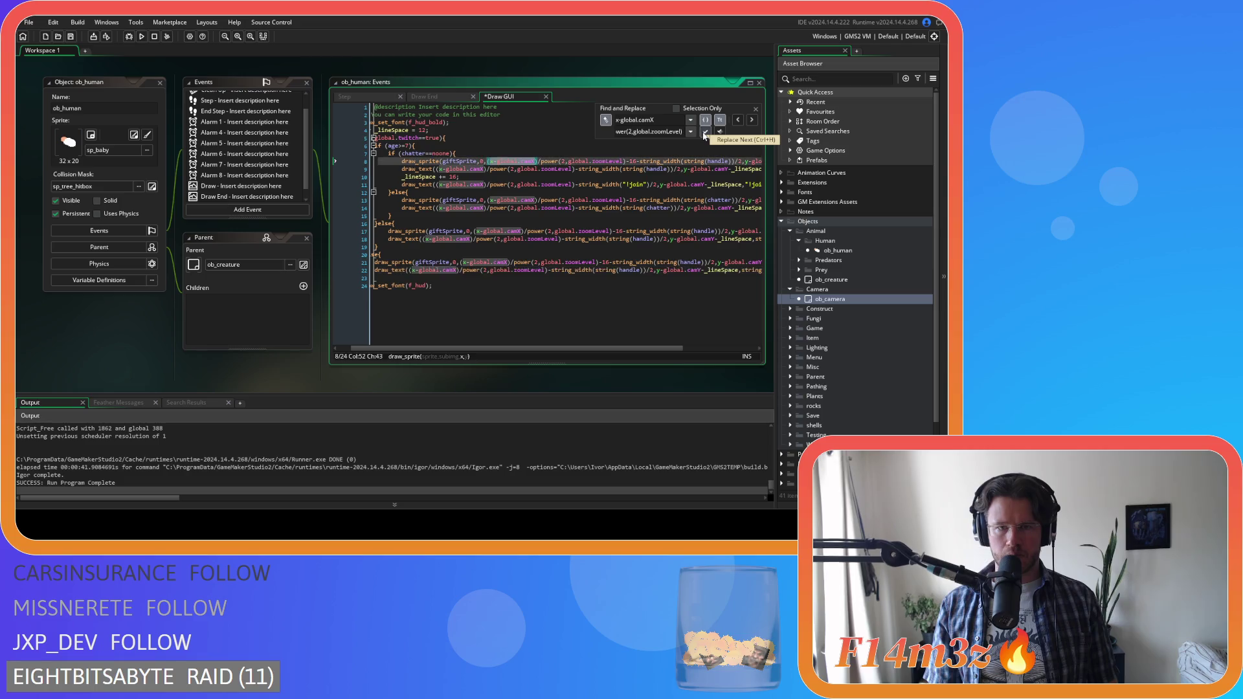
pyautogui.click(756, 110)
pyautogui.moveTo(625, 350); pyautogui.dragTo(700, 350)
pyautogui.click(603, 207)
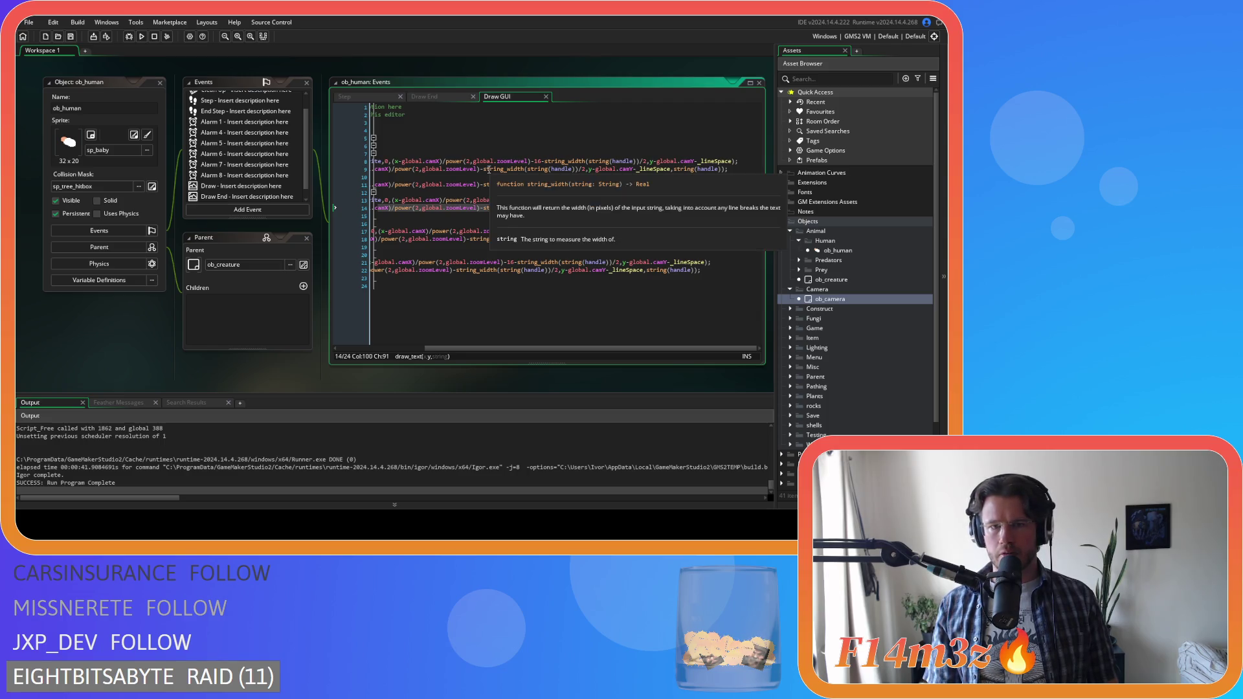
# - Append the zoom divisor after (y-global.camY) on line 8
pyautogui.moveTo(443, 161); pyautogui.dragTo(465, 164)
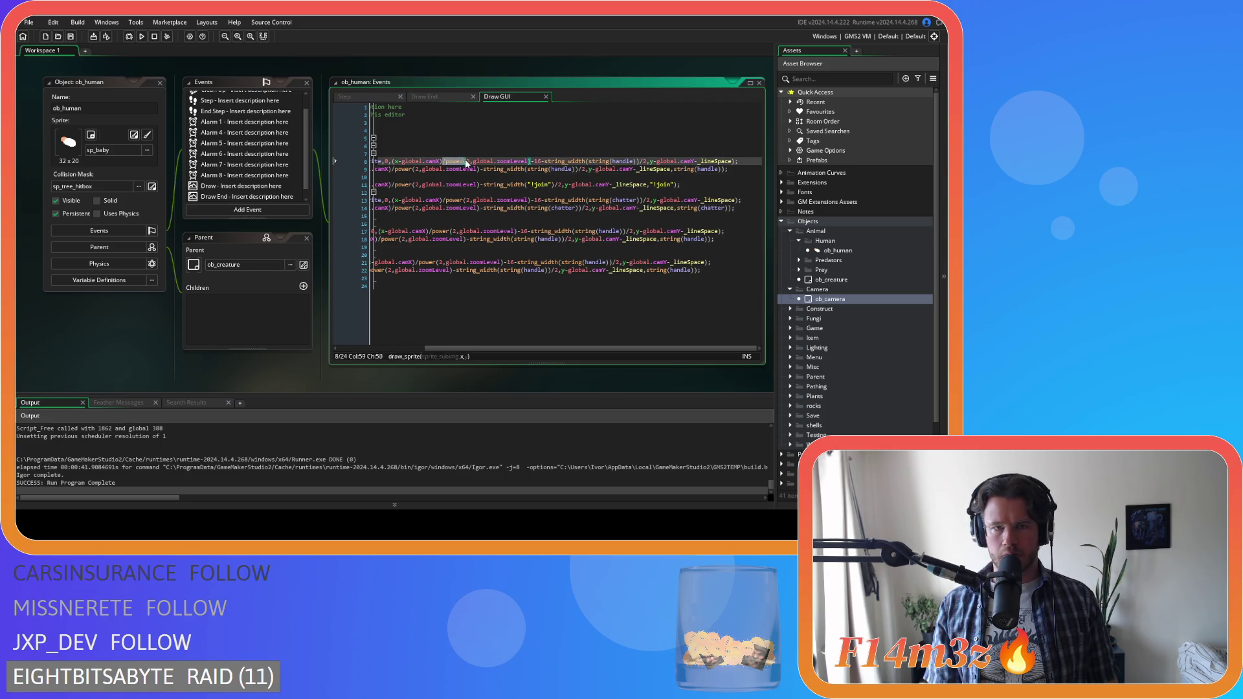
pyautogui.click(650, 163)
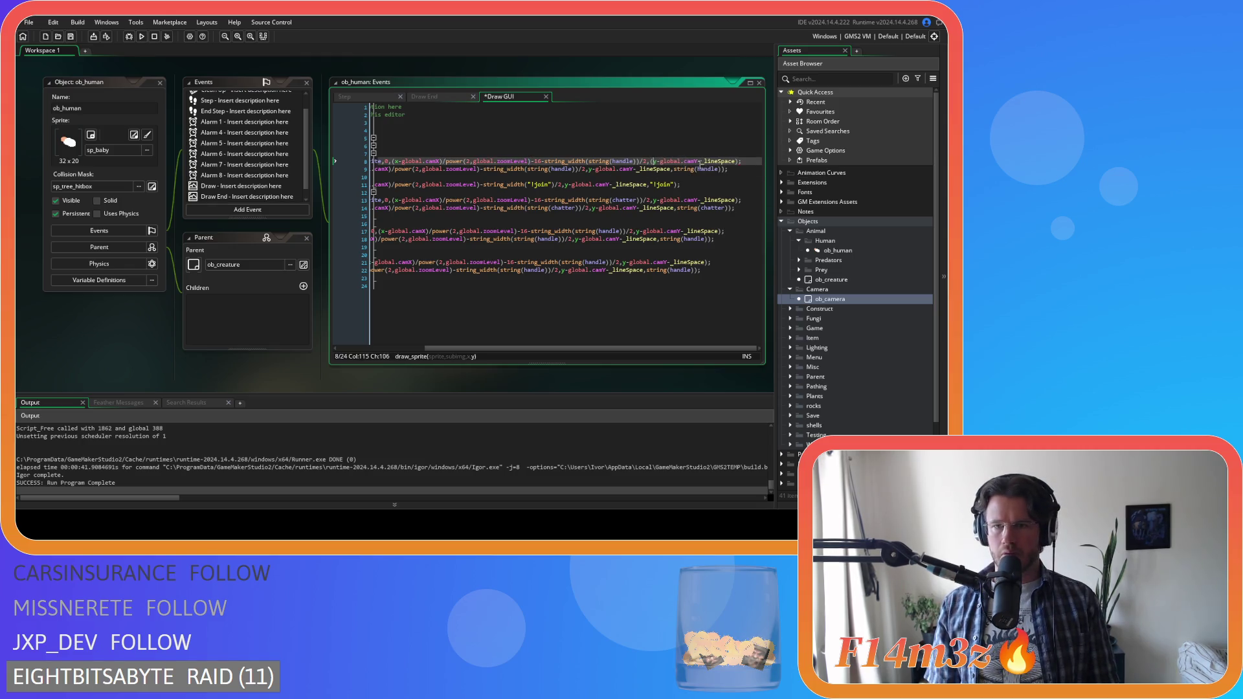
pyautogui.write('/power(2,global.zoomLevel)')
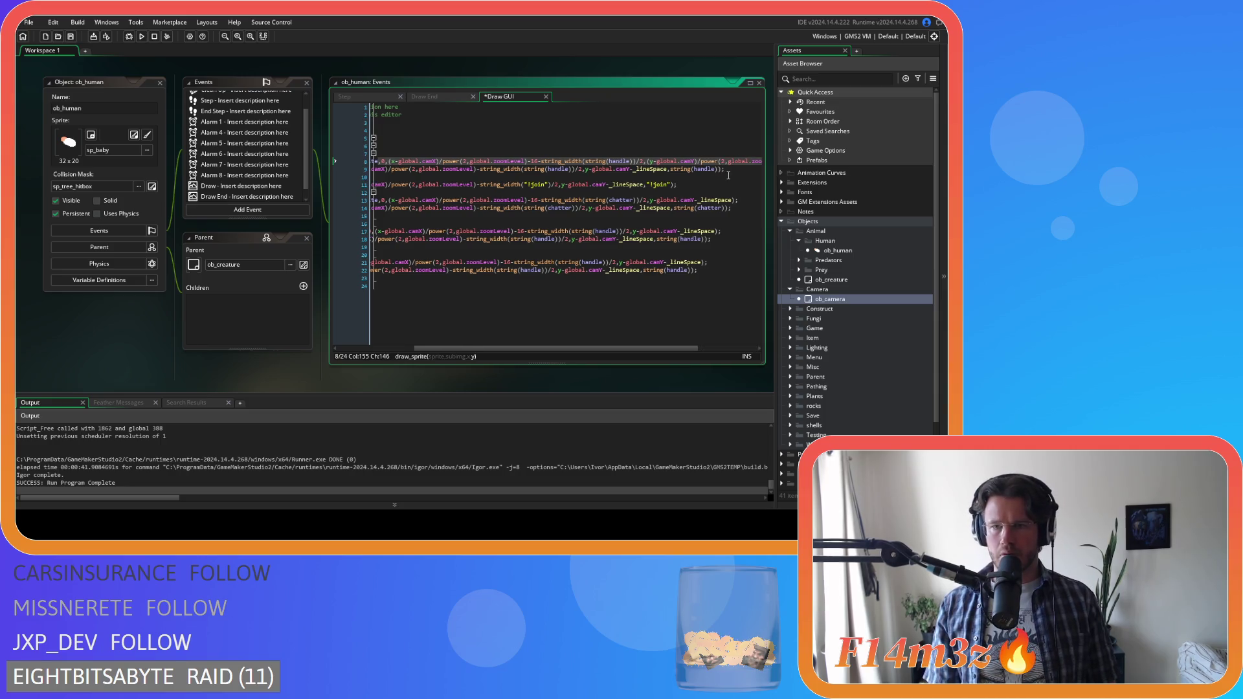
pyautogui.hscroll(3, 664, 341)
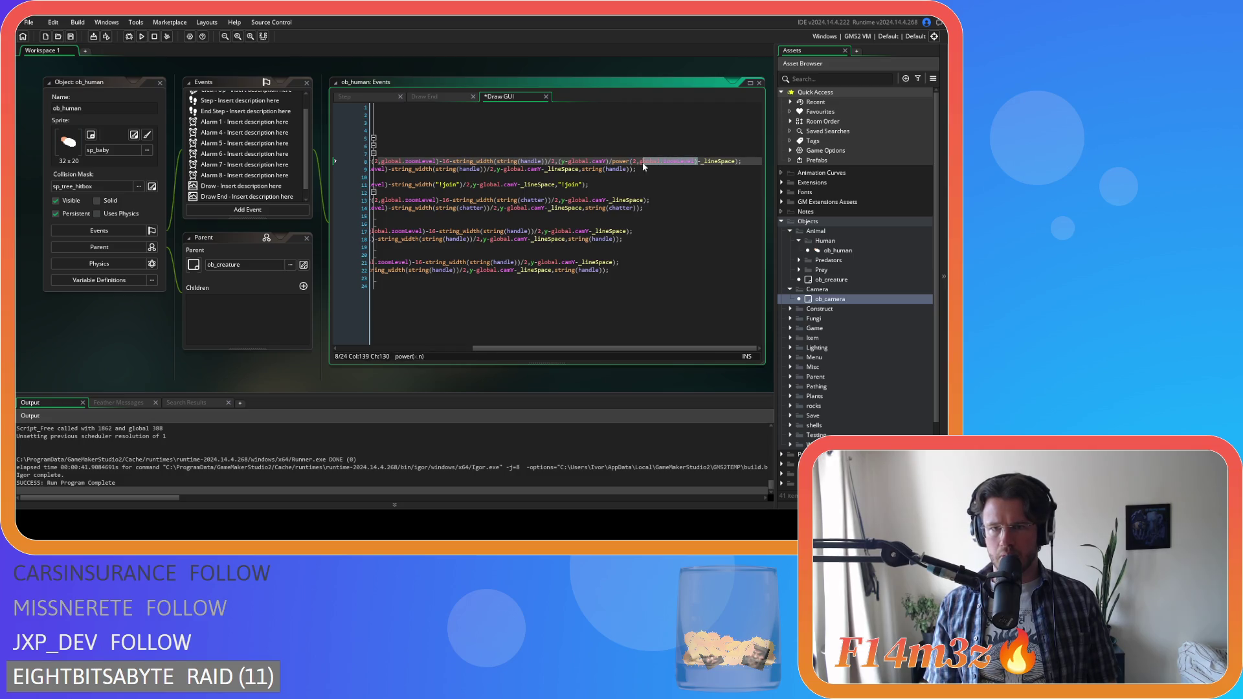
pyautogui.moveTo(597, 166); pyautogui.dragTo(563, 167)
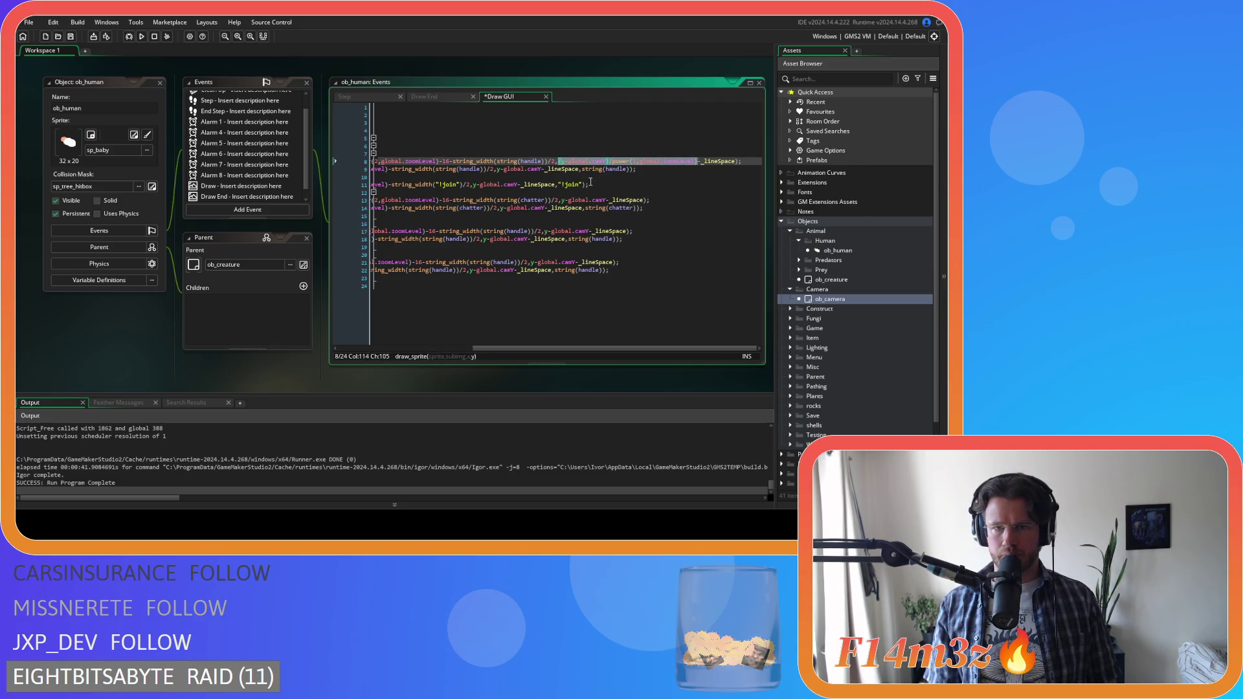
pyautogui.click(498, 169)
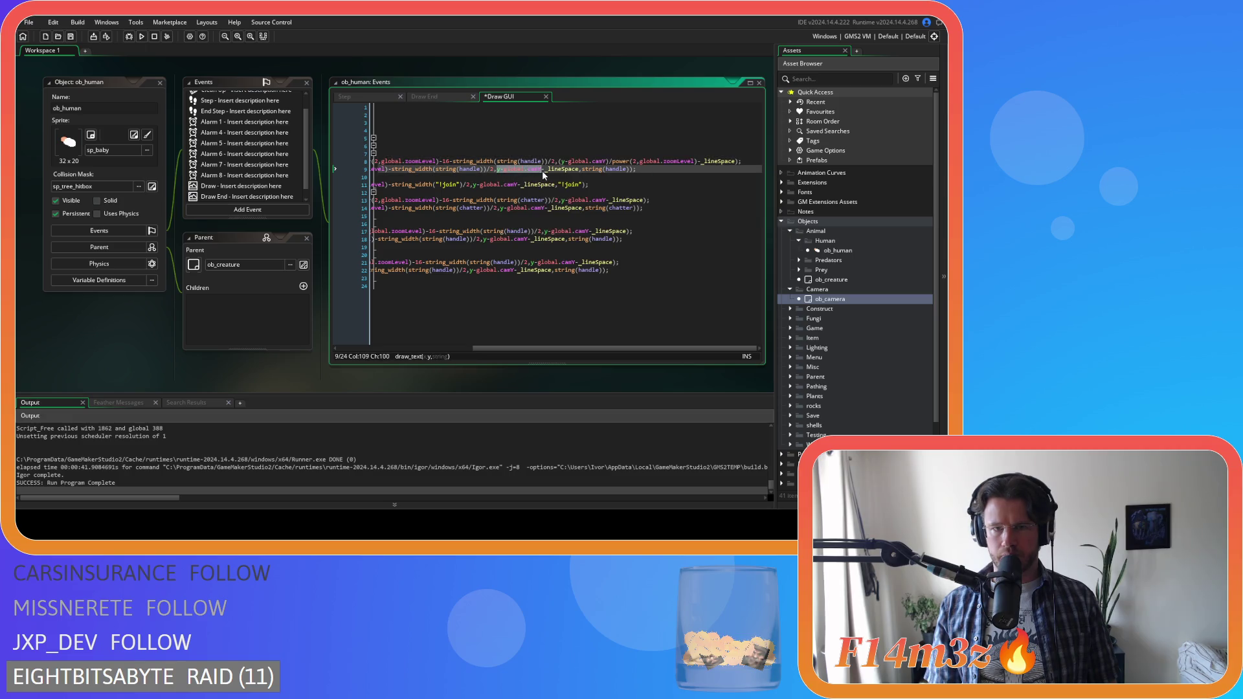
# - Replace every y-global.camY offset with the zoom-divided form using regex search
pyautogui.hotkey('ctrl', 'f')
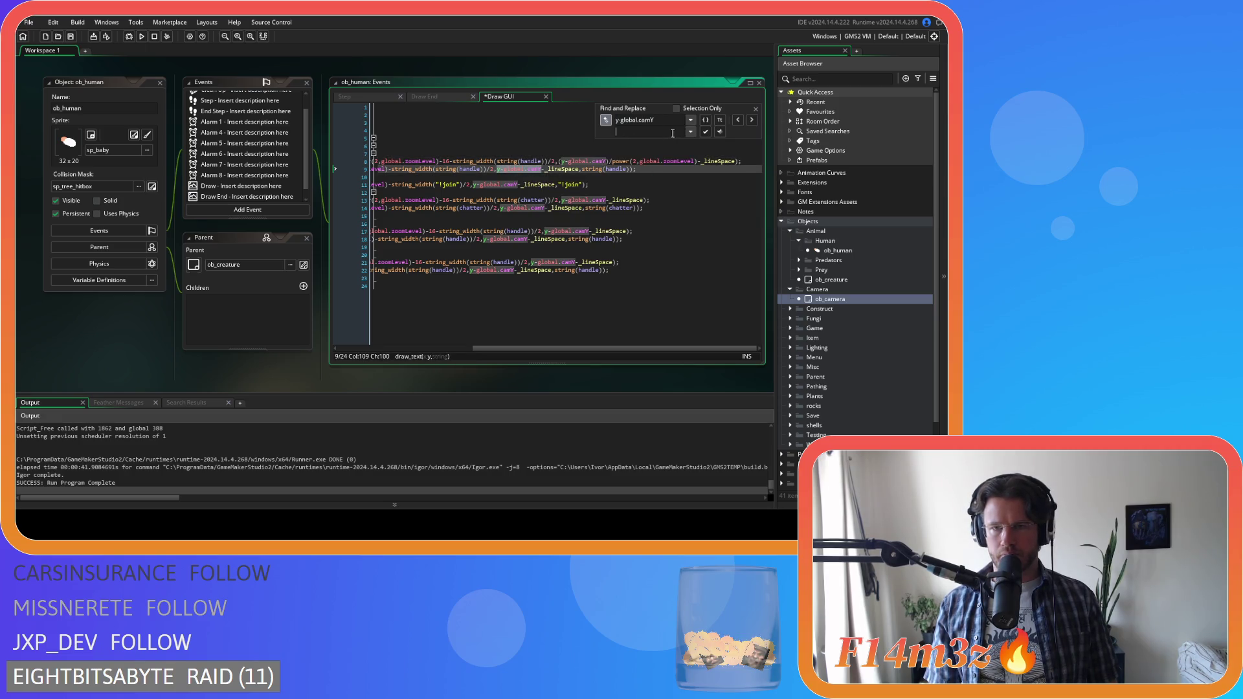
pyautogui.click(706, 121)
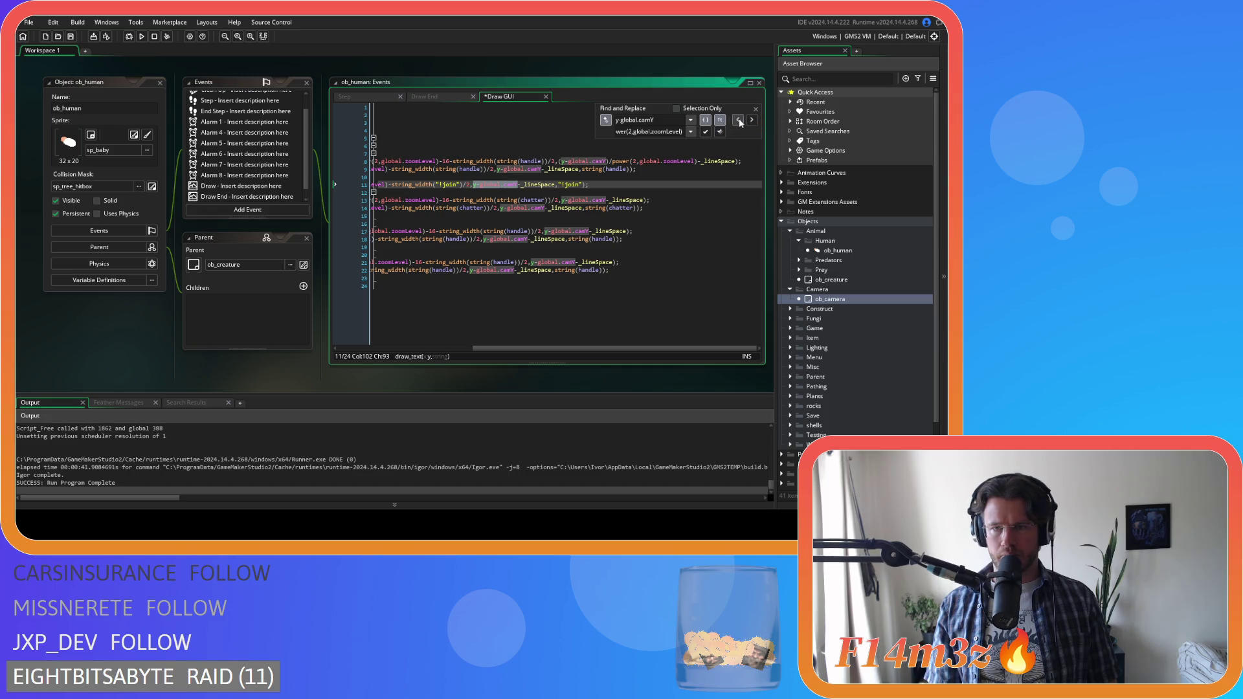
pyautogui.click(738, 119)
pyautogui.click(705, 133)
pyautogui.click(704, 132)
pyautogui.click(705, 133)
pyautogui.click(705, 133)
pyautogui.click(705, 132)
pyautogui.click(705, 132)
pyautogui.click(705, 132)
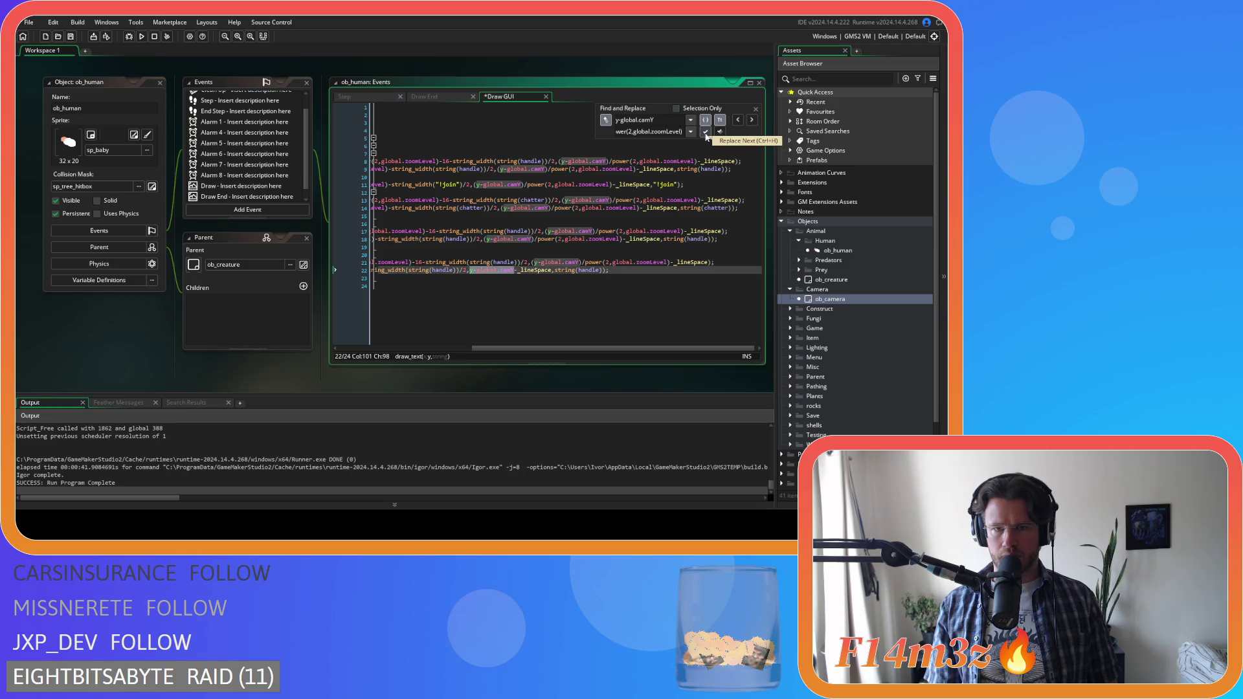
pyautogui.click(705, 133)
pyautogui.click(756, 109)
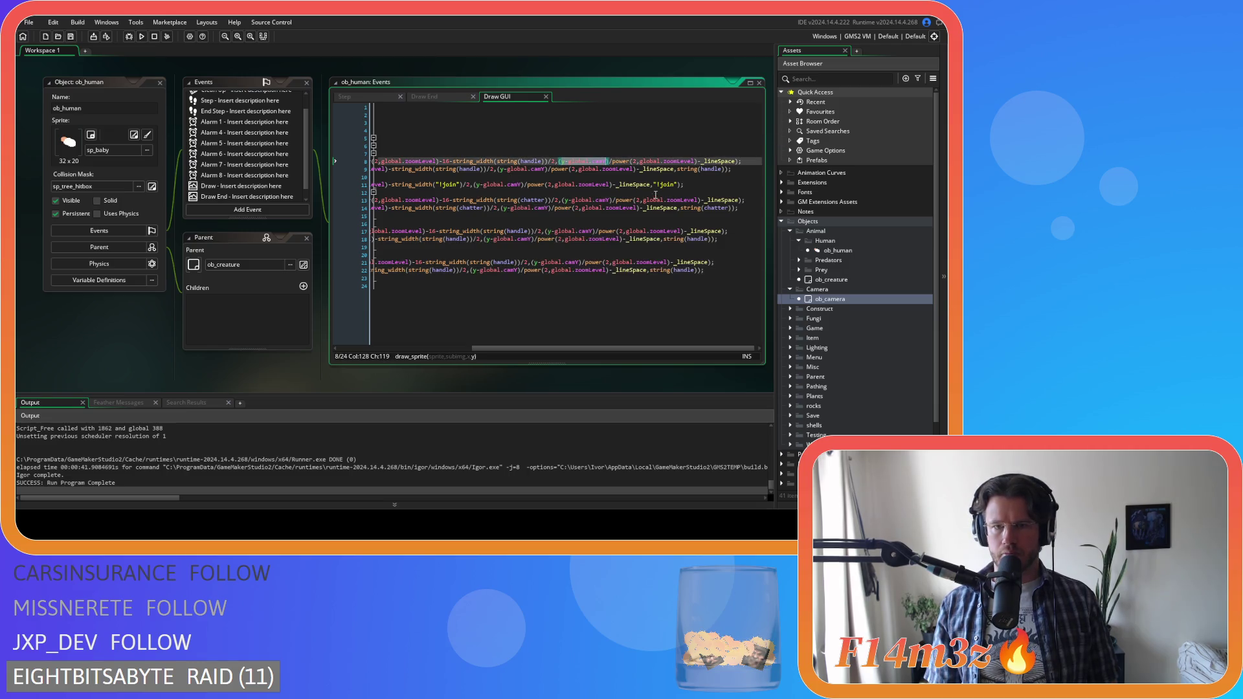
pyautogui.click(661, 201)
# - Check the edit on line 18, then build and run the game
pyautogui.moveTo(595, 348); pyautogui.dragTo(464, 338)
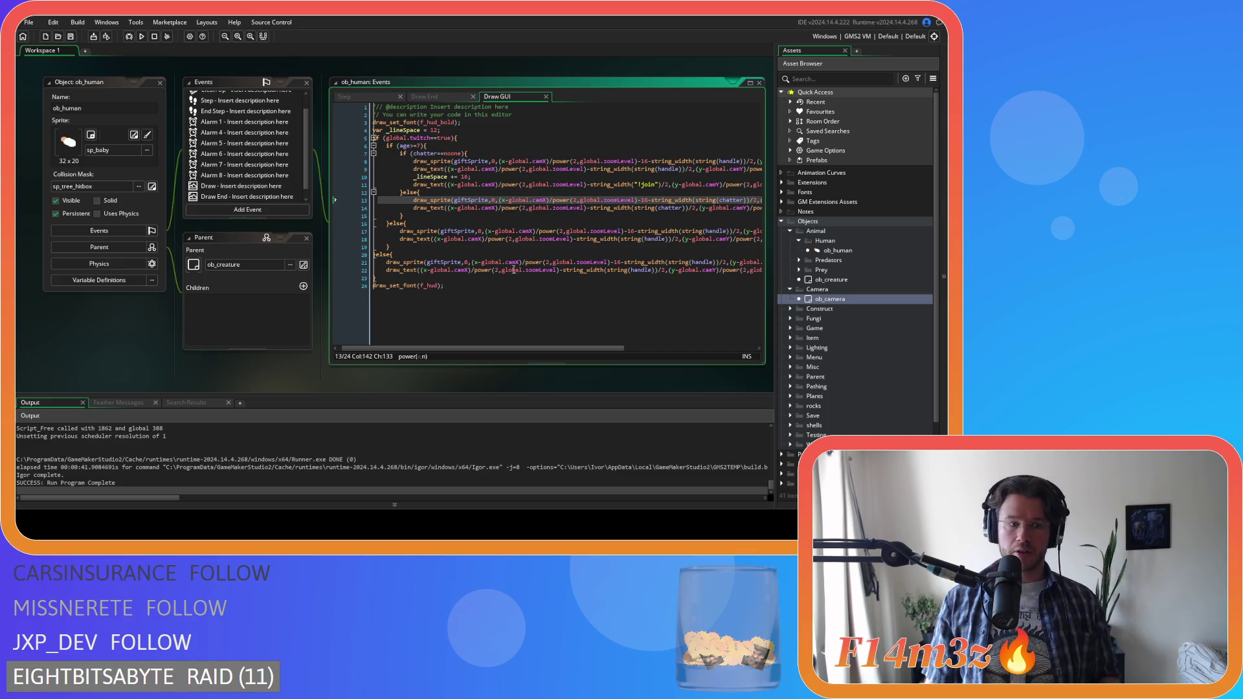
pyautogui.click(523, 238)
pyautogui.press('F5')
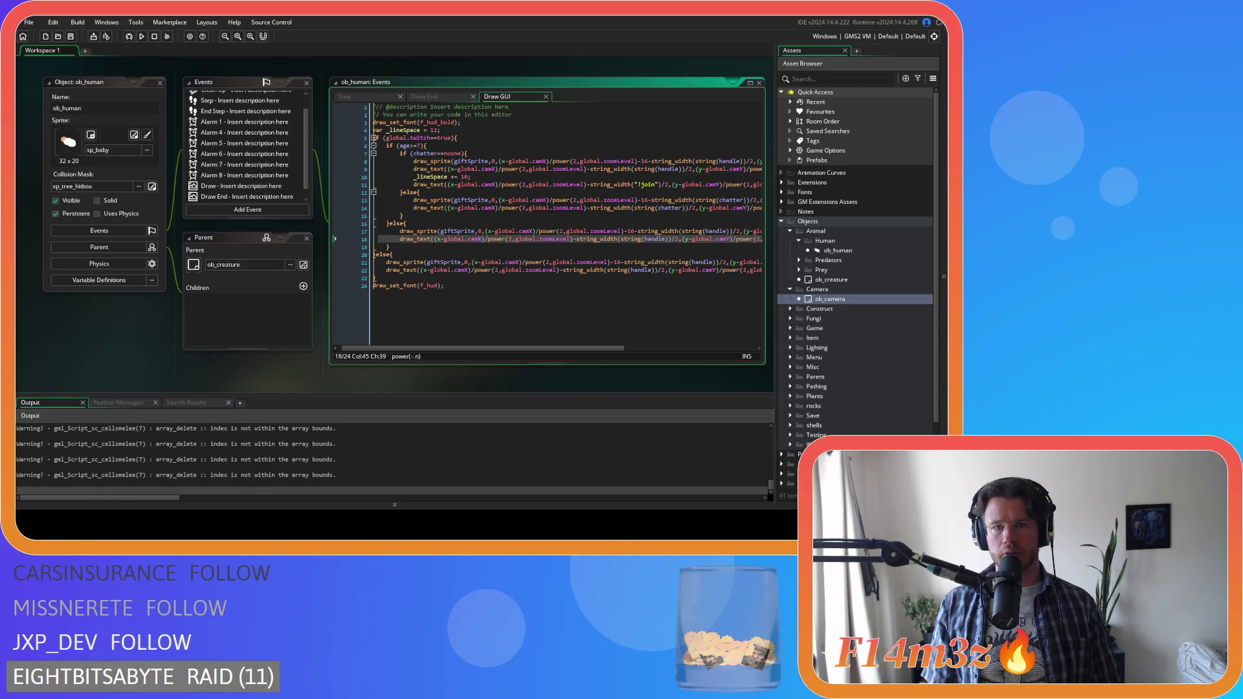
# - Zoom and pan the island map toward the village and Avirtrekan by the standing stone
pyautogui.scroll(-5, 525, 228)
pyautogui.scroll(5, 527, 229)
pyautogui.scroll(-5, 538, 238)
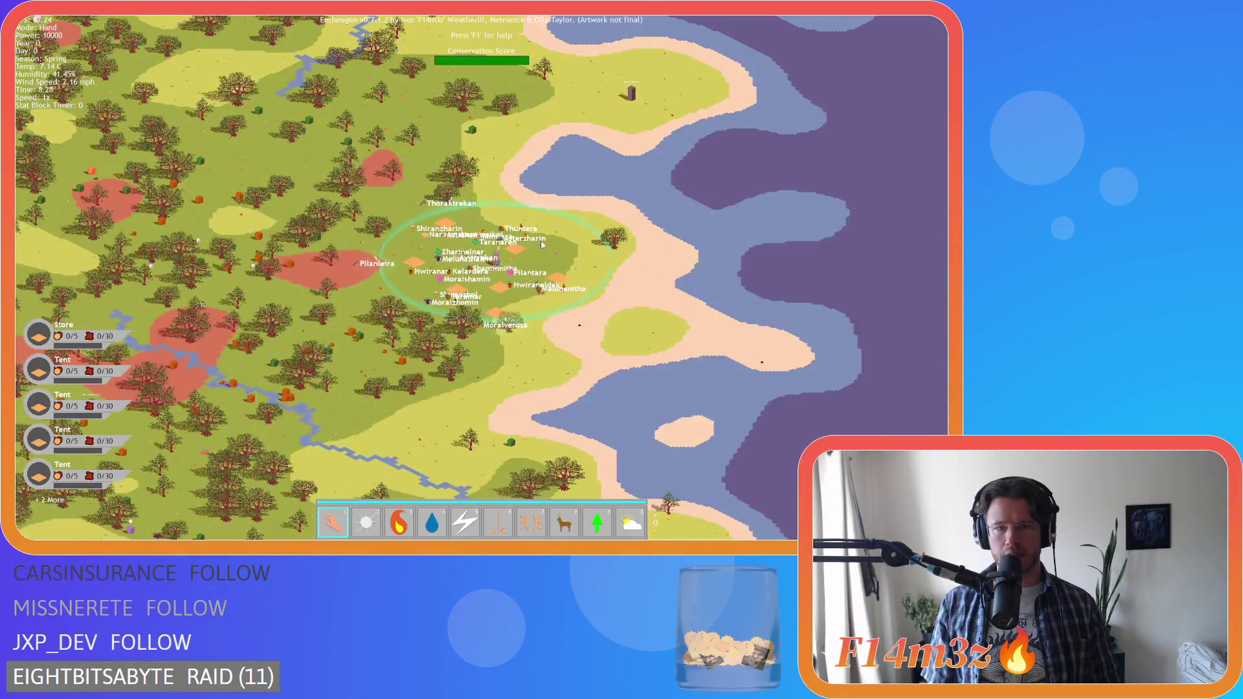
pyautogui.scroll(-5, 542, 243)
pyautogui.scroll(-3, 552, 243)
pyautogui.scroll(3, 551, 244)
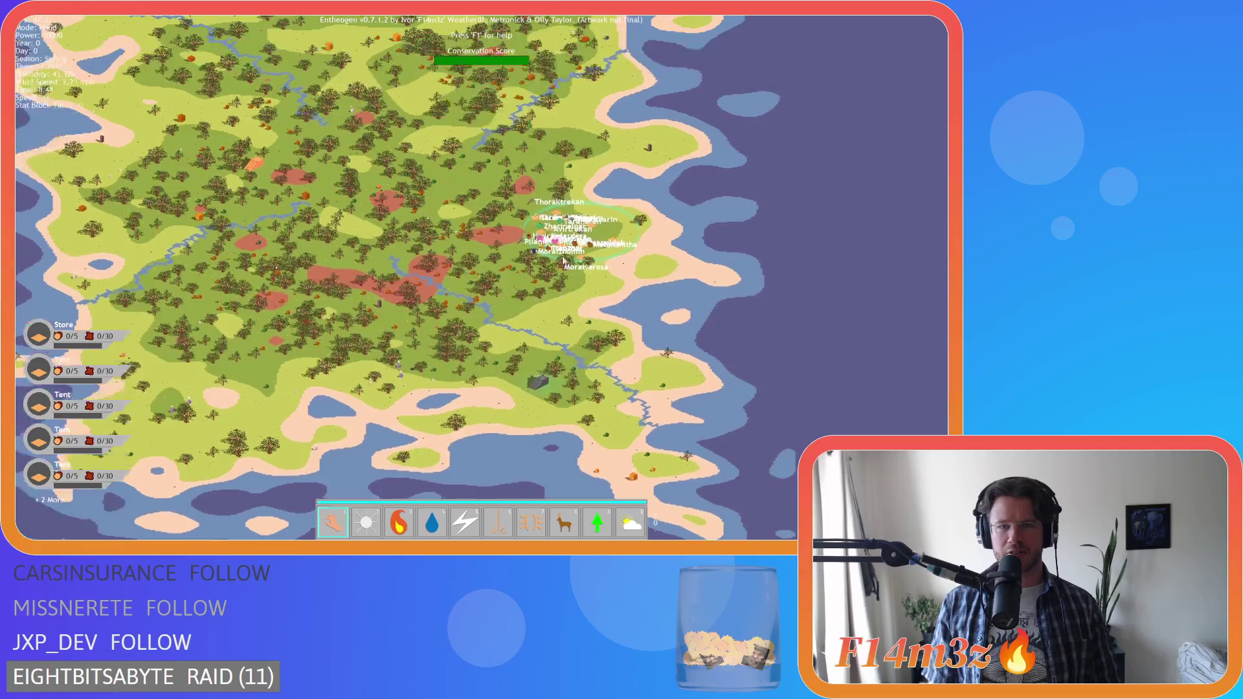
pyautogui.scroll(5, 525, 304)
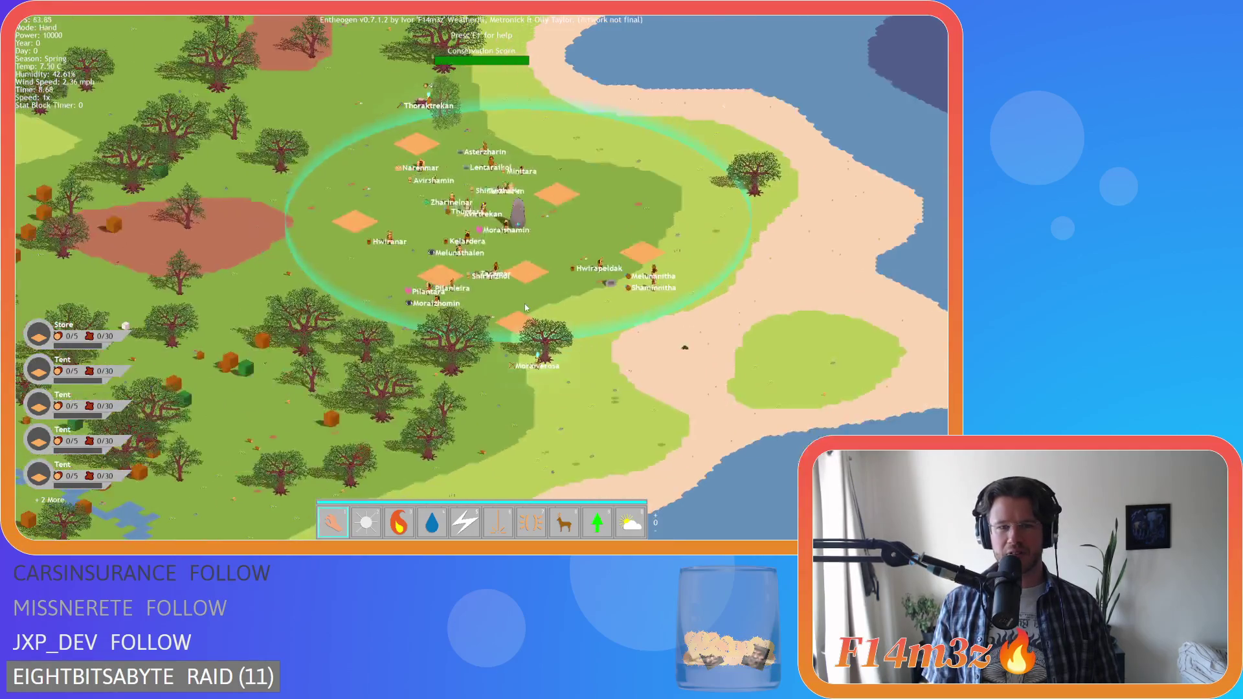
pyautogui.scroll(8, 525, 304)
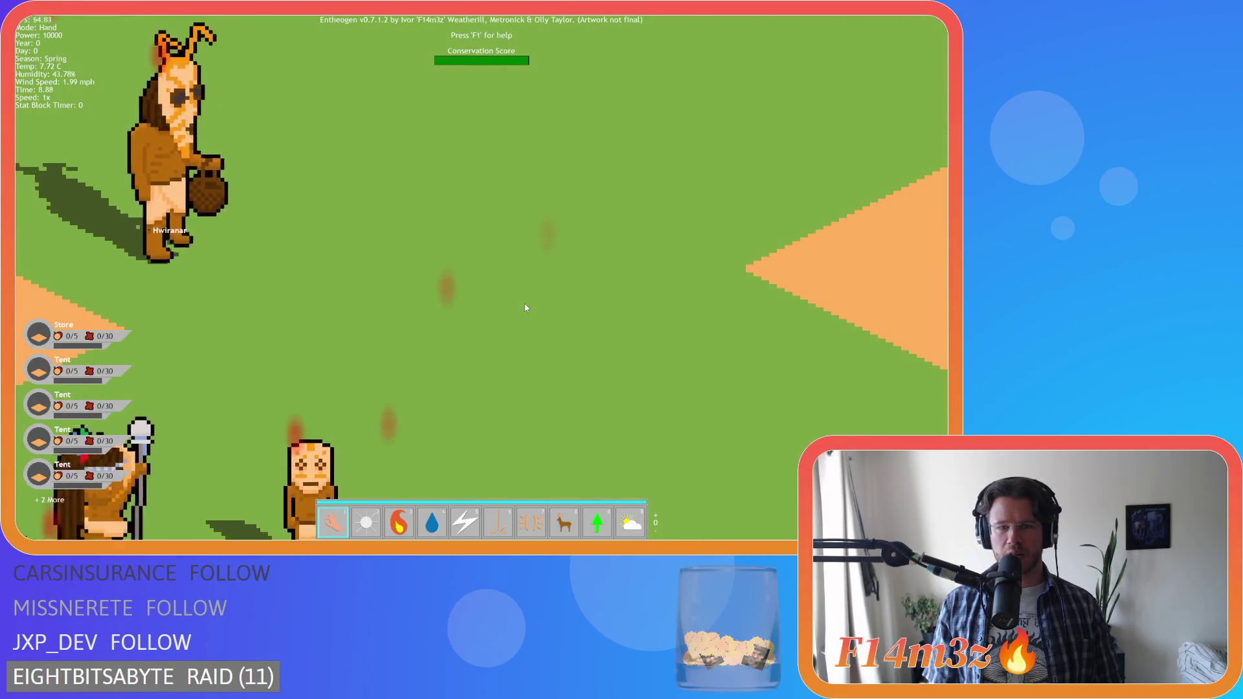
pyautogui.scroll(-5, 524, 308)
pyautogui.scroll(6, 525, 307)
pyautogui.scroll(-6, 524, 307)
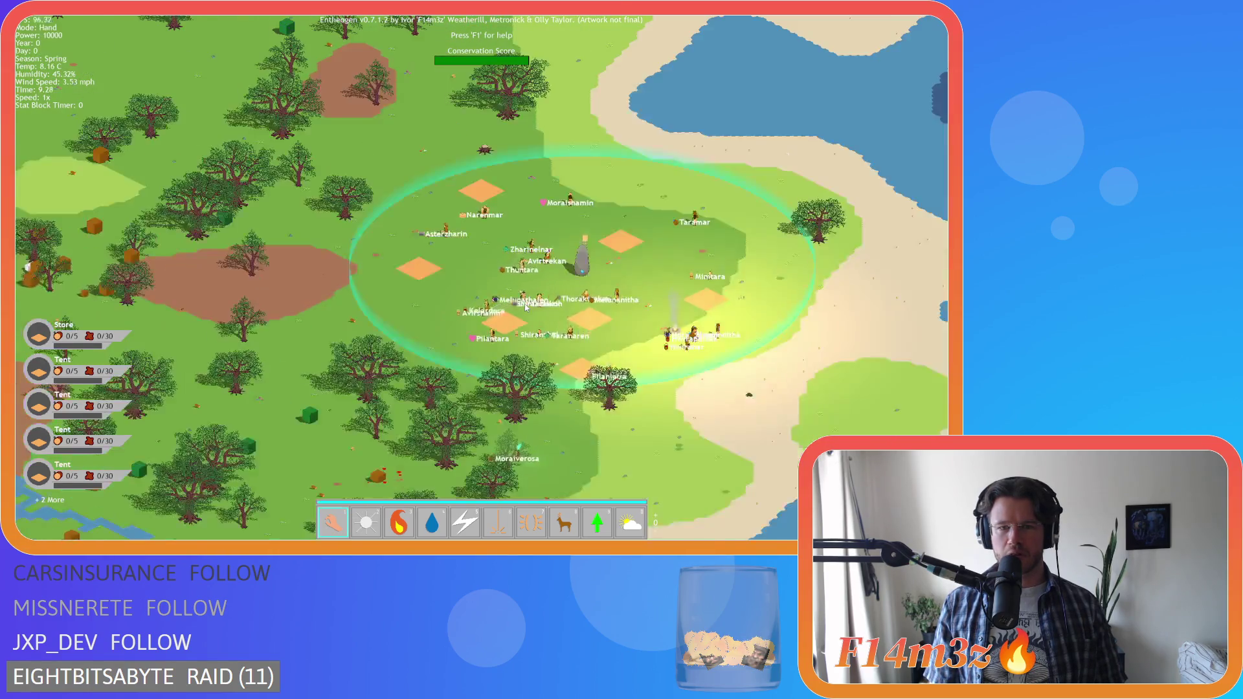
pyautogui.scroll(-6, 524, 304)
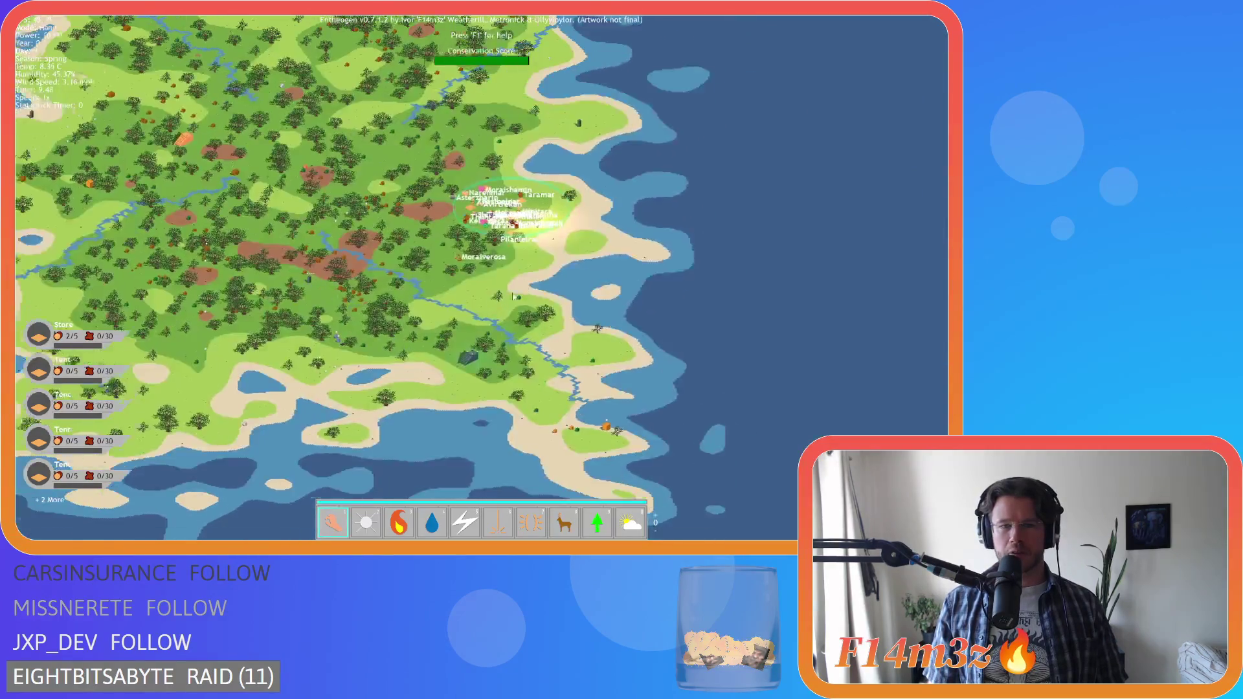
pyautogui.scroll(6, 511, 298)
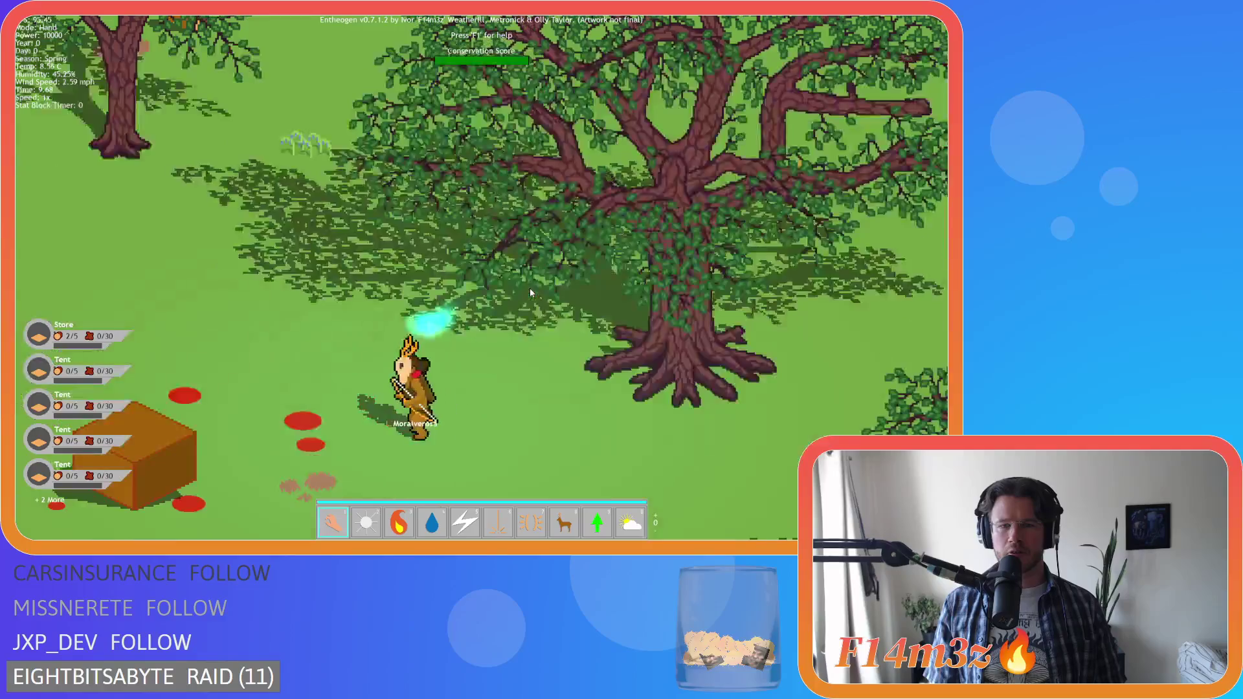
pyautogui.scroll(-8, 529, 292)
pyautogui.scroll(6, 492, 316)
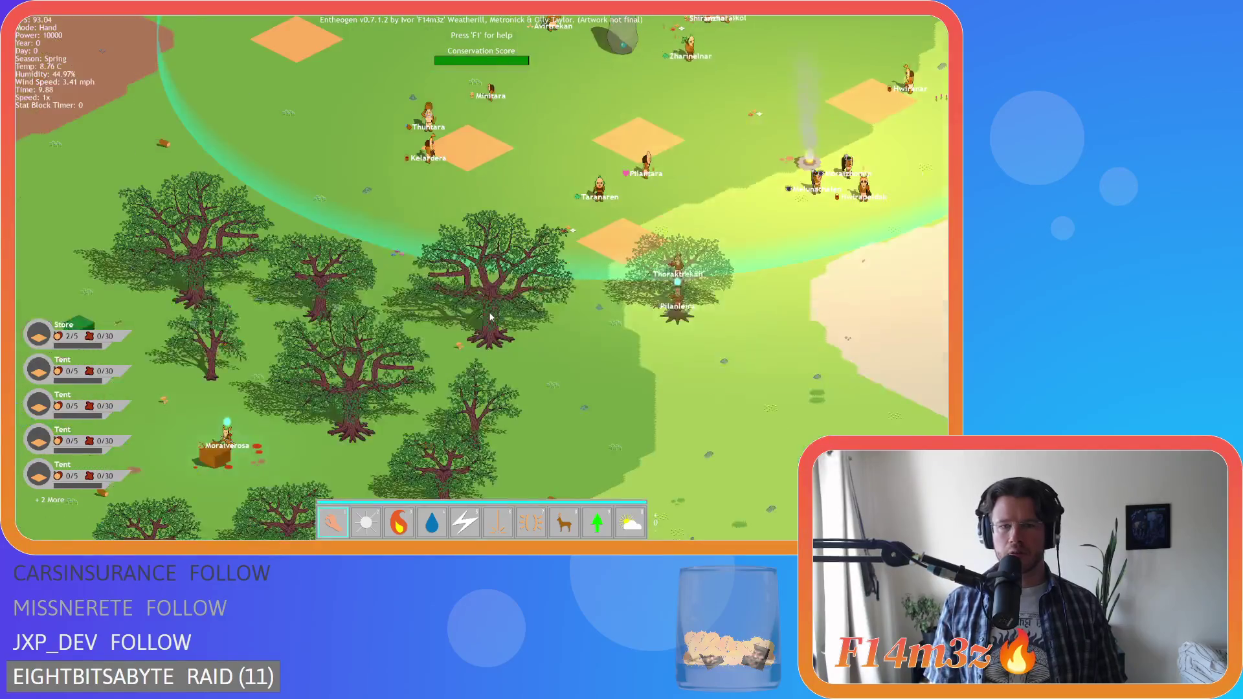
pyautogui.scroll(6, 491, 317)
pyautogui.scroll(5, 464, 315)
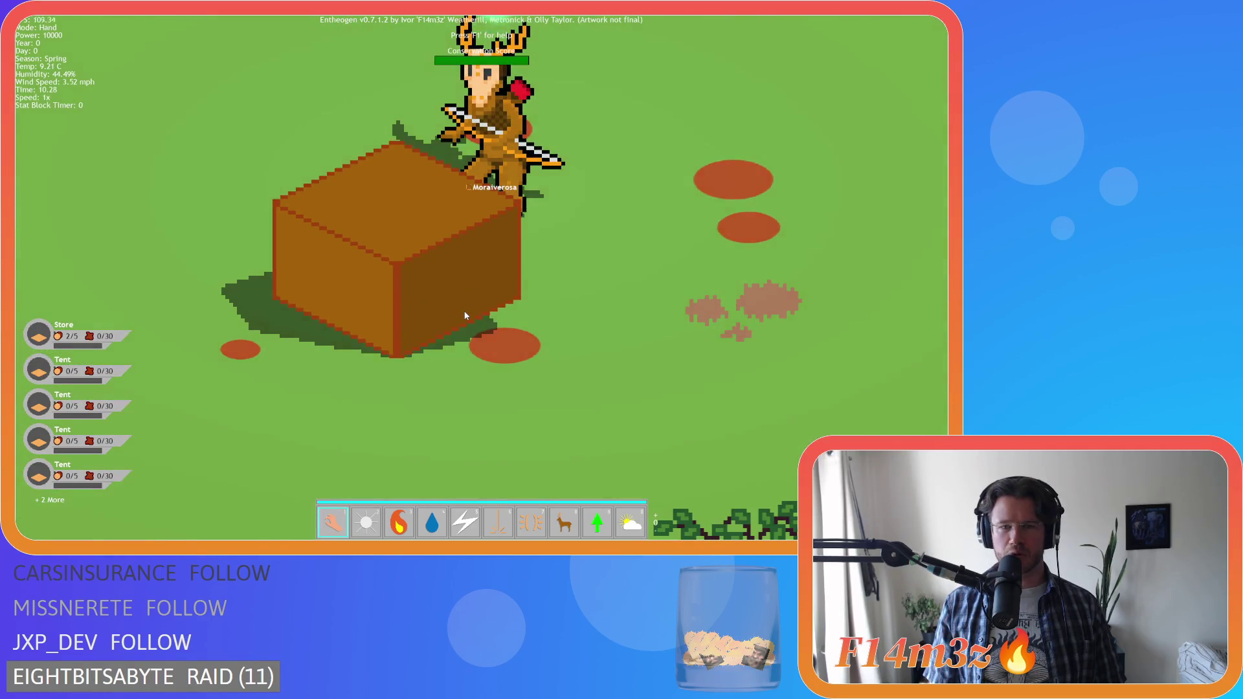
pyautogui.scroll(-6, 464, 315)
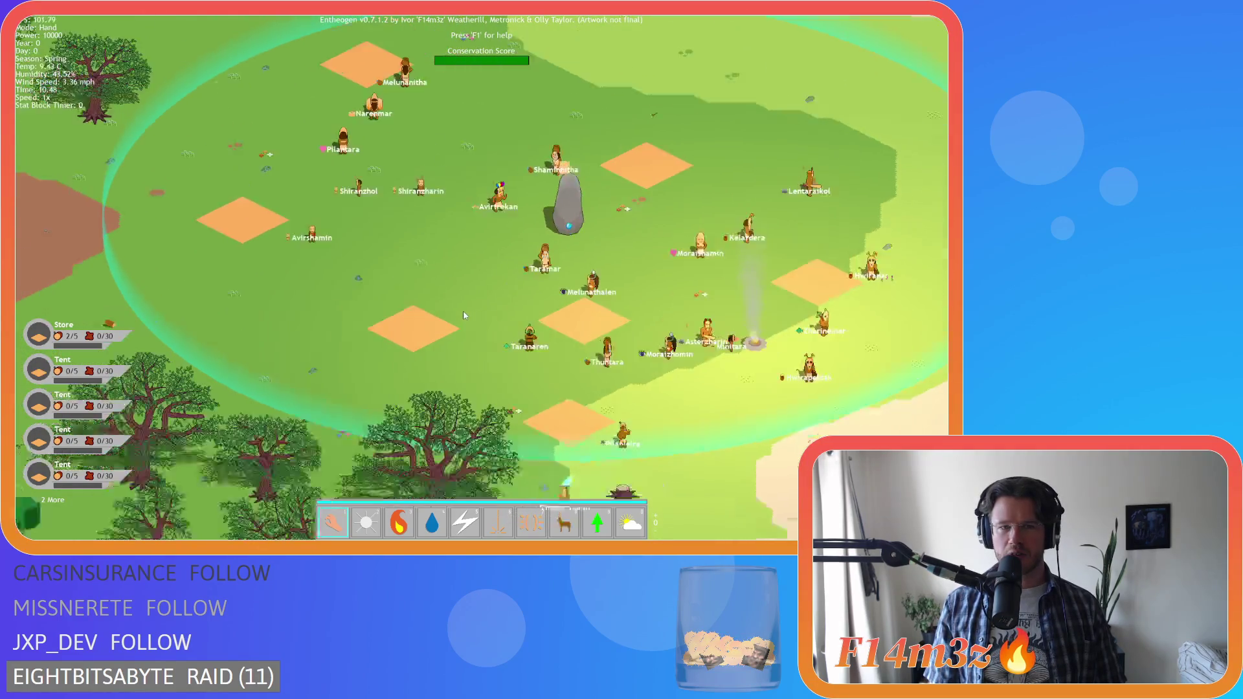
pyautogui.scroll(-4, 463, 316)
pyautogui.scroll(5, 464, 315)
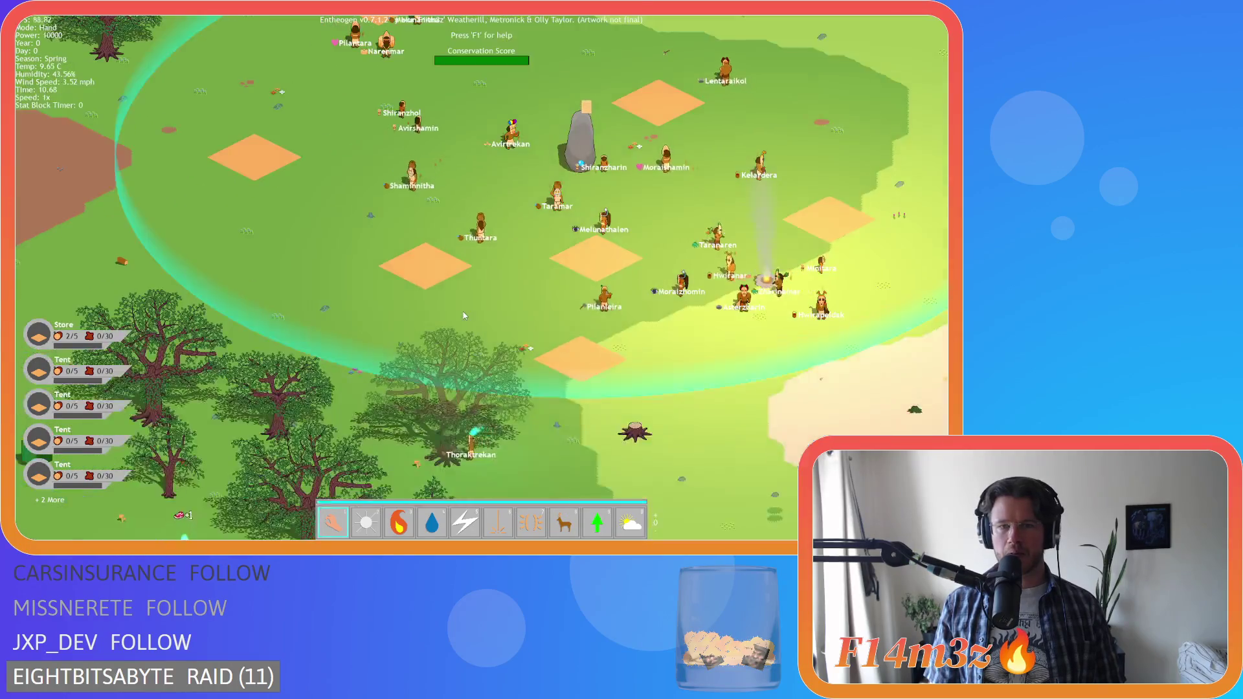
pyautogui.scroll(-5, 463, 315)
pyautogui.scroll(-1, 464, 315)
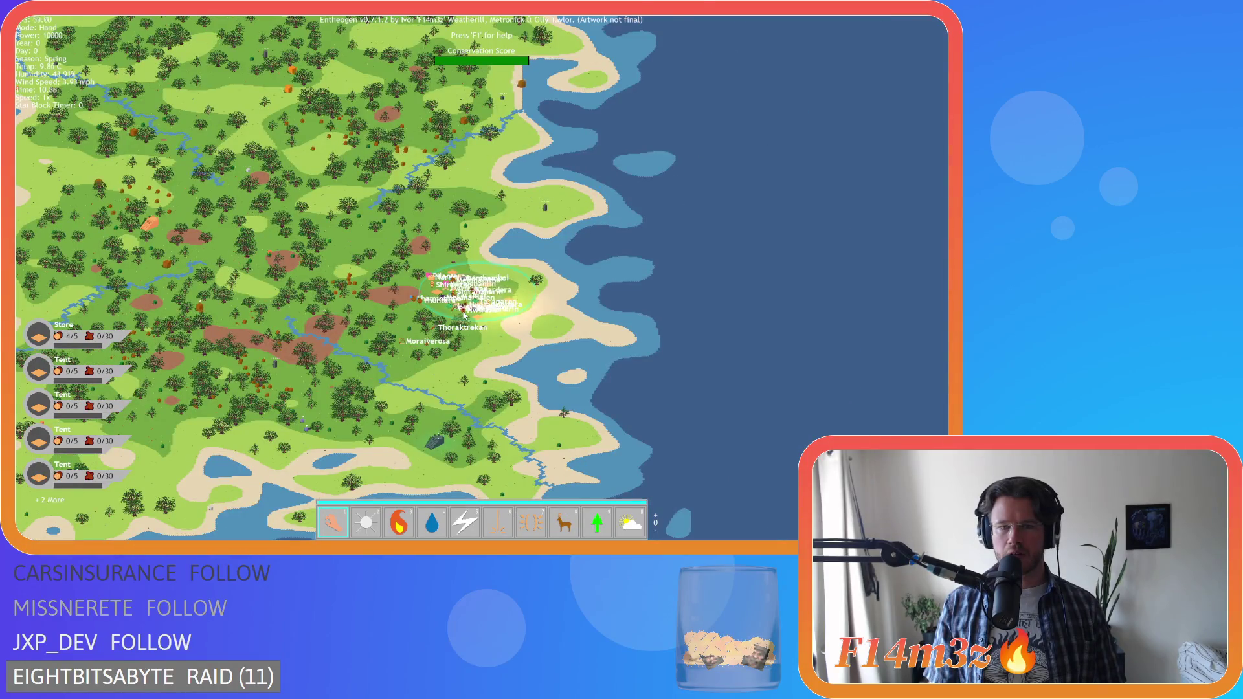
pyautogui.scroll(2, 464, 316)
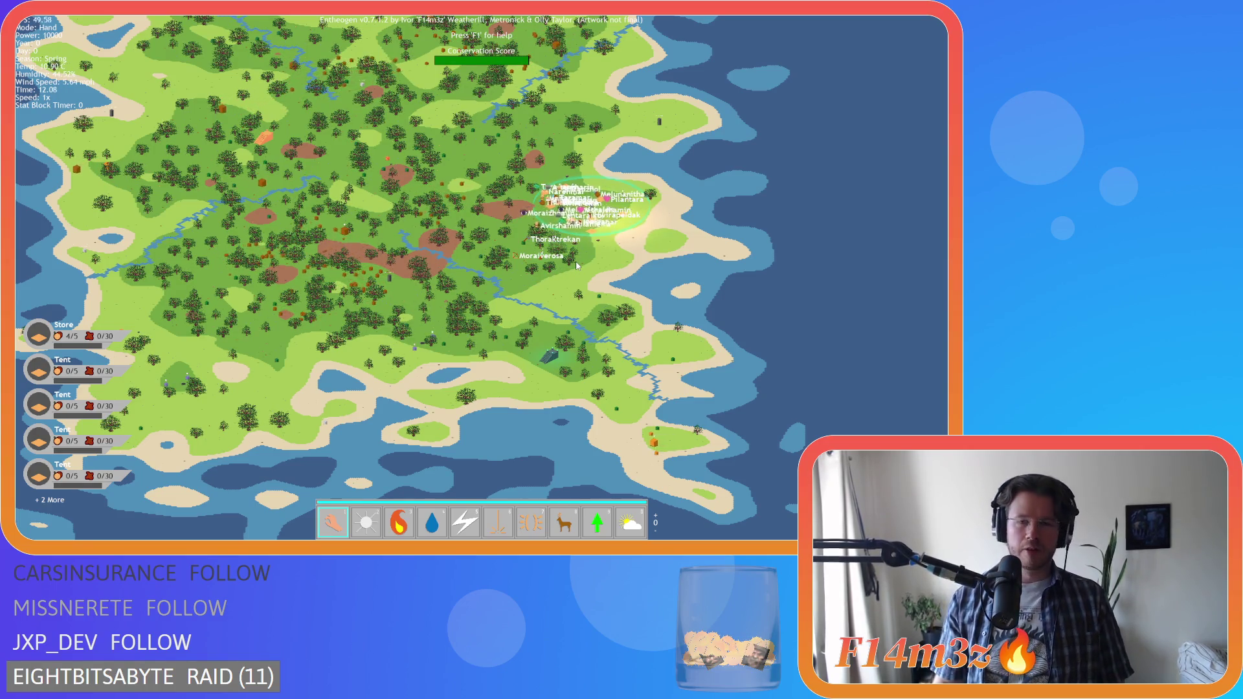
pyautogui.scroll(1, 577, 268)
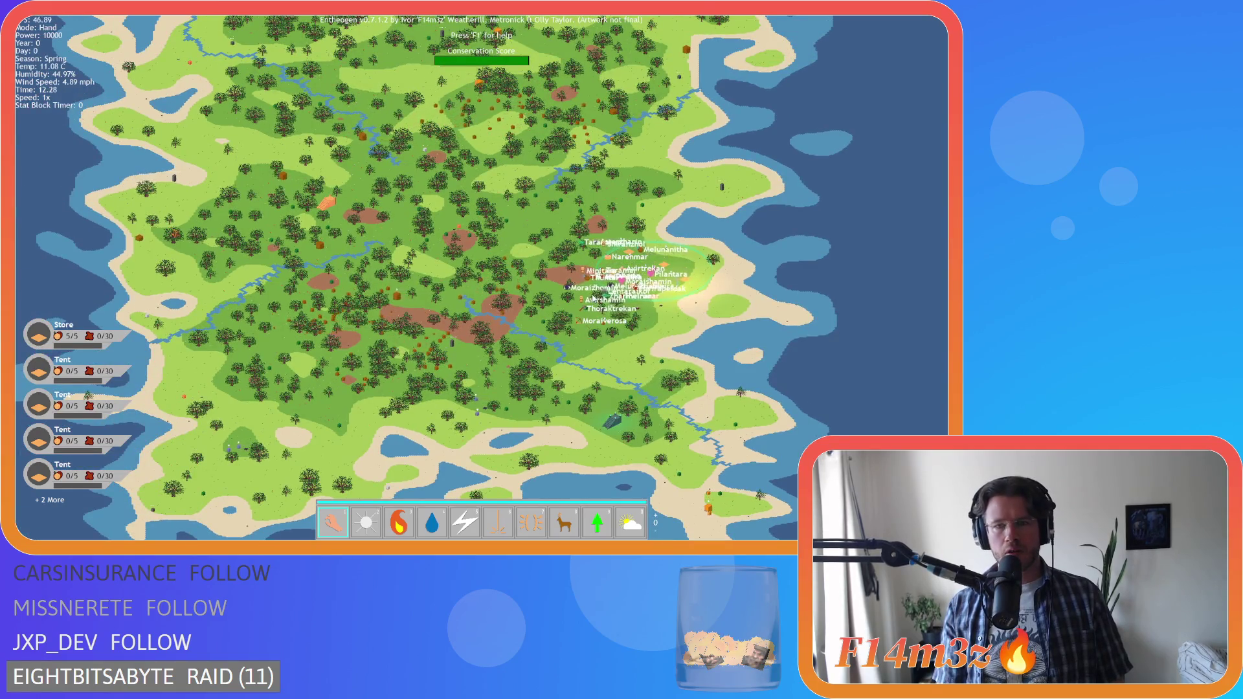
pyautogui.press('d')
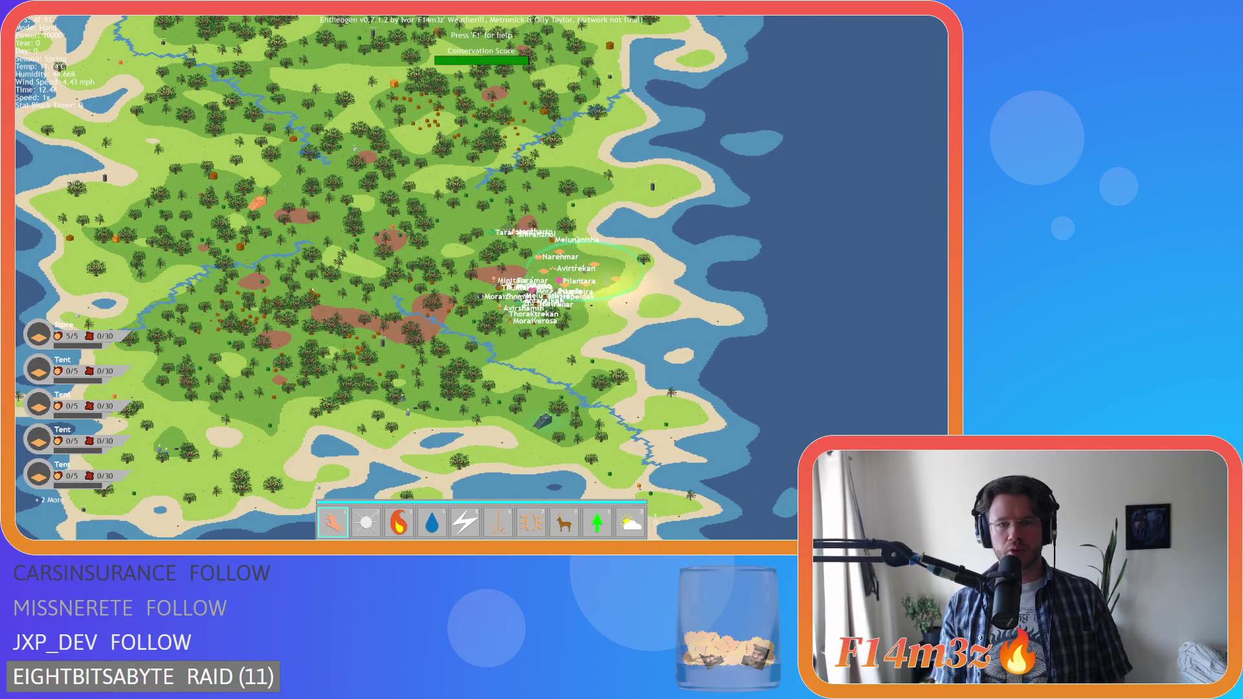
pyautogui.scroll(2, 560, 295)
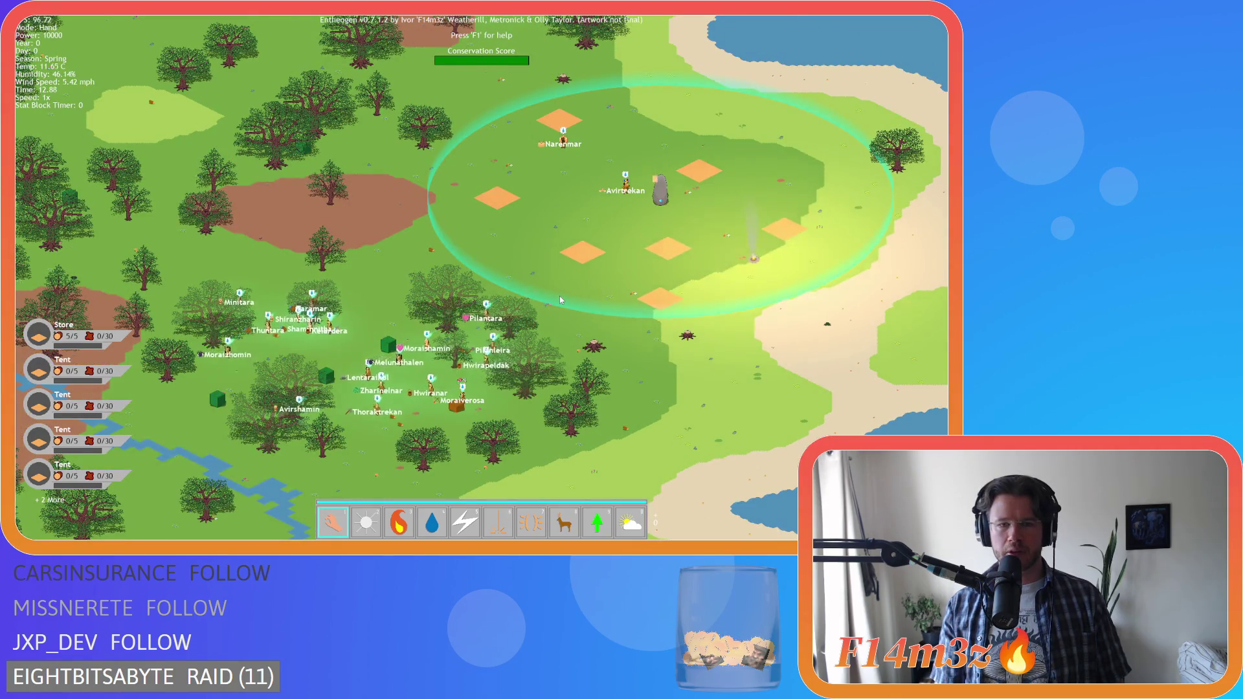
pyautogui.press('a')
pyautogui.press('s')
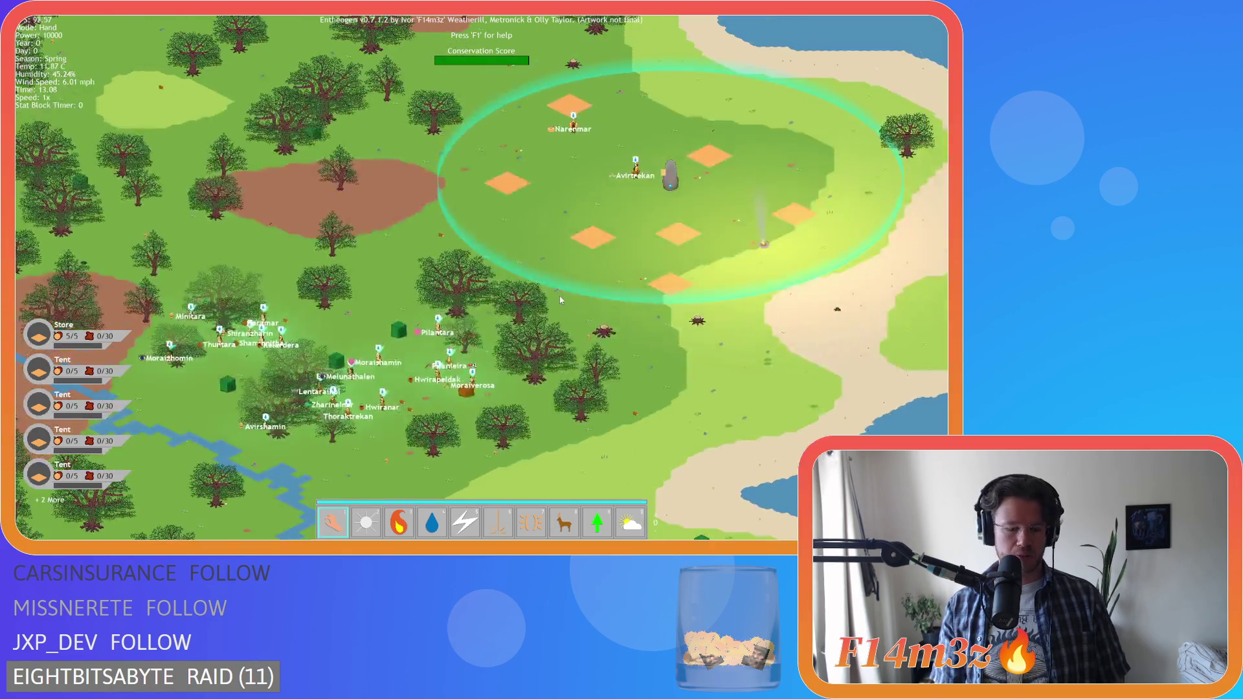
pyautogui.press('w')
pyautogui.press('d')
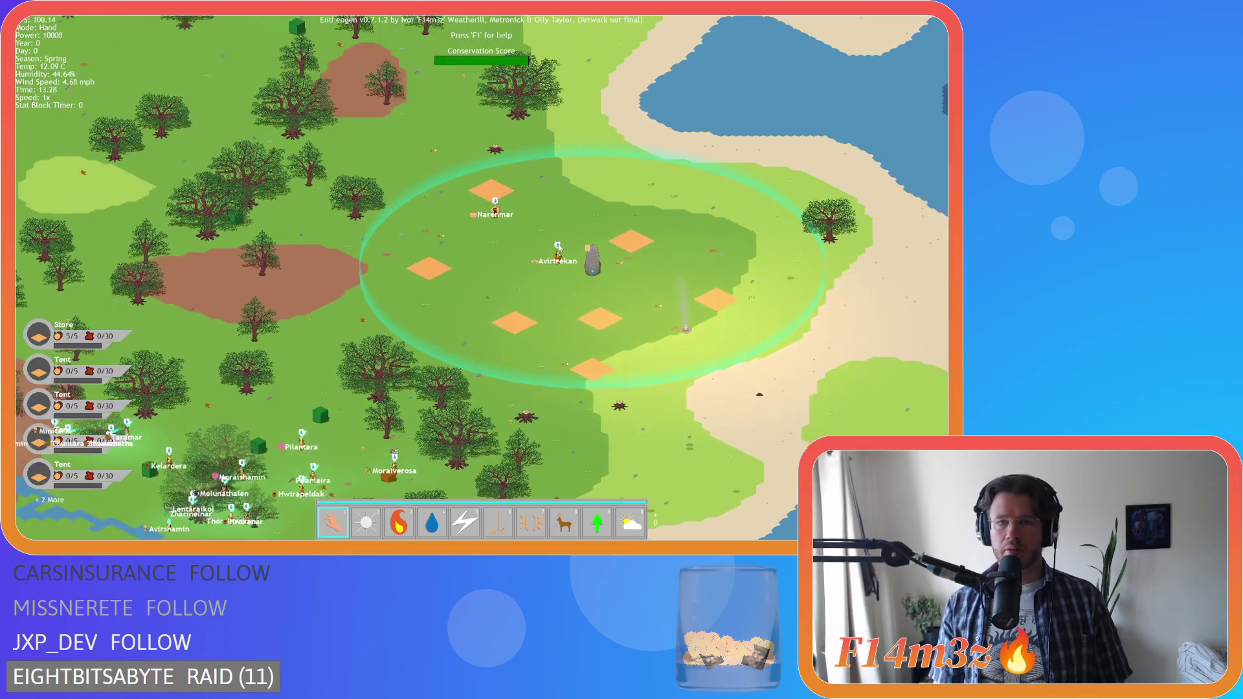
pyautogui.scroll(2, 556, 256)
pyautogui.scroll(1, 610, 300)
pyautogui.scroll(-1, 610, 300)
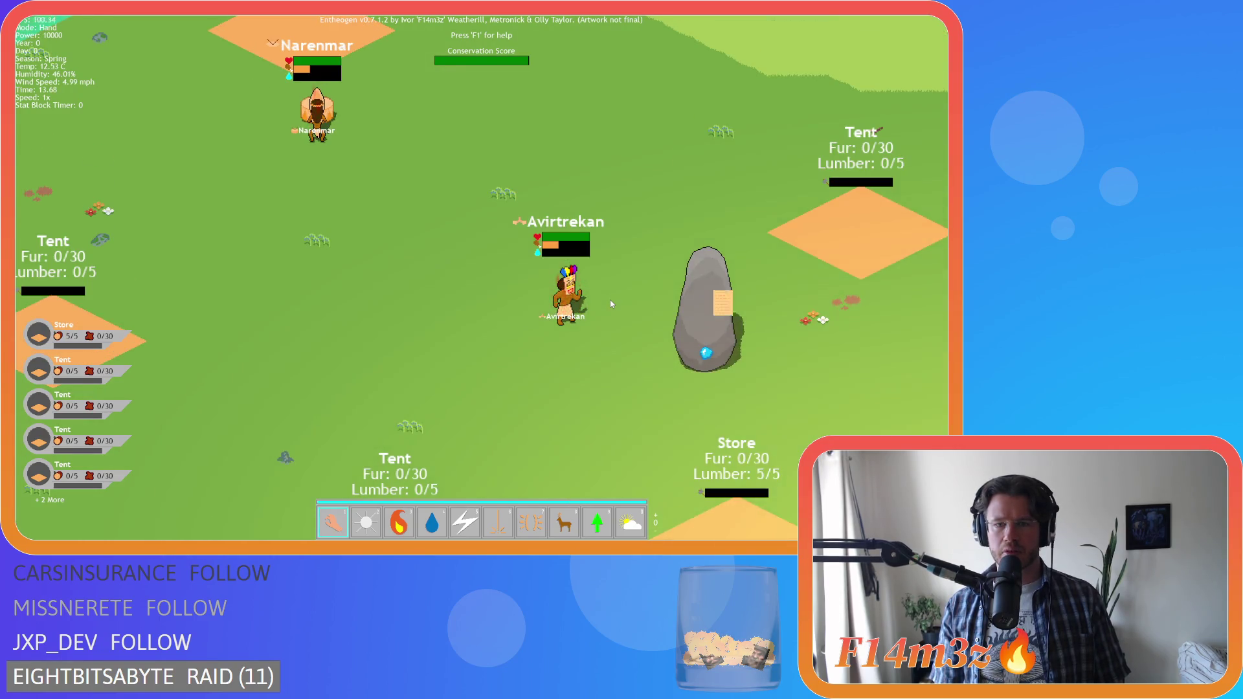
pyautogui.scroll(-3, 610, 300)
pyautogui.press('w')
pyautogui.press('d')
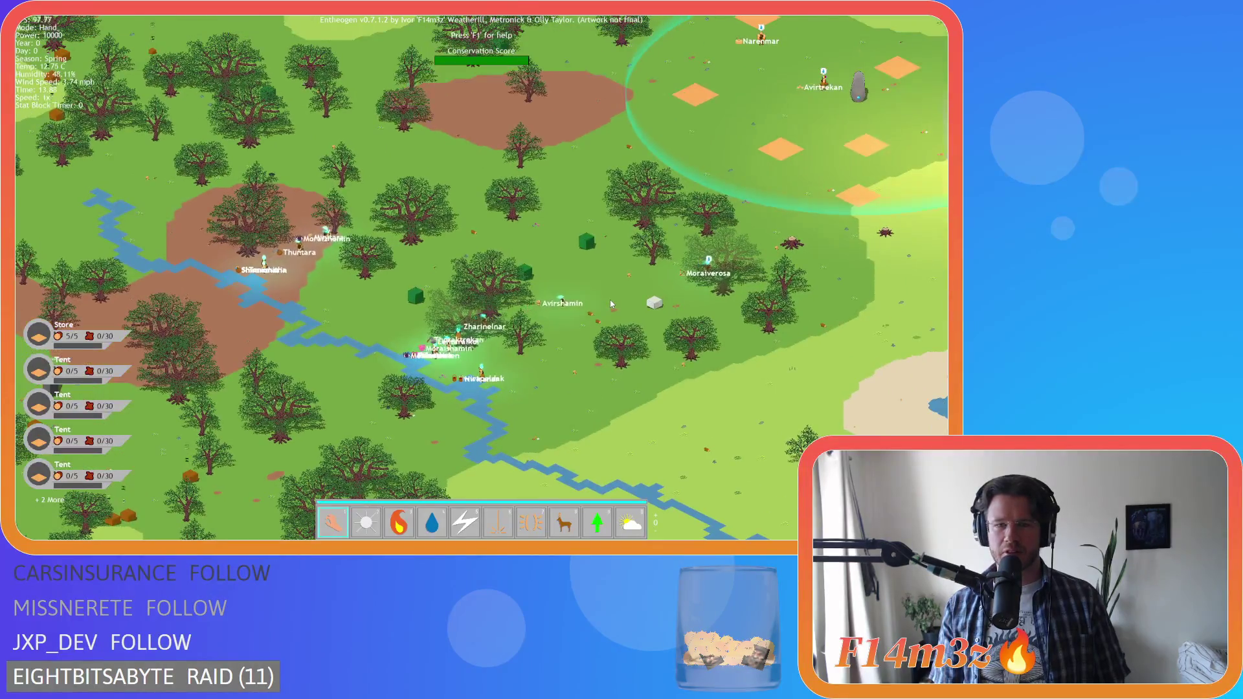
pyautogui.scroll(3, 610, 304)
pyautogui.press('w')
pyautogui.press('d')
pyautogui.scroll(3, 523, 317)
pyautogui.scroll(-3, 523, 317)
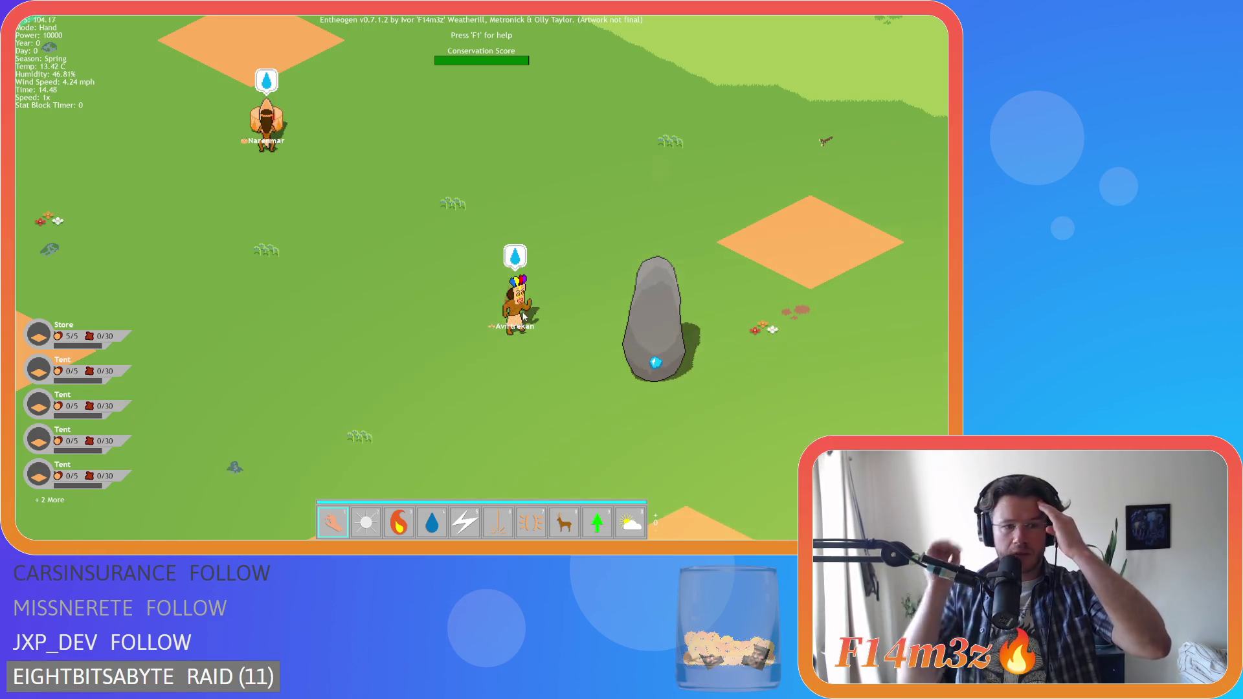
pyautogui.scroll(-5, 492, 314)
pyautogui.scroll(5, 561, 262)
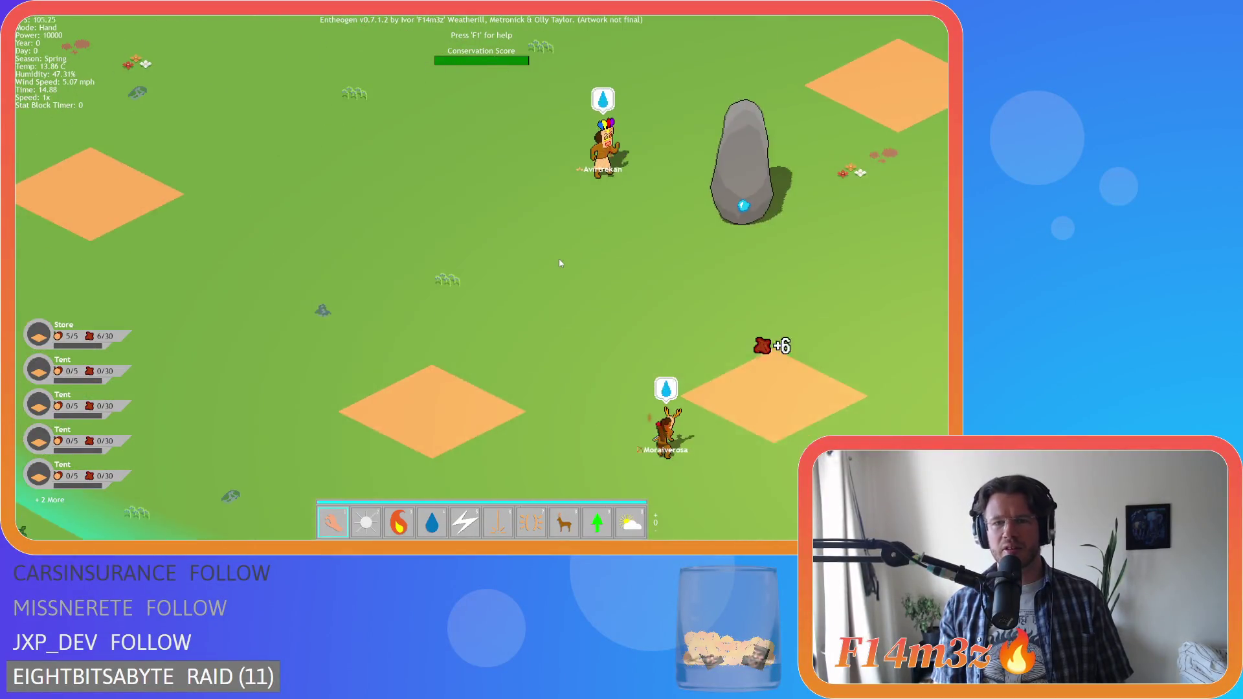
pyautogui.scroll(3, 558, 259)
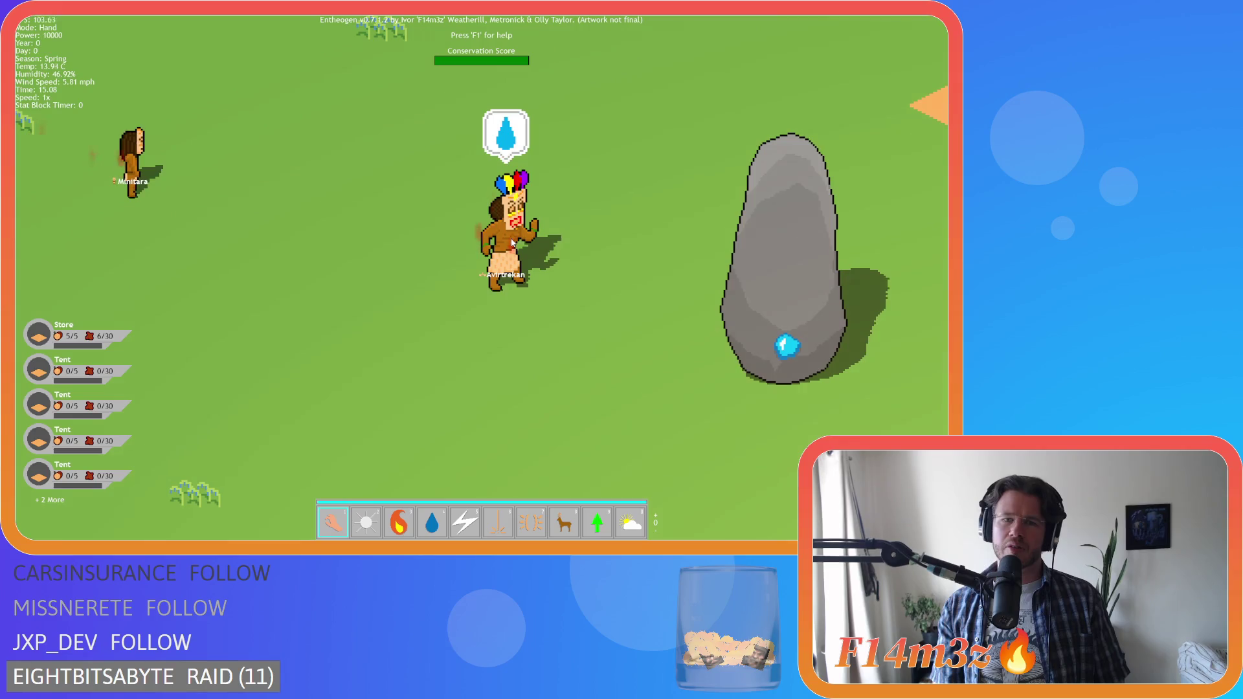
# - View Avirtrekan's Tribe panel, close it, then quit the game
pyautogui.click(512, 242)
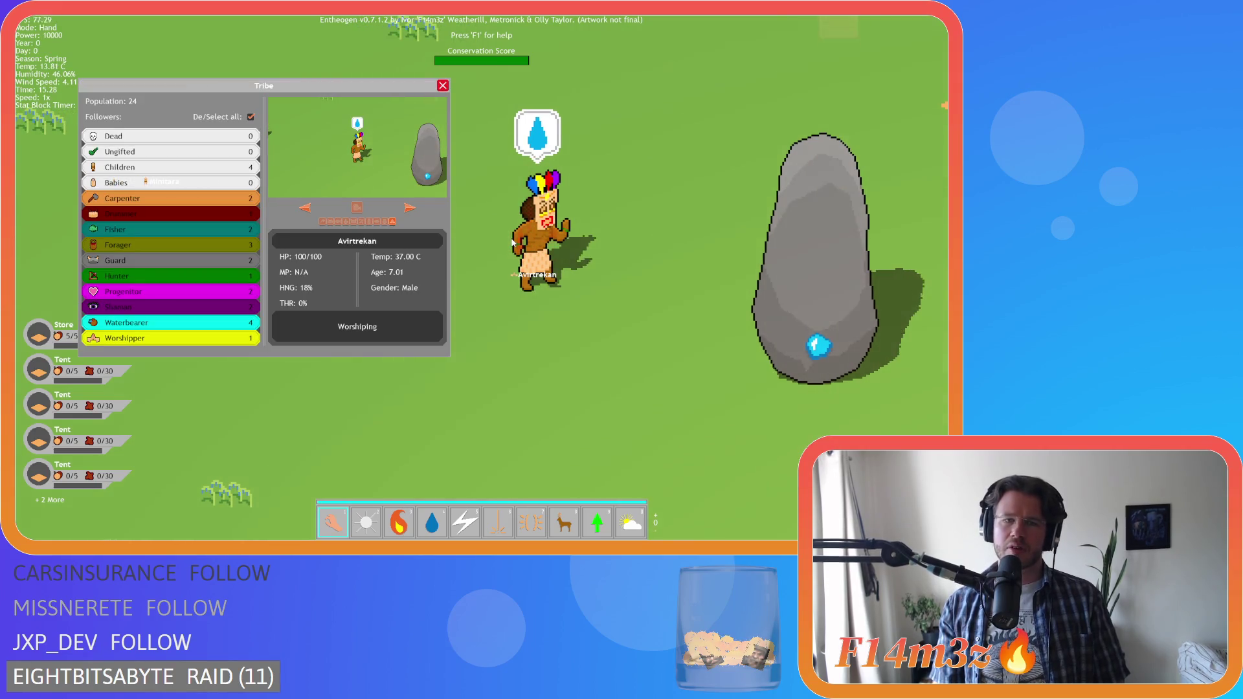
pyautogui.click(443, 89)
pyautogui.press('s')
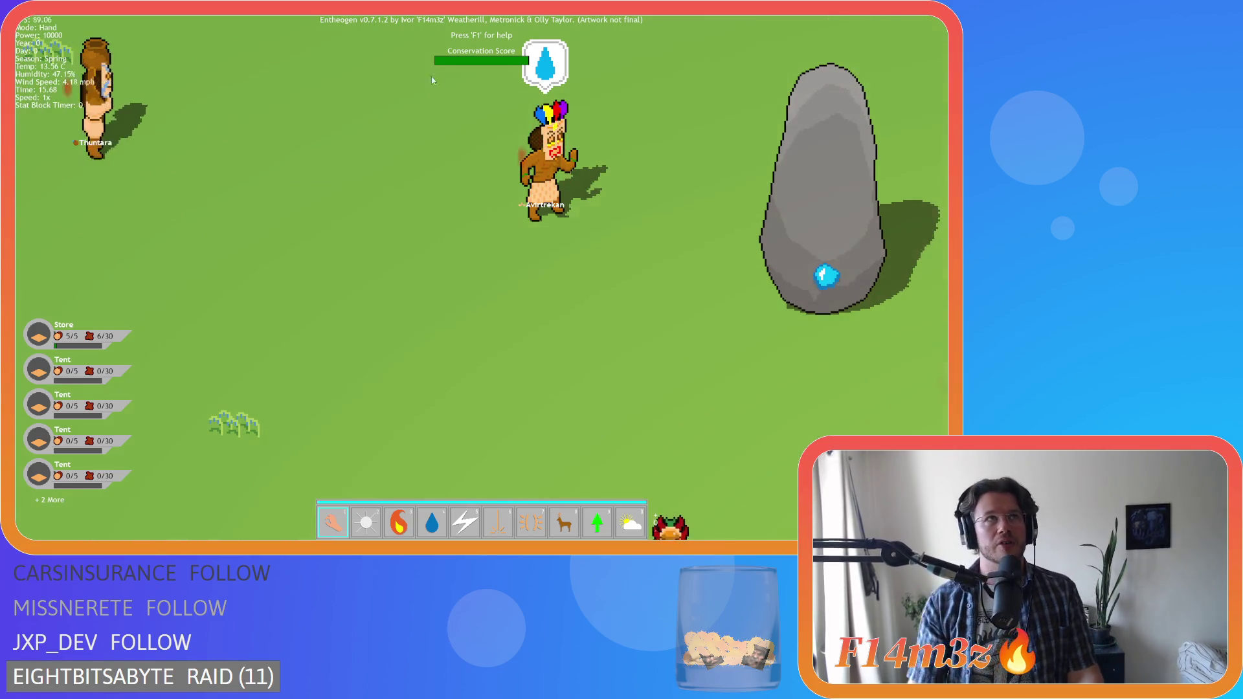
pyautogui.press('s')
pyautogui.press('a')
pyautogui.press('w')
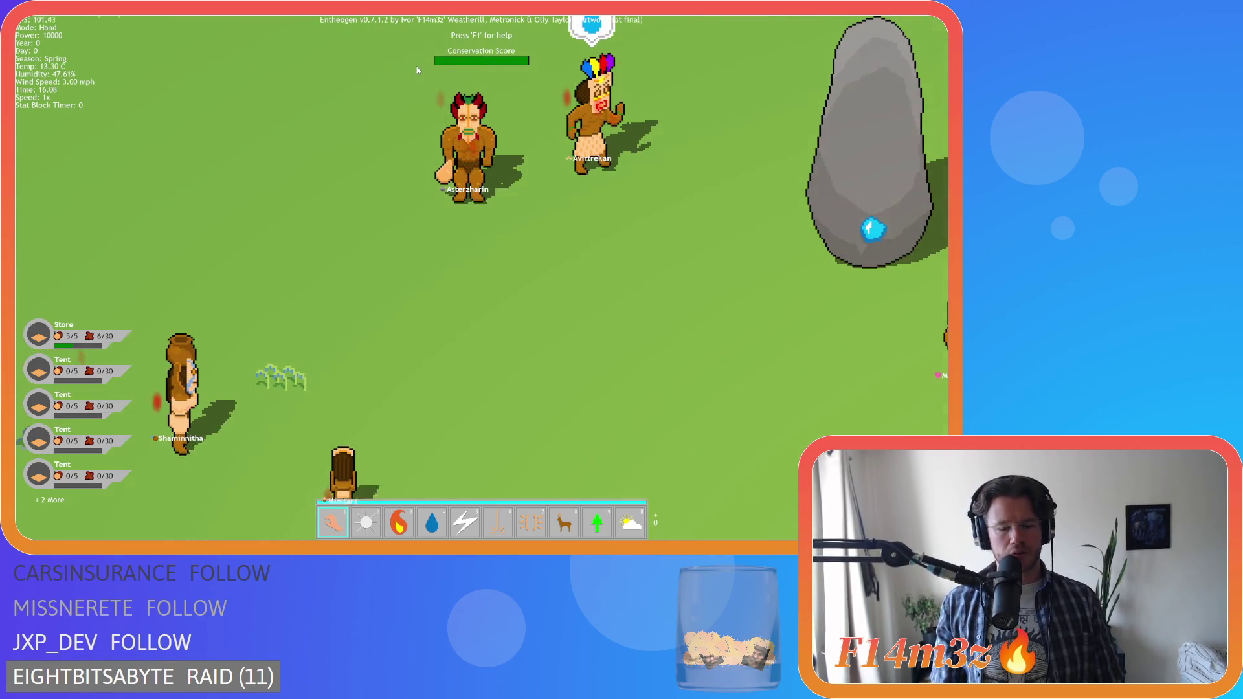
pyautogui.press('Escape')
pyautogui.press('y')
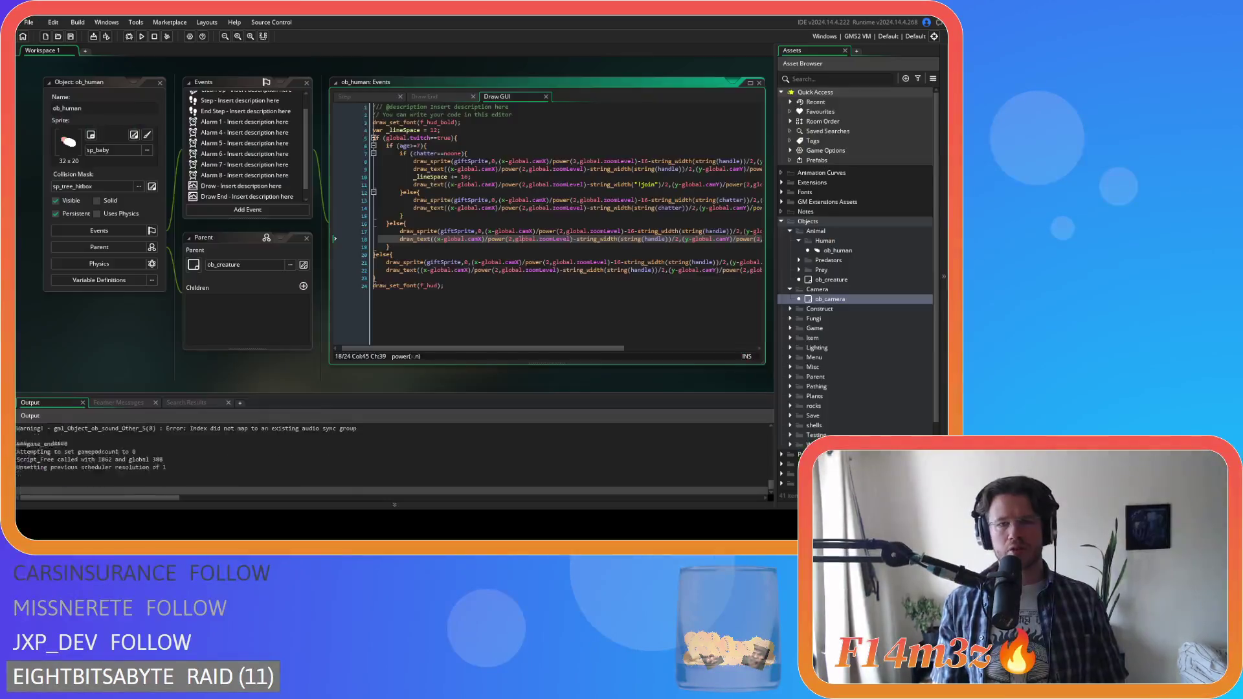
# - Review ob_human's Step and Create event code, moving the Create tab first
pyautogui.doubleClick(836, 250)
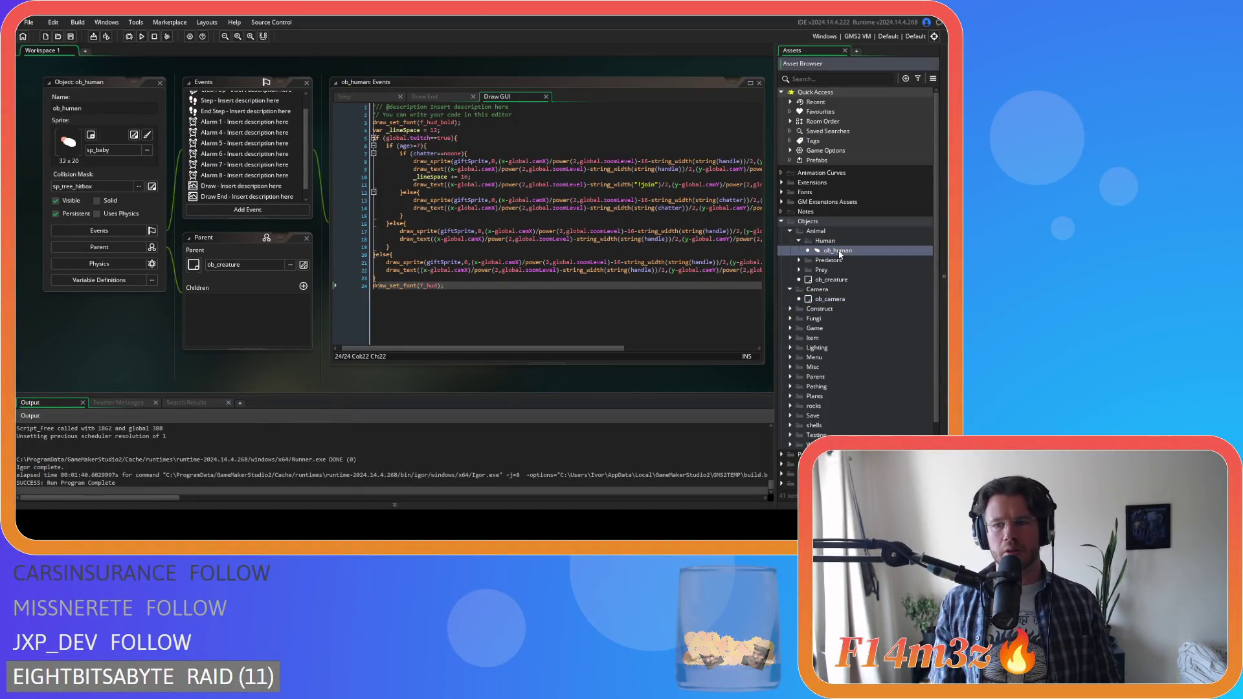
pyautogui.click(351, 97)
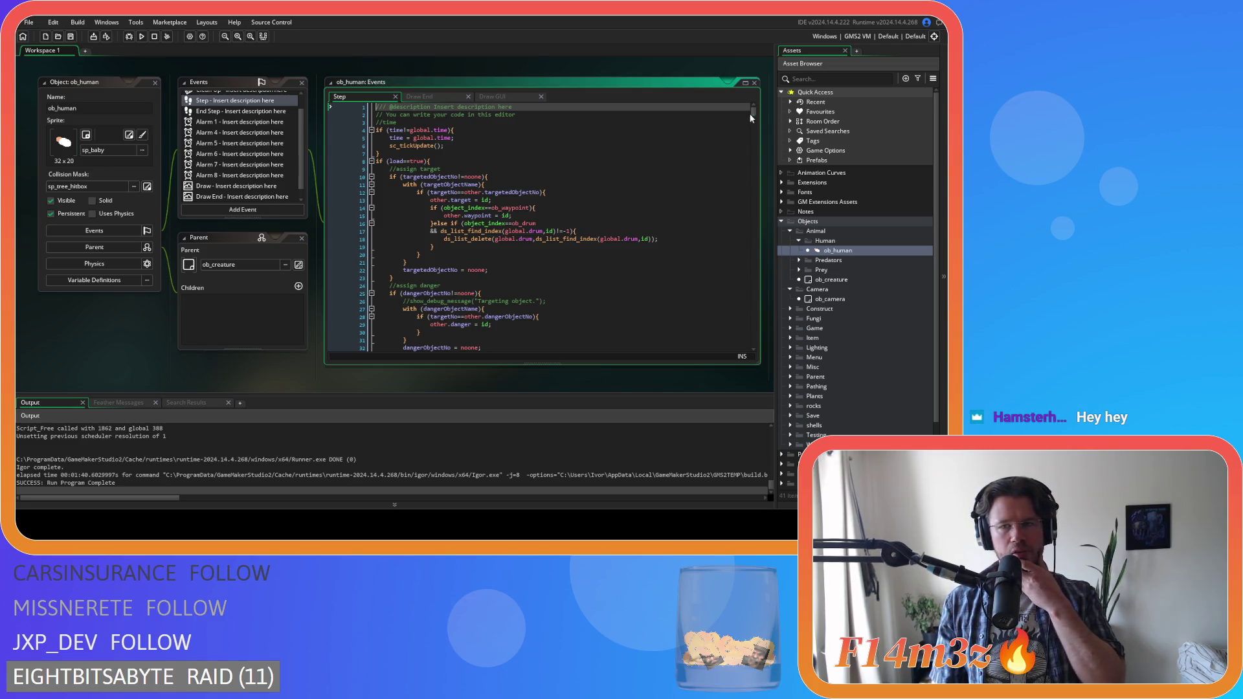
pyautogui.moveTo(752, 114)
pyautogui.mouseDown()
pyautogui.moveTo(749, 242)
pyautogui.moveTo(731, 328)
pyautogui.mouseUp()
pyautogui.scroll(-15, 730, 332)
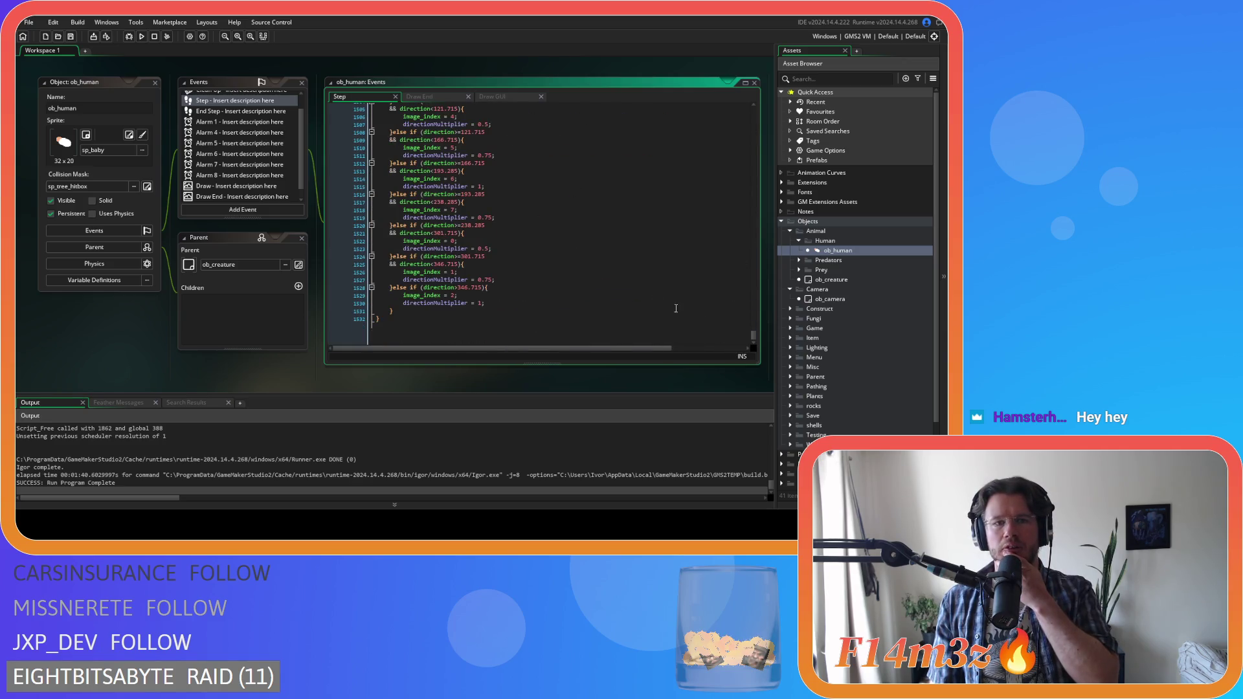
pyautogui.scroll(1, 252, 110)
pyautogui.click(237, 96)
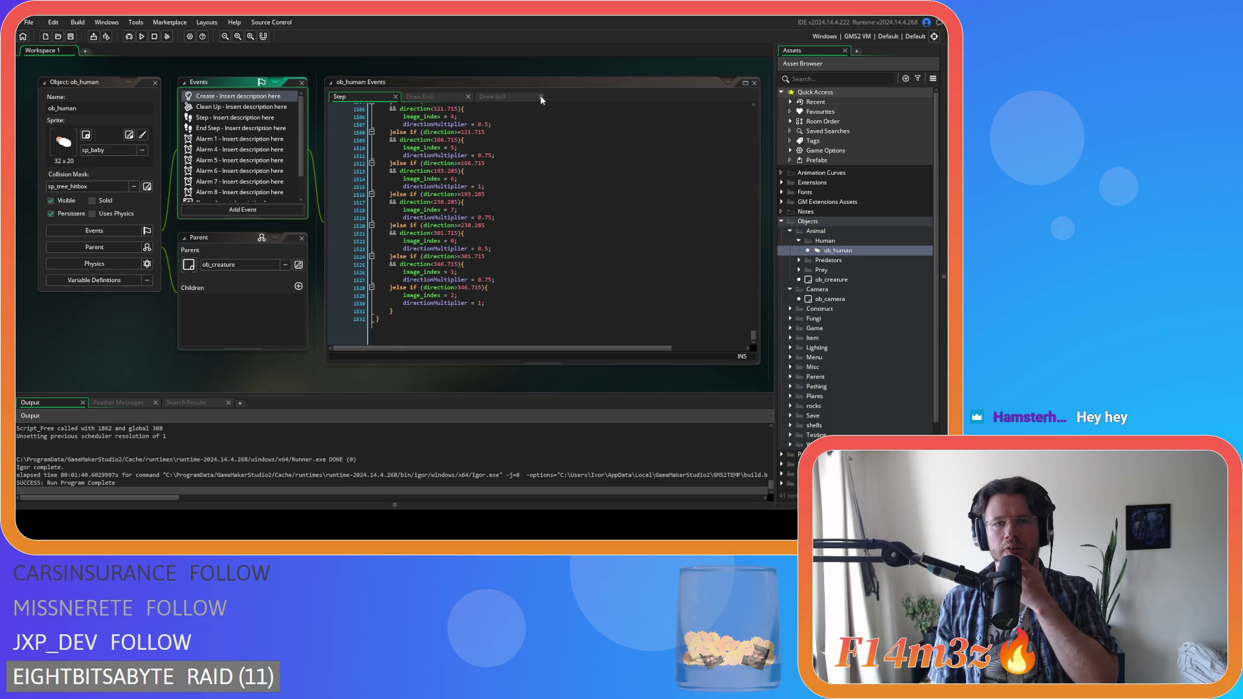
pyautogui.moveTo(561, 97); pyautogui.dragTo(358, 94)
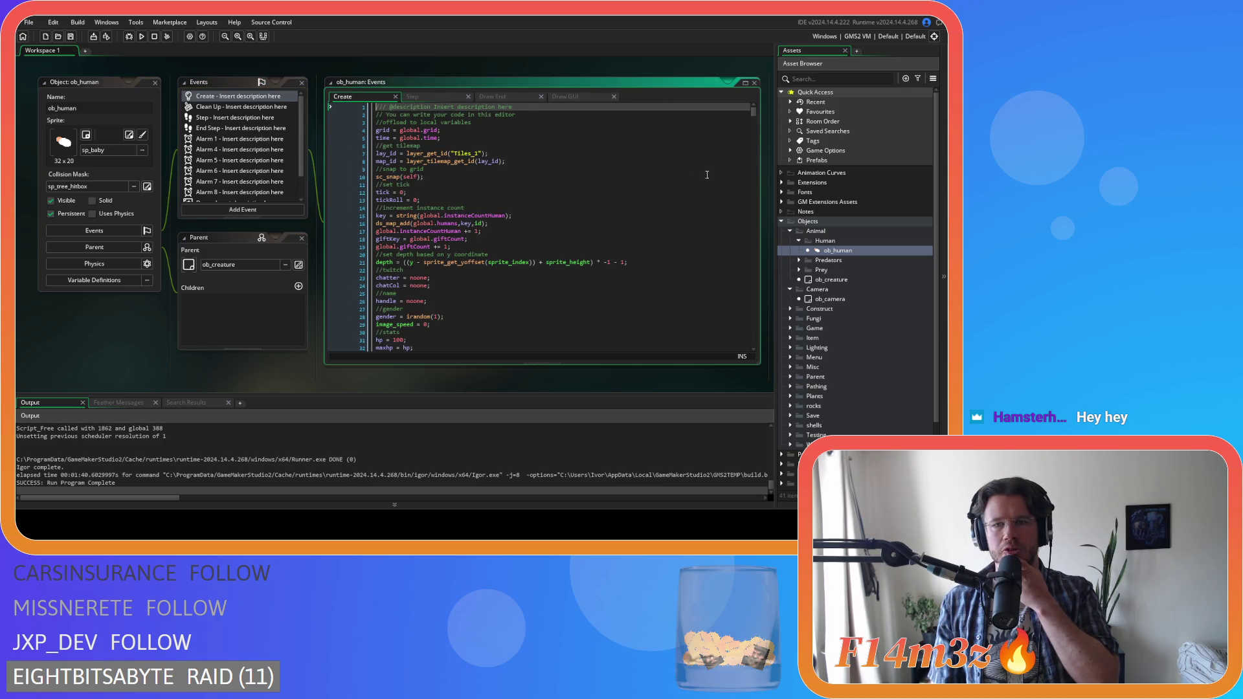
pyautogui.moveTo(758, 117); pyautogui.dragTo(759, 364)
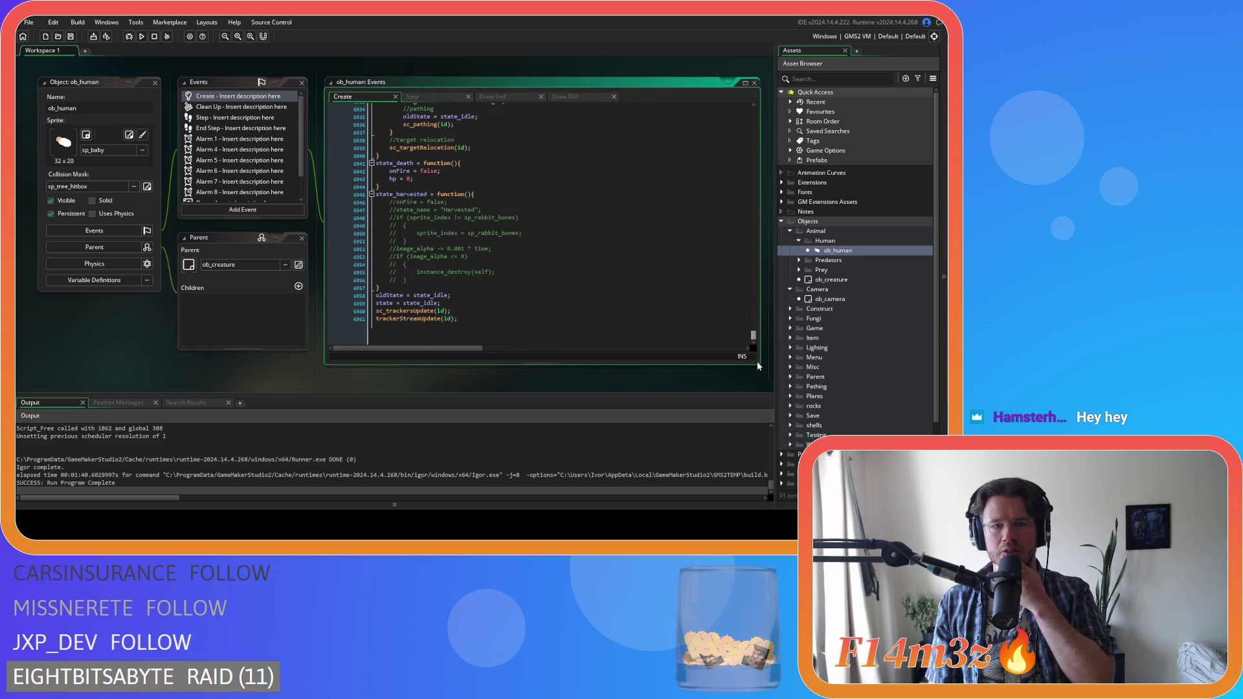
# - Open the trackerStreamUpdate script from Create's final call and look through it
pyautogui.click(481, 325)
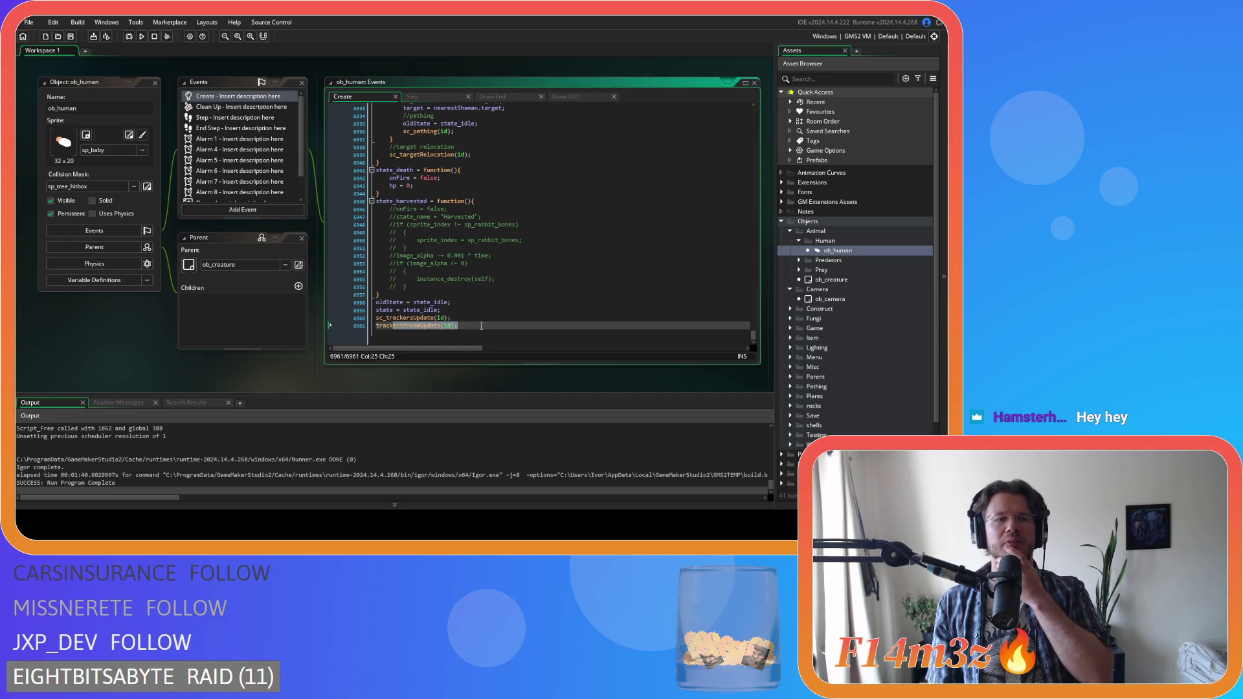
pyautogui.middleClick(407, 326)
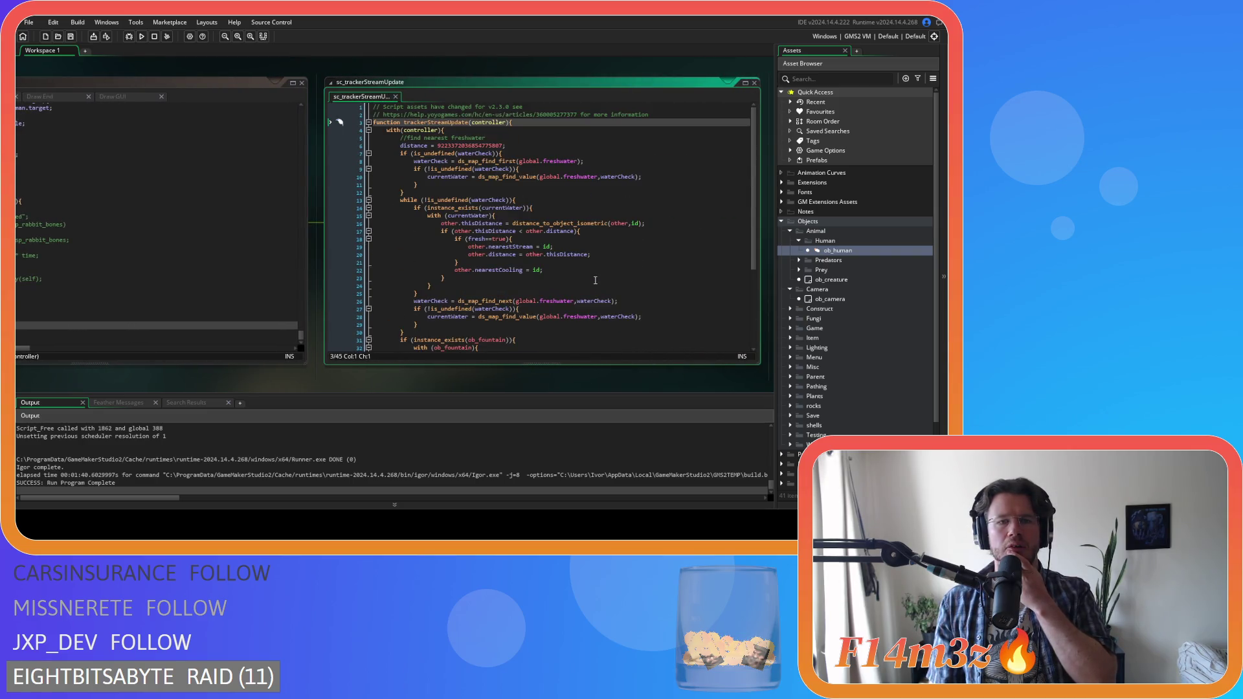
pyautogui.scroll(-5, 595, 280)
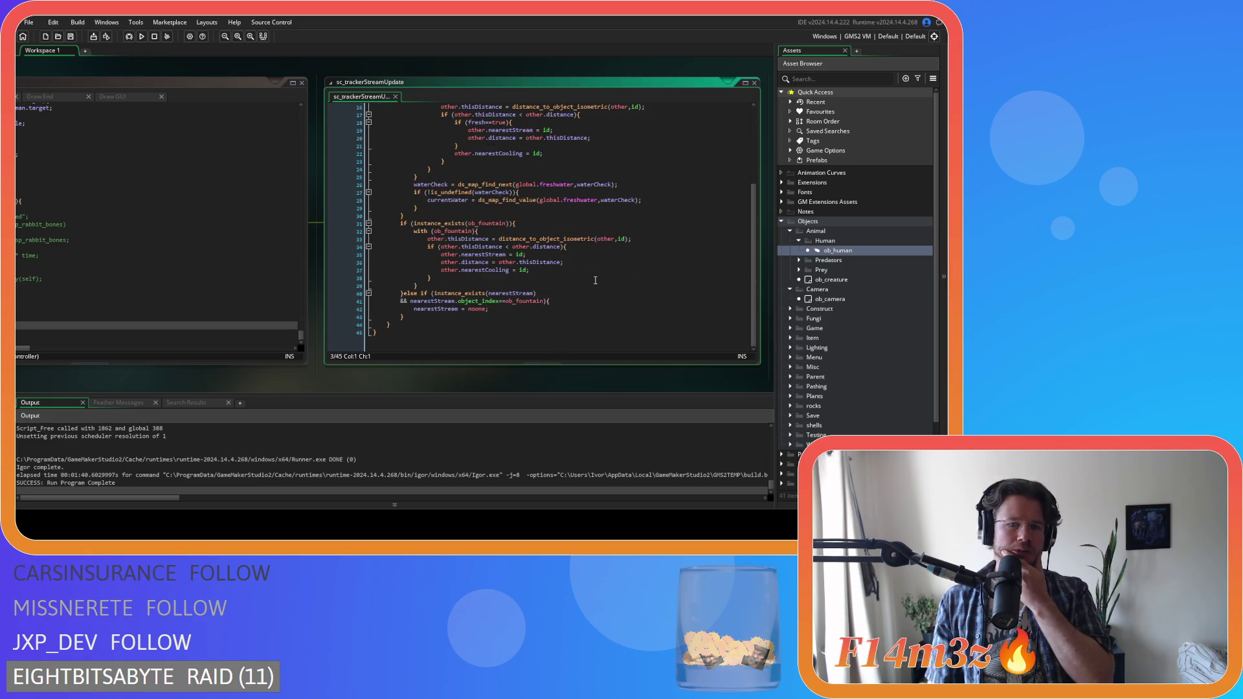
pyautogui.scroll(4, 595, 280)
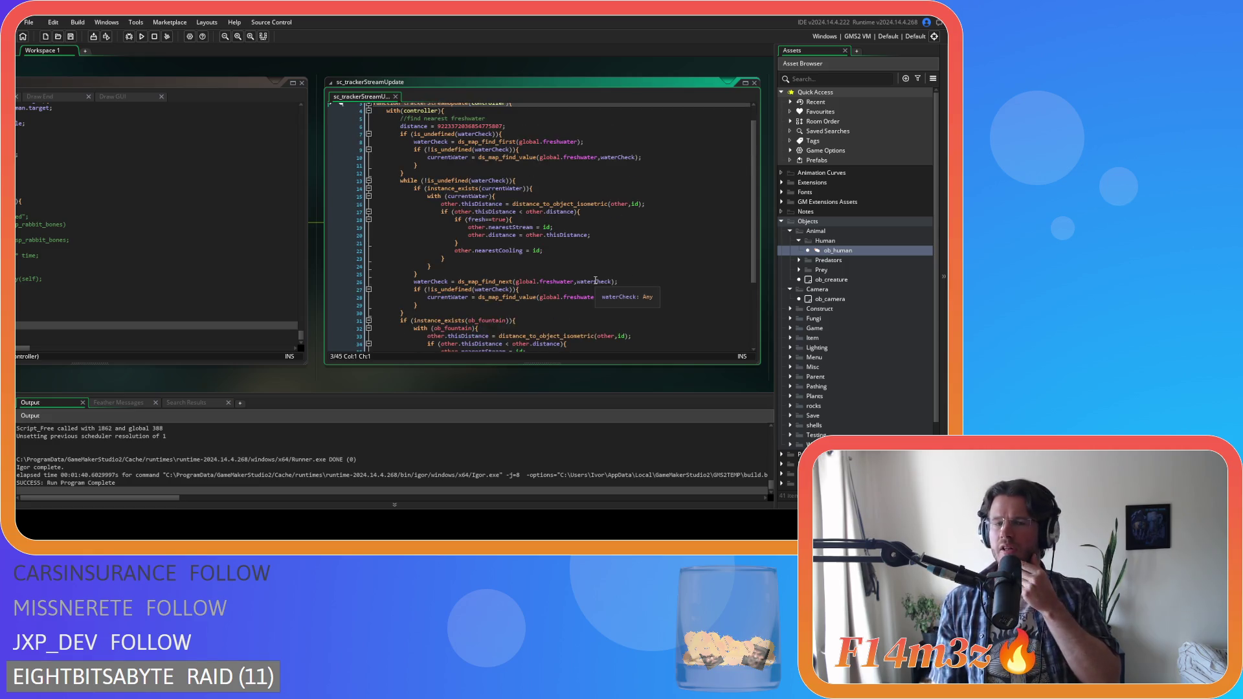
pyautogui.moveTo(227, 371); pyautogui.dragTo(479, 367)
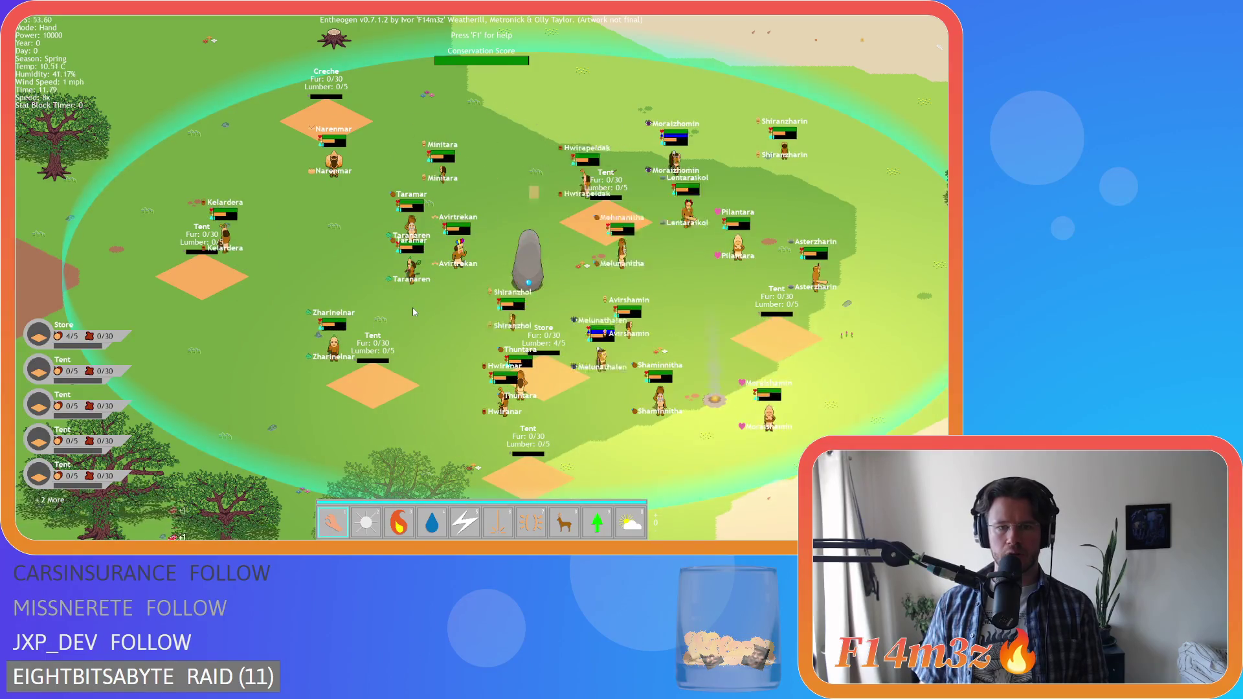
# - Look around the village map in the running game, panning toward Avirtrekan
pyautogui.scroll(2, 414, 311)
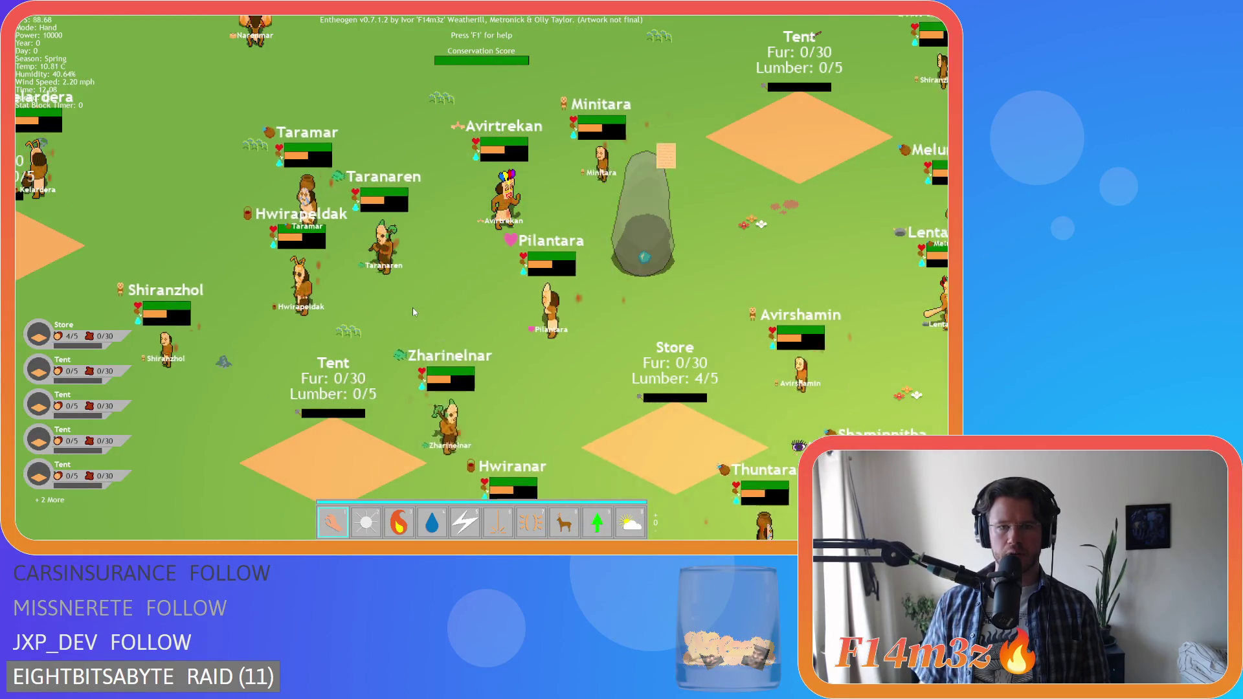
pyautogui.press('Up')
pyautogui.press('Right')
pyautogui.press('Left')
pyautogui.press('Up')
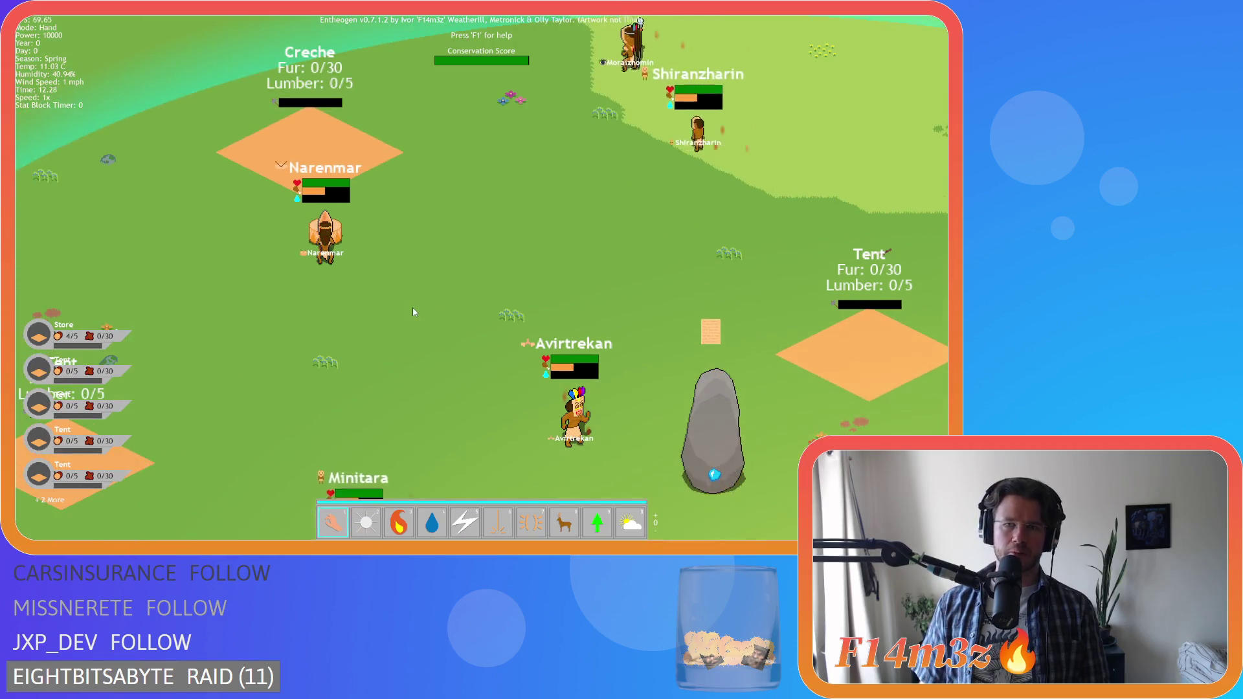
pyautogui.scroll(-2, 413, 312)
pyautogui.scroll(2, 413, 307)
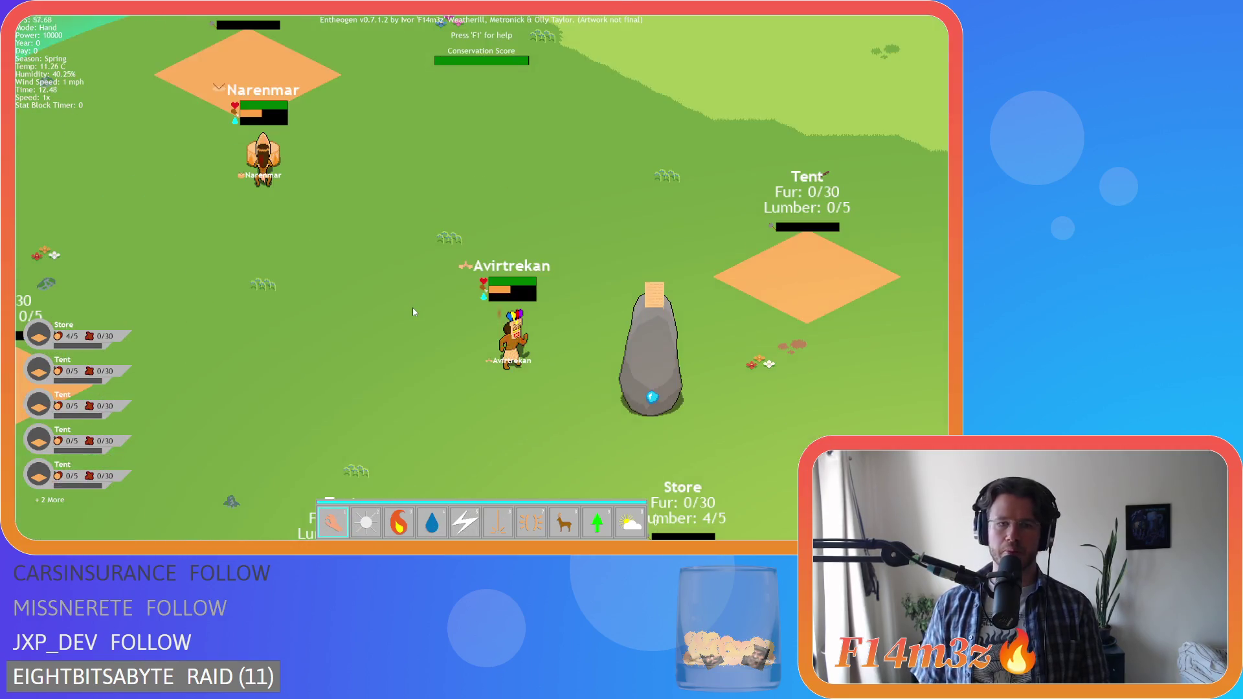
pyautogui.press('Right')
pyautogui.press('Down')
pyautogui.scroll(-2, 413, 308)
pyautogui.scroll(2, 410, 321)
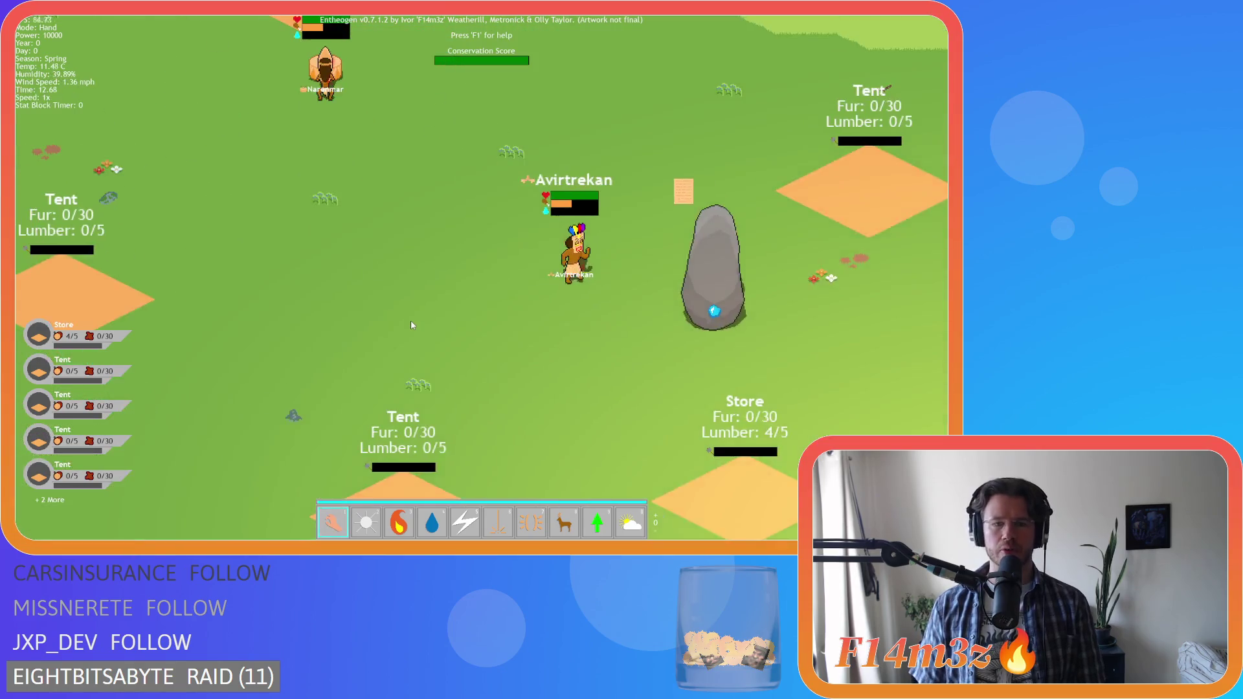
pyautogui.press('Up')
pyautogui.press('Right')
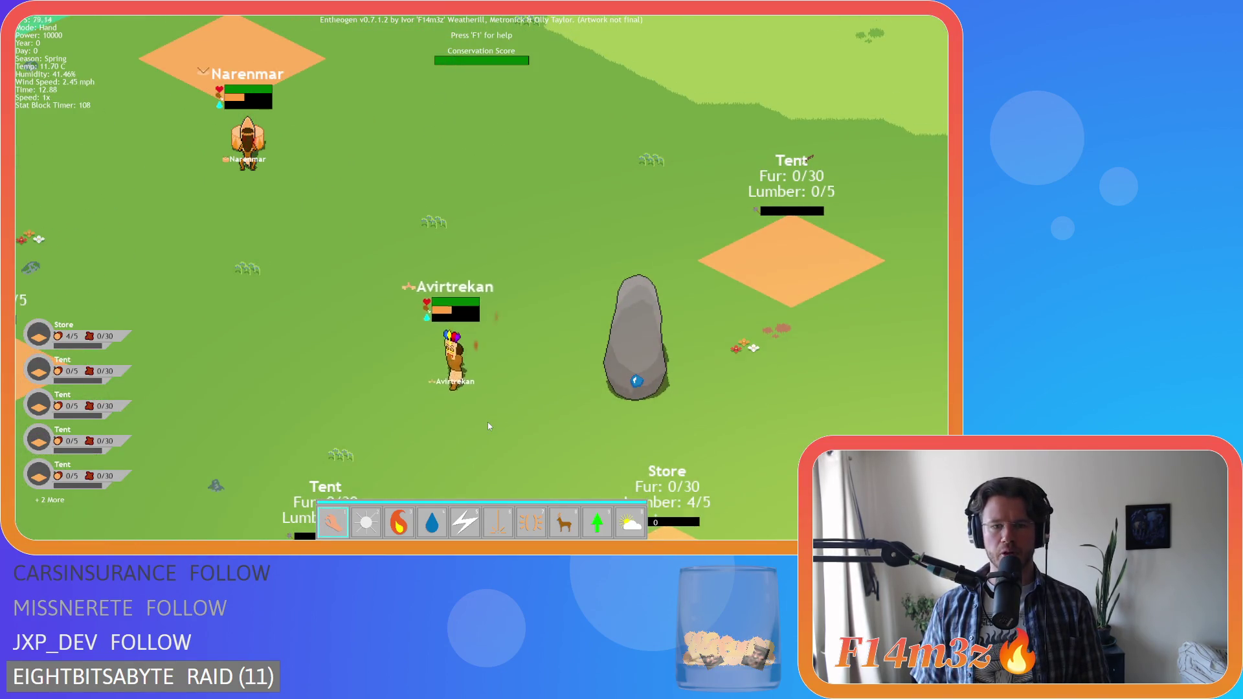
pyautogui.press('Left')
pyautogui.press('Down')
pyautogui.press('Up')
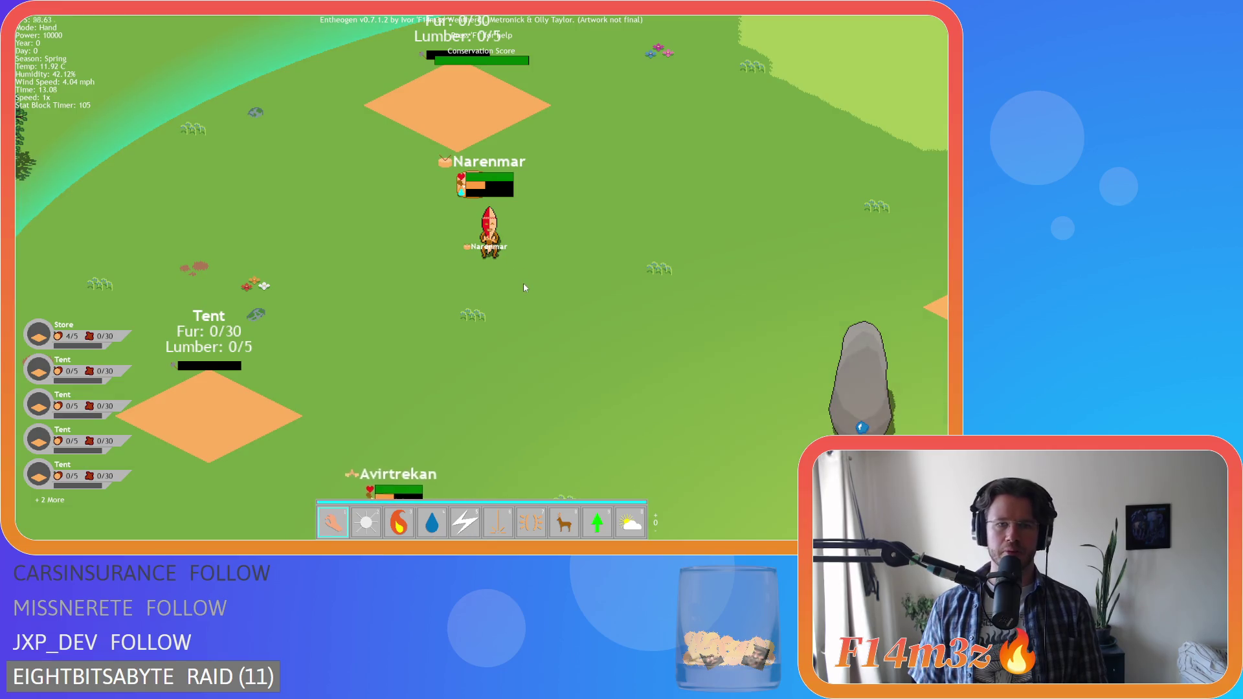
# - Recentre the map on the settlement, then quit the game and confirm the quit prompt
pyautogui.scroll(-2, 523, 282)
pyautogui.scroll(-3, 523, 285)
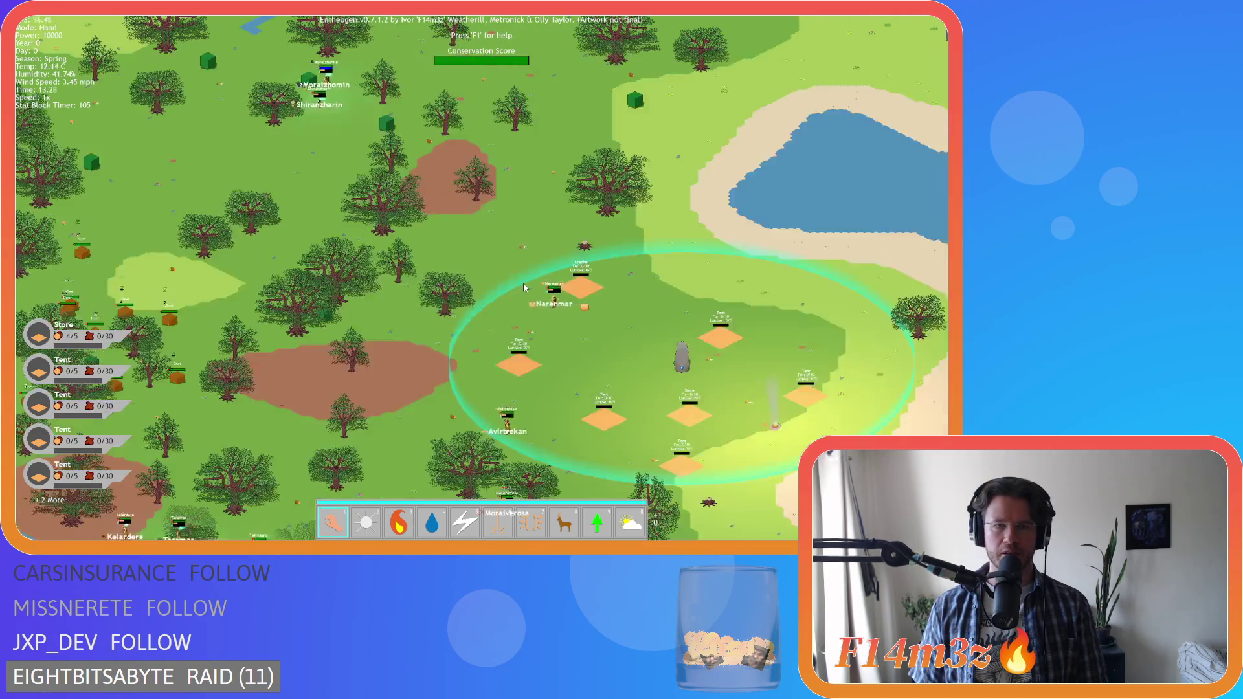
pyautogui.scroll(-2, 523, 285)
pyautogui.scroll(3, 525, 288)
pyautogui.press('Down')
pyautogui.press('Escape')
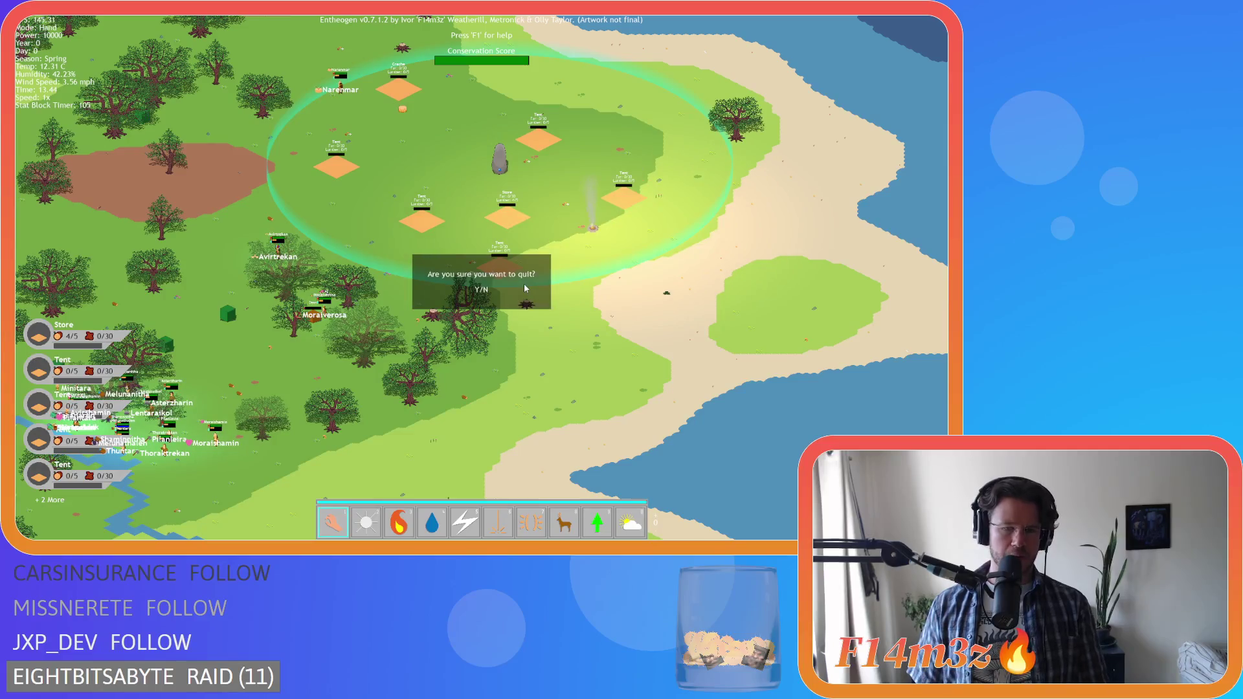
pyautogui.click(428, 297)
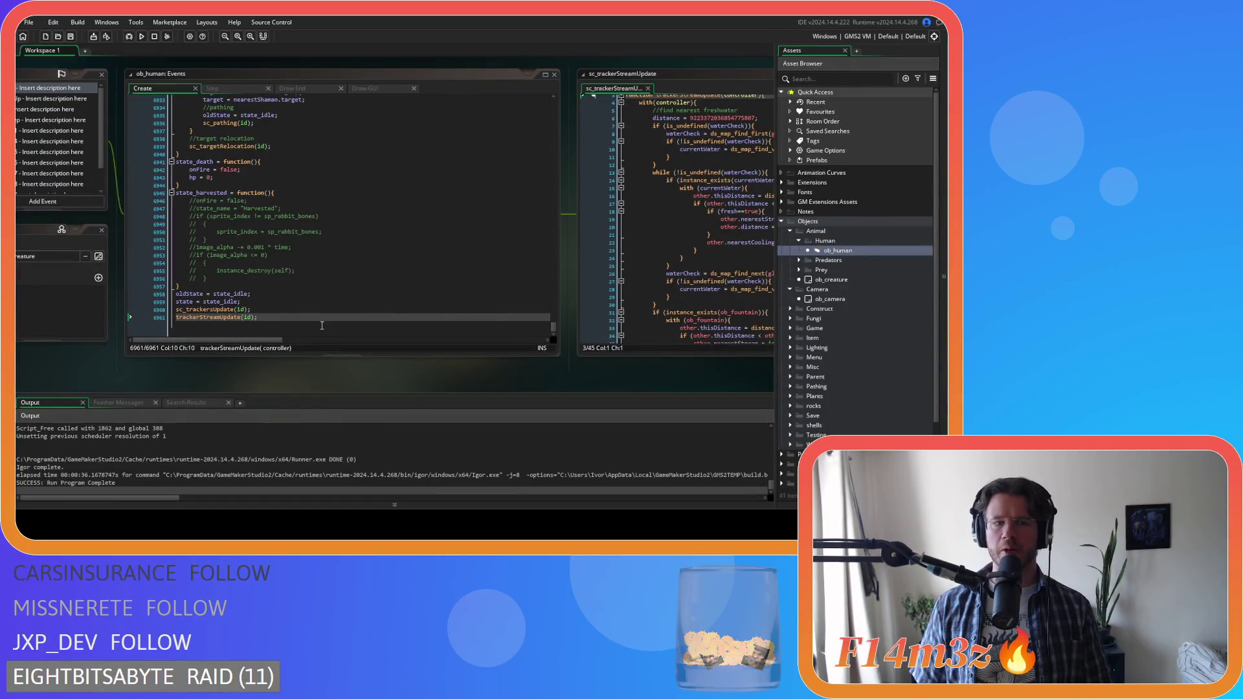
pyautogui.click(323, 325)
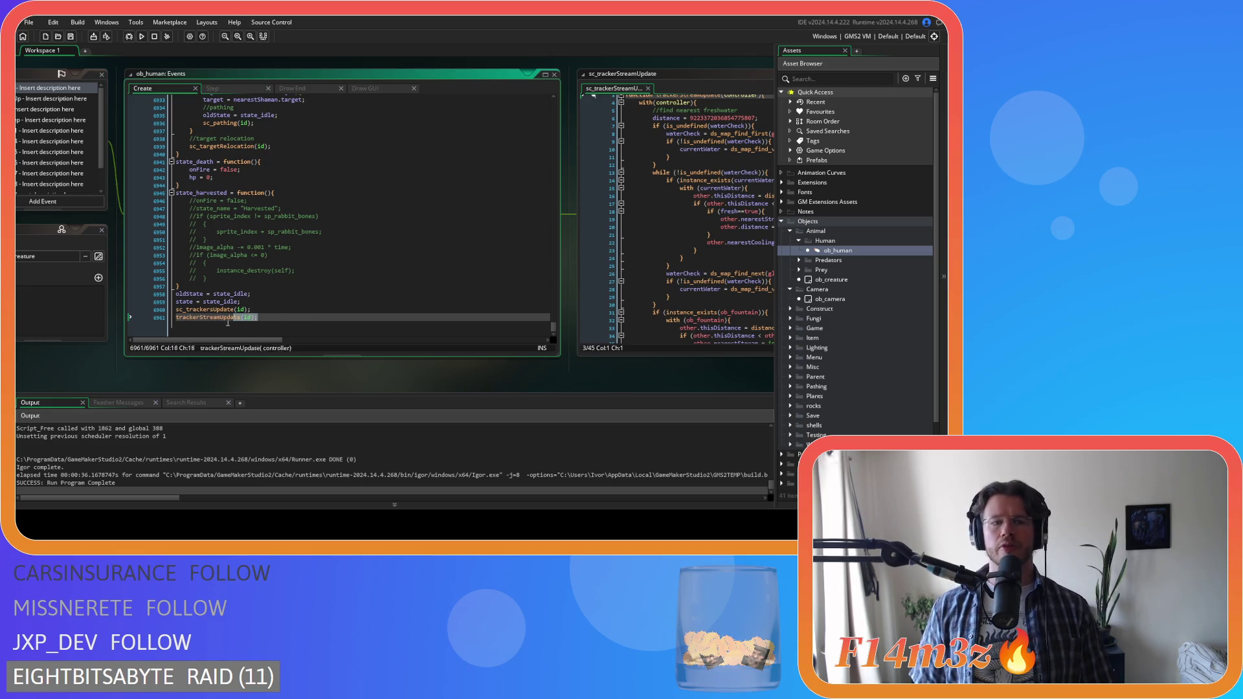
pyautogui.moveTo(258, 317)
pyautogui.mouseDown()
pyautogui.moveTo(136, 322)
pyautogui.moveTo(239, 314)
pyautogui.moveTo(166, 327)
pyautogui.mouseUp()
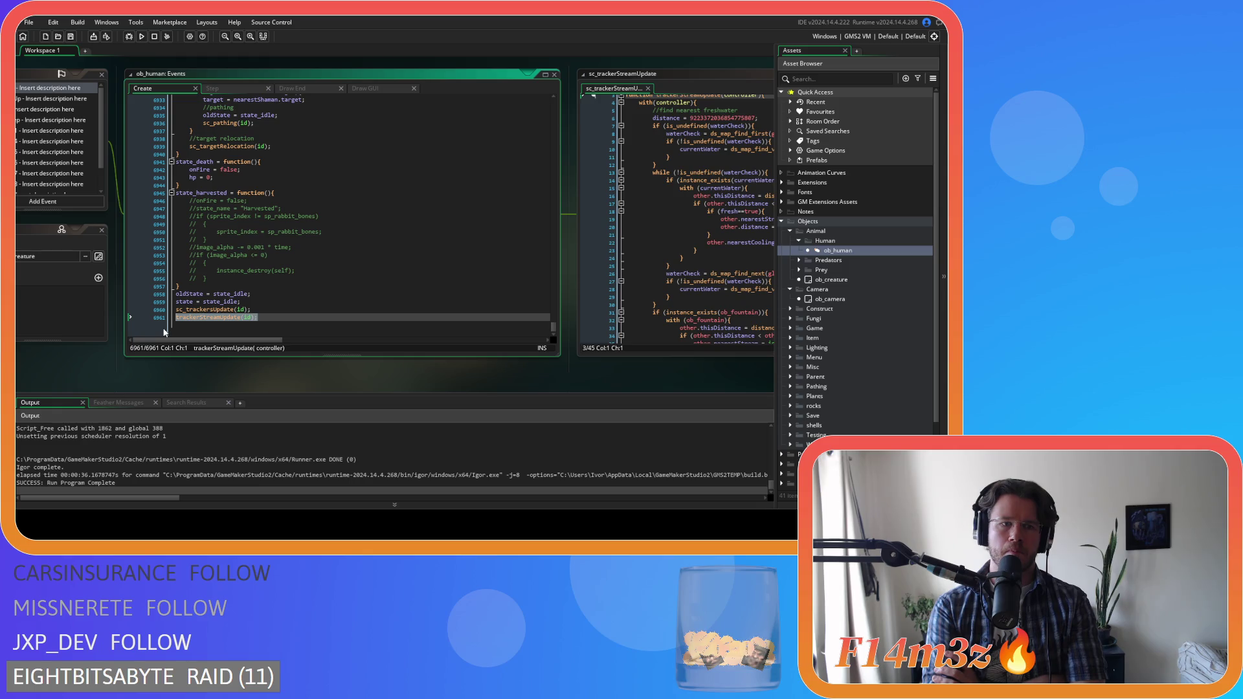
pyautogui.scroll(1, 658, 254)
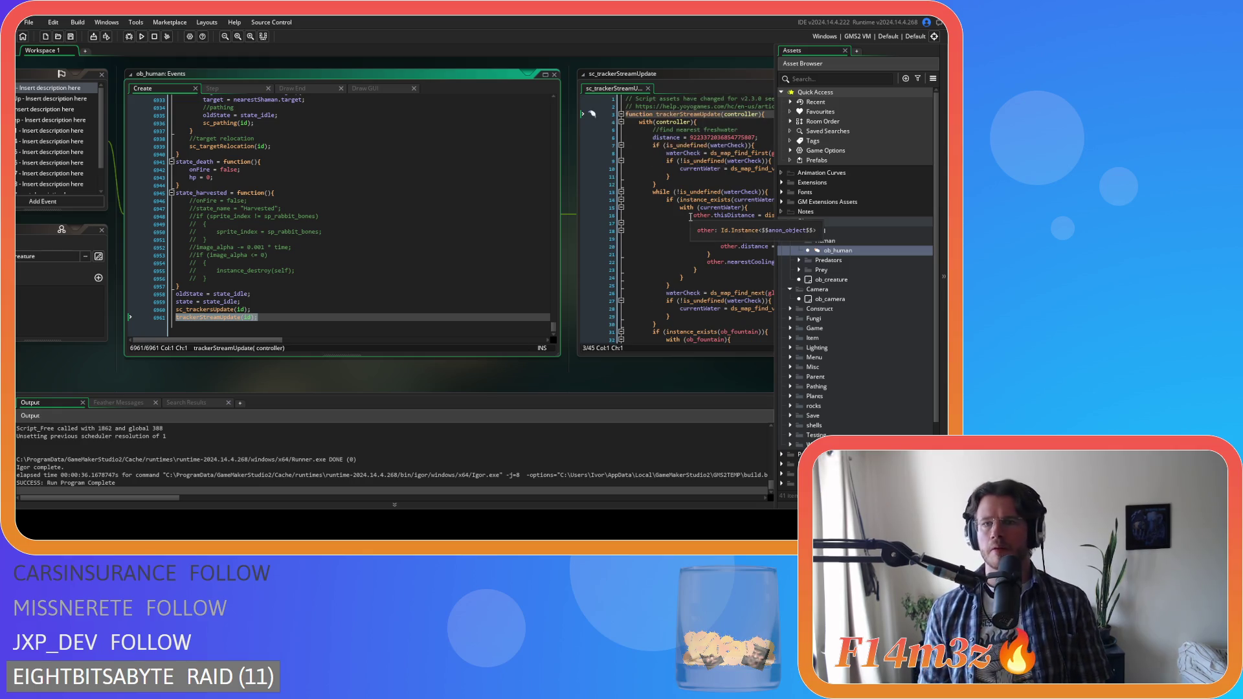
pyautogui.moveTo(626, 374); pyautogui.dragTo(551, 374)
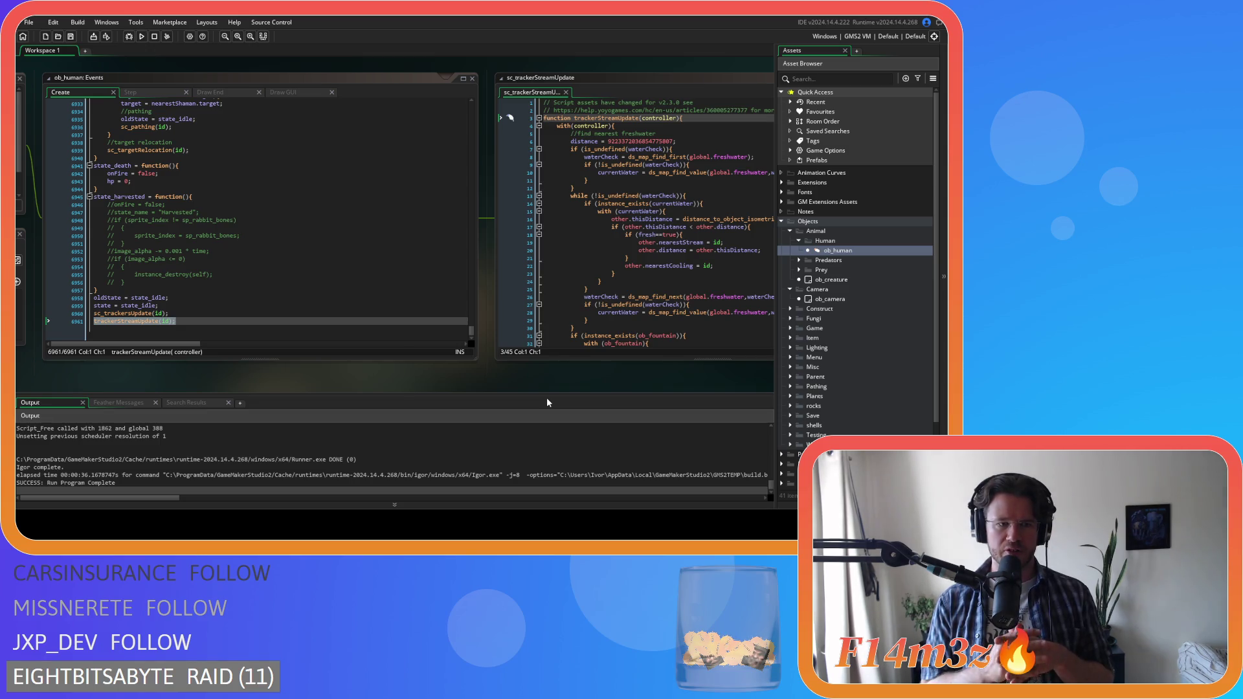
# - Review the trackerStreamUpdate(id) call and the Draw End code, then close the sc_trackerStreamUpdate script
pyautogui.click(95, 321)
pyautogui.tripleClick(95, 322)
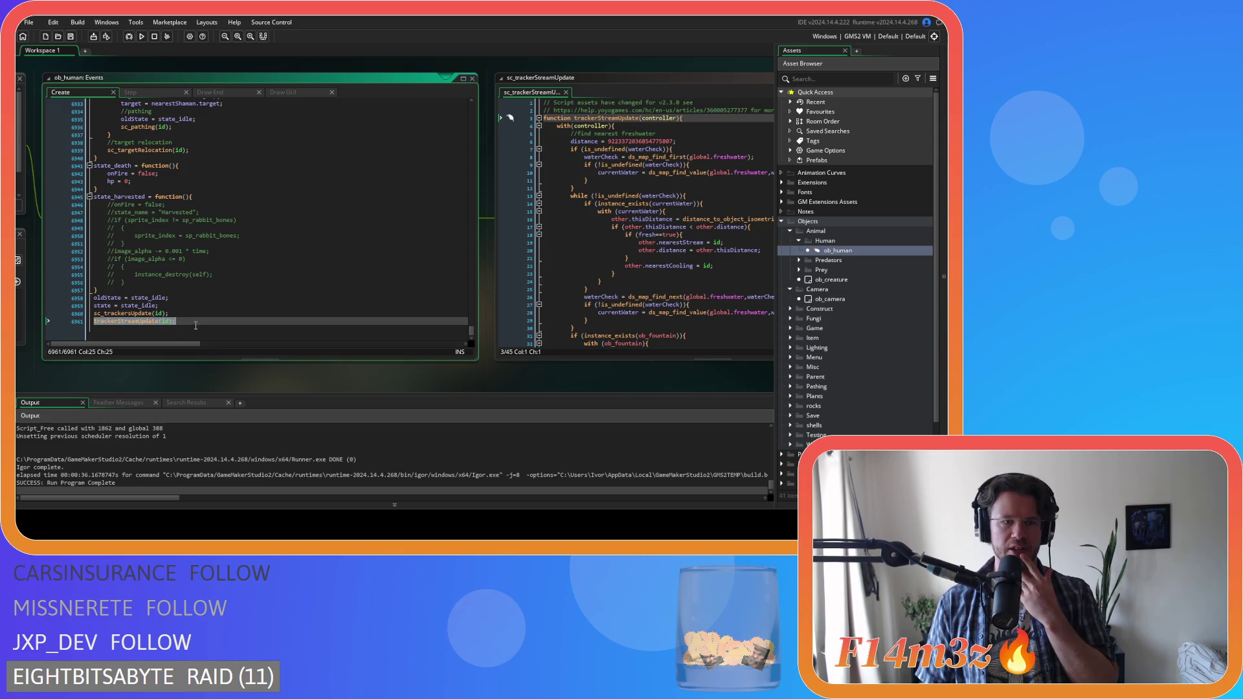
pyautogui.click(239, 327)
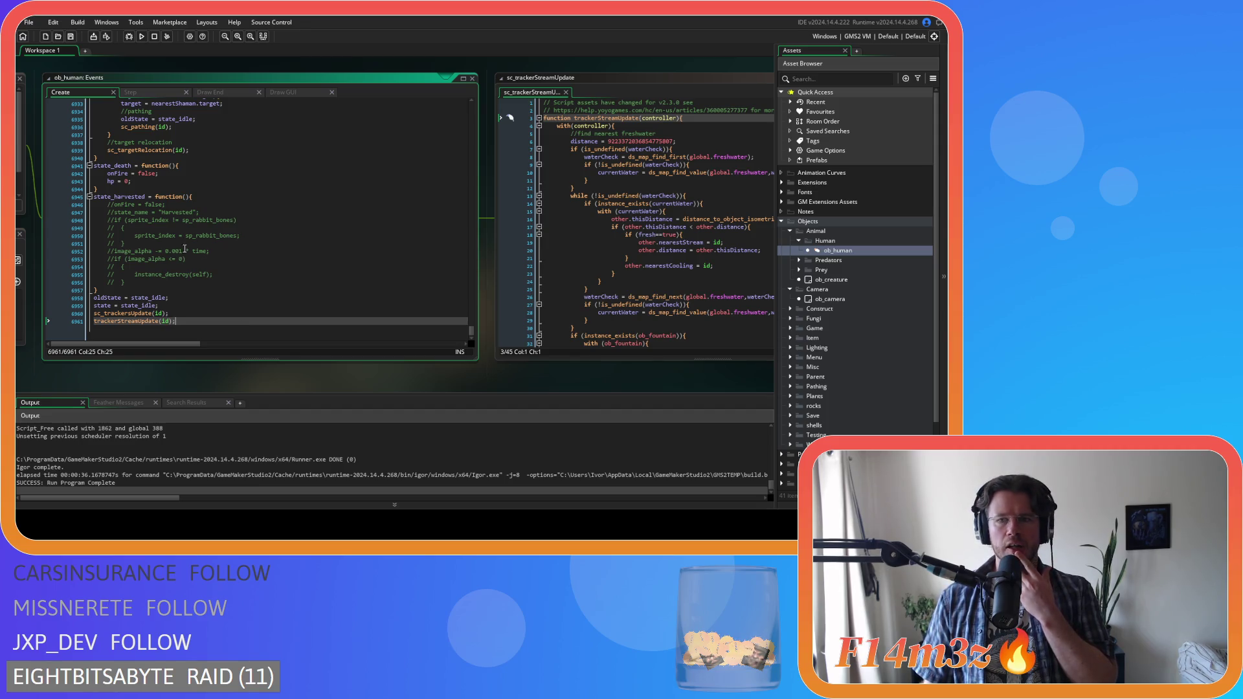
pyautogui.click(231, 87)
pyautogui.click(102, 92)
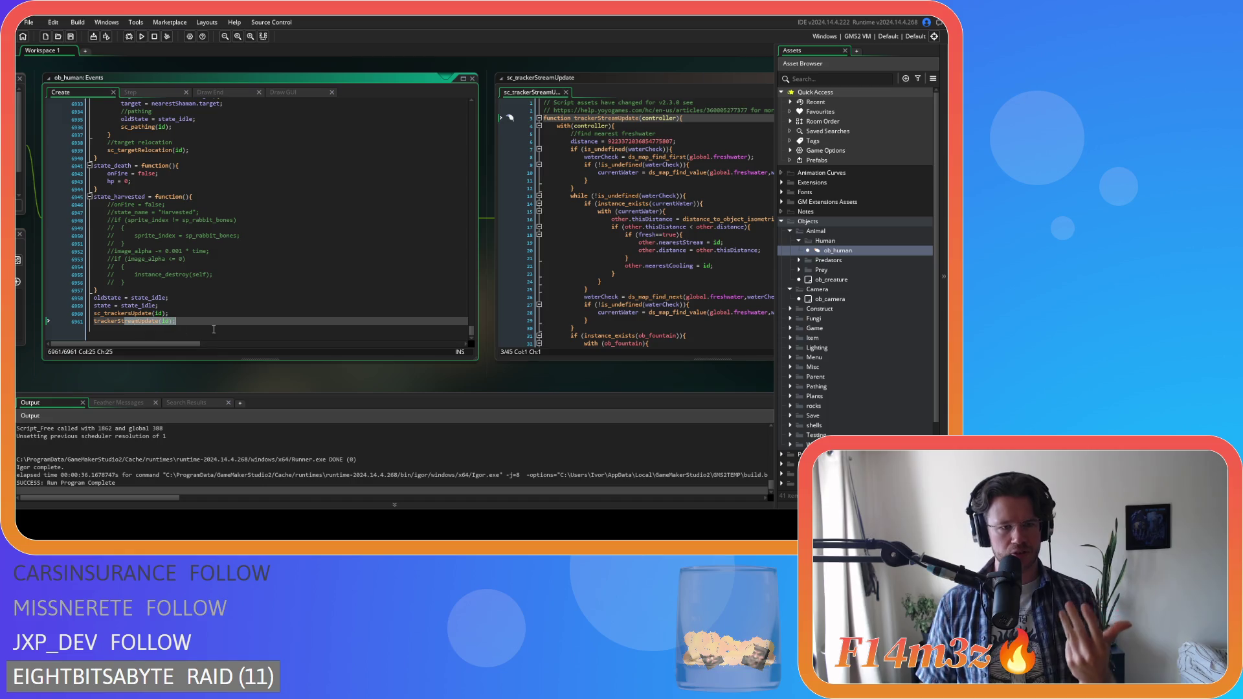
pyautogui.click(138, 321)
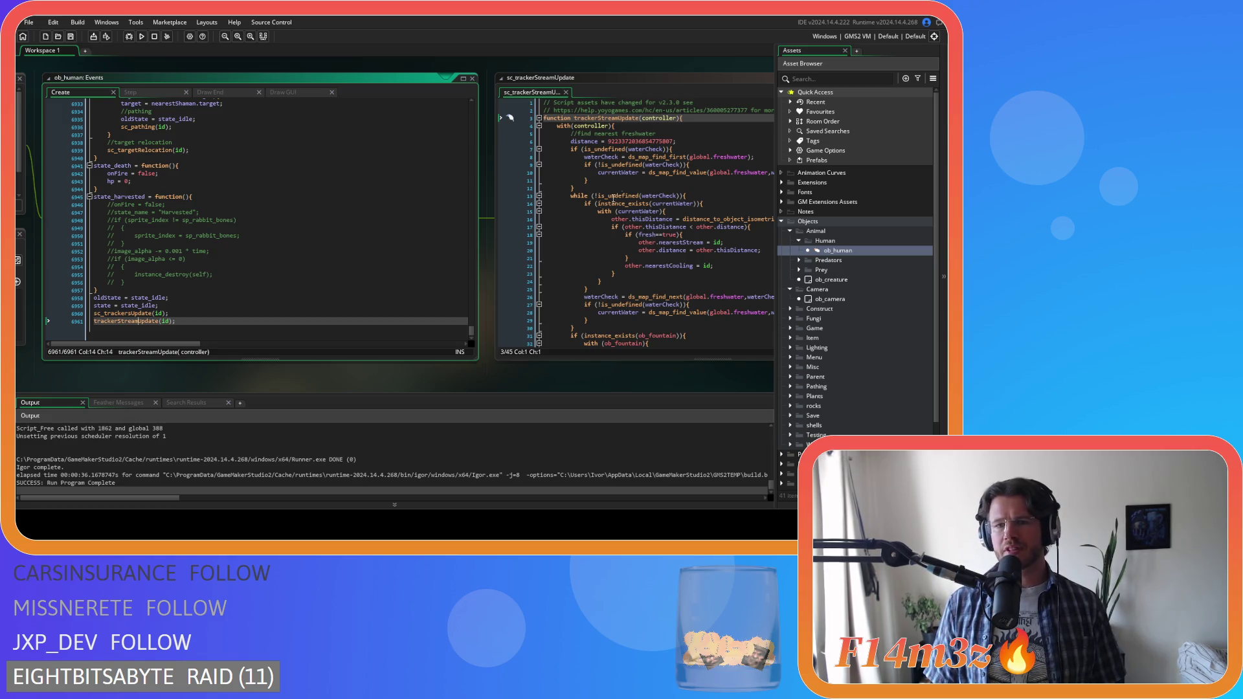
pyautogui.click(566, 92)
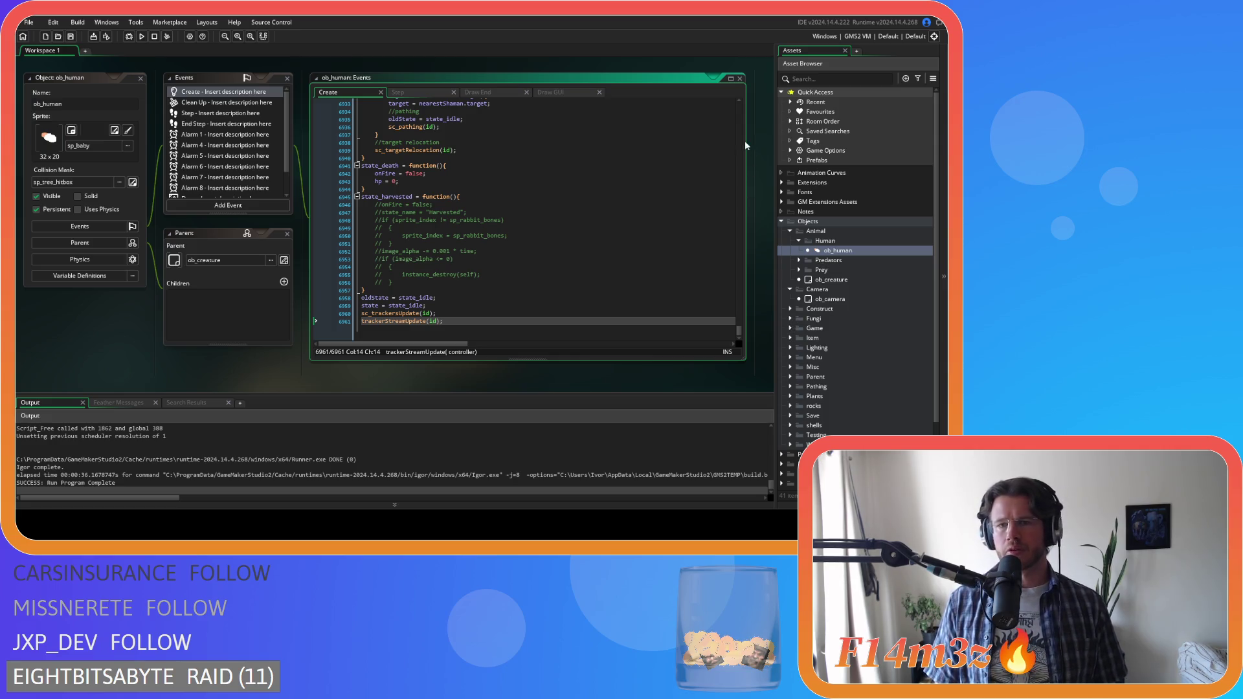
# - Search the ob_human code for state_prayer
pyautogui.scroll(5, 677, 261)
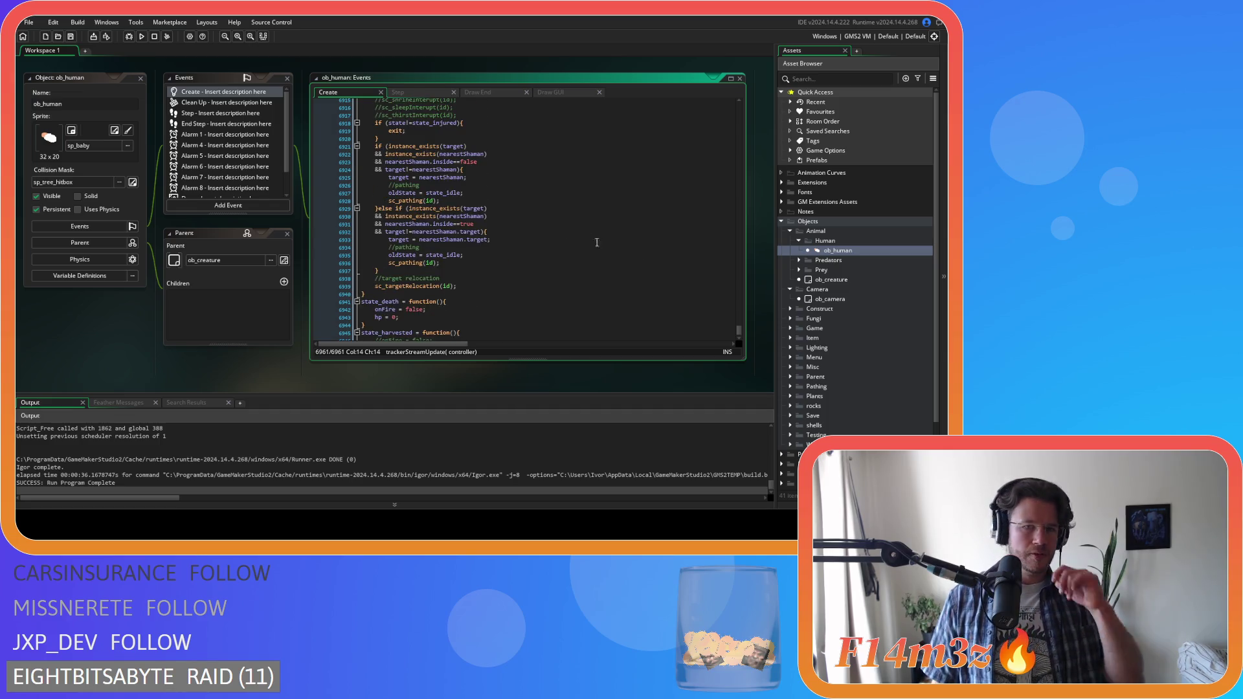
pyautogui.click(509, 210)
pyautogui.hotkey('ctrl', 'f')
pyautogui.write('s')
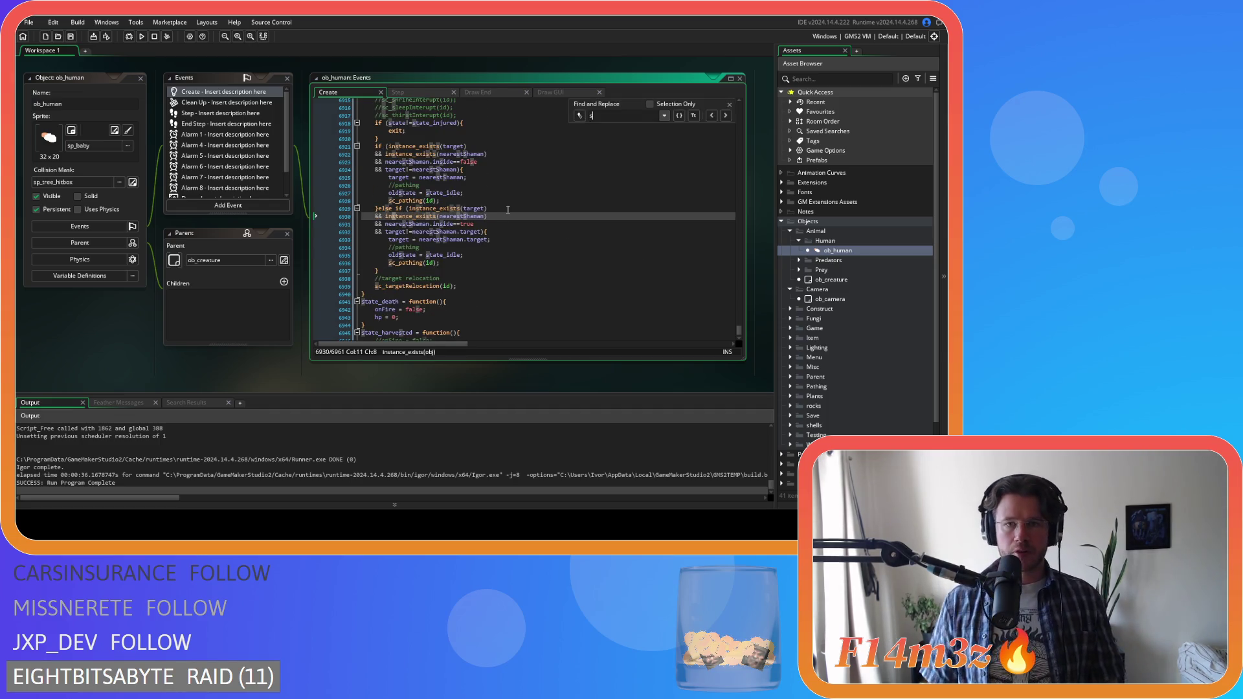
pyautogui.write('tate_w')
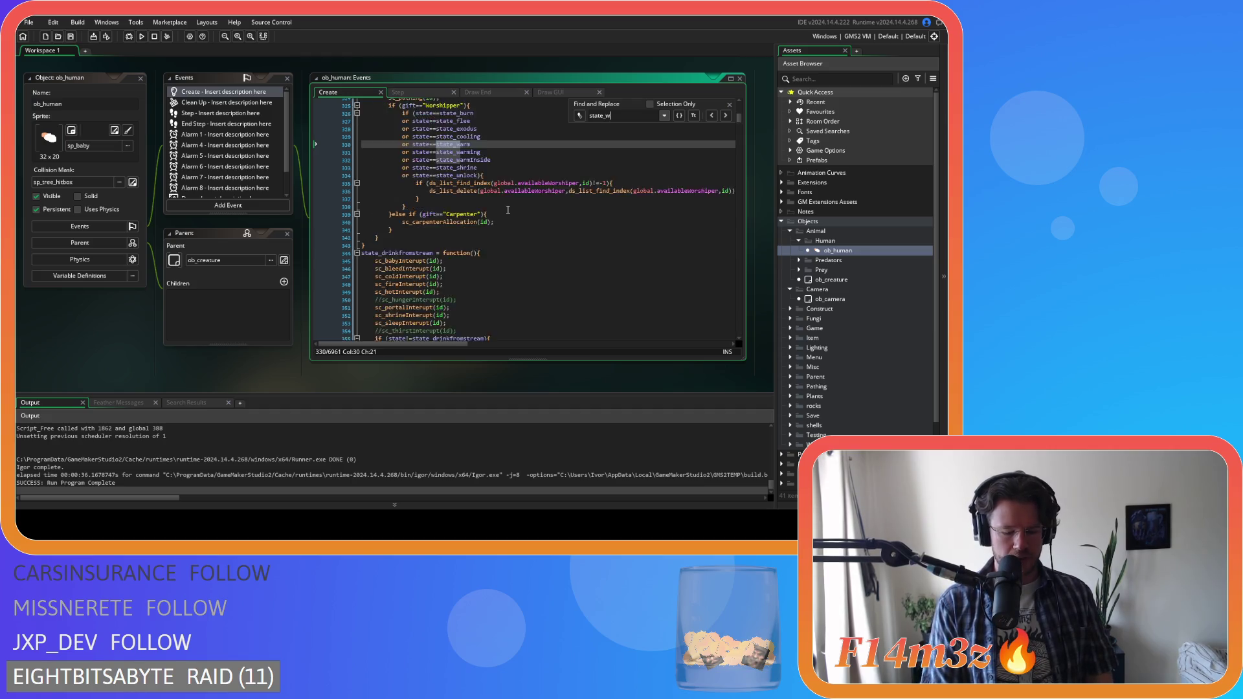
pyautogui.press('BackSpace')
pyautogui.write('prayer')
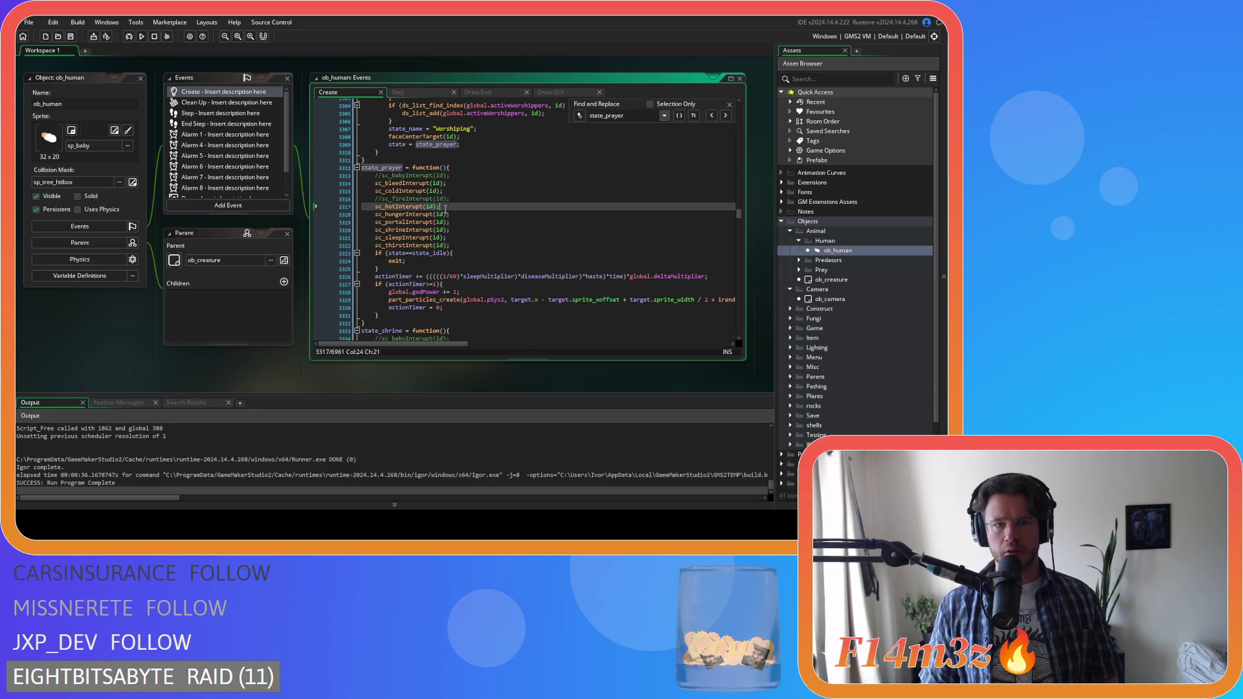
# - Open the sc_thirstInterupt script called on line 3322
pyautogui.click(478, 238)
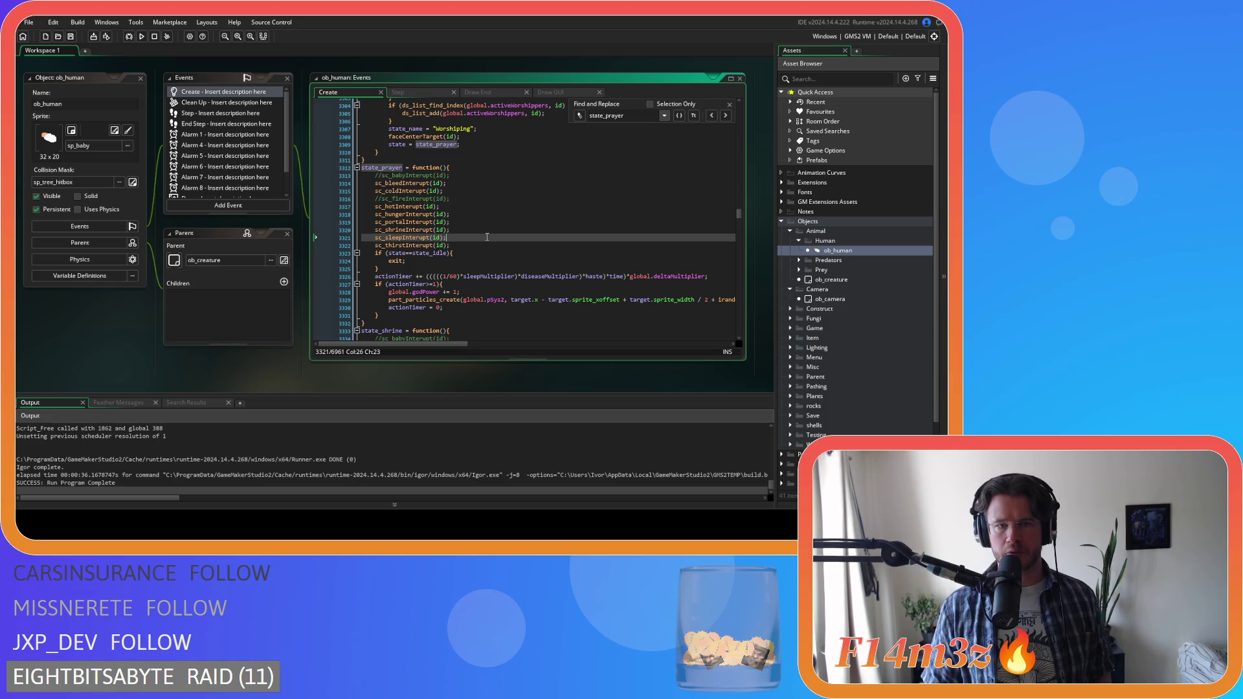
pyautogui.moveTo(410, 246); pyautogui.dragTo(509, 250)
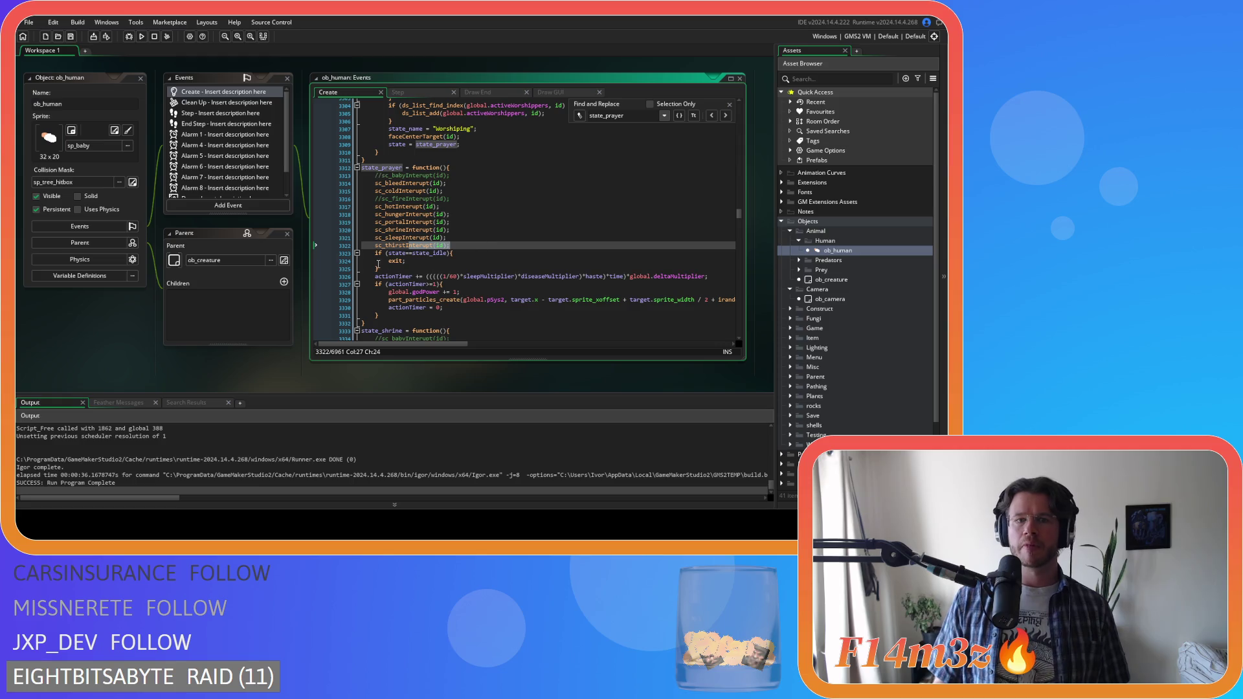
pyautogui.middleClick(398, 246)
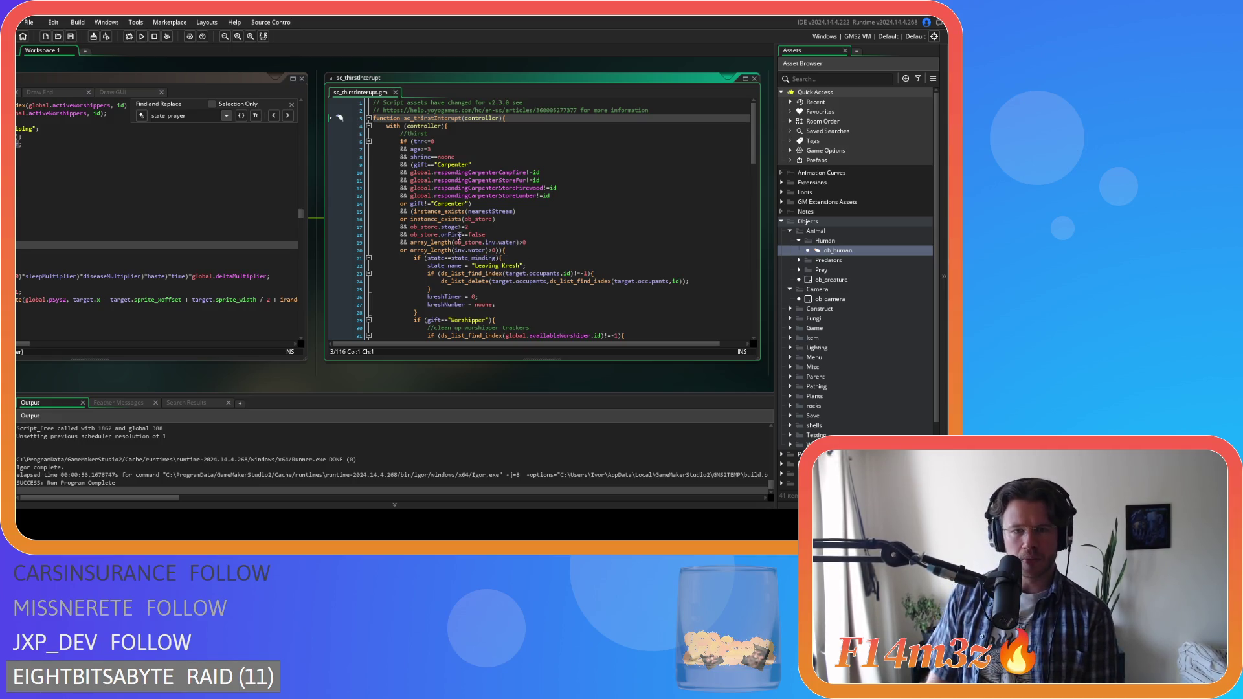
pyautogui.click(479, 214)
pyautogui.click(412, 212)
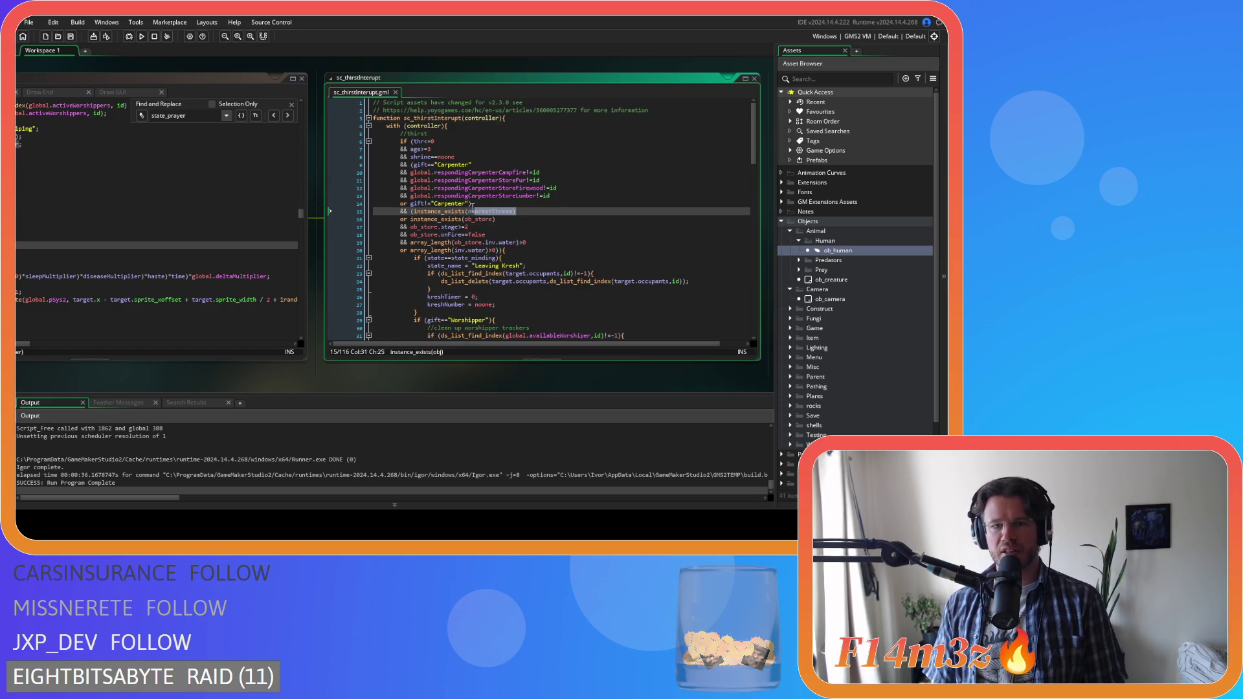
pyautogui.click(428, 212)
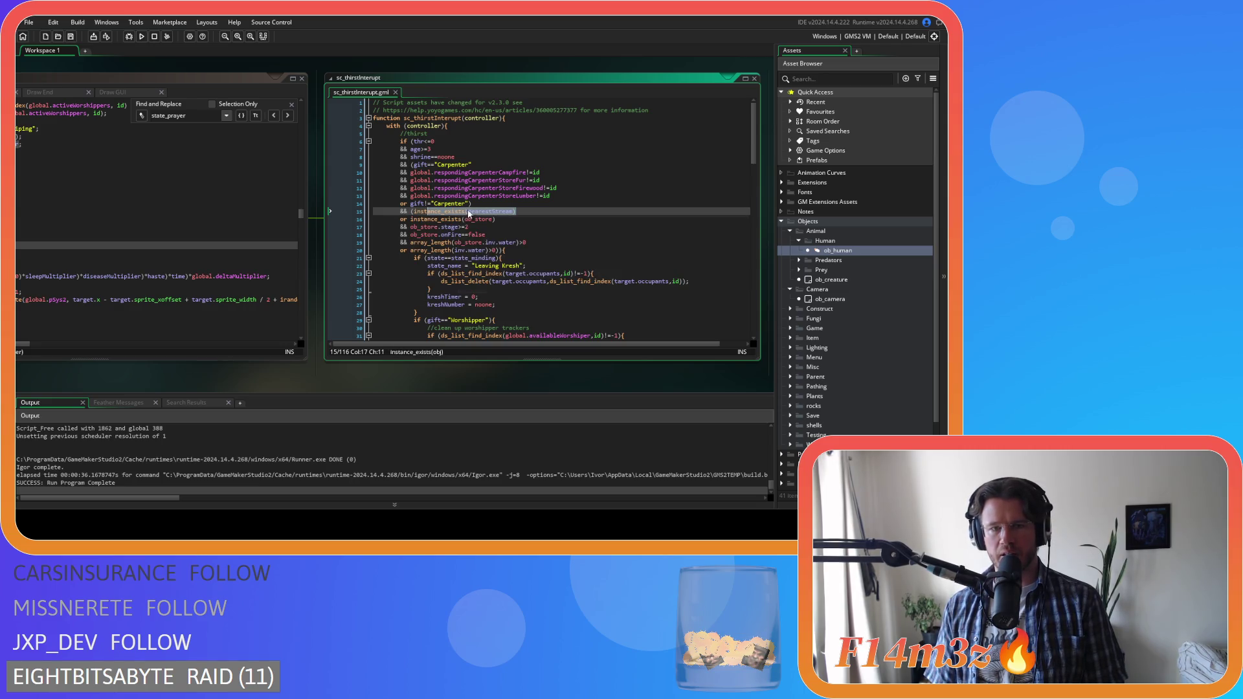
pyautogui.click(472, 214)
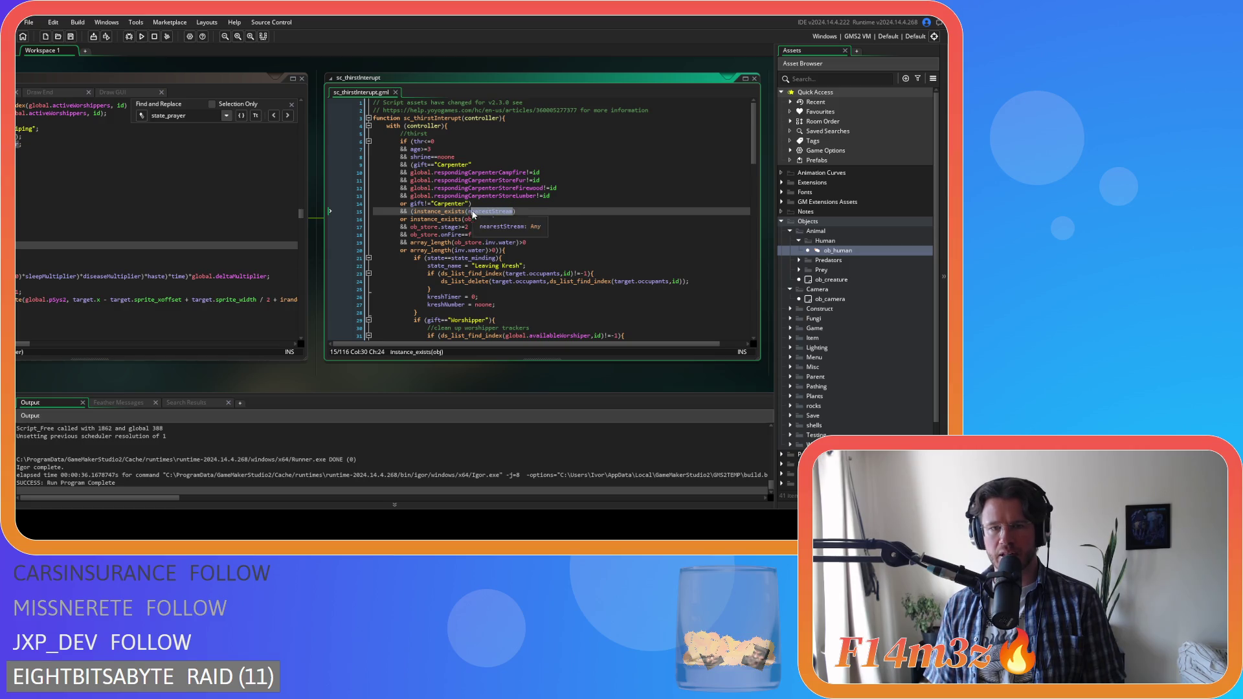
pyautogui.click(530, 211)
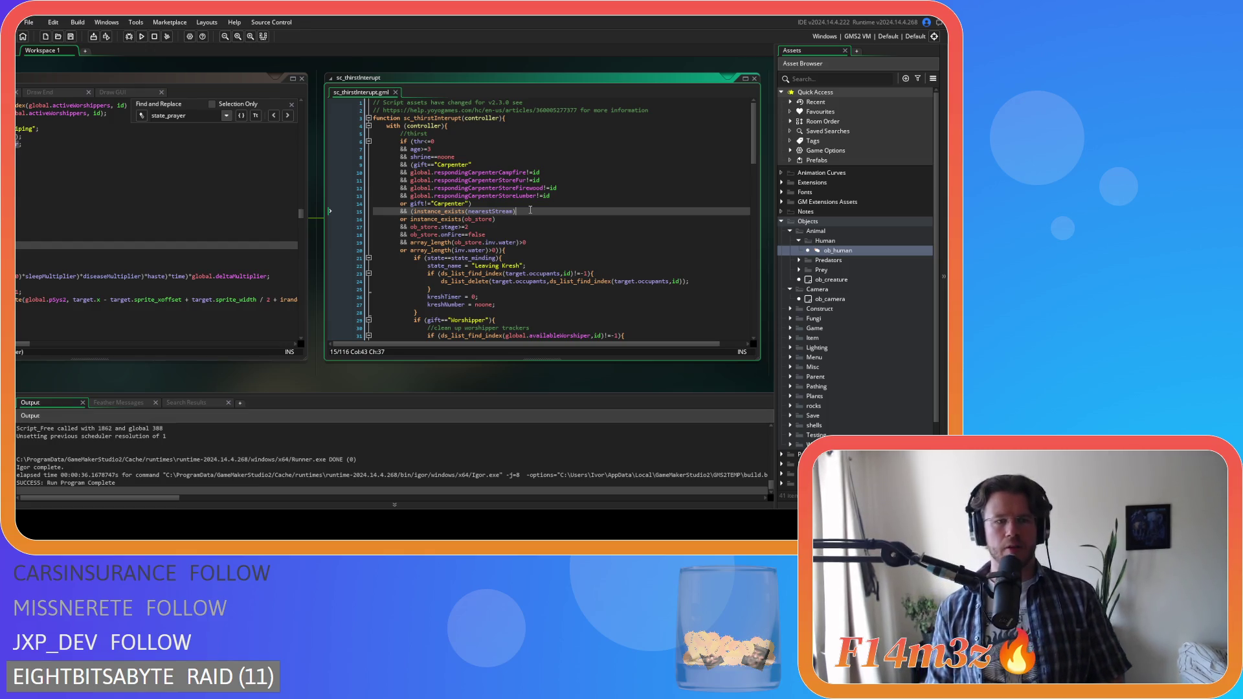
pyautogui.click(225, 344)
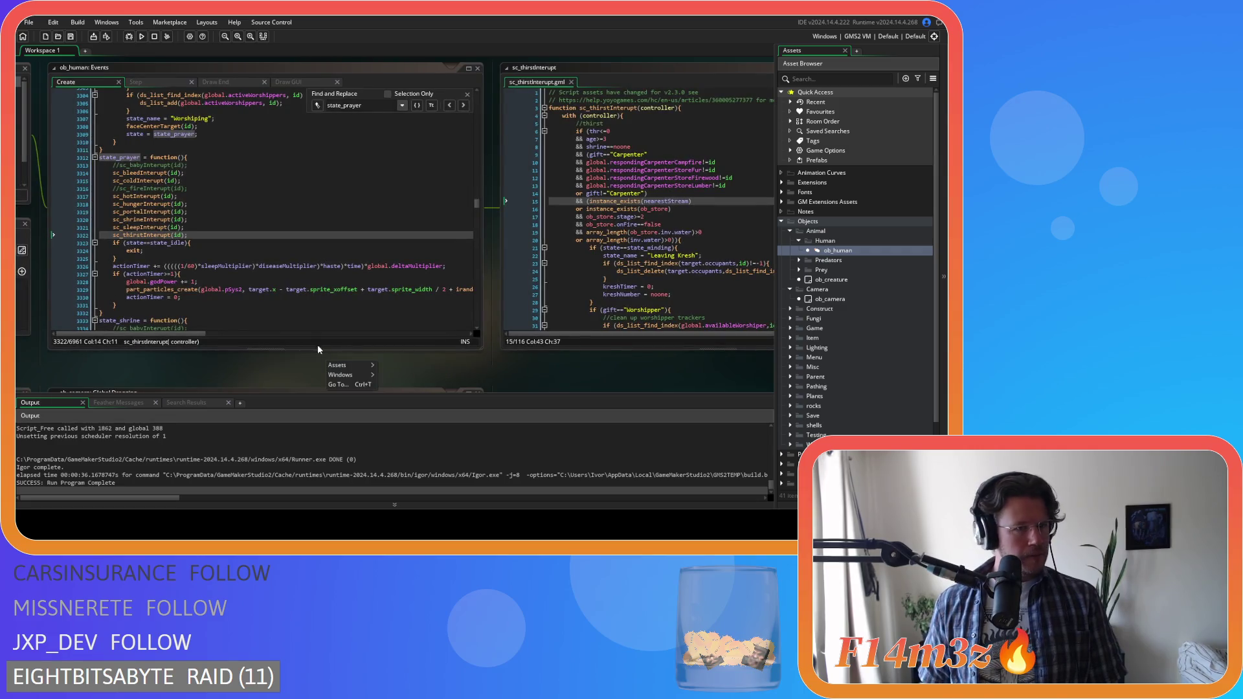
# - Open the trackerStreamUpdate script from its call in ob_human
pyautogui.moveTo(479, 201); pyautogui.dragTo(453, 359)
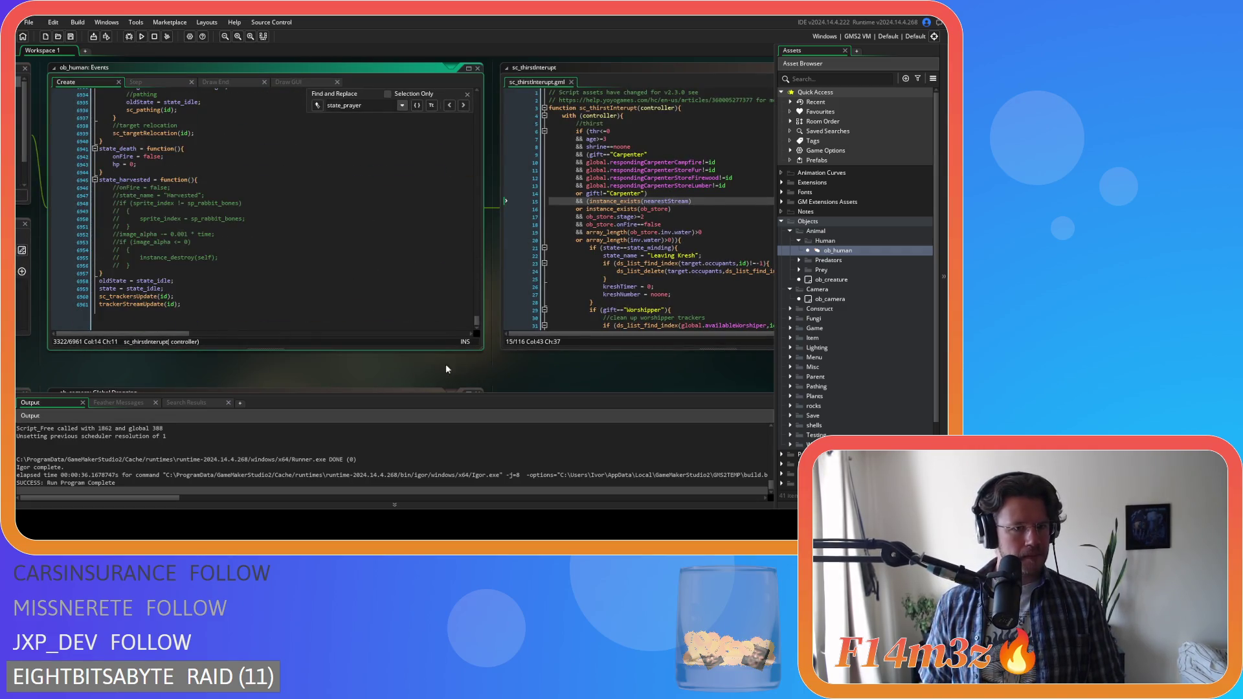
pyautogui.click(136, 306)
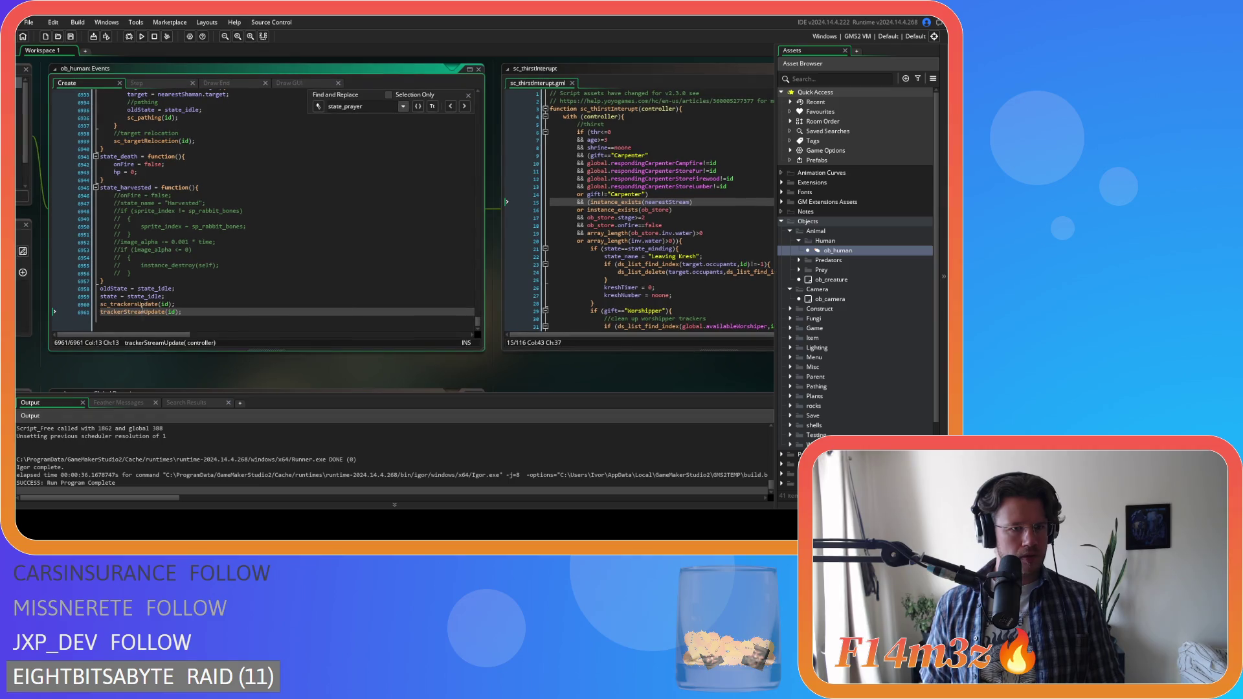
pyautogui.middleClick(137, 310)
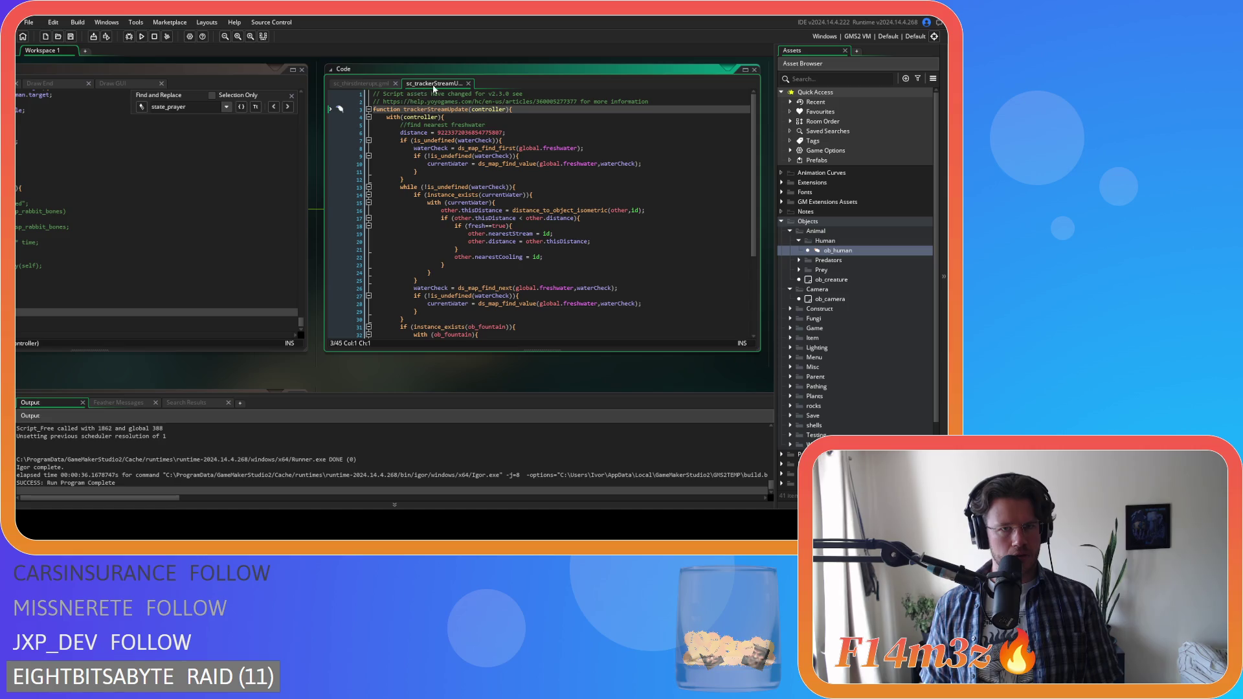
# - Close sc_thirstInterrupt and open sc_trackersUpdate from the ob_human code
pyautogui.click(395, 83)
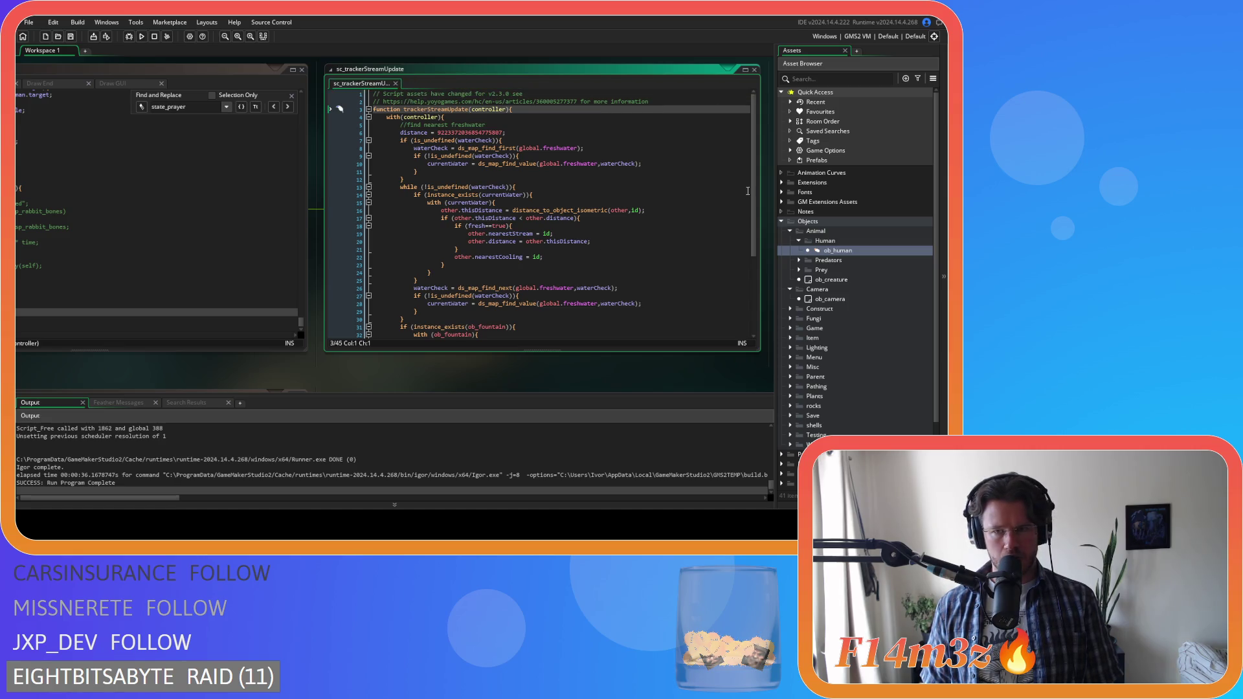
pyautogui.scroll(-5, 721, 207)
pyautogui.click(516, 295)
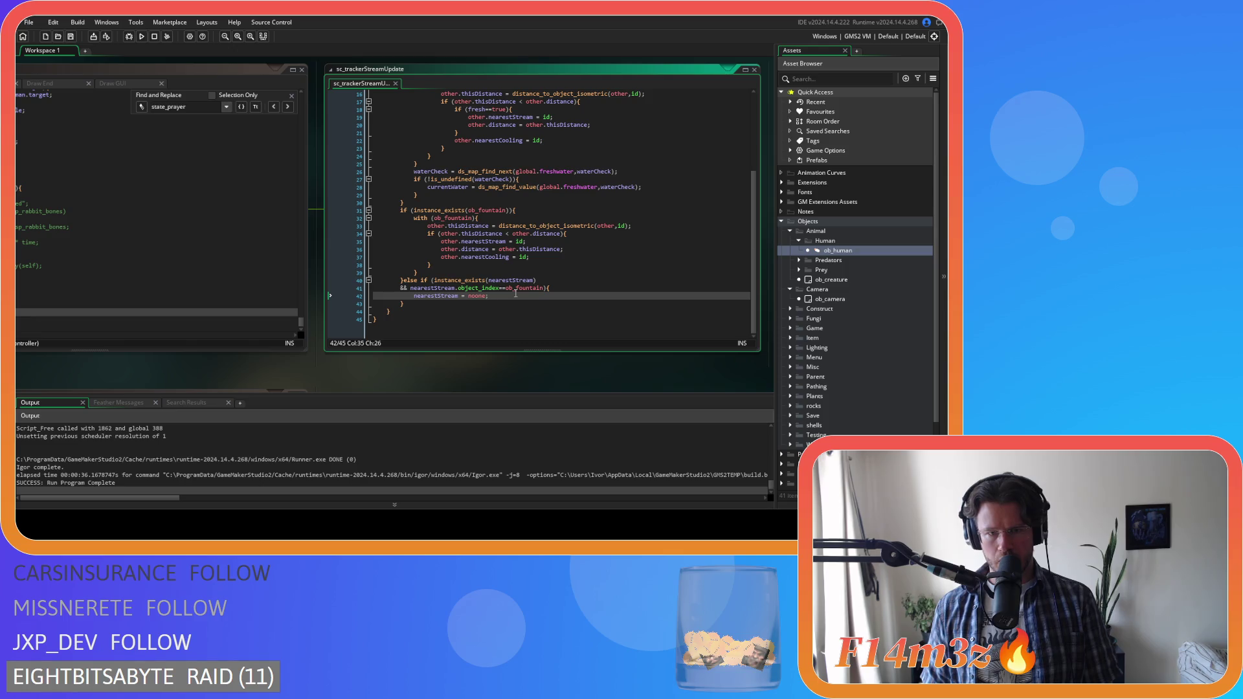
pyautogui.scroll(5, 525, 306)
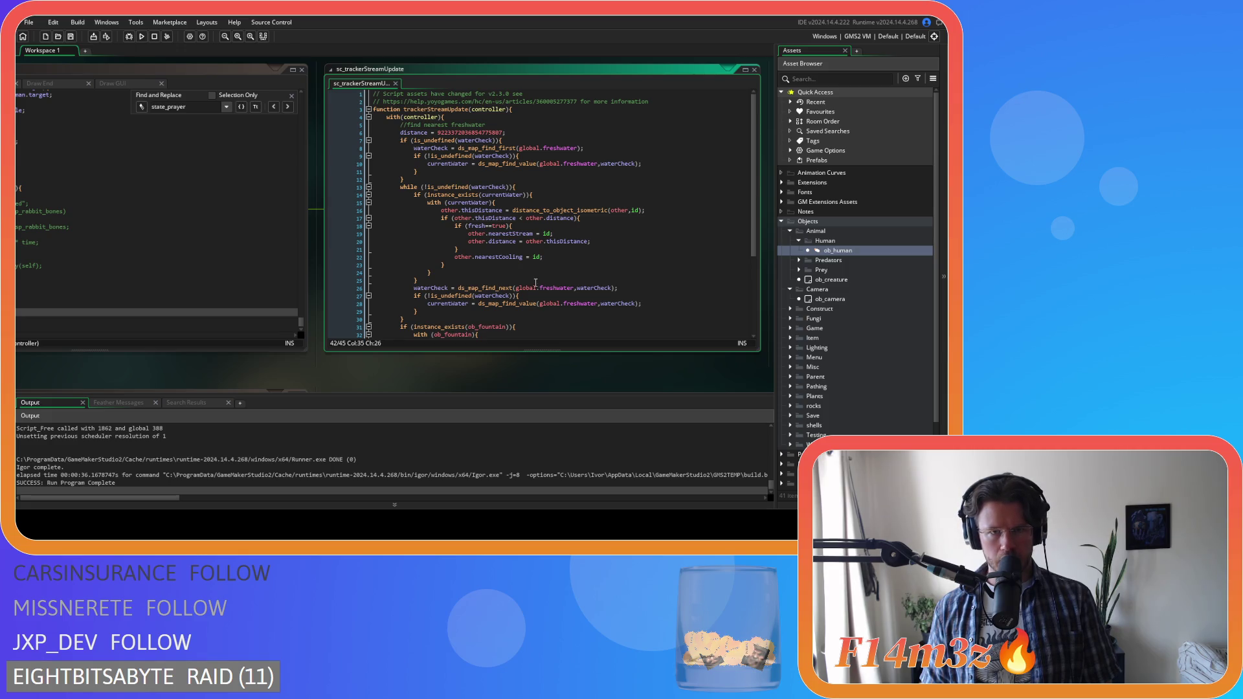
pyautogui.moveTo(251, 374); pyautogui.dragTo(380, 355)
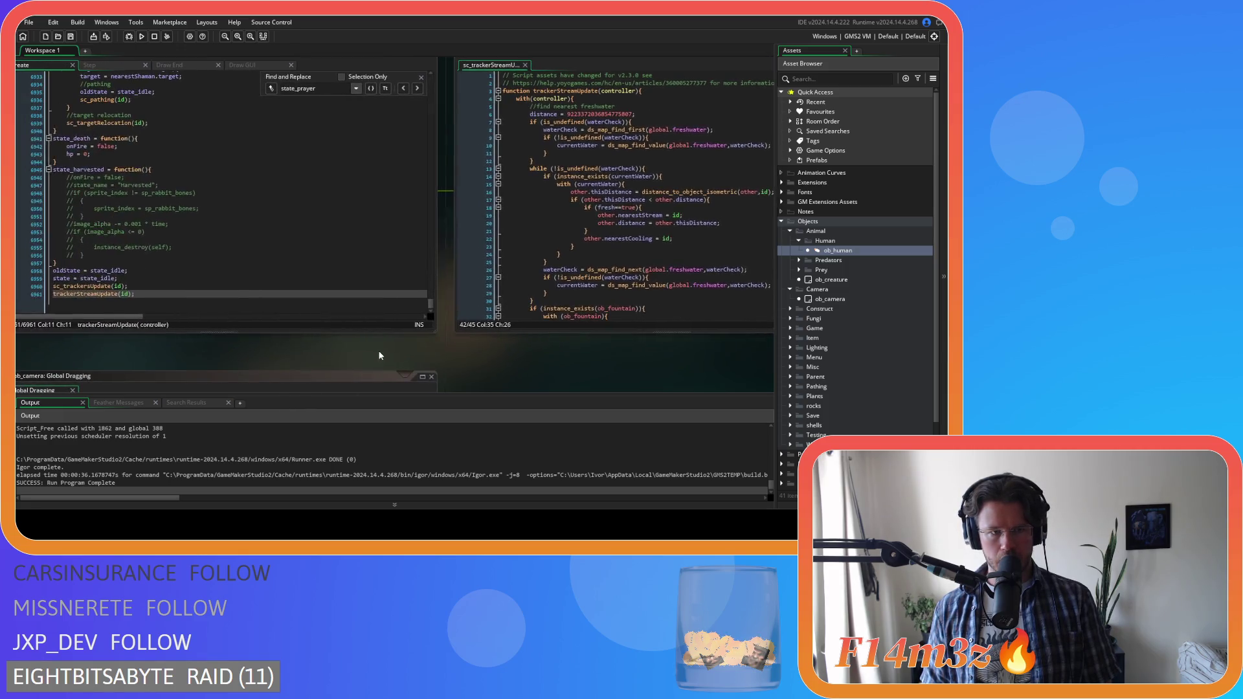
pyautogui.middleClick(90, 286)
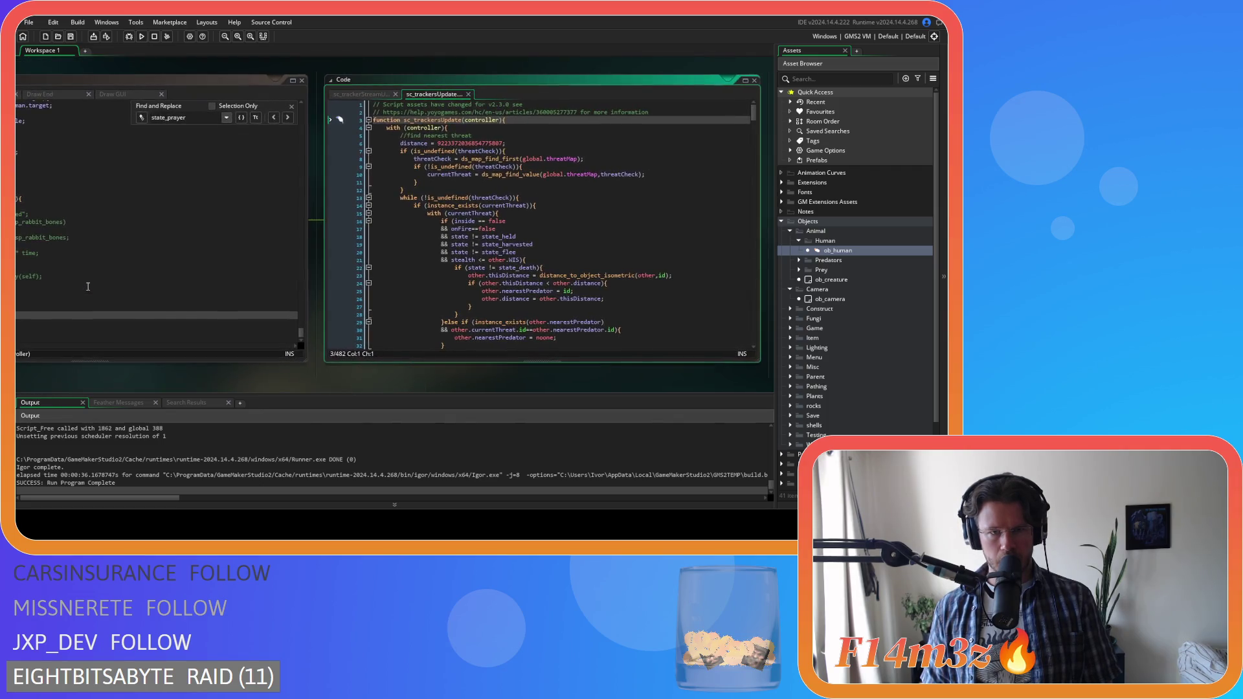
# - Search sc_trackersUpdate for 'nearestStream'
pyautogui.moveTo(386, 398); pyautogui.dragTo(321, 387)
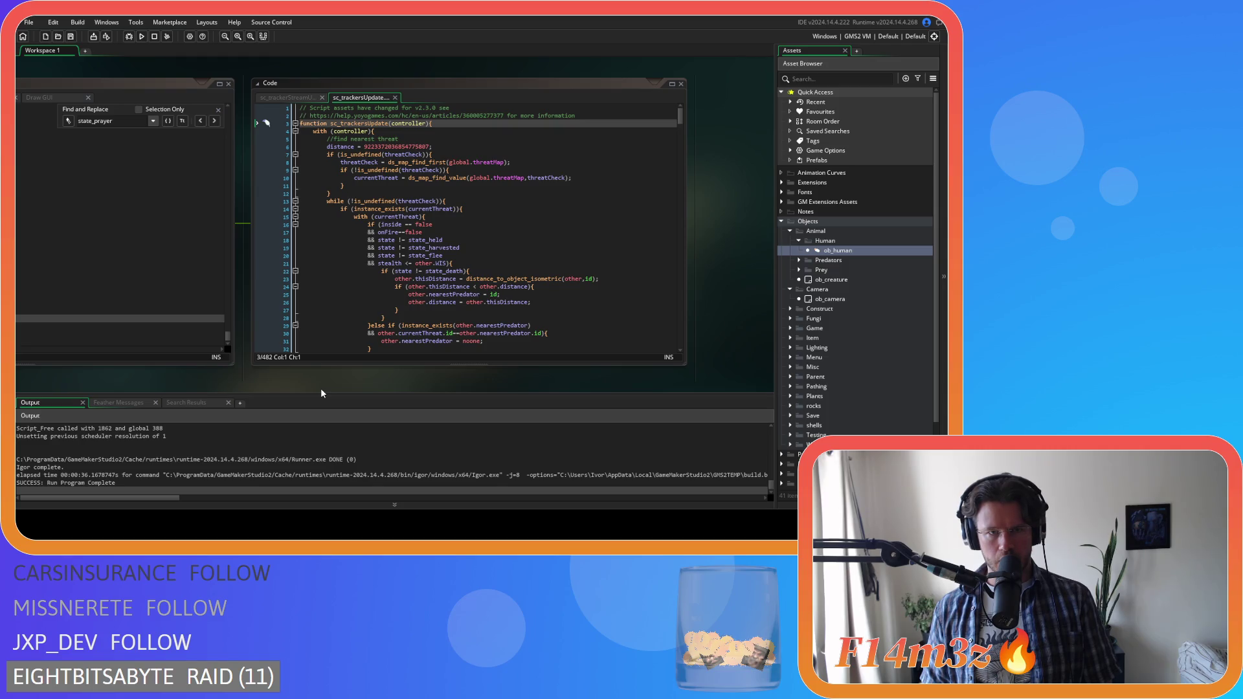
pyautogui.moveTo(674, 114); pyautogui.dragTo(673, 337)
pyautogui.click(571, 221)
pyautogui.hotkey('ctrl', 'f')
pyautogui.write('nearestSt')
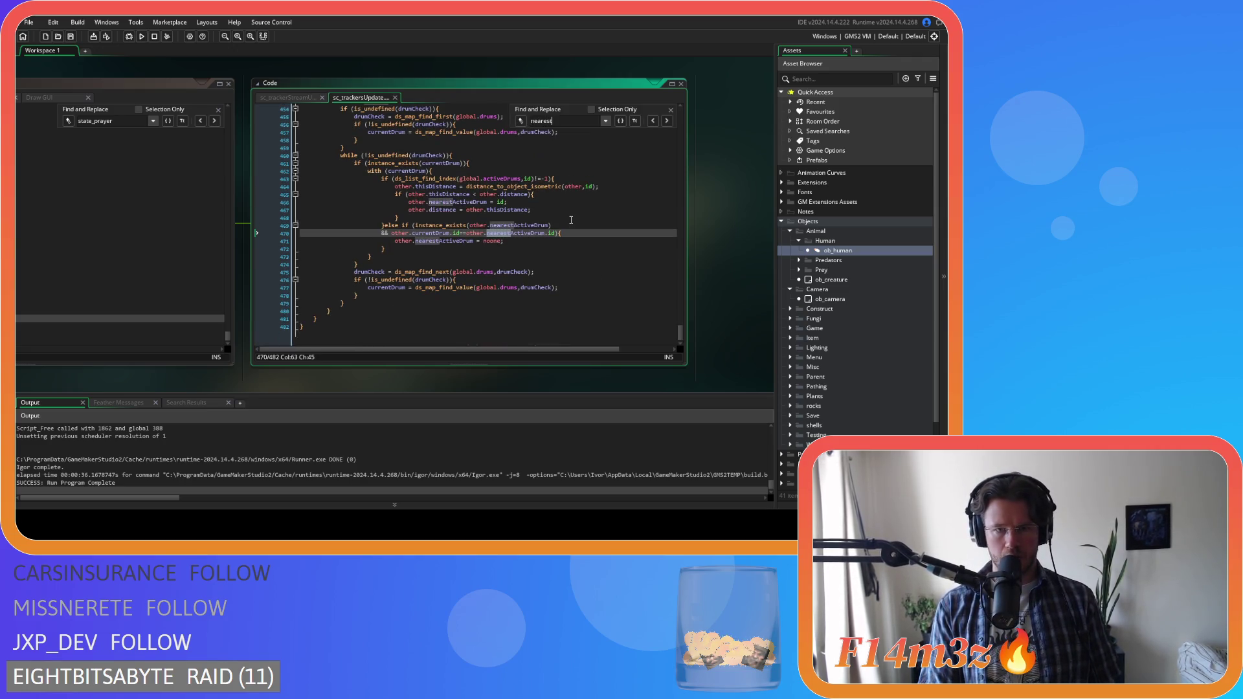
pyautogui.press('BackSpace')
pyautogui.press('BackSpace')
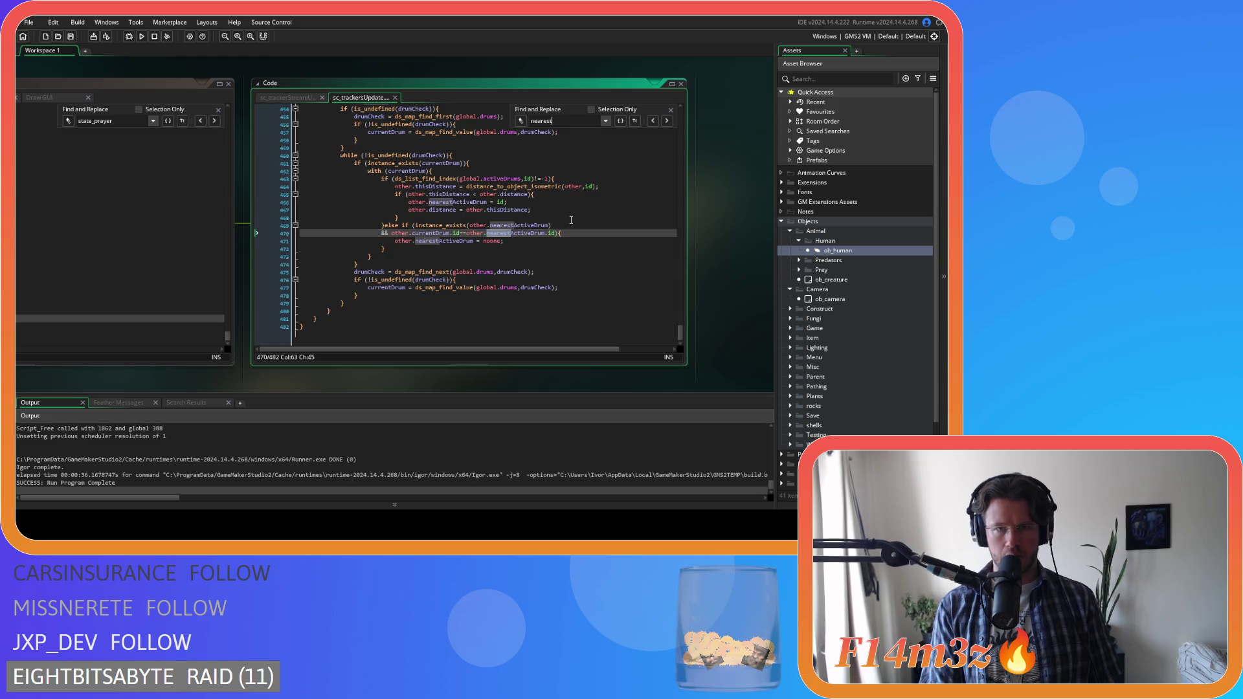
pyautogui.write('Stream')
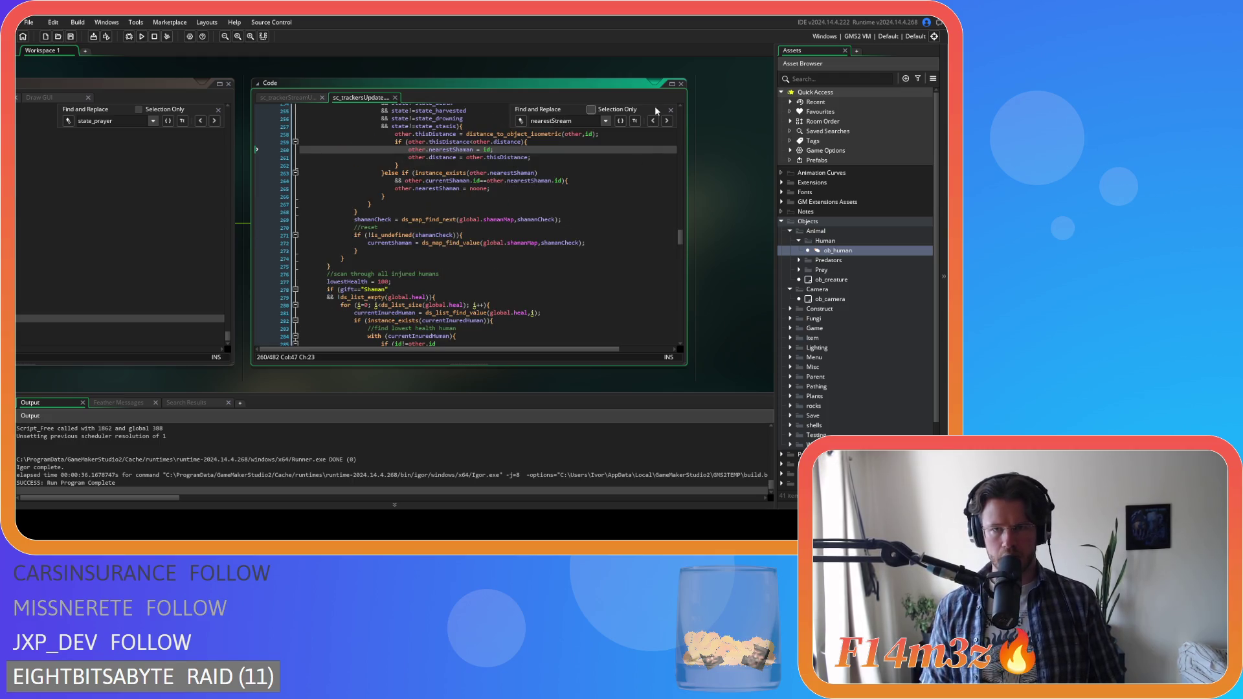
# - Close the find bar and the sc_trackersUpdate script, bringing ob_human code into view
pyautogui.click(670, 113)
pyautogui.click(395, 97)
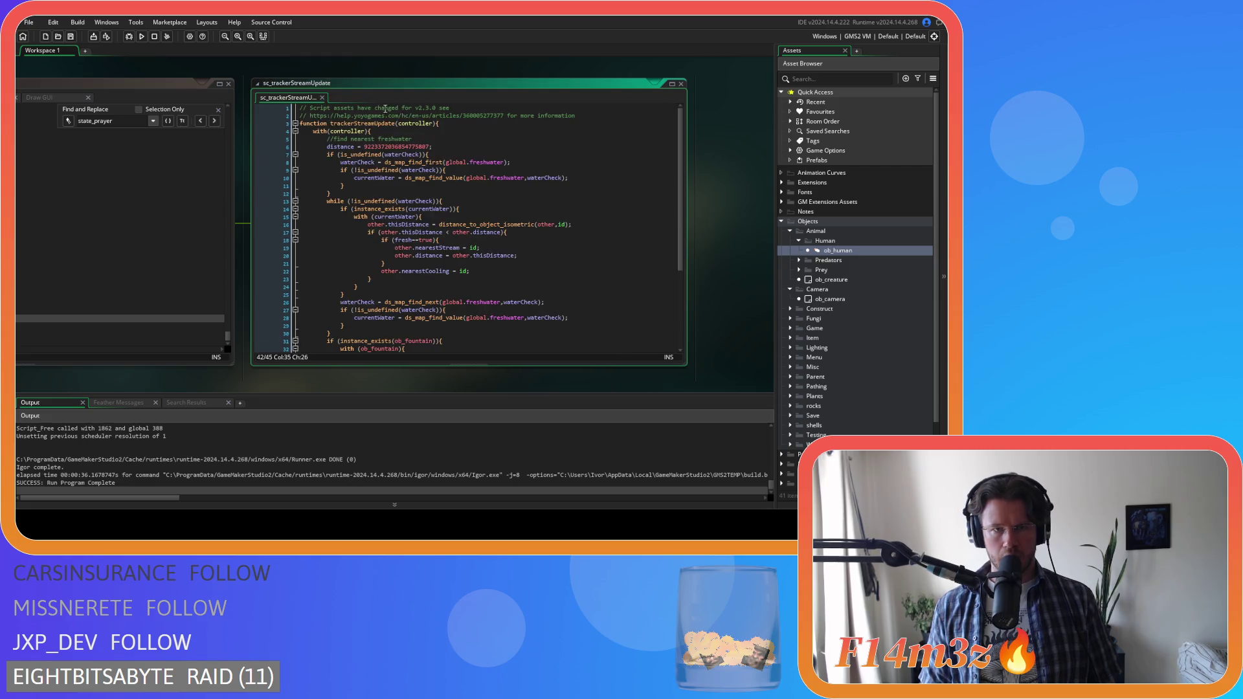
pyautogui.moveTo(110, 387); pyautogui.dragTo(316, 373)
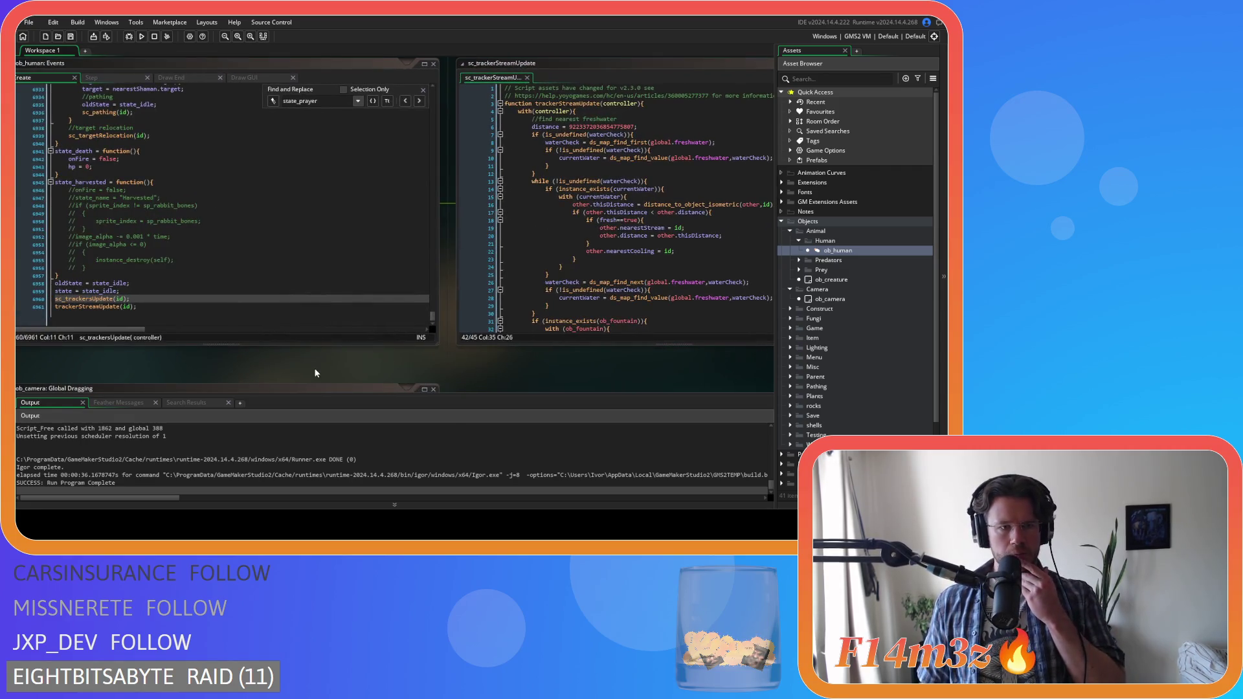
# - Remove the spaces around '<' so line 17 reads thisDistance<other.distance, and save
pyautogui.moveTo(519, 355); pyautogui.dragTo(299, 360)
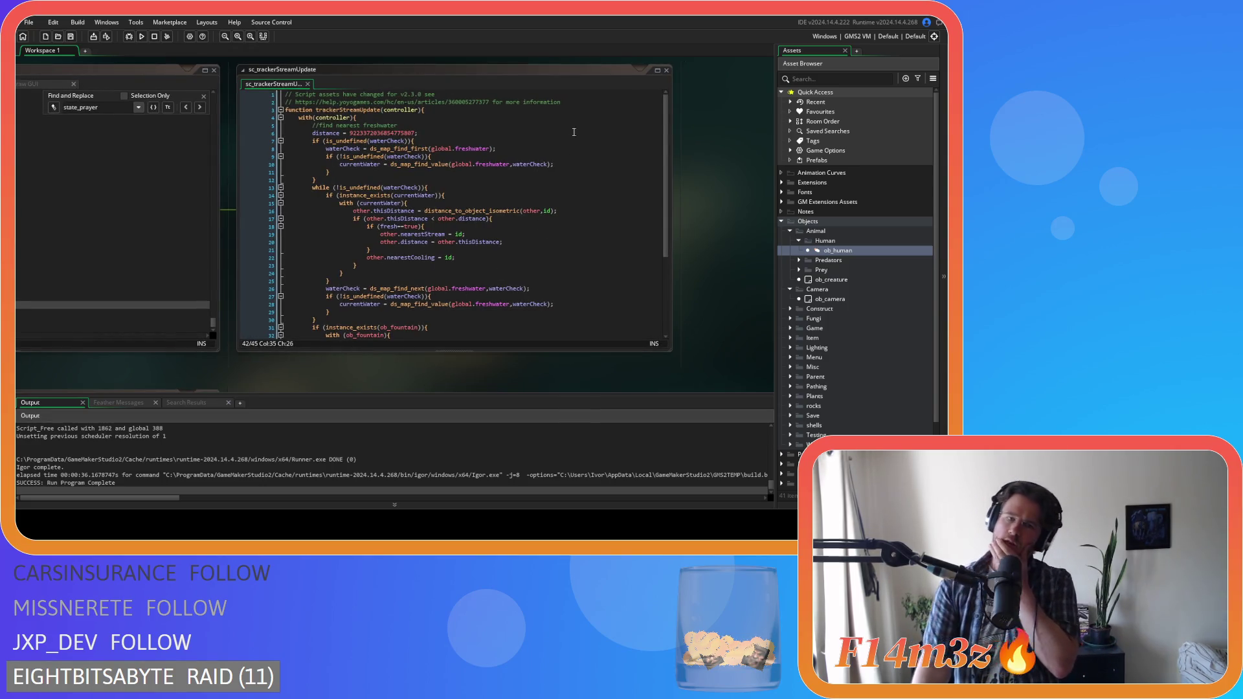
pyautogui.click(438, 219)
pyautogui.press('BackSpace')
pyautogui.press('BackSpace')
pyautogui.press('BackSpace')
pyautogui.write('<')
pyautogui.click(547, 192)
pyautogui.hotkey('ctrl', 's')
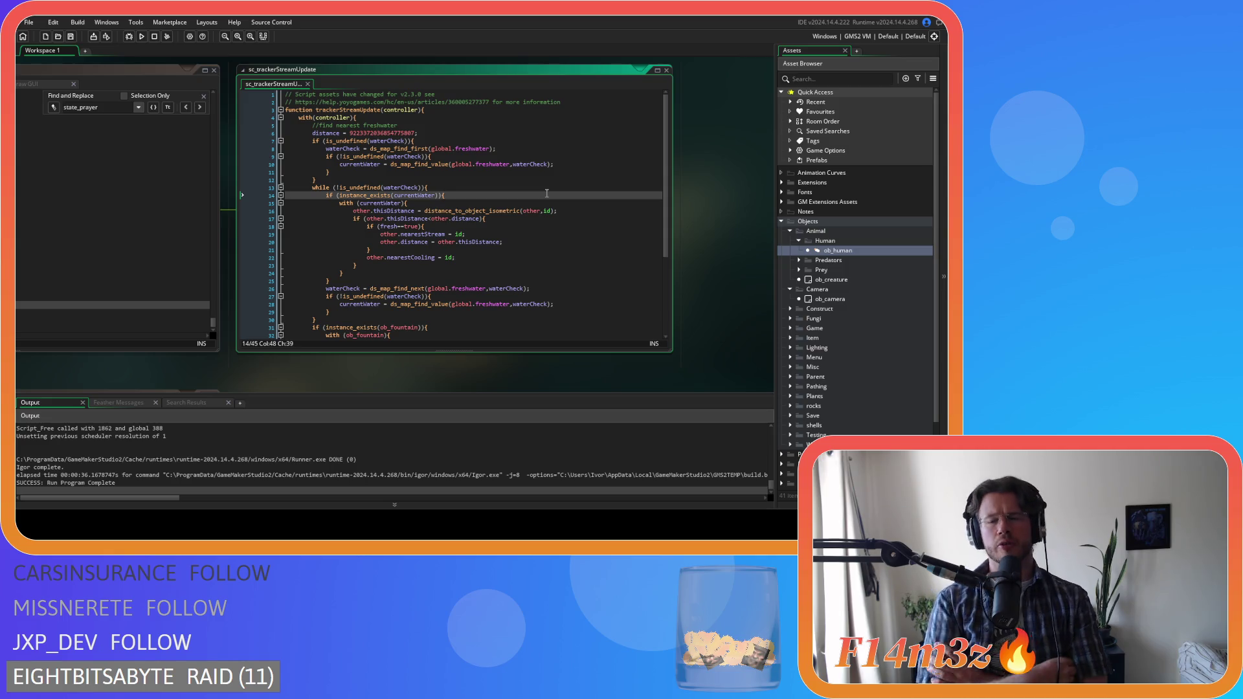
# - Close sc_trackerStreamUpdate and all other editor windows, then expand the Save folder
pyautogui.click(666, 70)
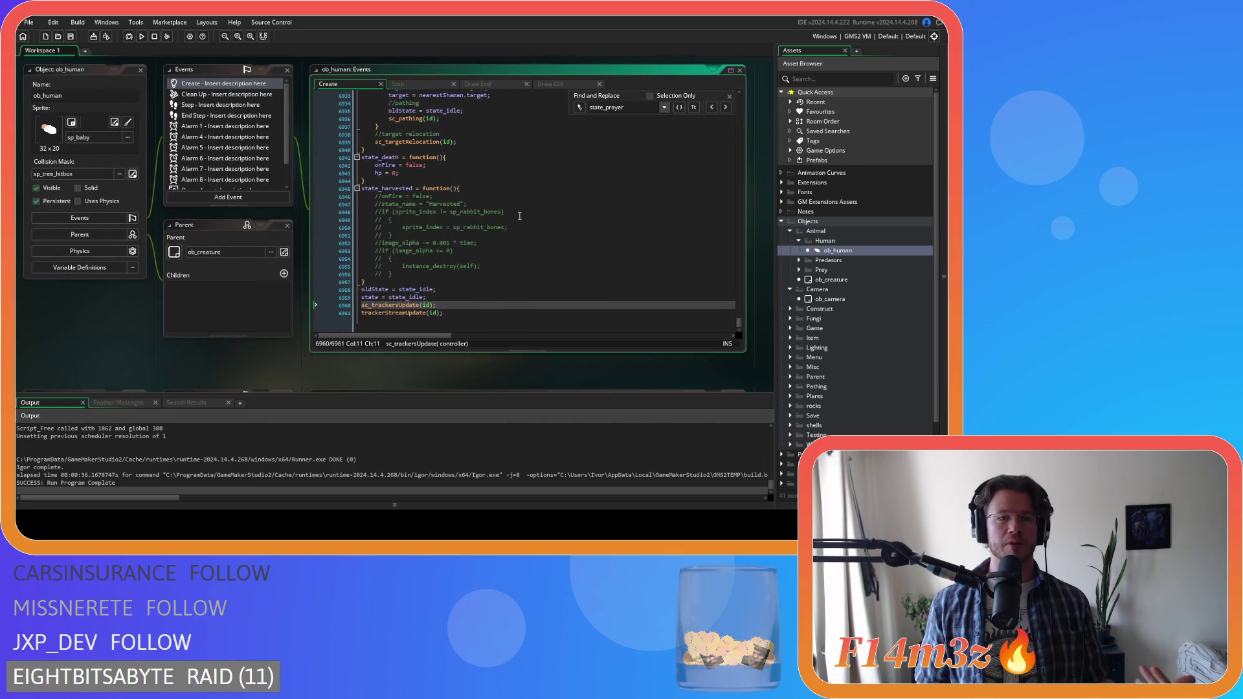
pyautogui.rightClick(103, 358)
pyautogui.moveTo(138, 372)
pyautogui.click(176, 396)
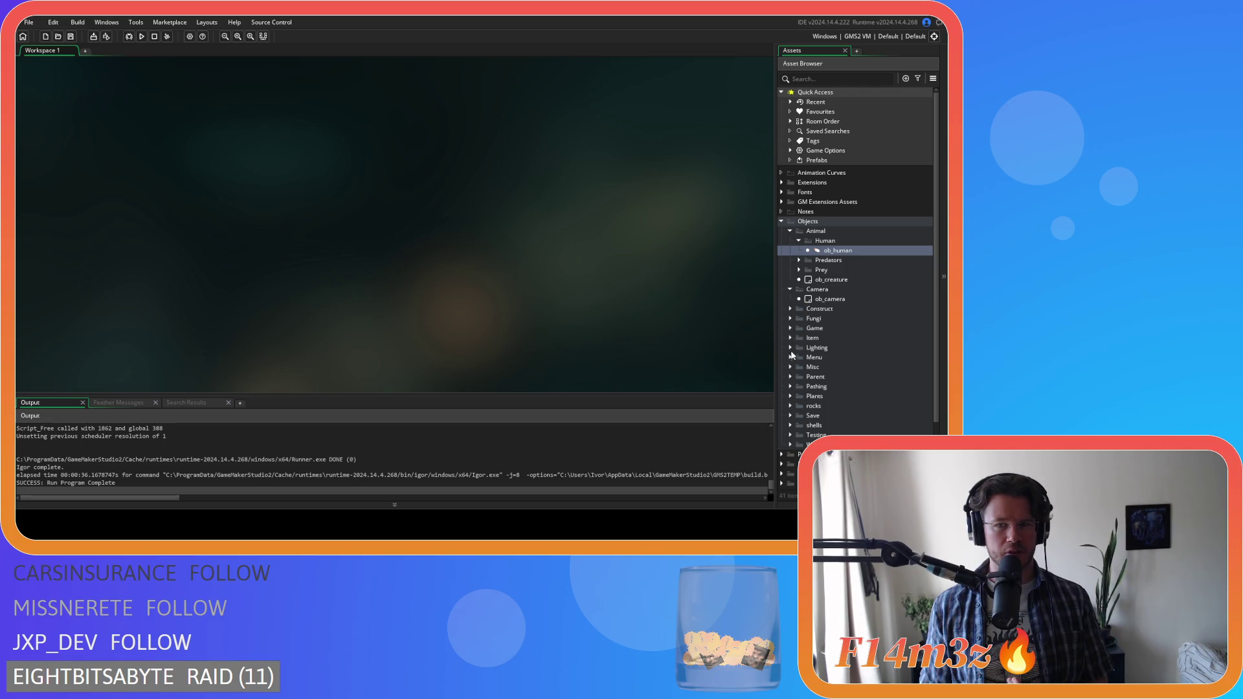
pyautogui.click(790, 415)
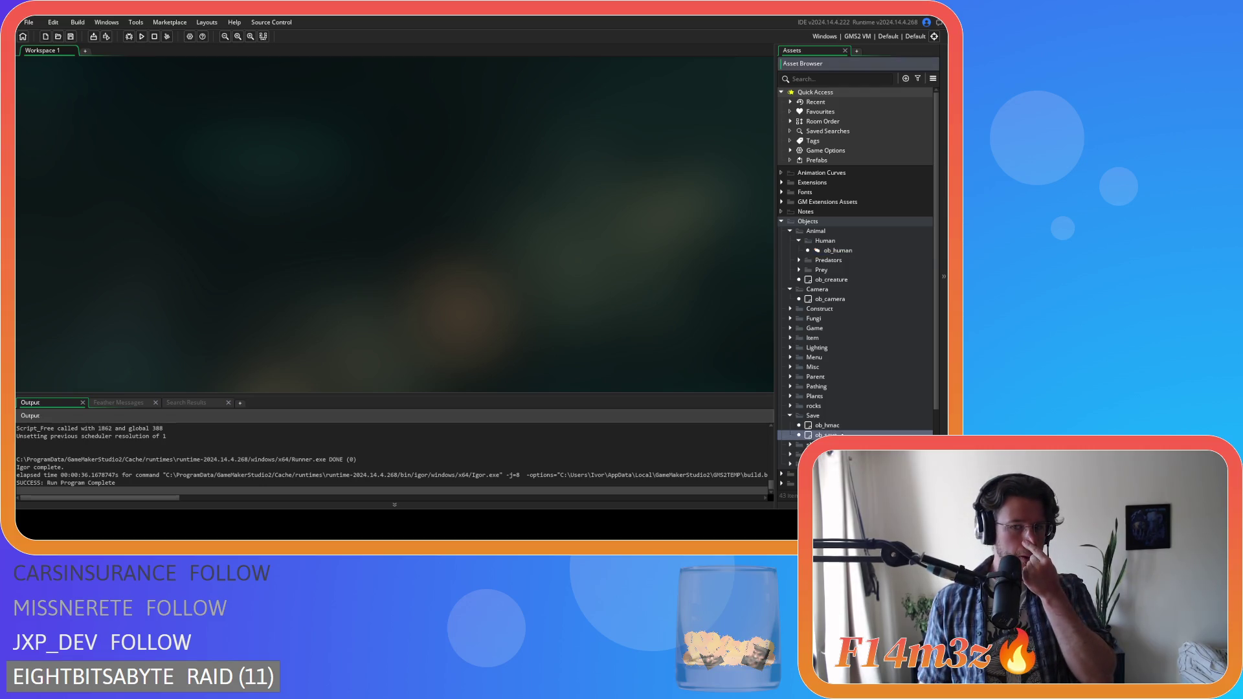
# - Open ob_save and show its Key Press - F5 quicksave code
pyautogui.doubleClick(829, 435)
pyautogui.click(259, 182)
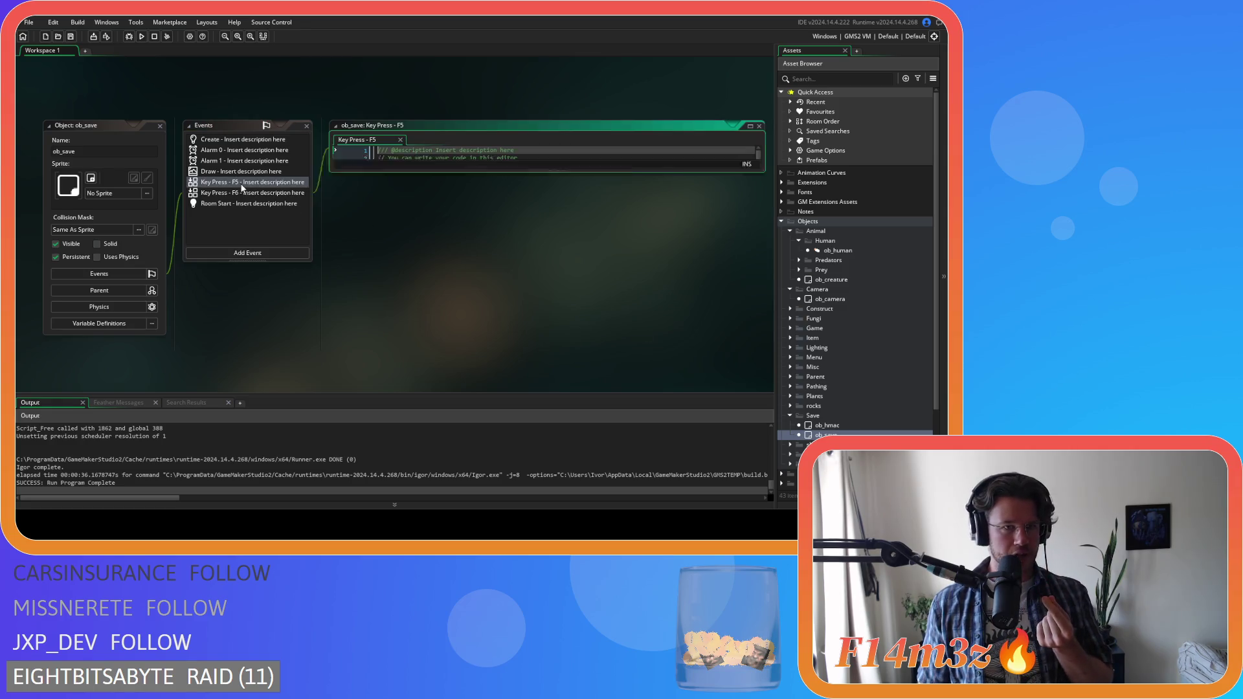
pyautogui.click(253, 193)
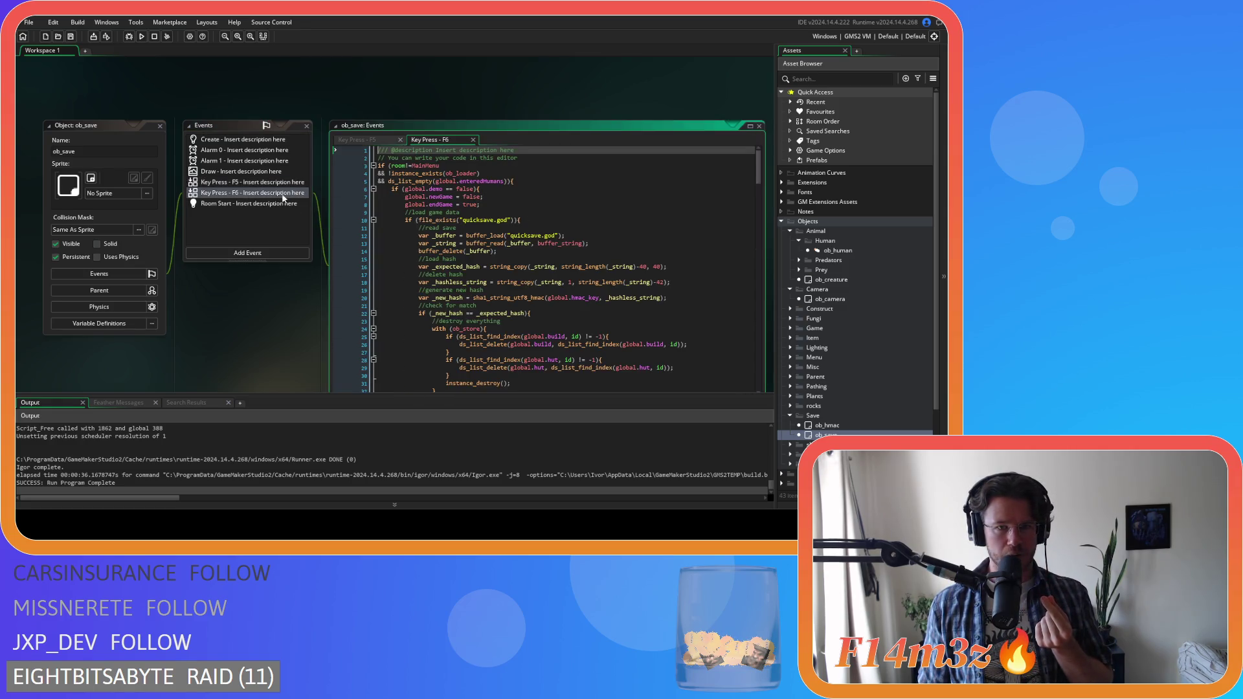
pyautogui.click(363, 140)
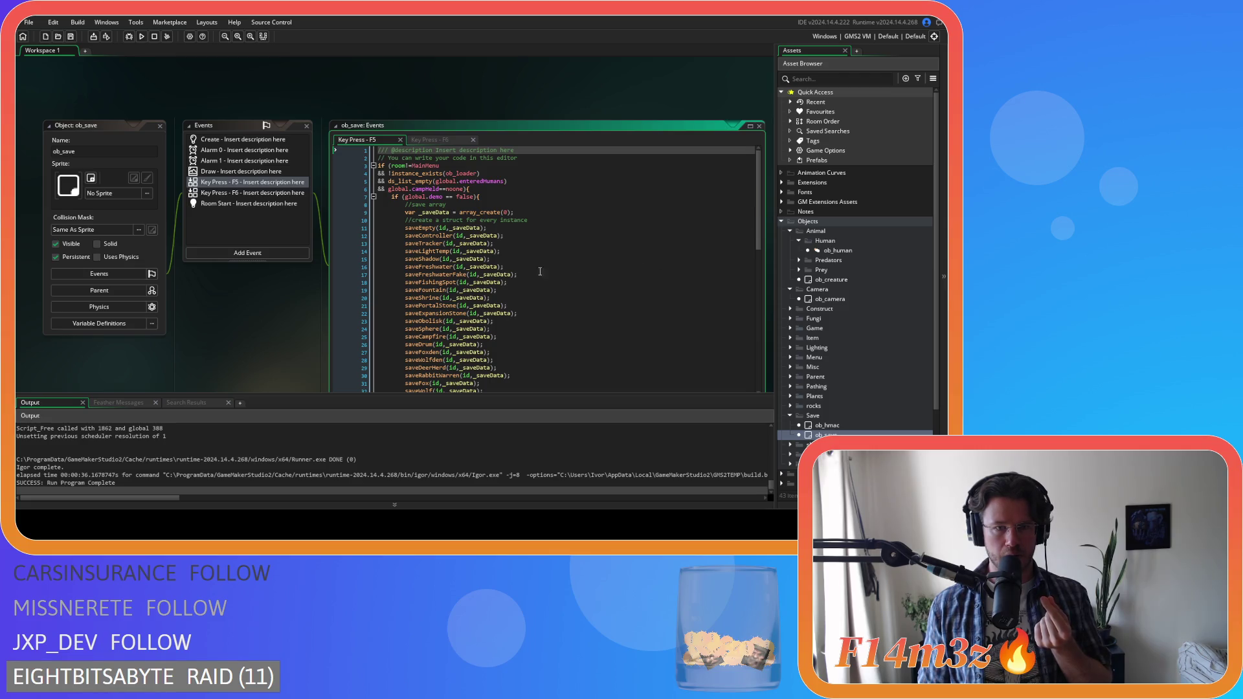
# - Remove the saveFreshwater and saveFreshwaterFake lines from their early position
pyautogui.moveTo(415, 285); pyautogui.dragTo(396, 269)
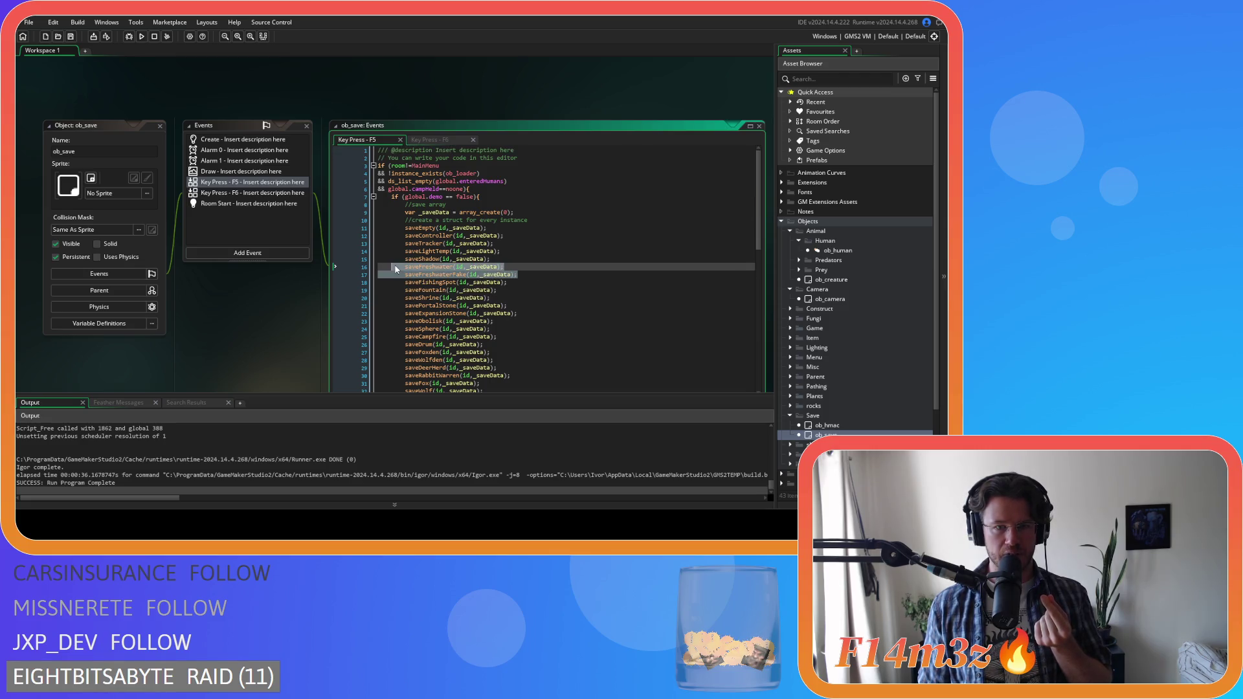
pyautogui.scroll(-3, 536, 296)
pyautogui.scroll(-4, 535, 296)
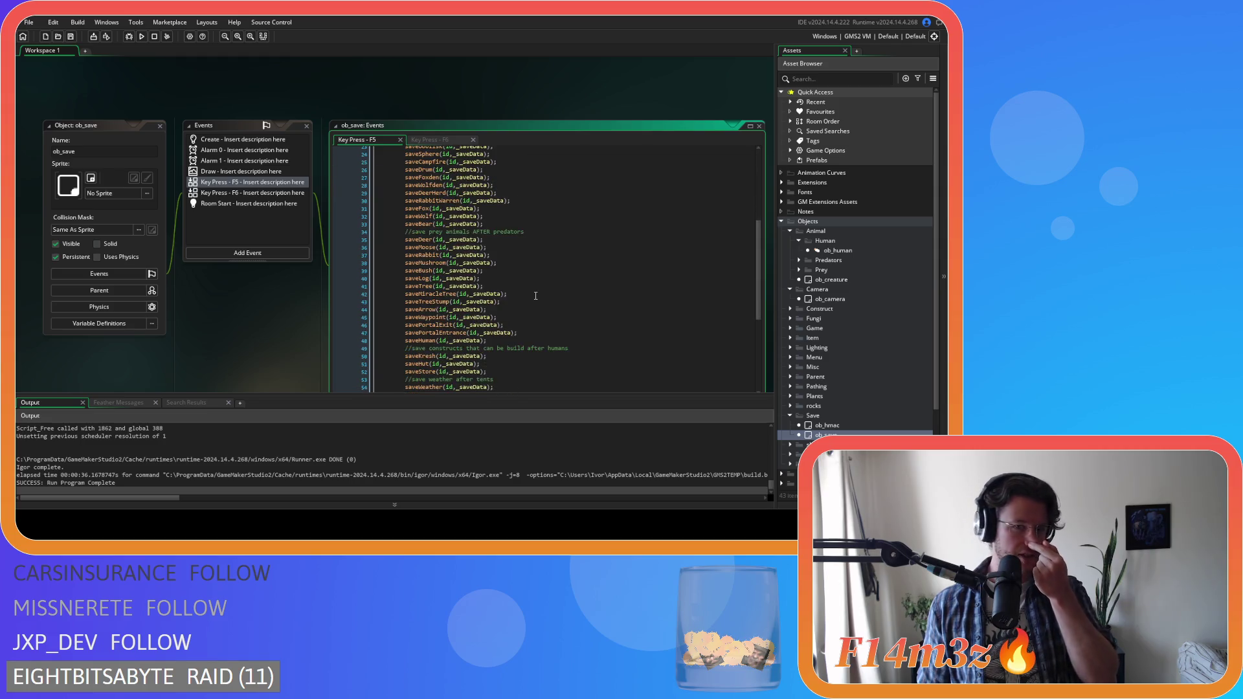
pyautogui.scroll(-6, 535, 296)
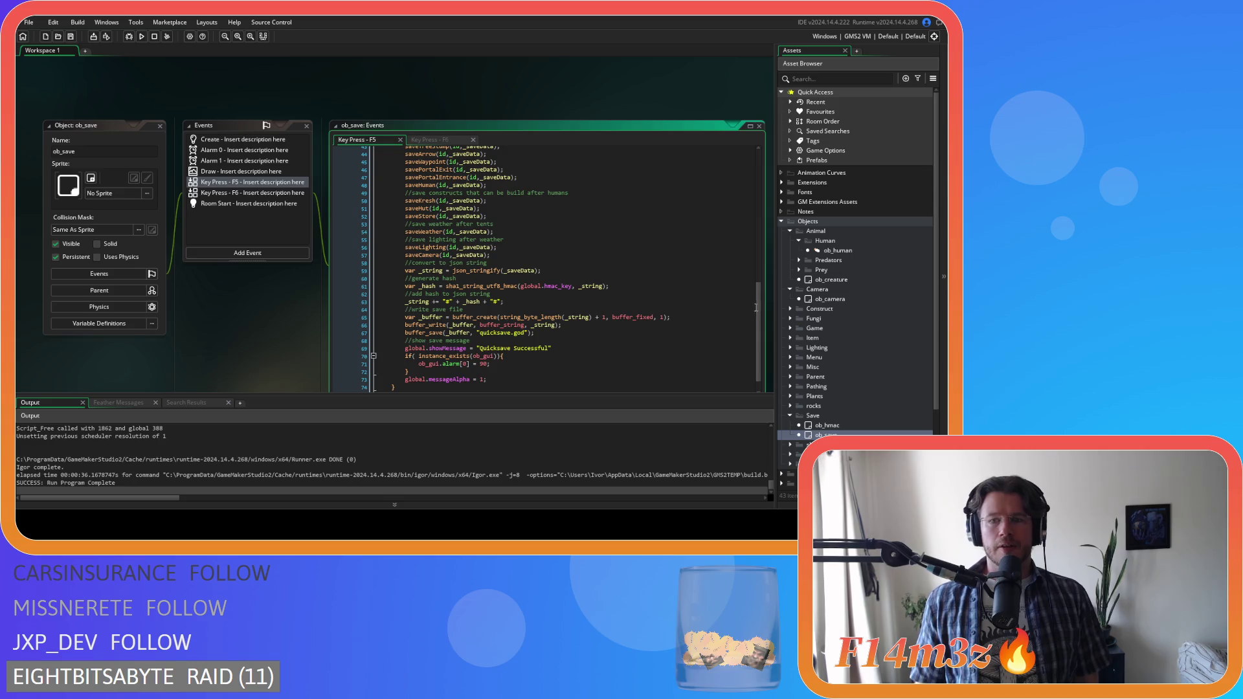
pyautogui.scroll(12, 550, 259)
pyautogui.moveTo(404, 219); pyautogui.dragTo(512, 227)
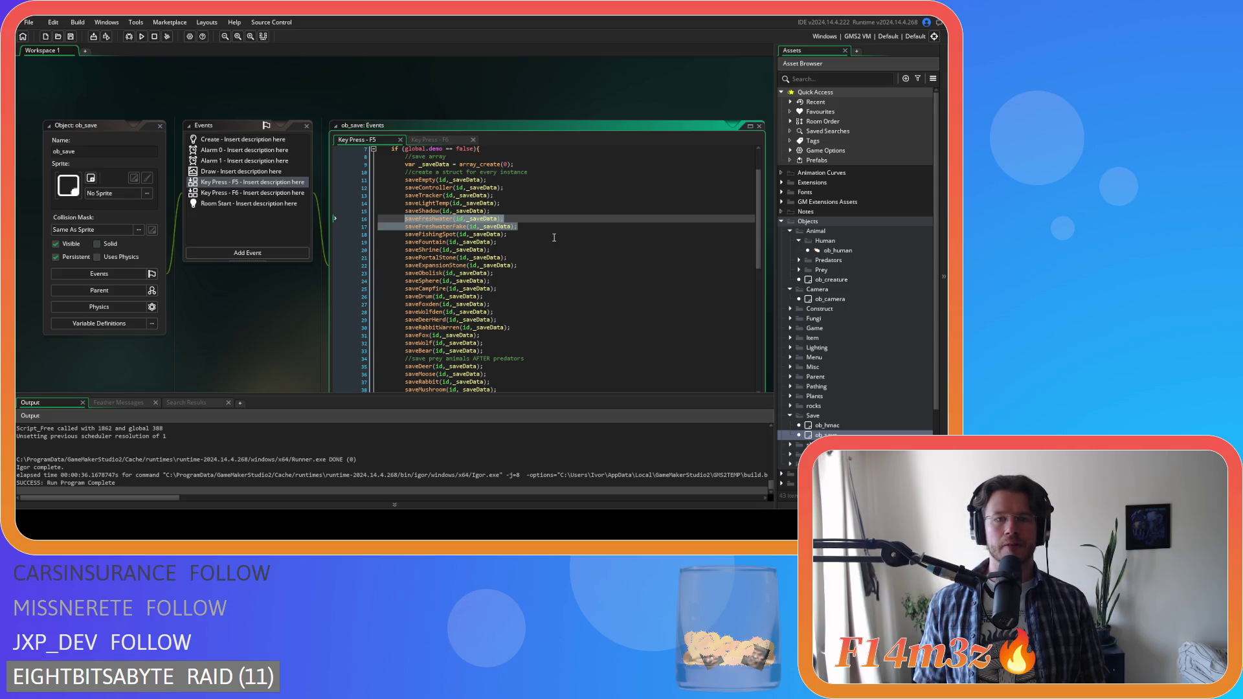
pyautogui.scroll(-10, 554, 237)
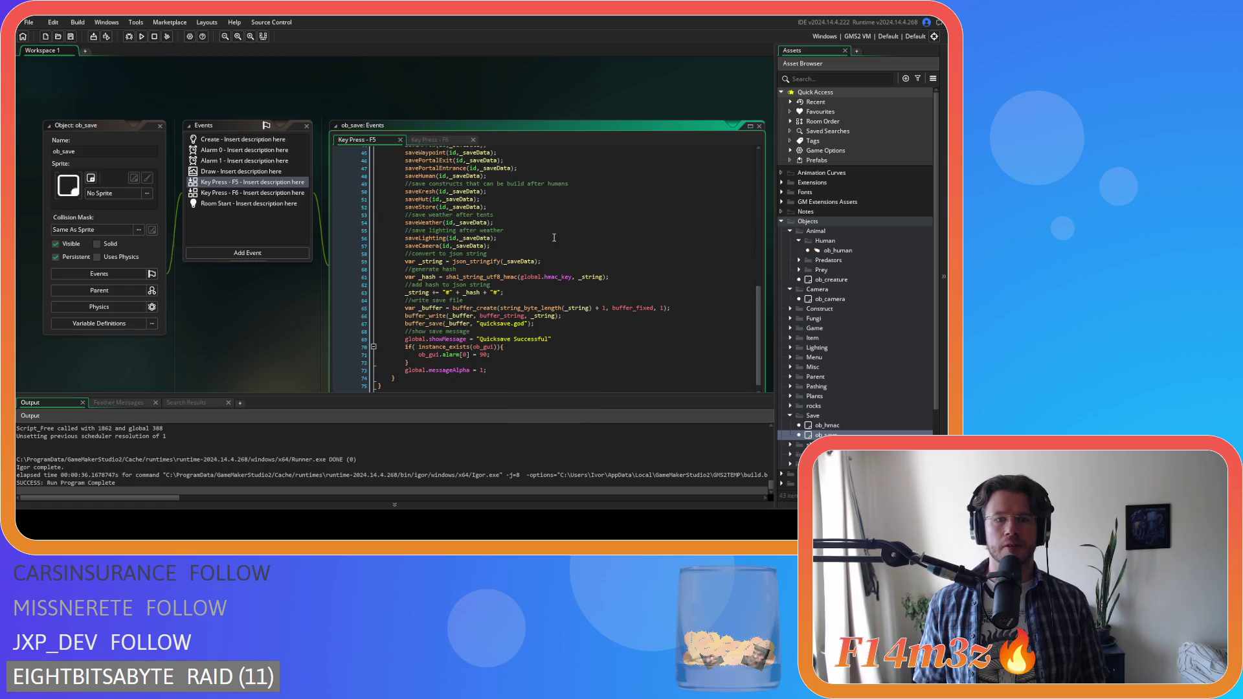
pyautogui.scroll(1, 554, 237)
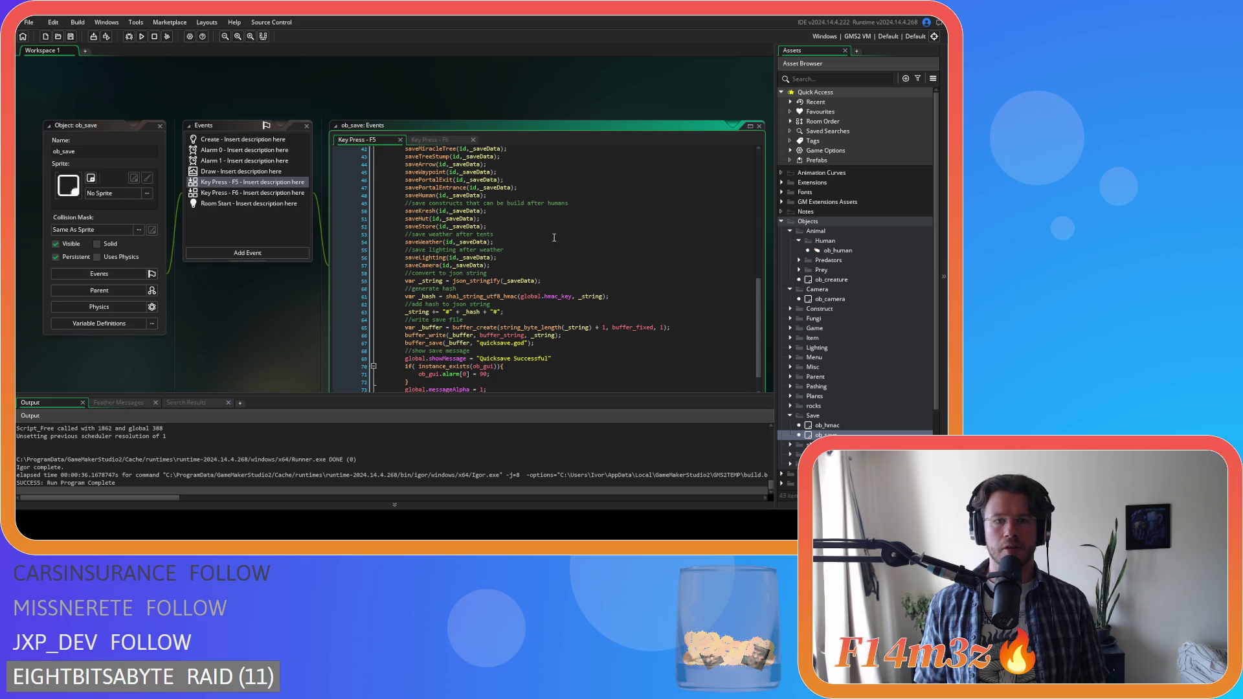
pyautogui.scroll(1, 554, 238)
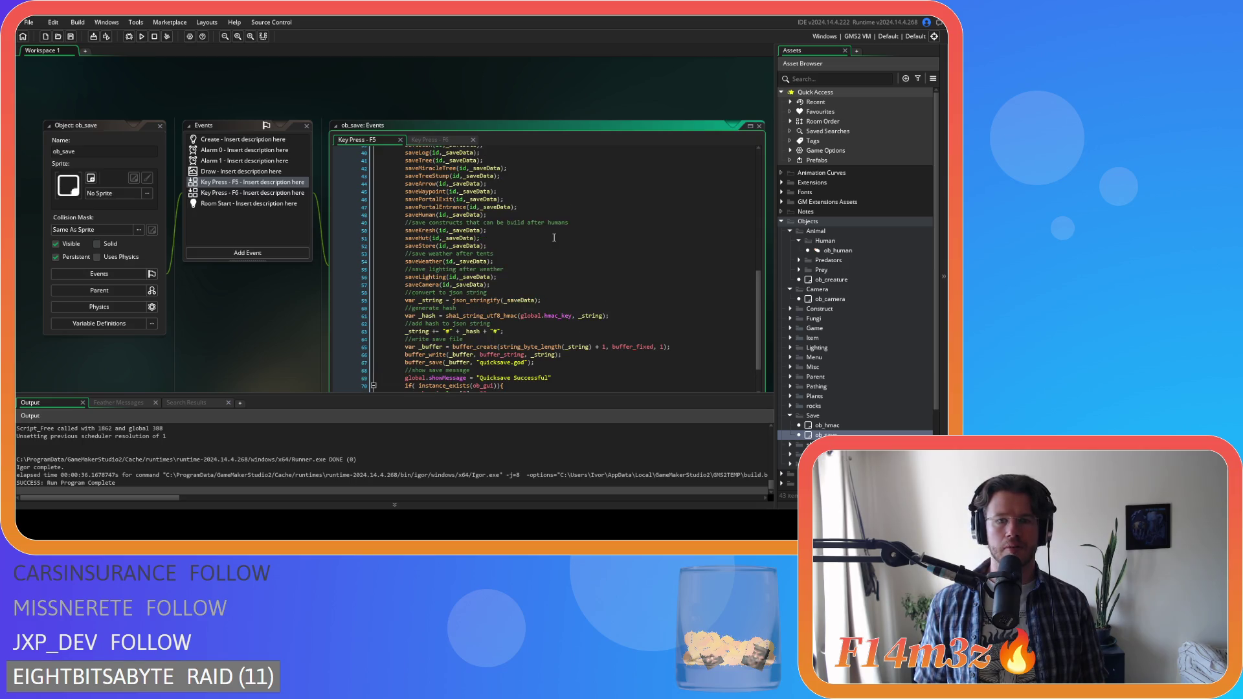
pyautogui.scroll(9, 554, 237)
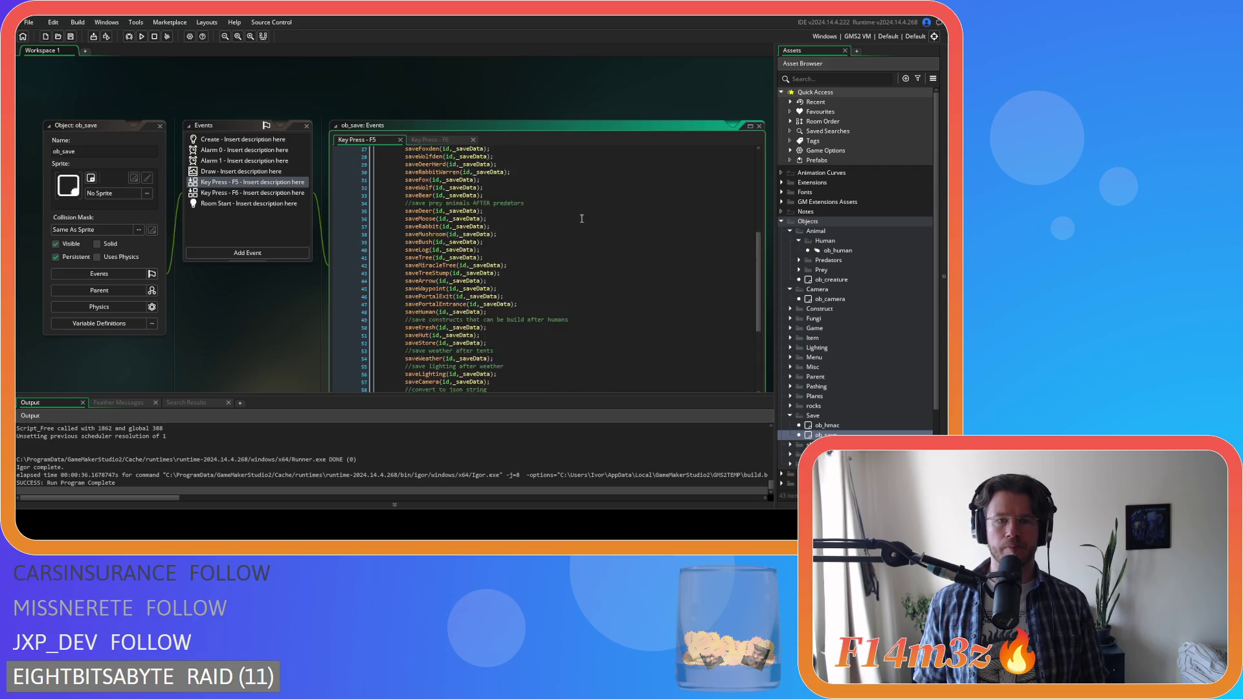
pyautogui.press('Delete')
pyautogui.scroll(-11, 563, 217)
pyautogui.click(550, 229)
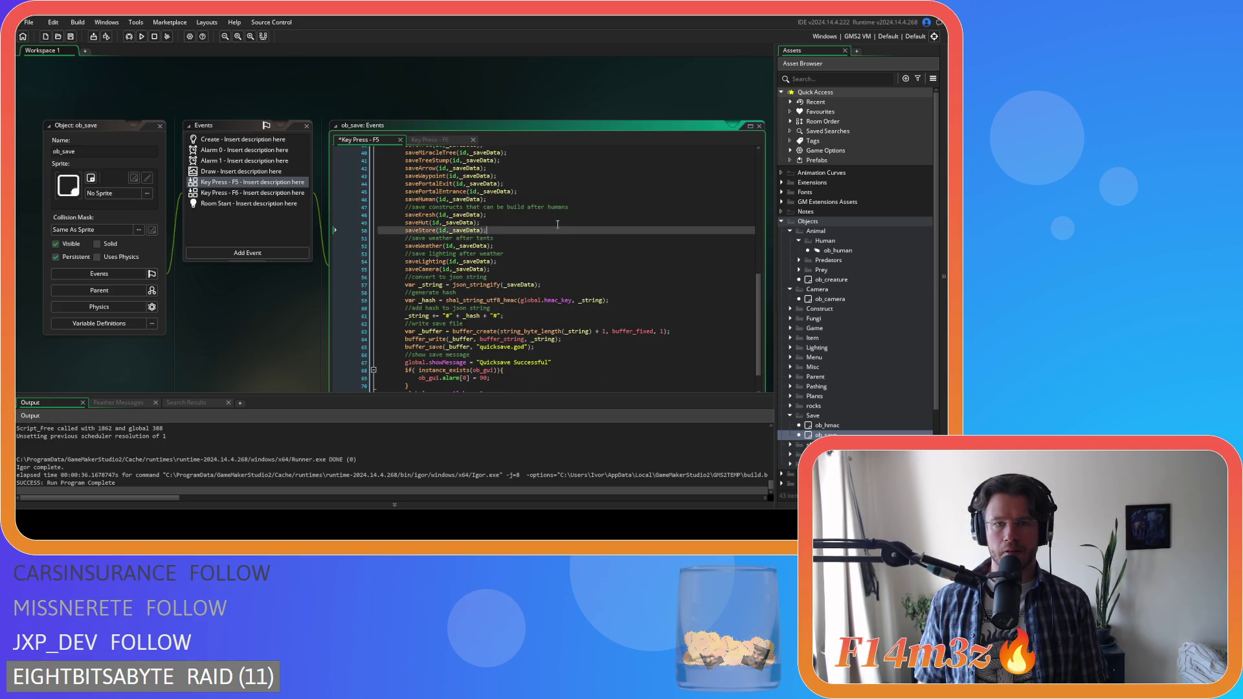
# - Add '//save streams after humans', saveFreshwater and saveFreshwaterFake calls after saveHuman, and save
pyautogui.click(583, 200)
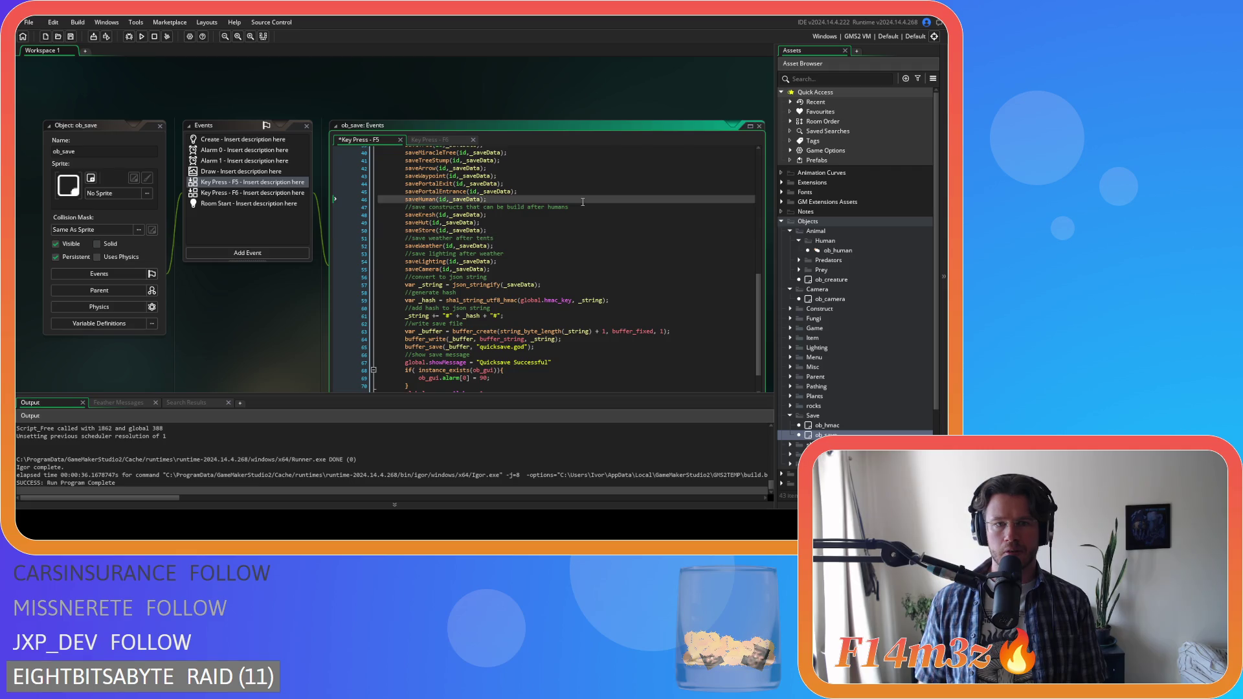
pyautogui.press('Return')
pyautogui.write('//')
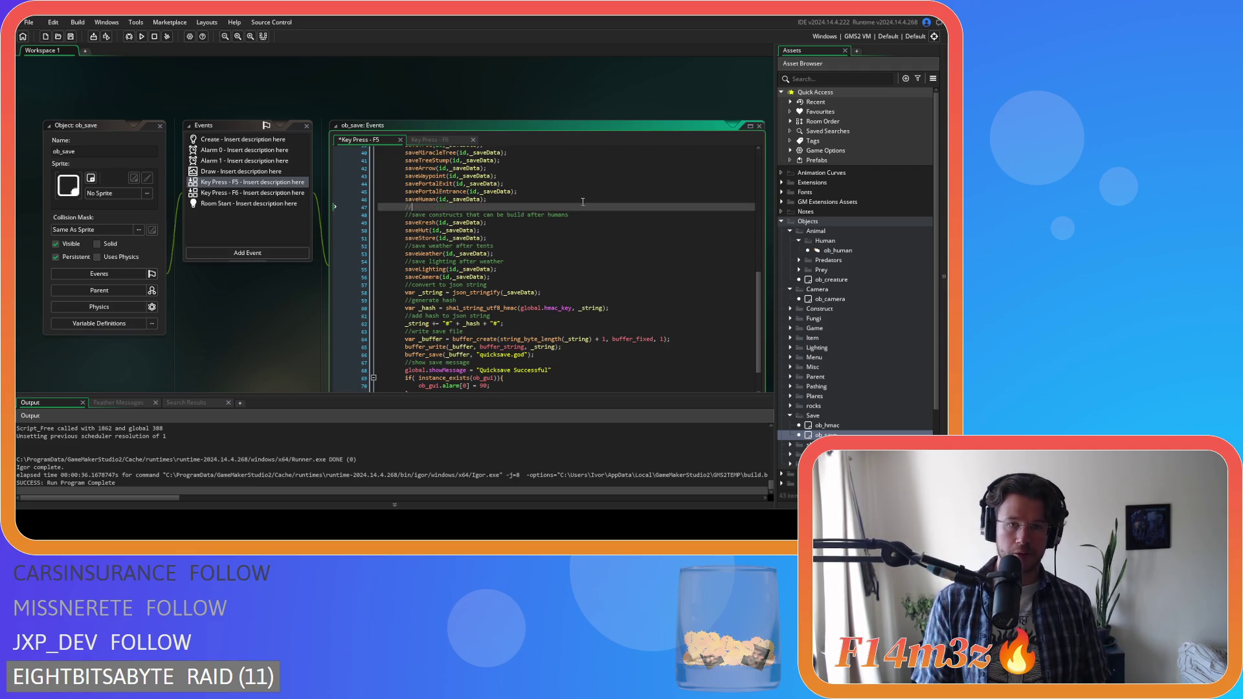
pyautogui.write('save str')
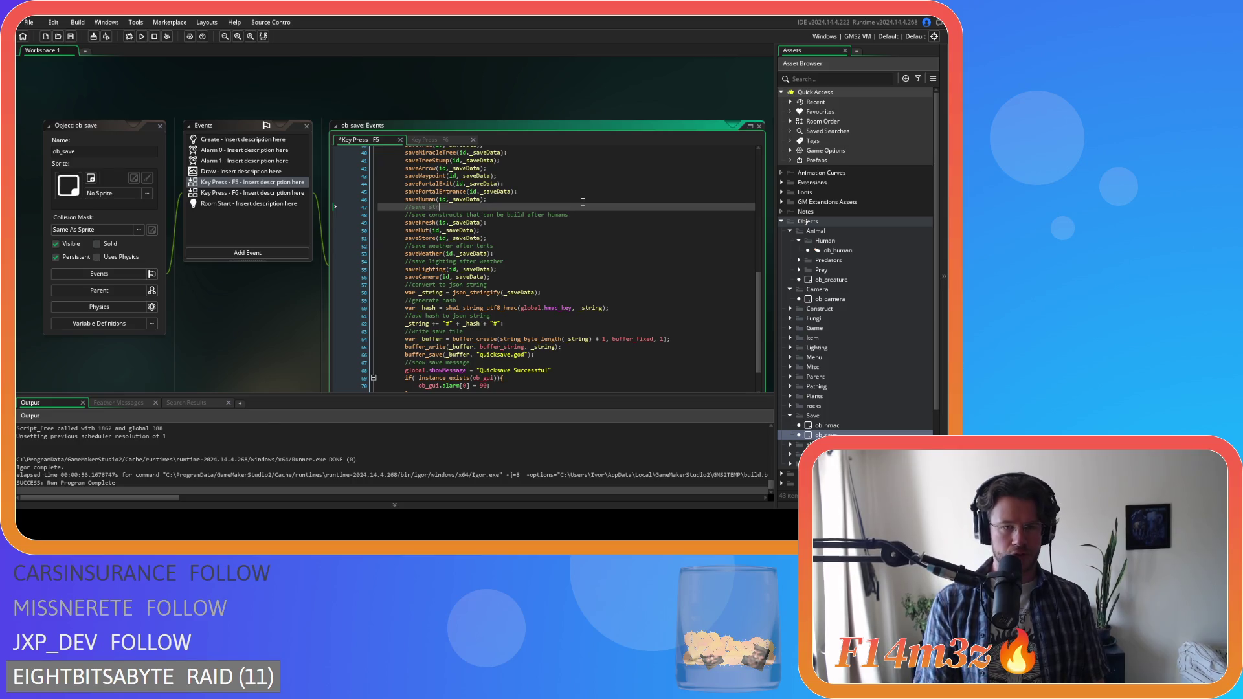
pyautogui.write('eams after')
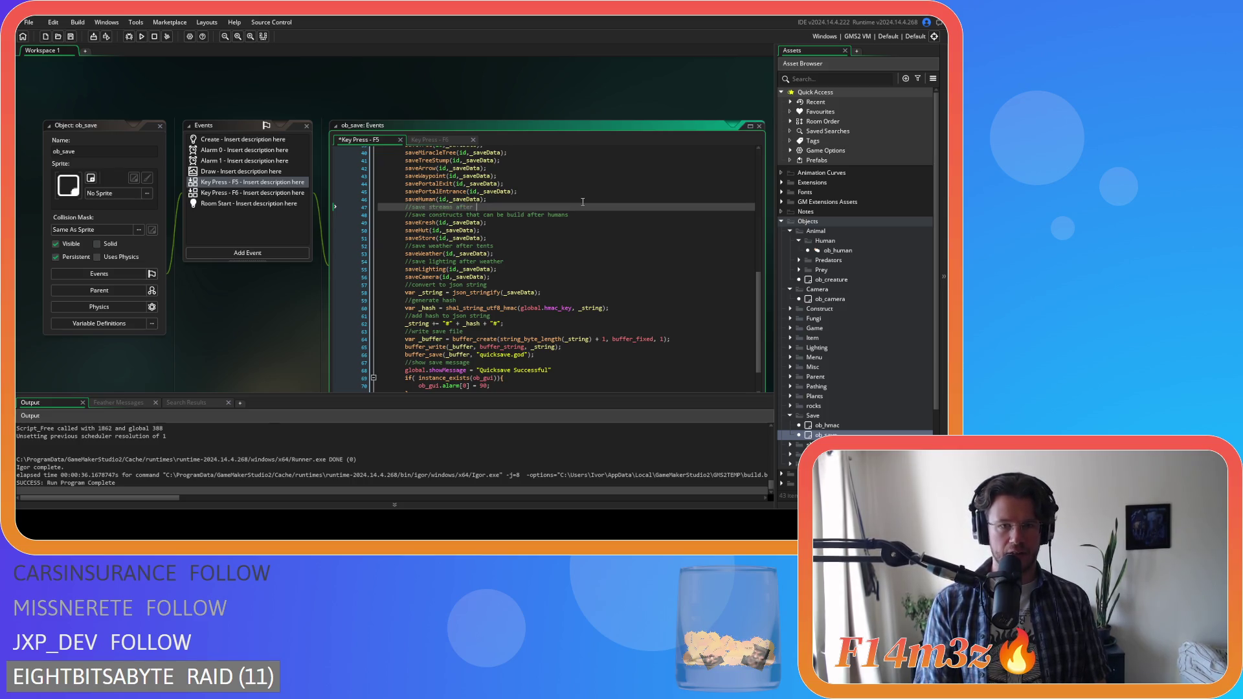
pyautogui.write(' humans')
pyautogui.press('Return')
pyautogui.write('saveFreshwater(id,_saveData);')
pyautogui.press('Return')
pyautogui.write('saveFreshwaterFake(id,_saveData);')
pyautogui.hotkey('ctrl', 's')
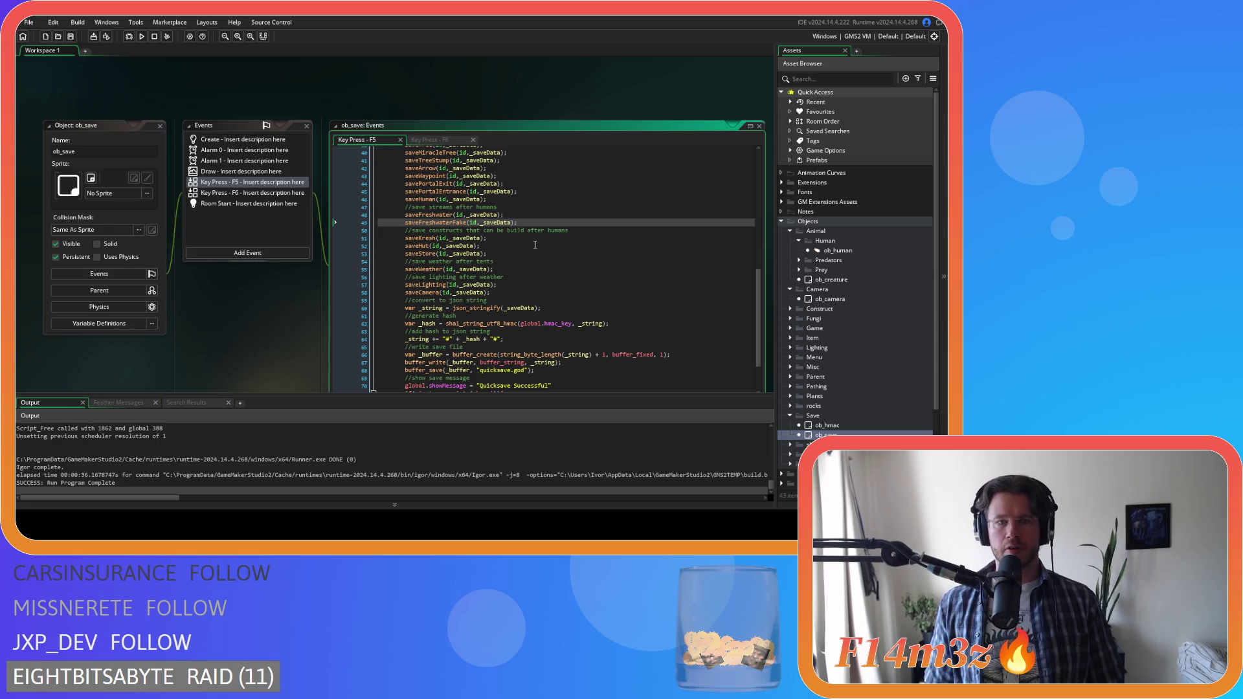
pyautogui.rightClick(281, 86)
# - Close all workspace editor windows, then build and run the game with F5
pyautogui.moveTo(317, 97)
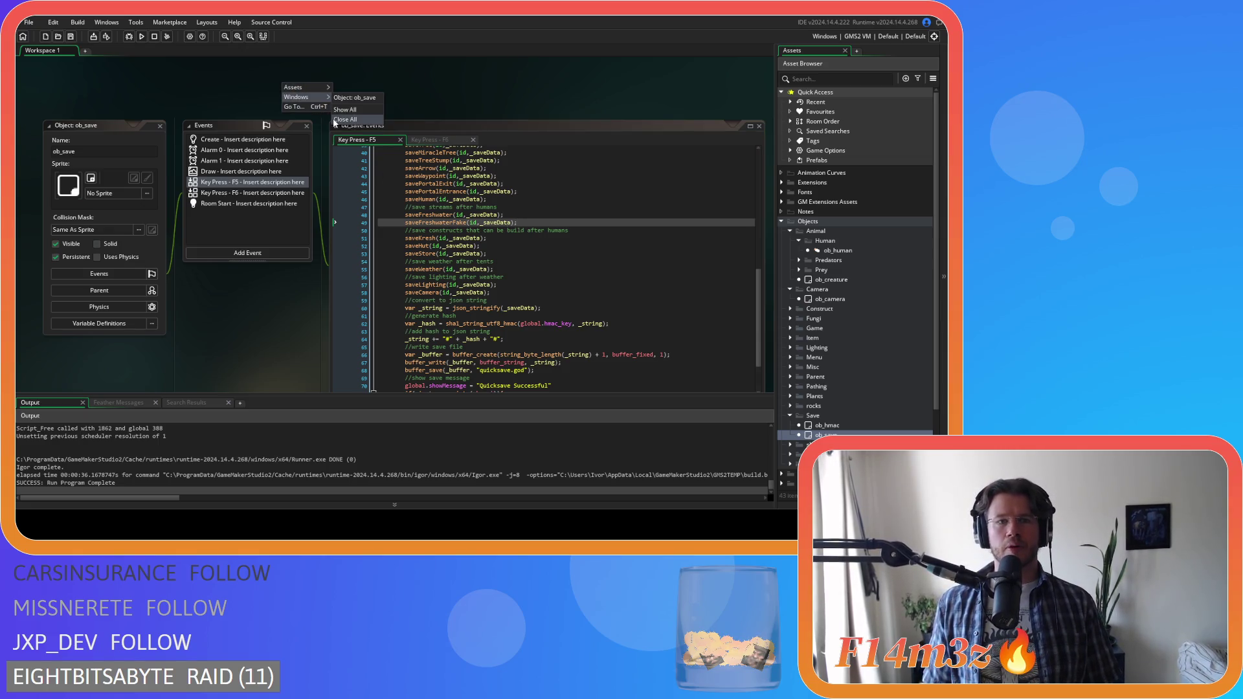
pyautogui.click(356, 121)
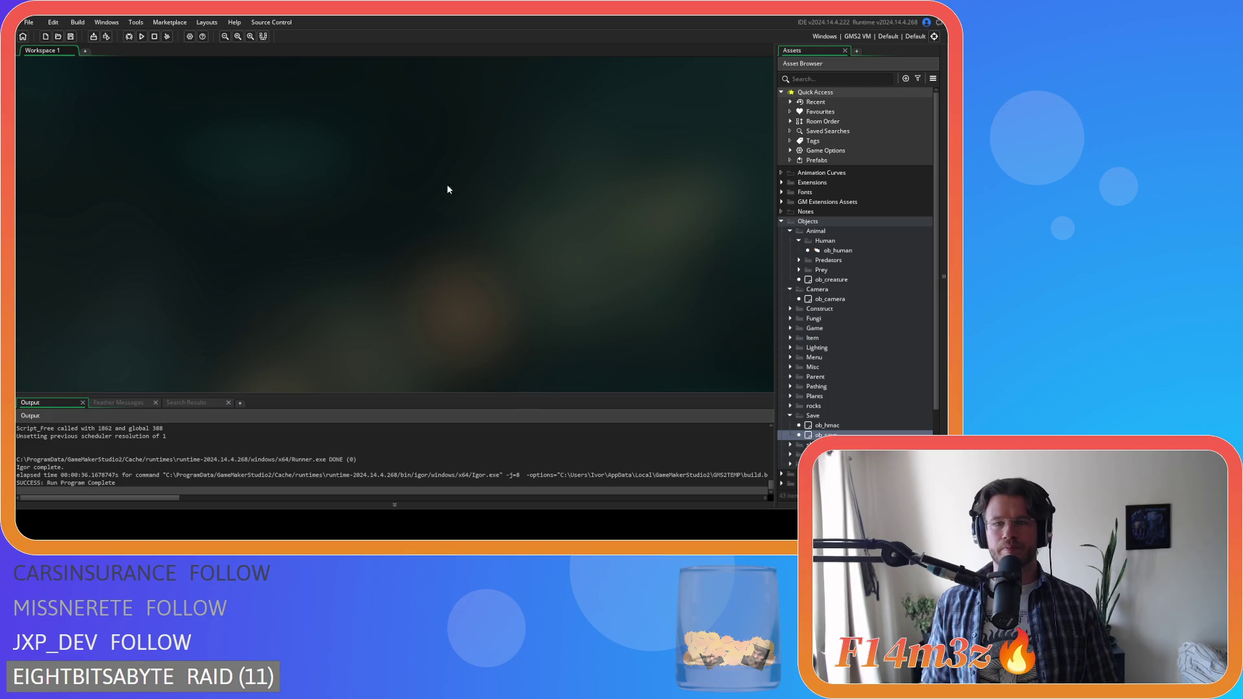
pyautogui.press('F5')
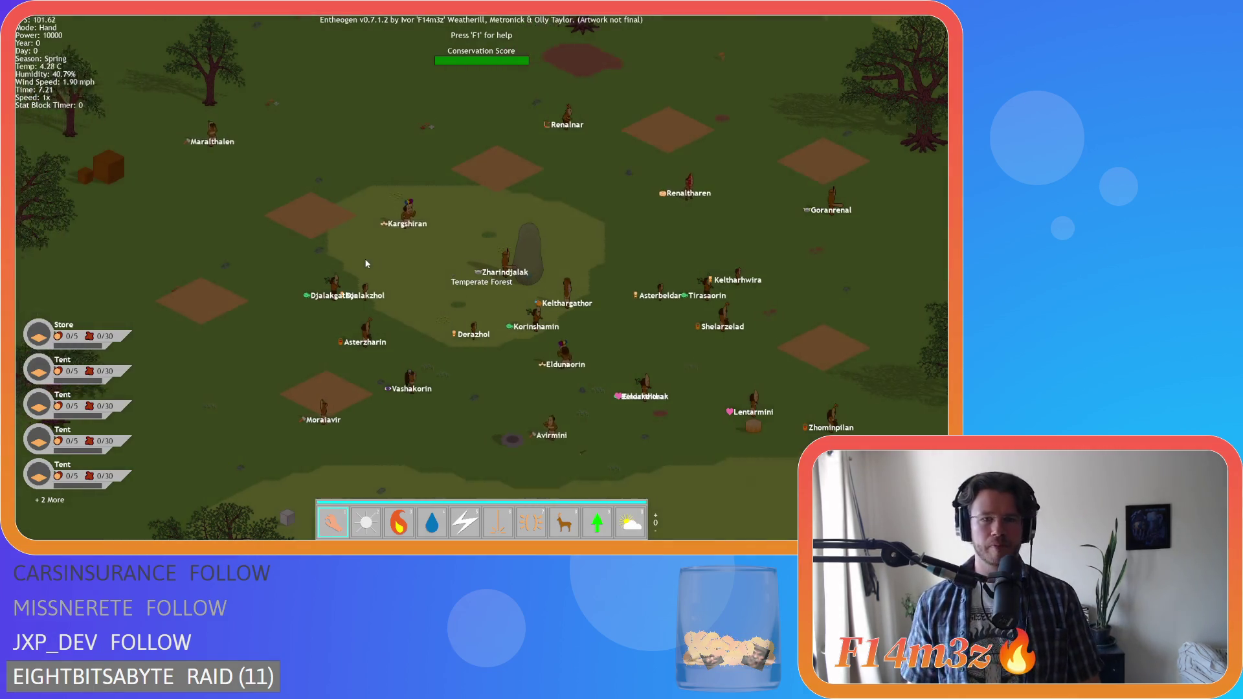
# - Quicksave the current village game, then quit to the title menu
pyautogui.scroll(4, 376, 267)
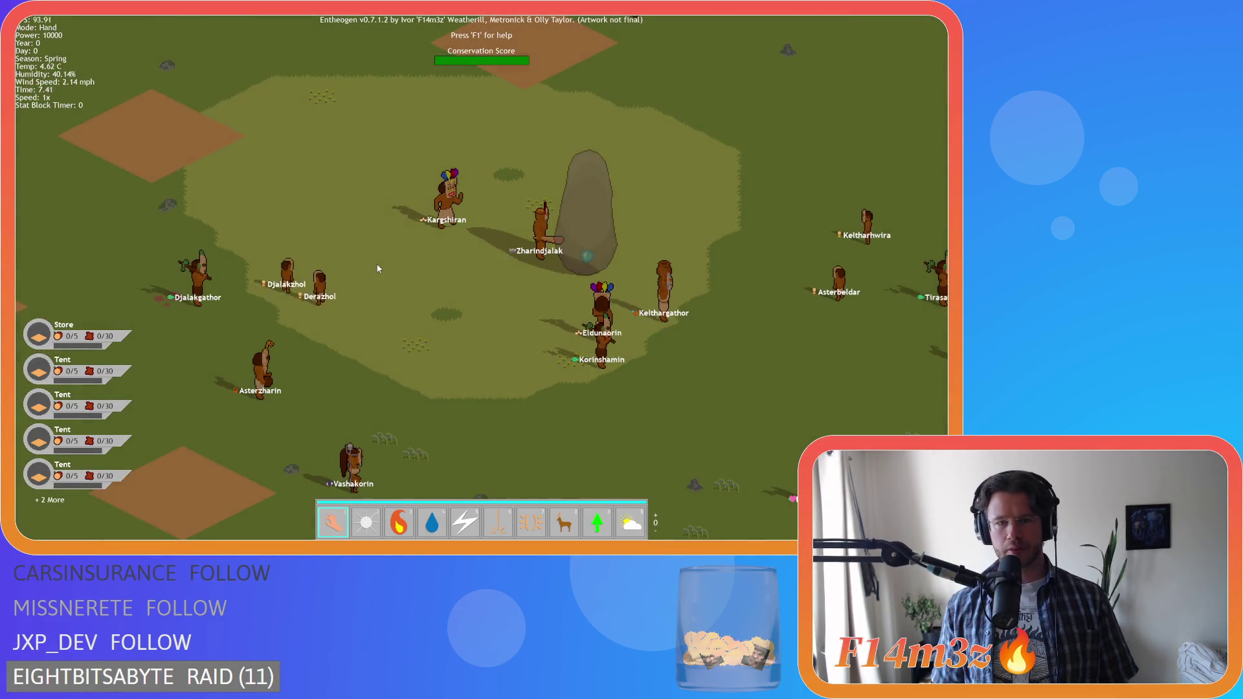
pyautogui.press('Up')
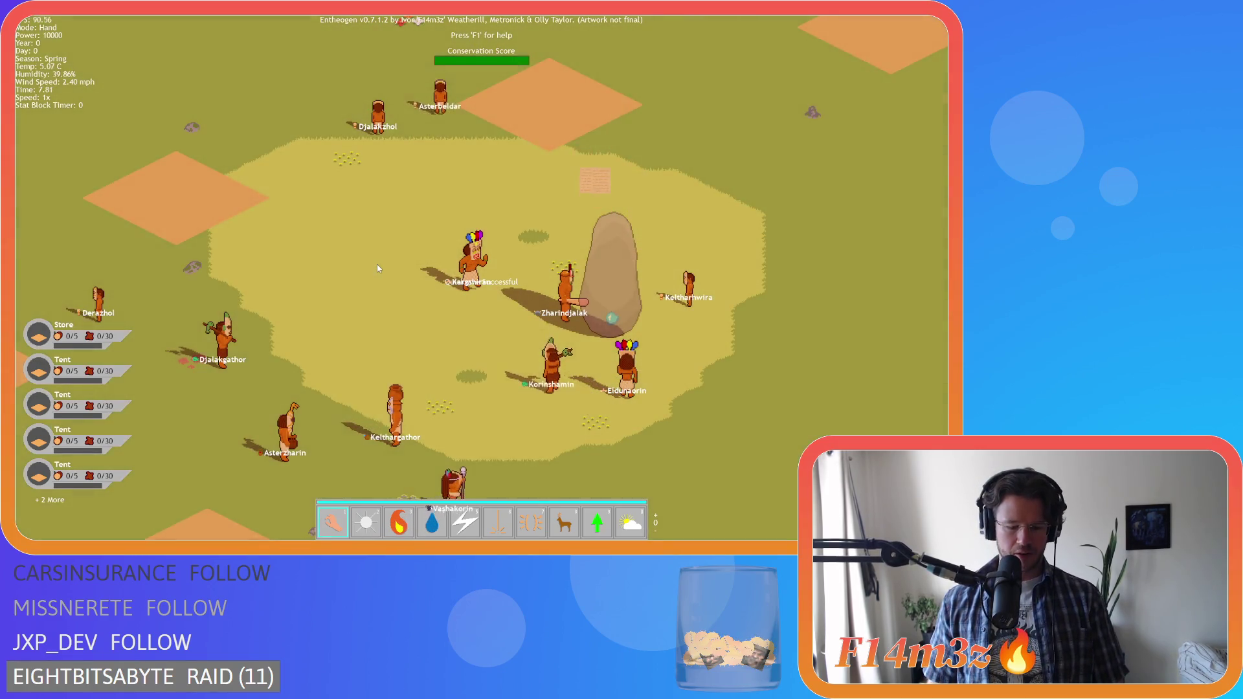
pyautogui.press('Escape')
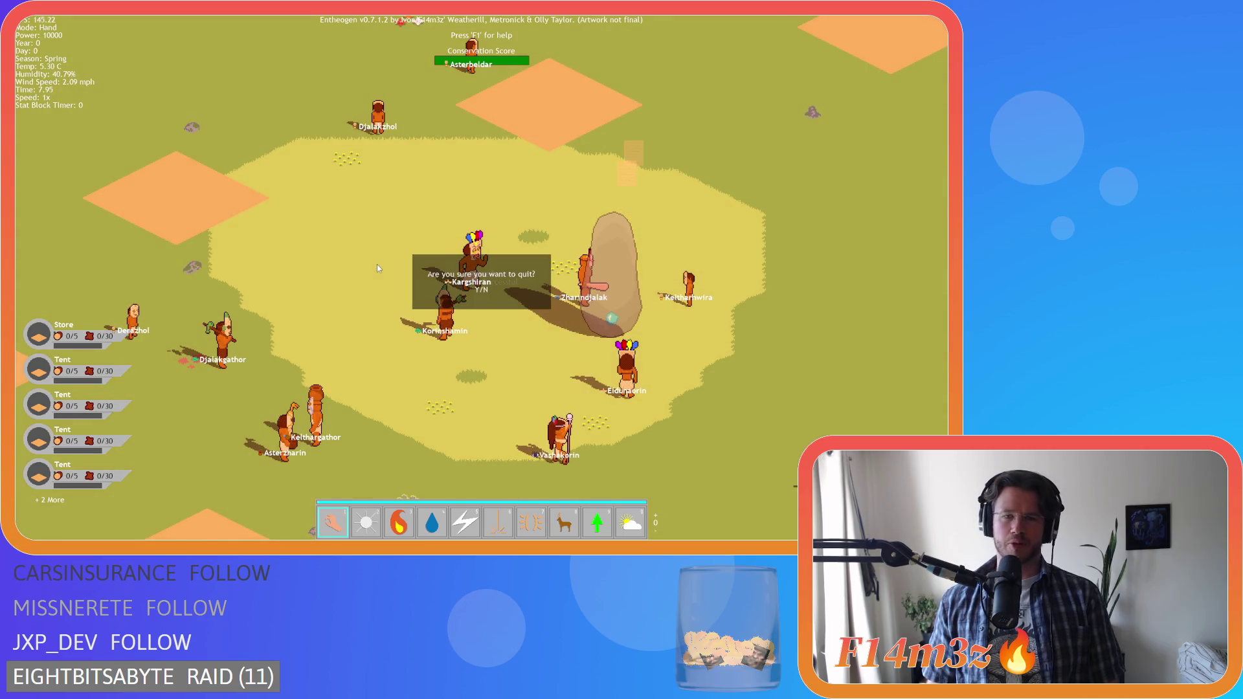
pyautogui.press('y')
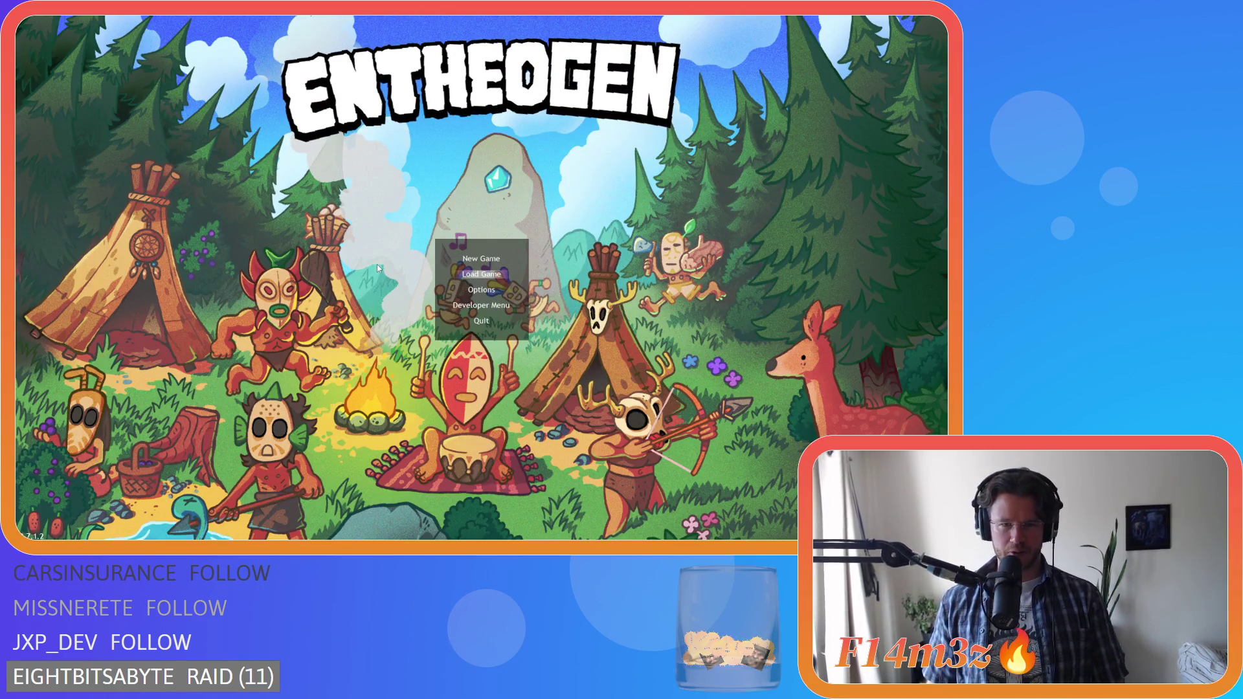
# - Load the saved village game, speed it up and show villager names and stat bars
pyautogui.press('Return')
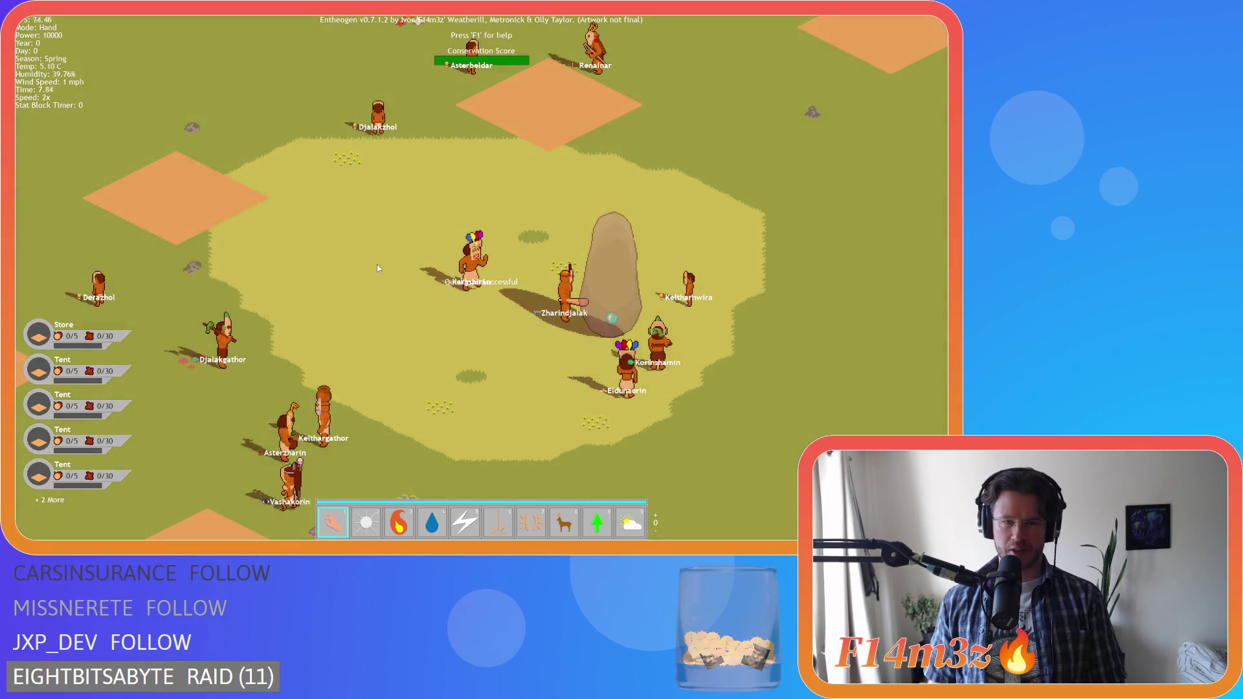
pyautogui.press('+')
pyautogui.press('+')
pyautogui.press('Tab')
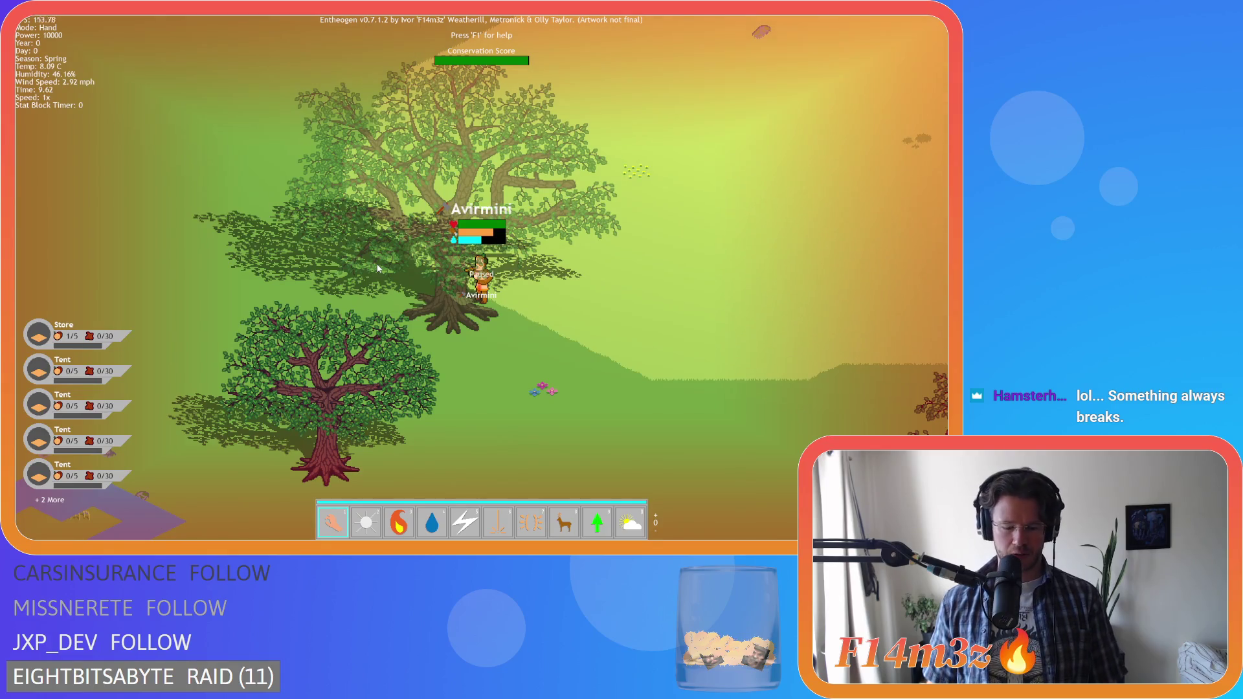
pyautogui.scroll(-5, 379, 268)
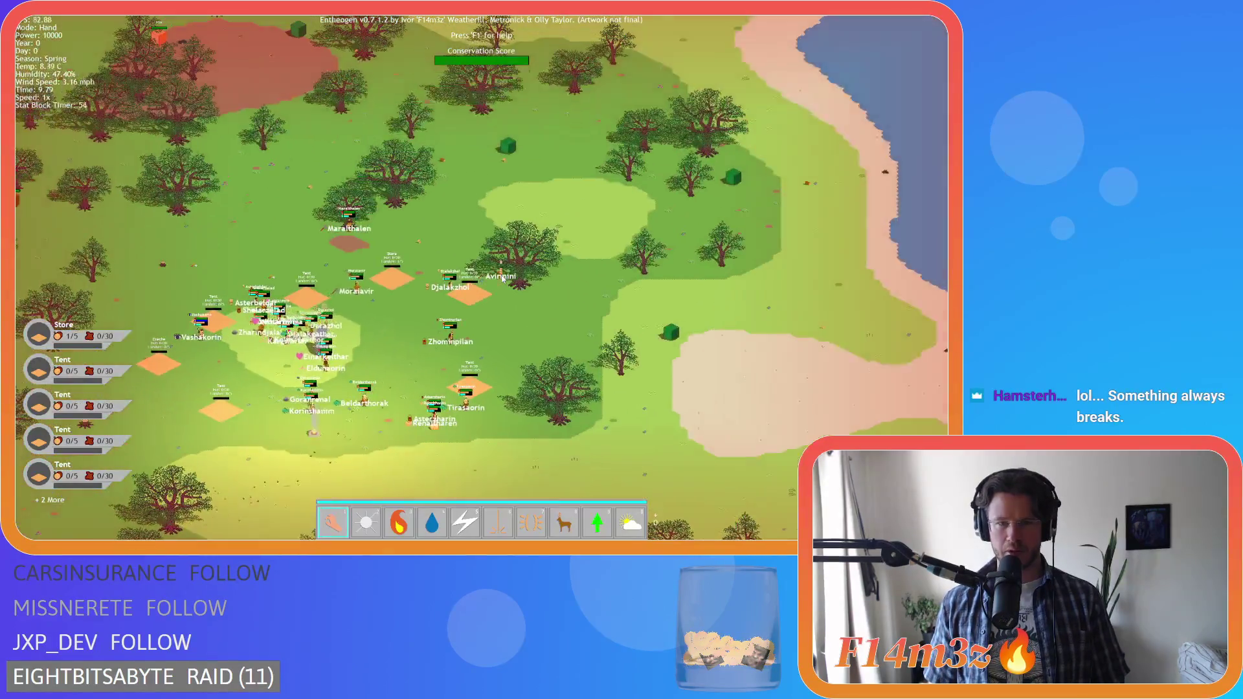
# - Centre the camera on villager Kargshiran and zoom in and out to inspect the loaded villagers
pyautogui.press('Tab')
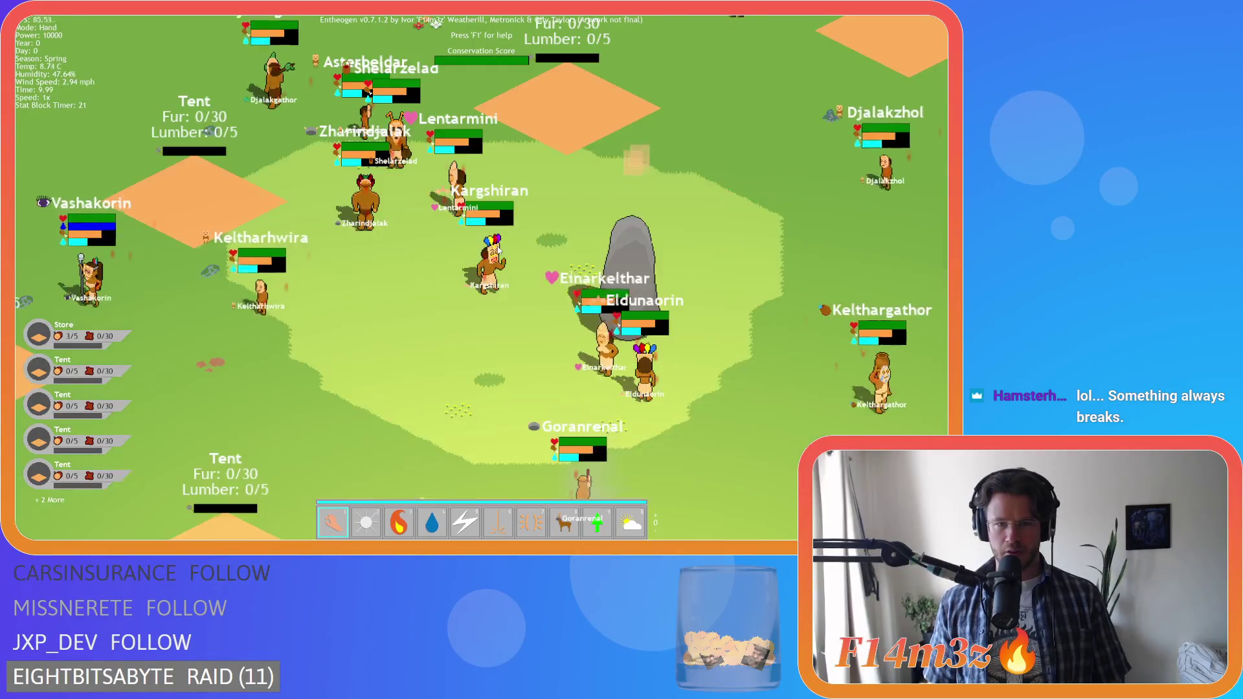
pyautogui.scroll(5, 498, 249)
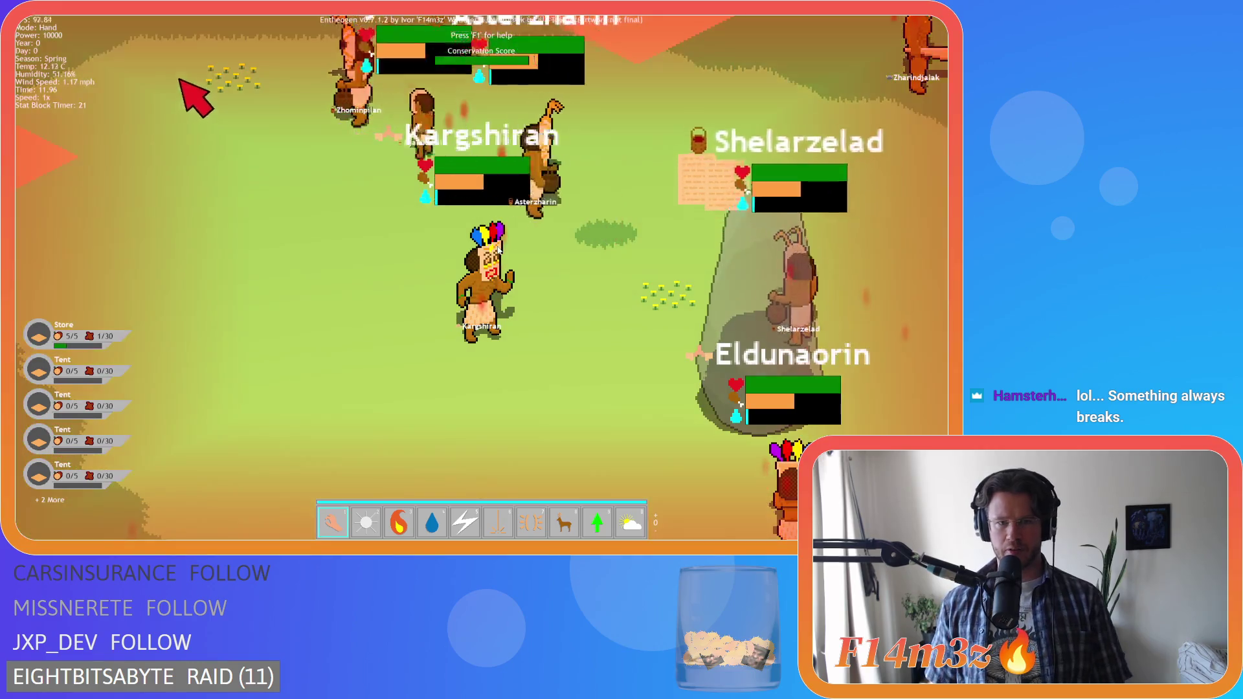
pyautogui.scroll(-8, 499, 250)
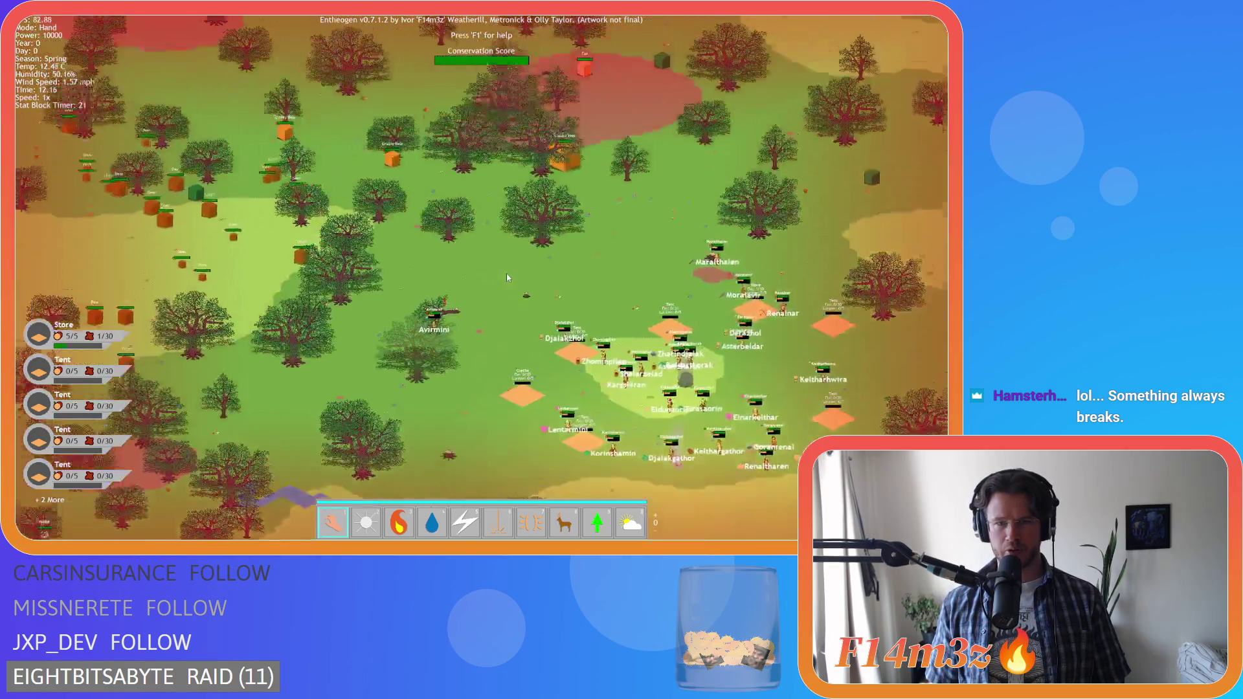
pyautogui.scroll(3, 506, 273)
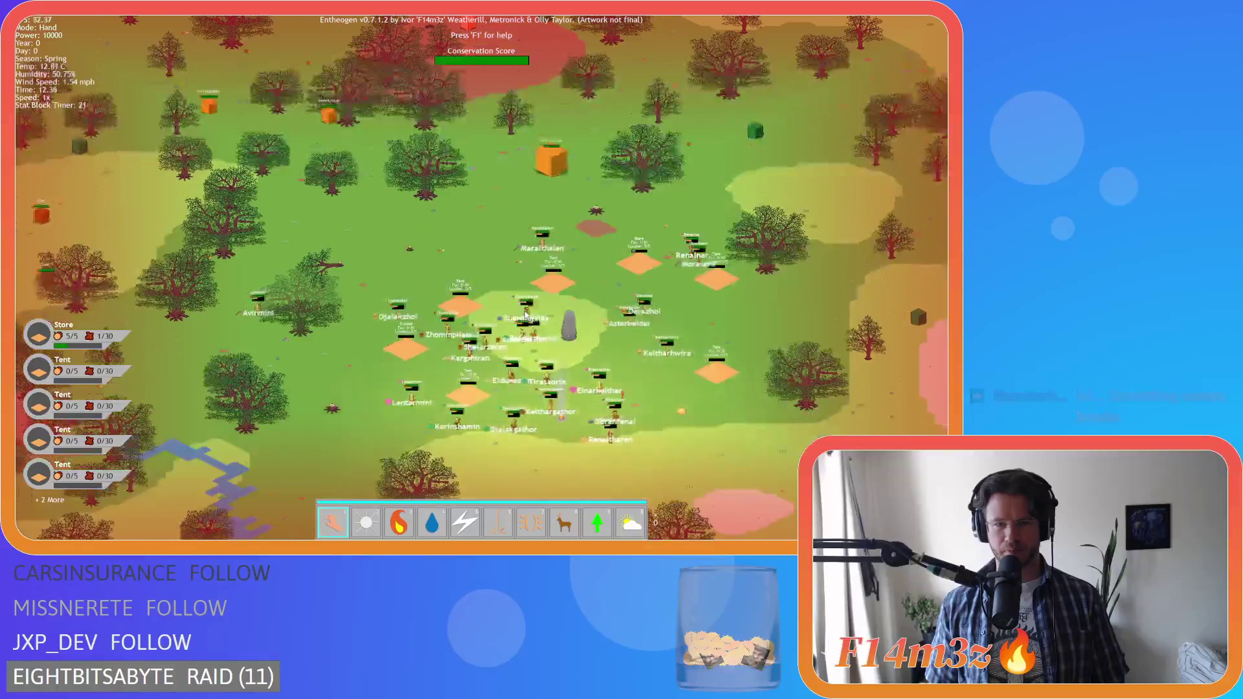
pyautogui.scroll(2, 534, 334)
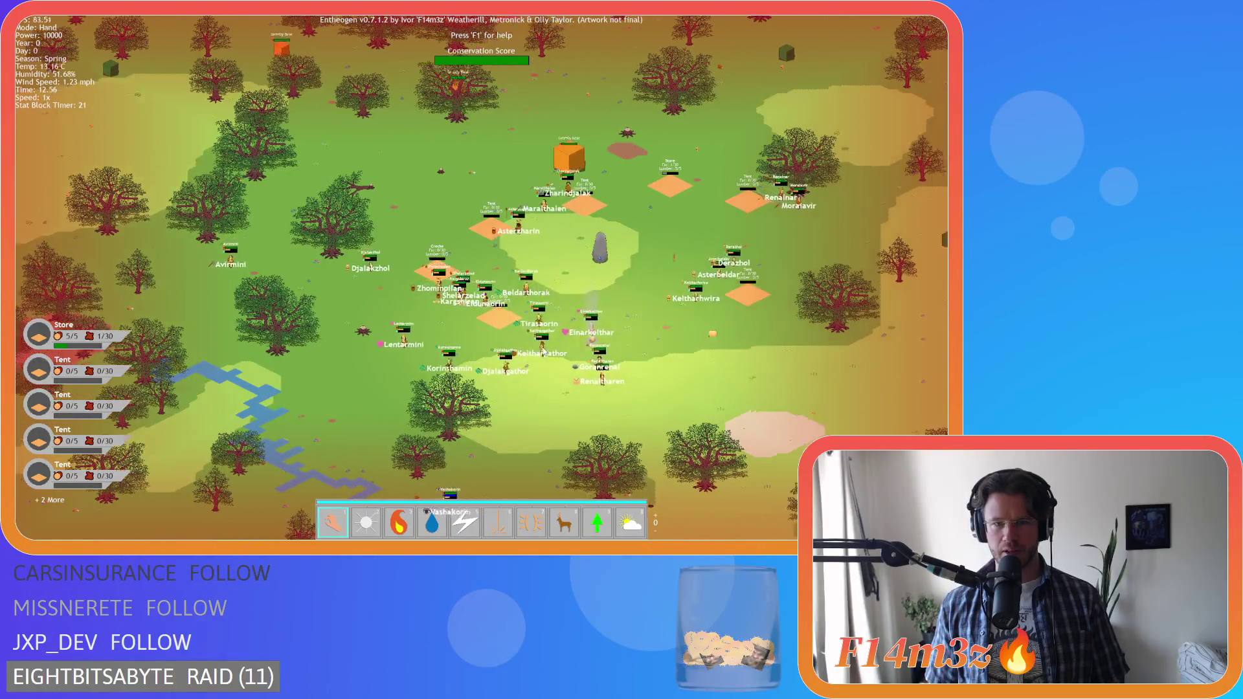
pyautogui.scroll(-2, 534, 334)
pyautogui.scroll(2, 534, 334)
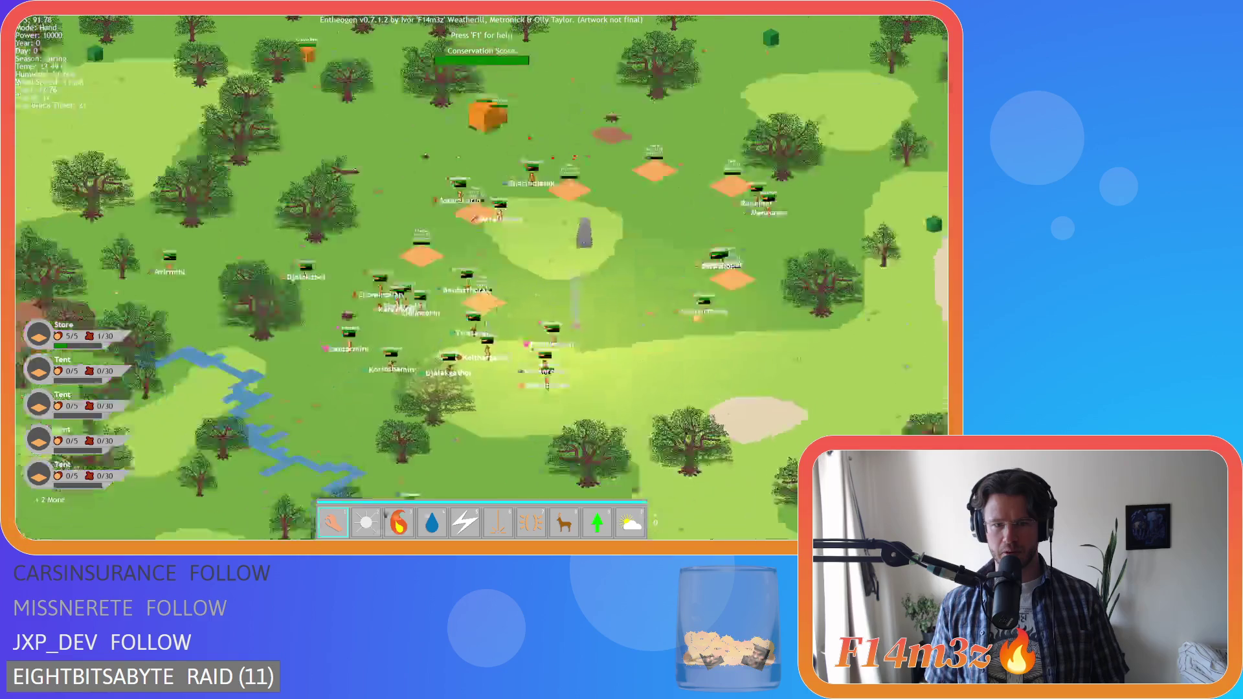
pyautogui.scroll(3, 484, 320)
pyautogui.scroll(-3, 583, 324)
pyautogui.scroll(3, 521, 303)
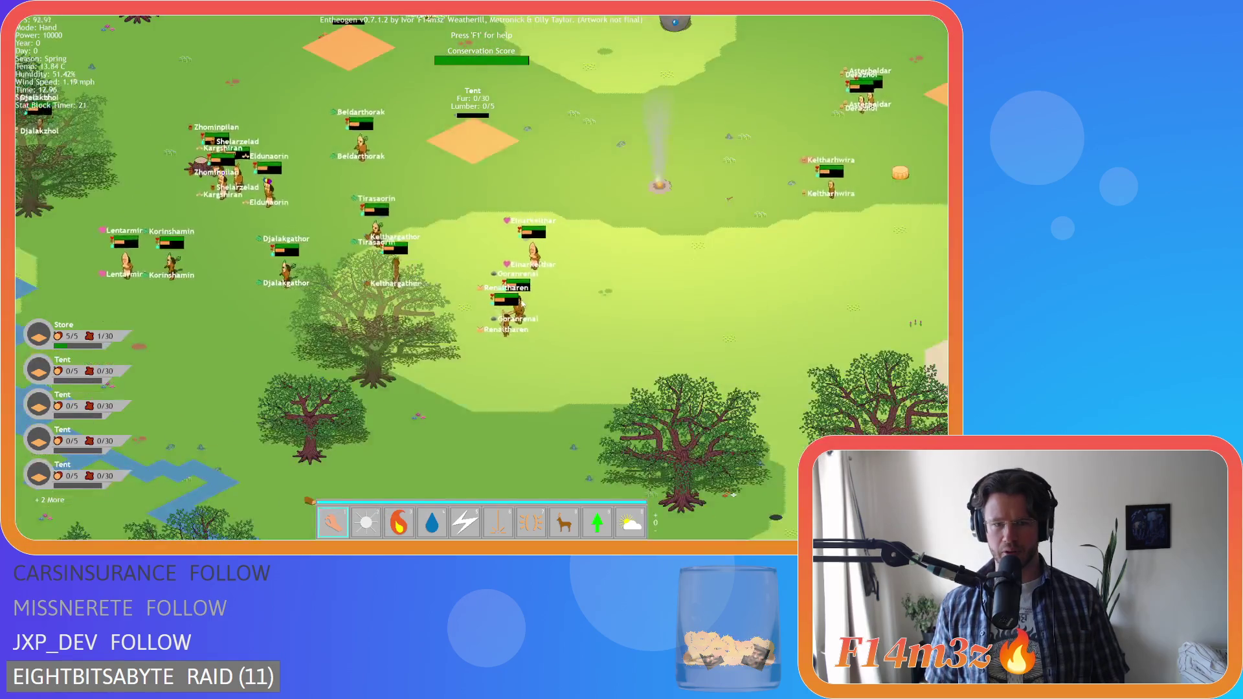
pyautogui.scroll(5, 522, 303)
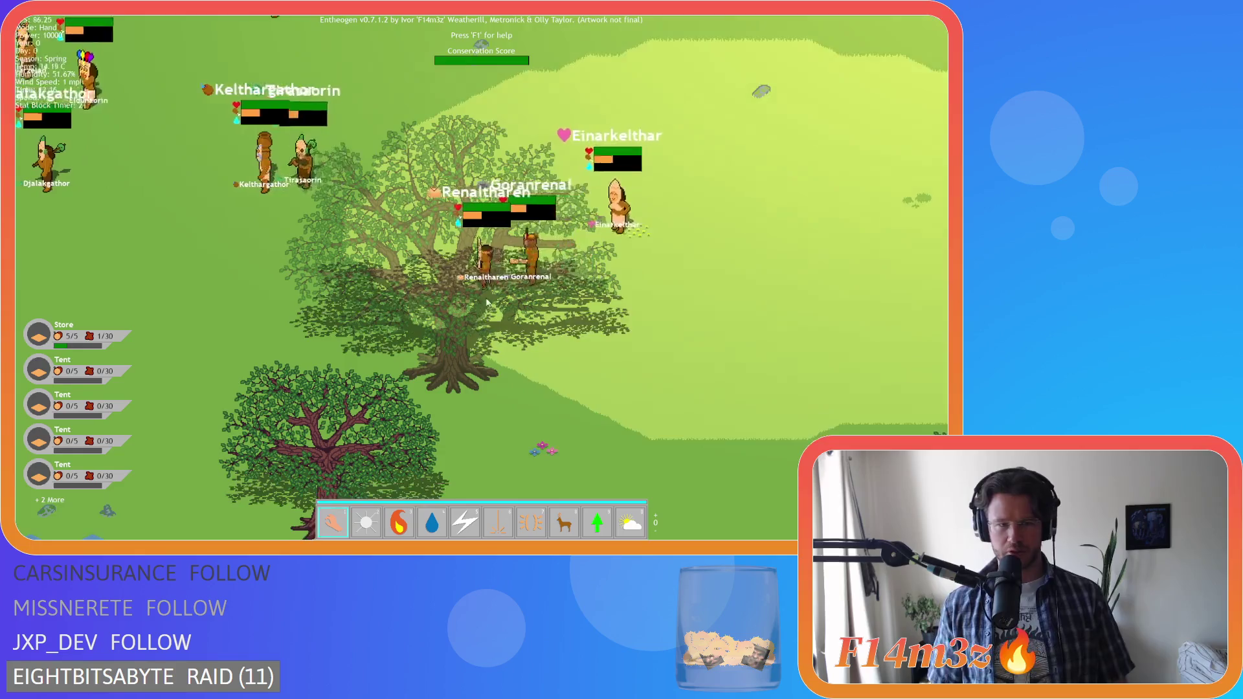
pyautogui.scroll(-6, 487, 303)
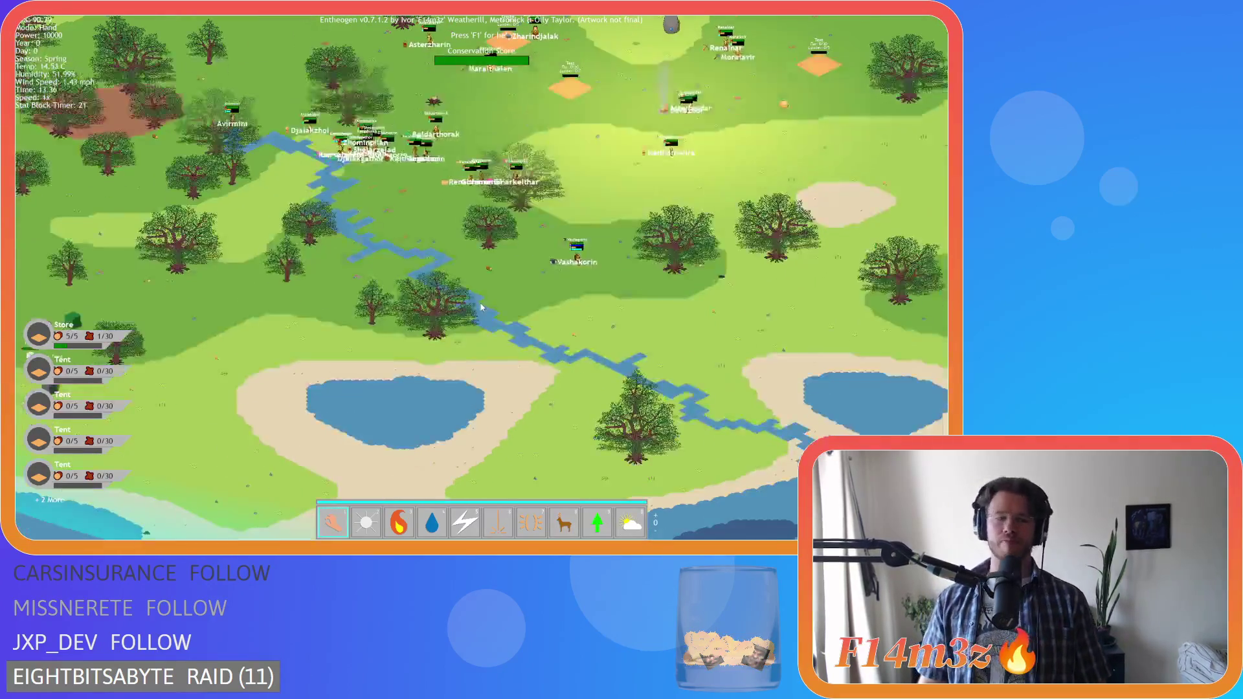
# - Quit the game to the title menu and close it, returning to GameMaker
pyautogui.press('Escape')
pyautogui.press('y')
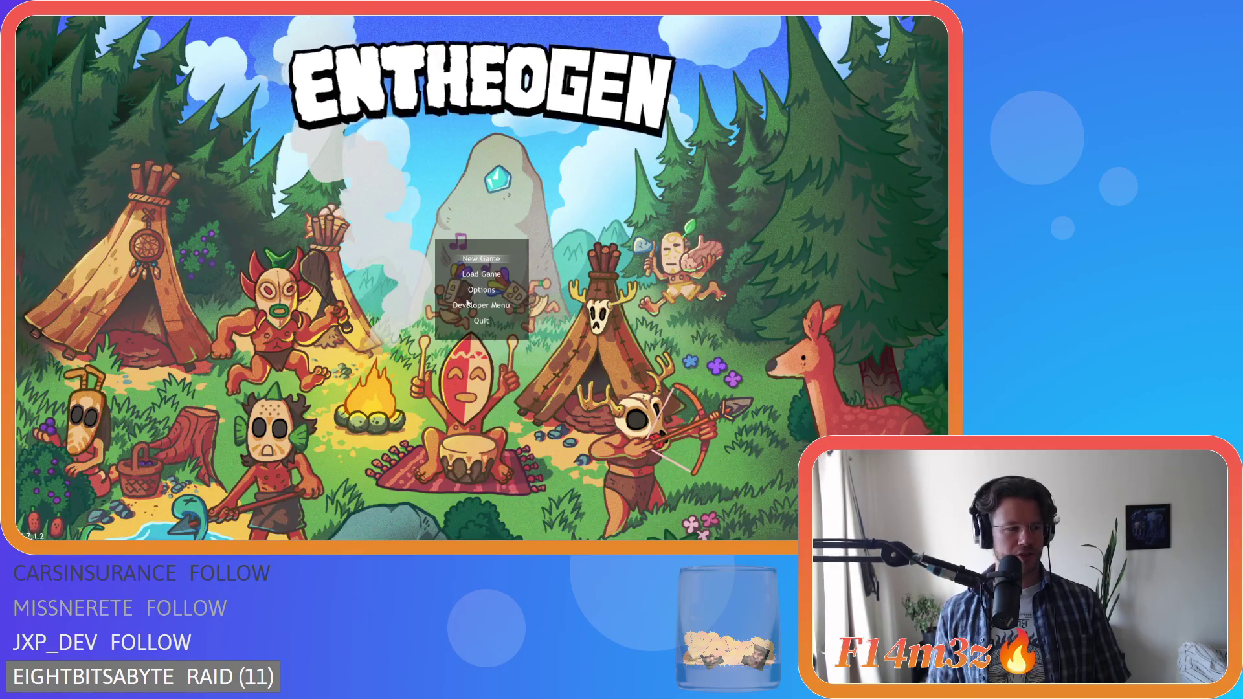
pyautogui.press('Escape')
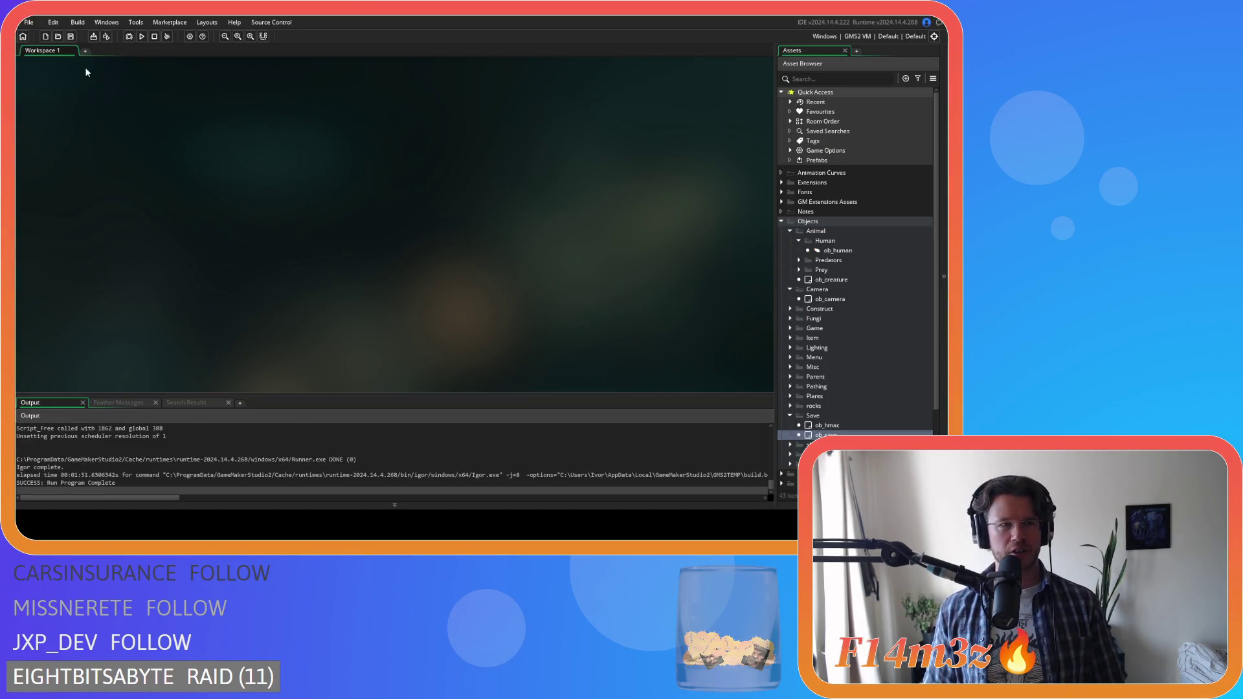
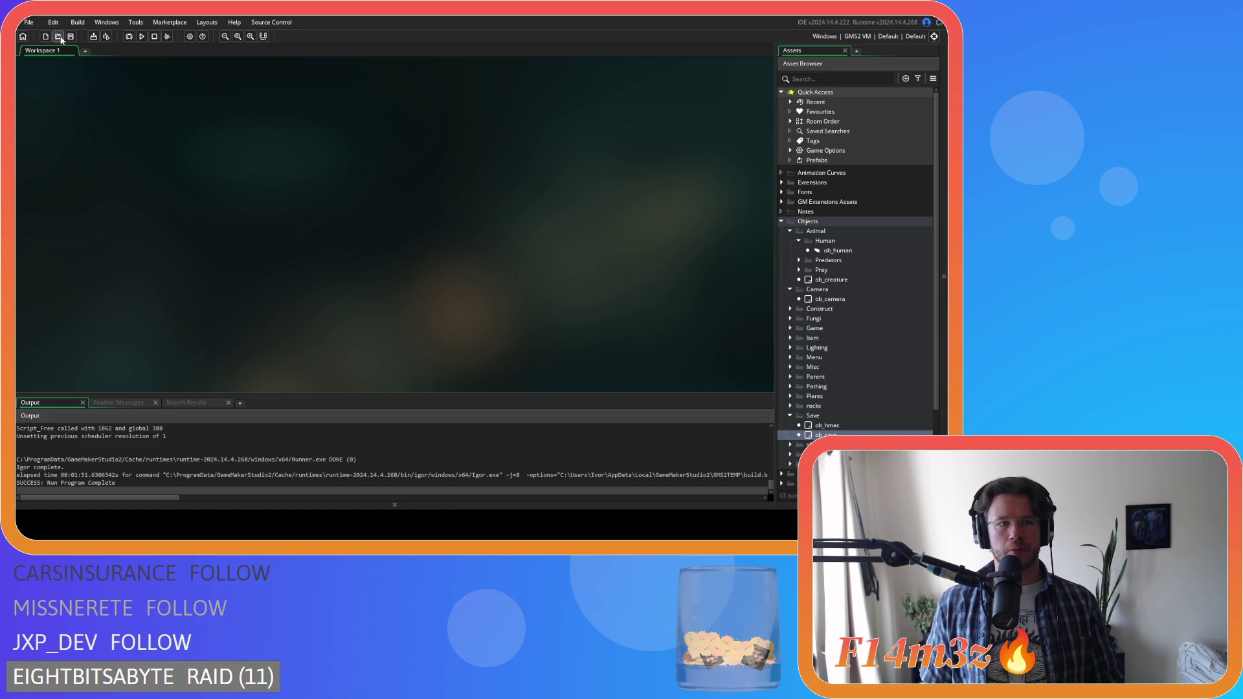
# - Open the sc_getInstances script from the Scripts > Game folder in the Asset Browser
pyautogui.click(817, 251)
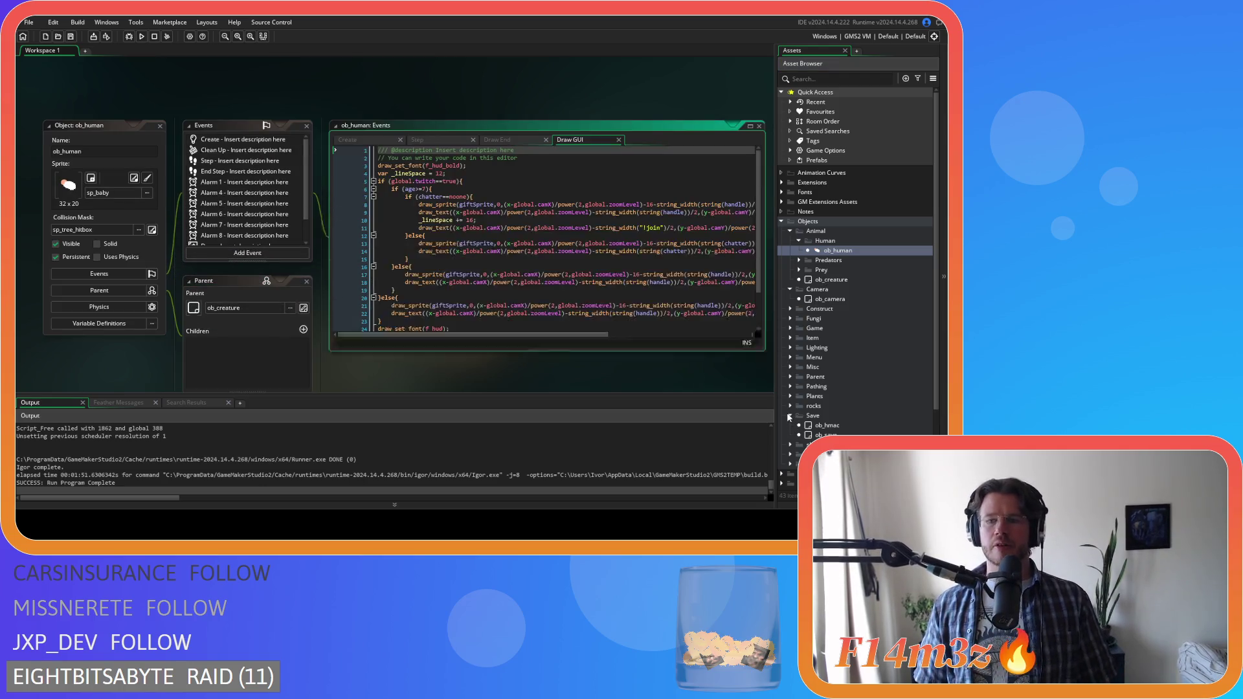
pyautogui.click(790, 416)
pyautogui.click(789, 416)
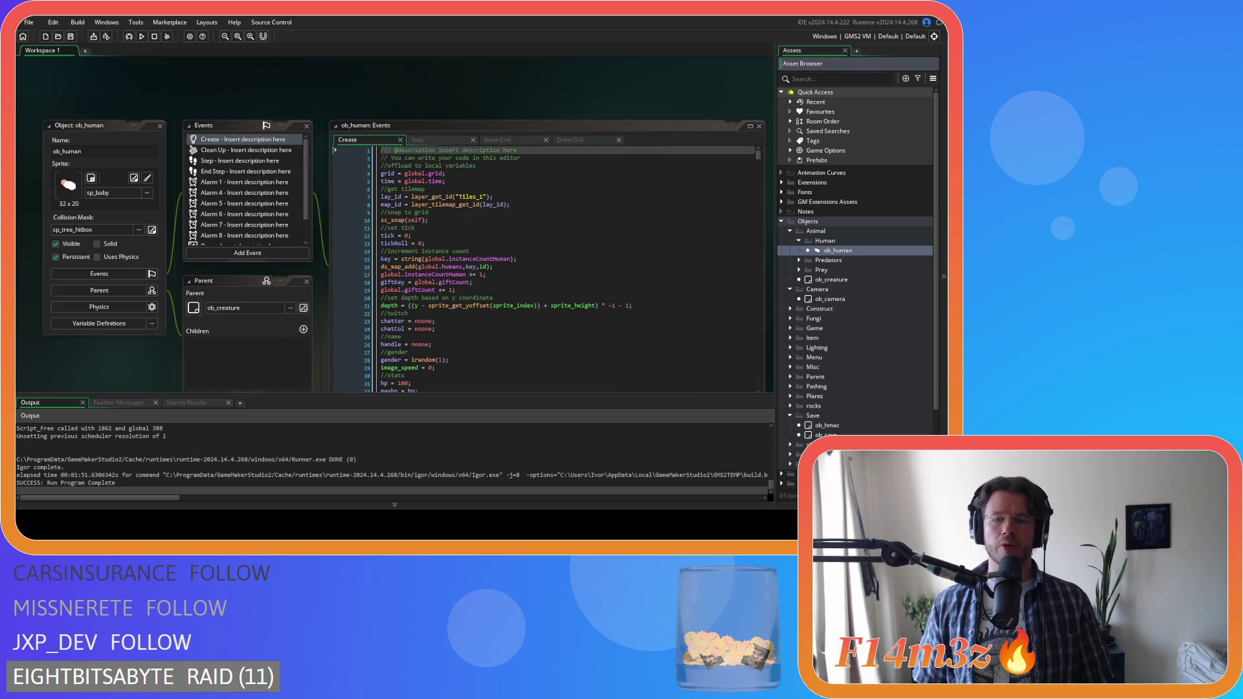
pyautogui.scroll(-3, 790, 416)
pyautogui.click(791, 317)
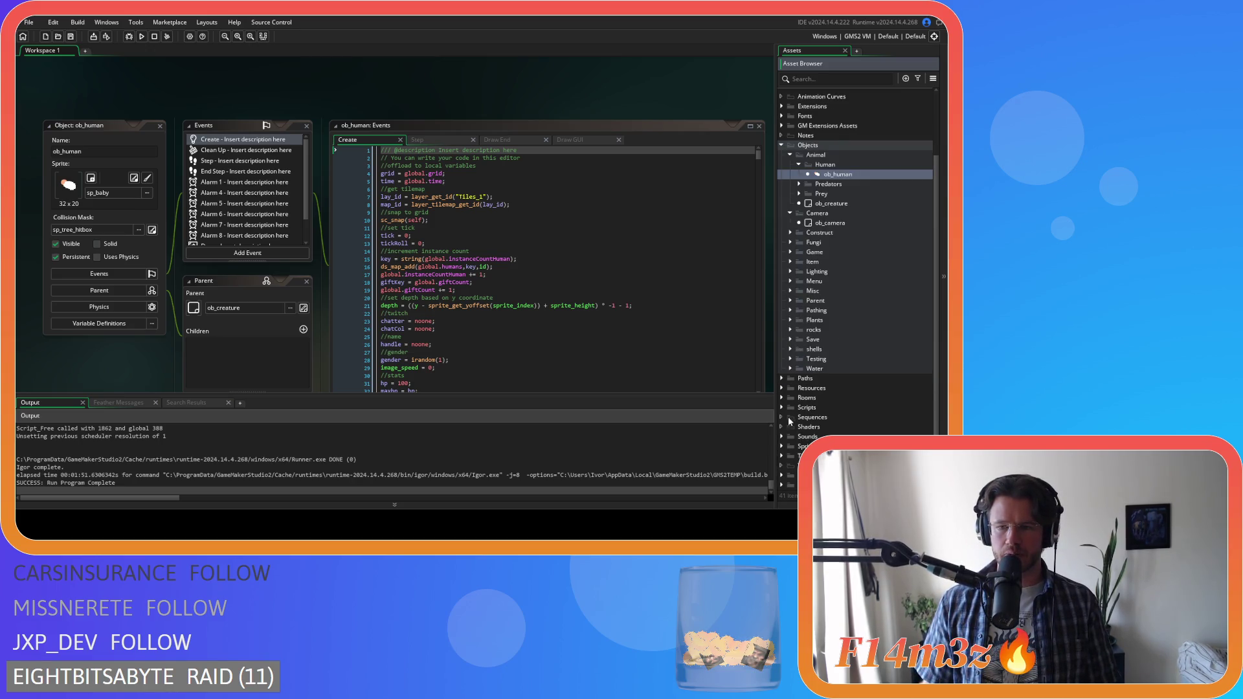
pyautogui.click(782, 407)
pyautogui.scroll(-5, 790, 324)
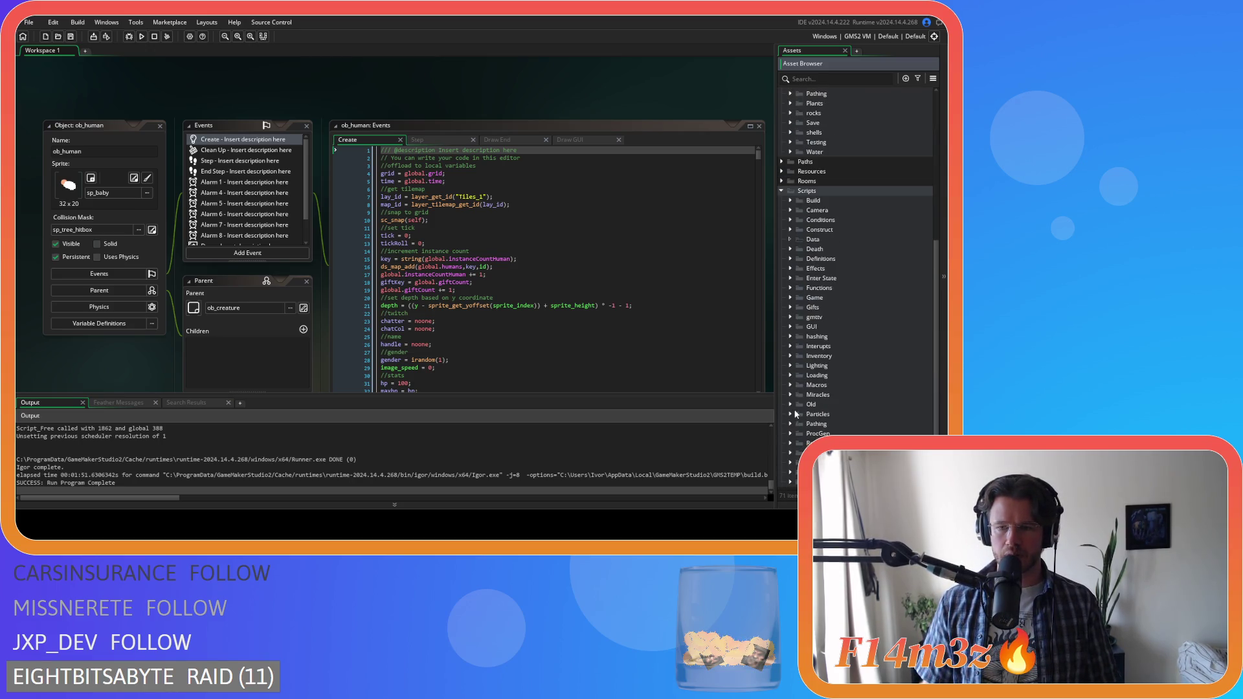
pyautogui.click(790, 297)
pyautogui.scroll(-3, 791, 297)
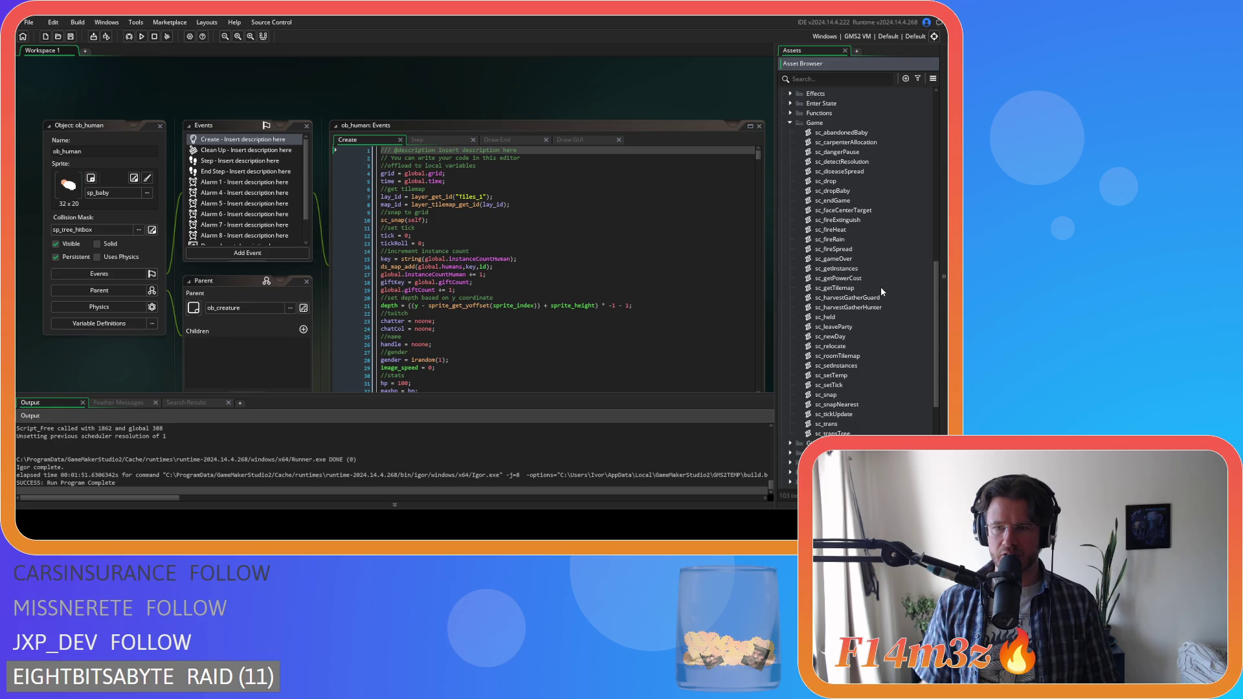
pyautogui.doubleClick(870, 267)
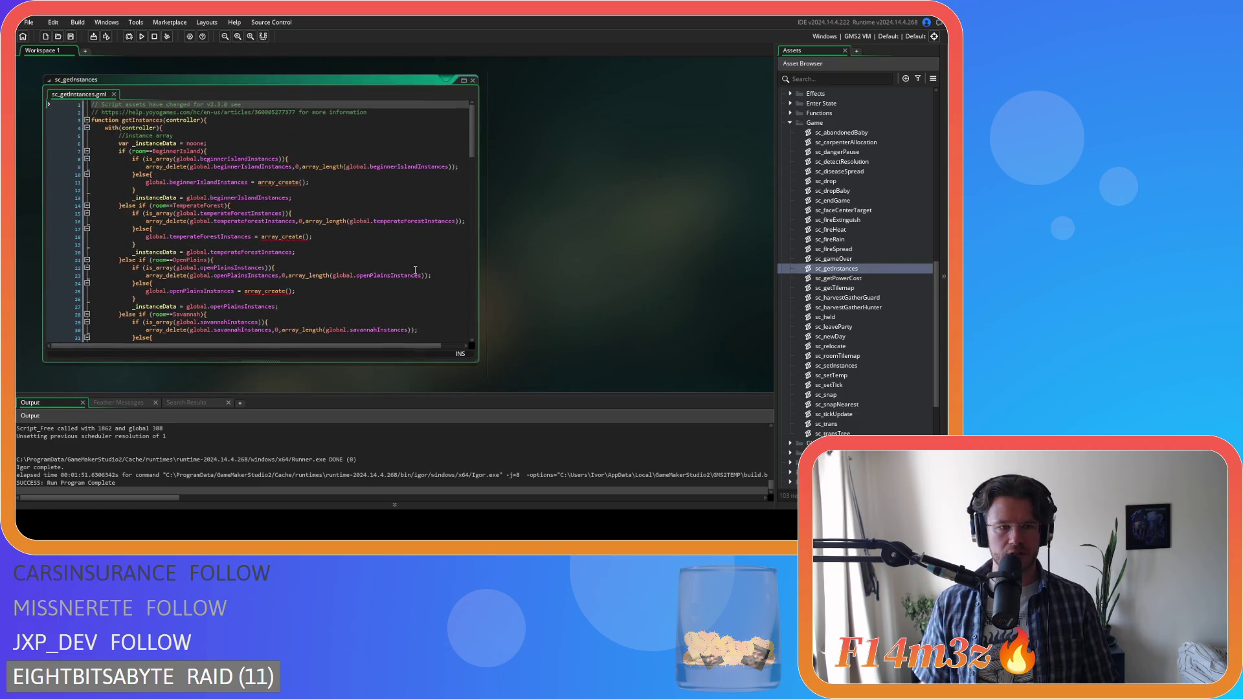
# - Scroll down sc_getInstances to review its save calls, then back to ob_human's editor
pyautogui.moveTo(472, 138); pyautogui.dragTo(471, 312)
pyautogui.scroll(-1, 471, 313)
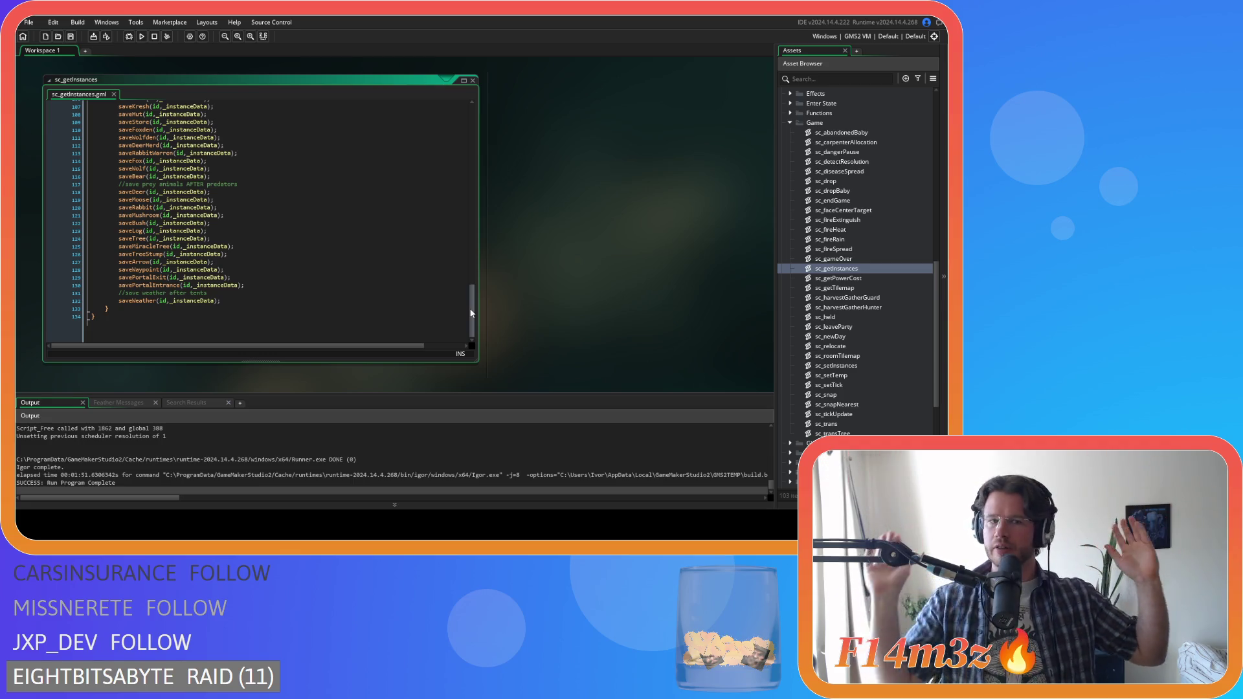
pyautogui.scroll(4, 388, 308)
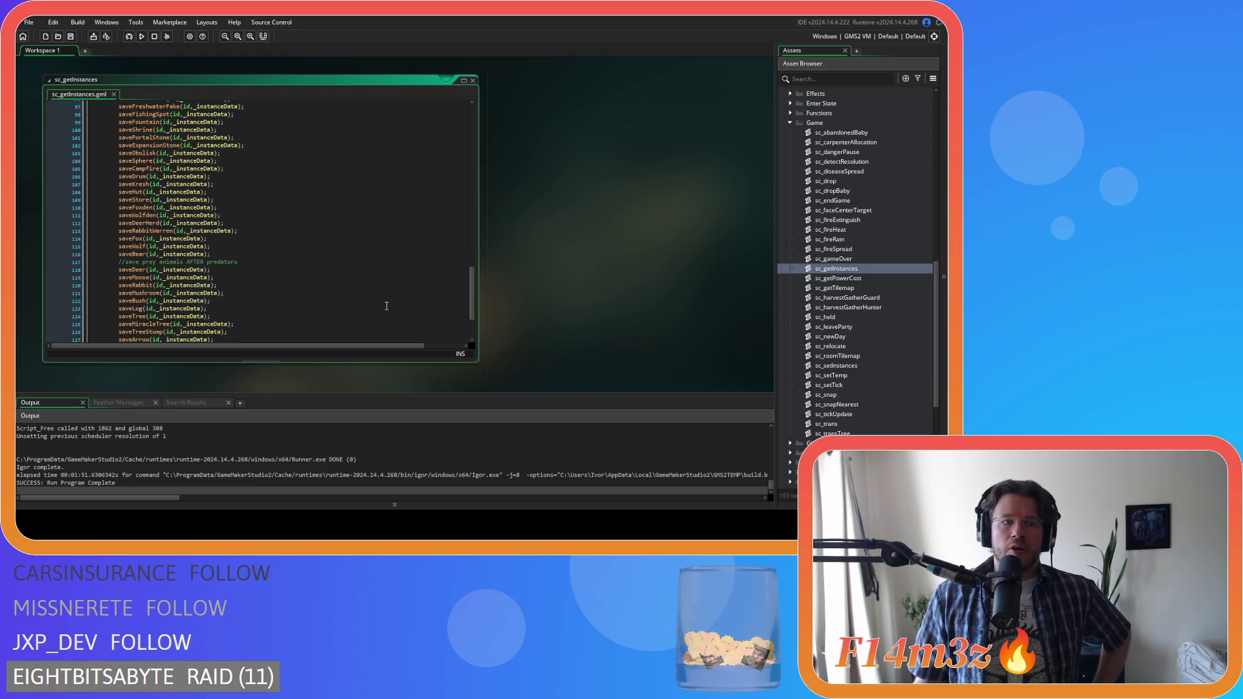
pyautogui.scroll(3, 383, 300)
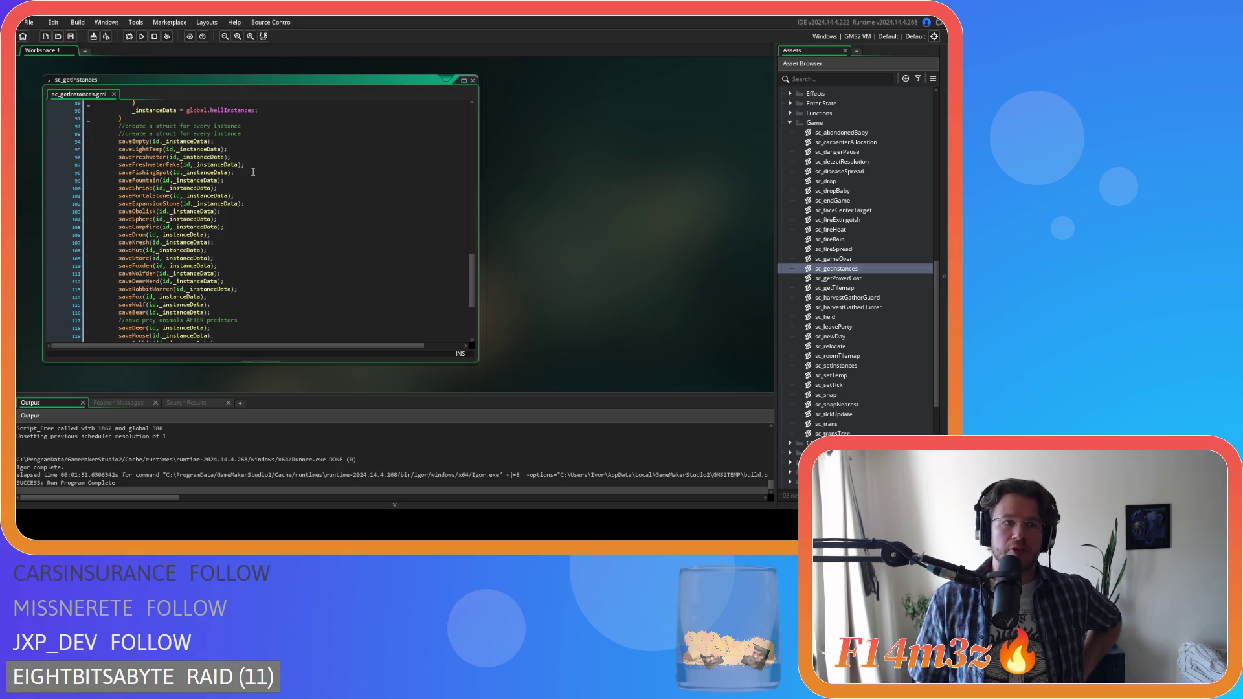
pyautogui.scroll(-10, 292, 293)
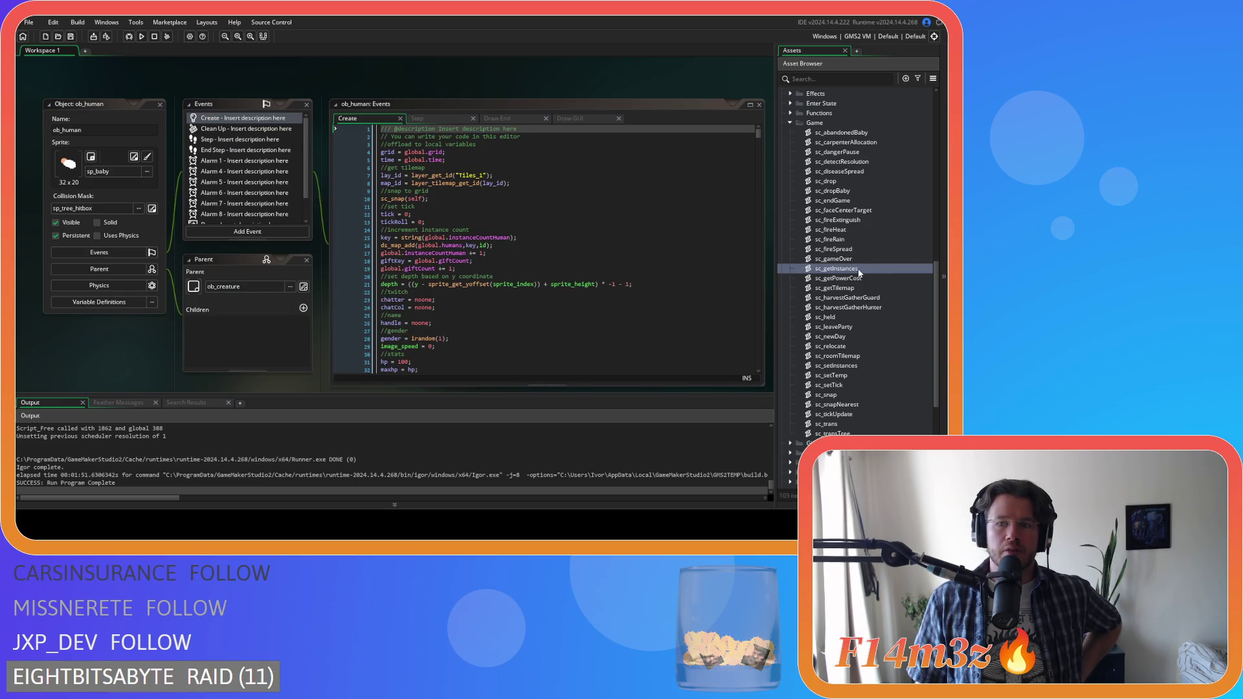
# - Open the ob_save object's code from the Save objects folder in the Asset Browser
pyautogui.scroll(1, 281, 230)
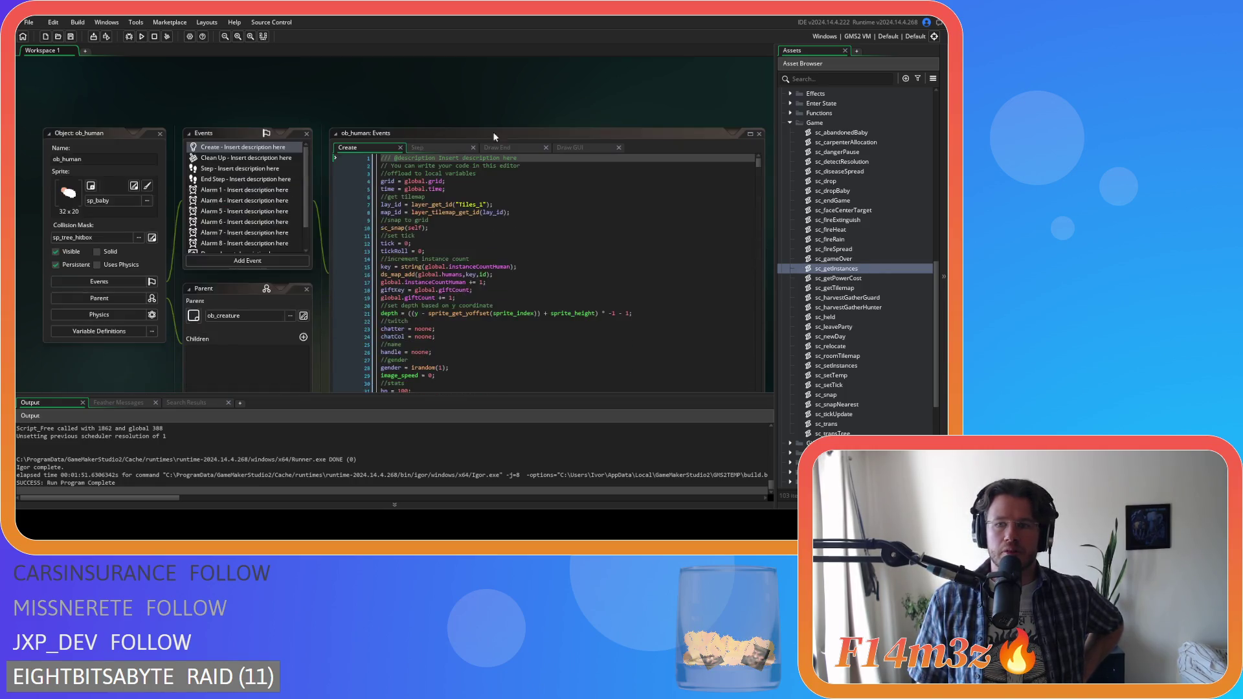
pyautogui.scroll(4, 868, 219)
pyautogui.scroll(10, 868, 220)
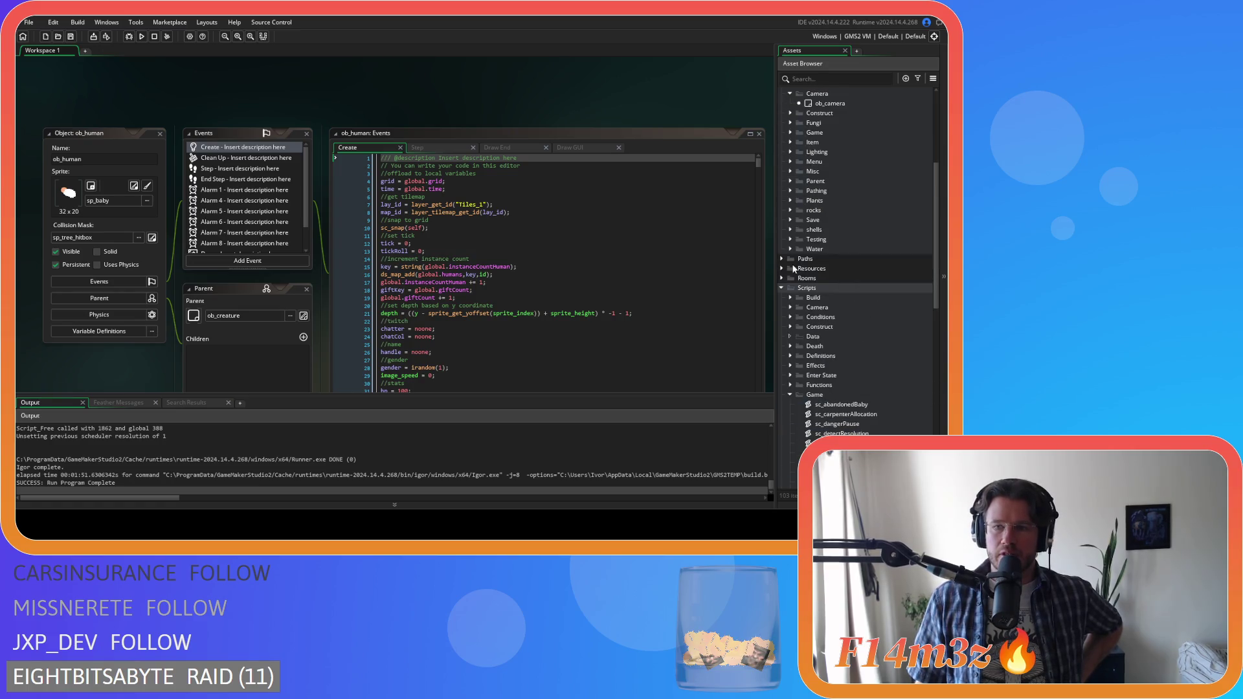
pyautogui.click(790, 288)
pyautogui.click(790, 288)
pyautogui.scroll(5, 805, 255)
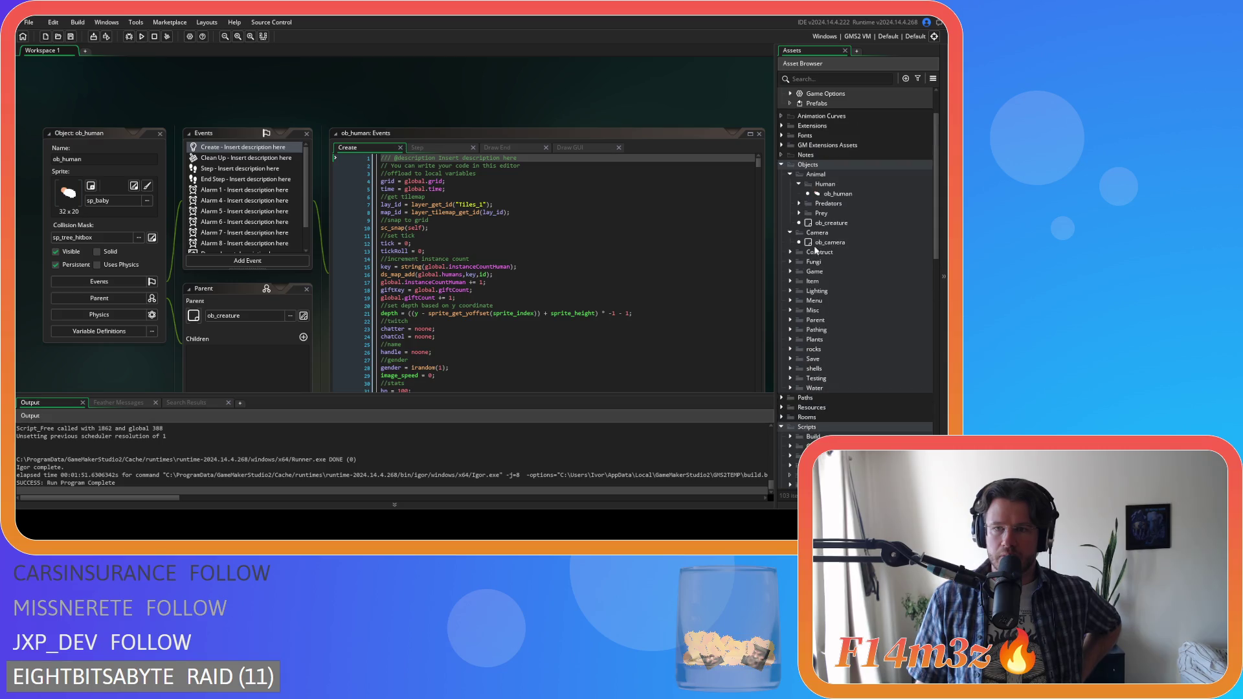
pyautogui.click(790, 358)
pyautogui.doubleClick(826, 369)
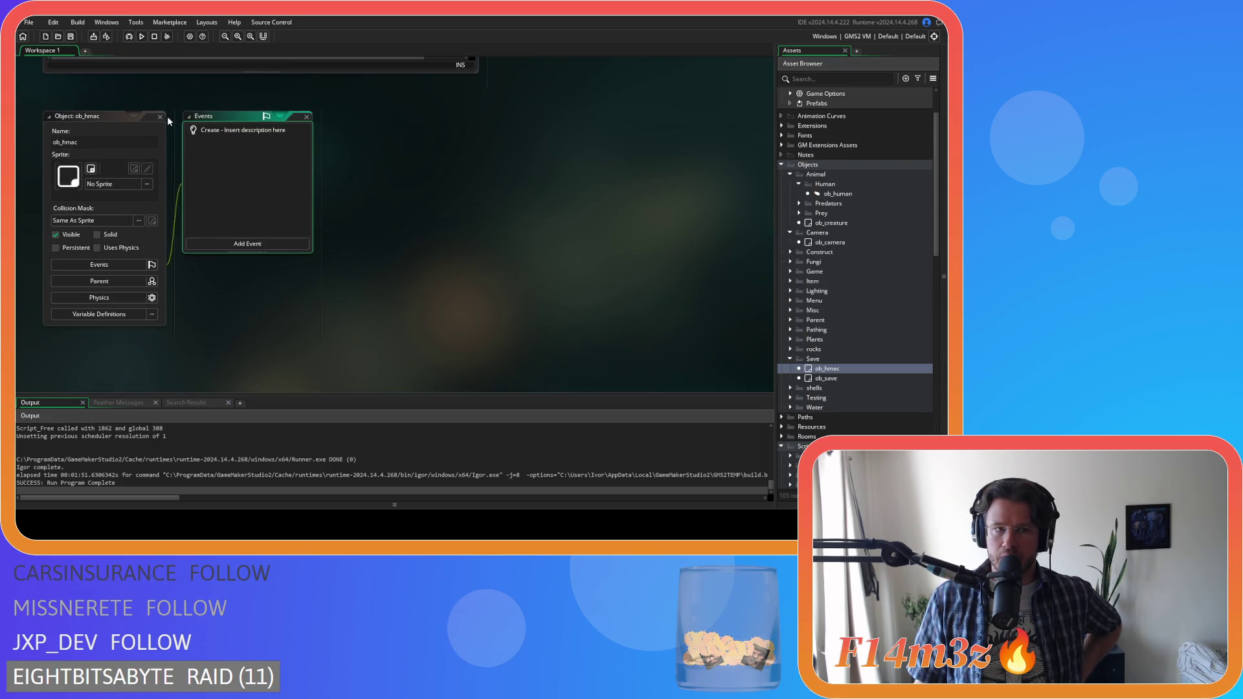
pyautogui.doubleClick(845, 379)
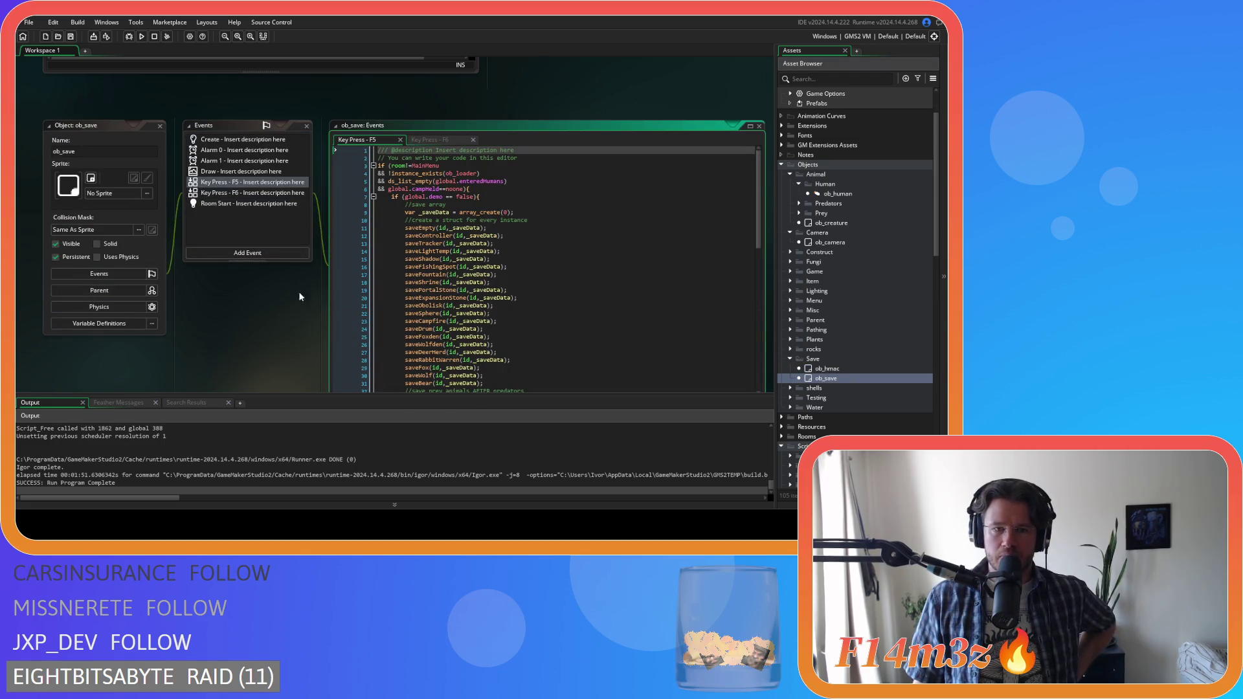
# - Browse the F5 save list around the saveStore, saveTree and saveFountain calls
pyautogui.moveTo(755, 191); pyautogui.dragTo(753, 261)
pyautogui.scroll(-5, 641, 289)
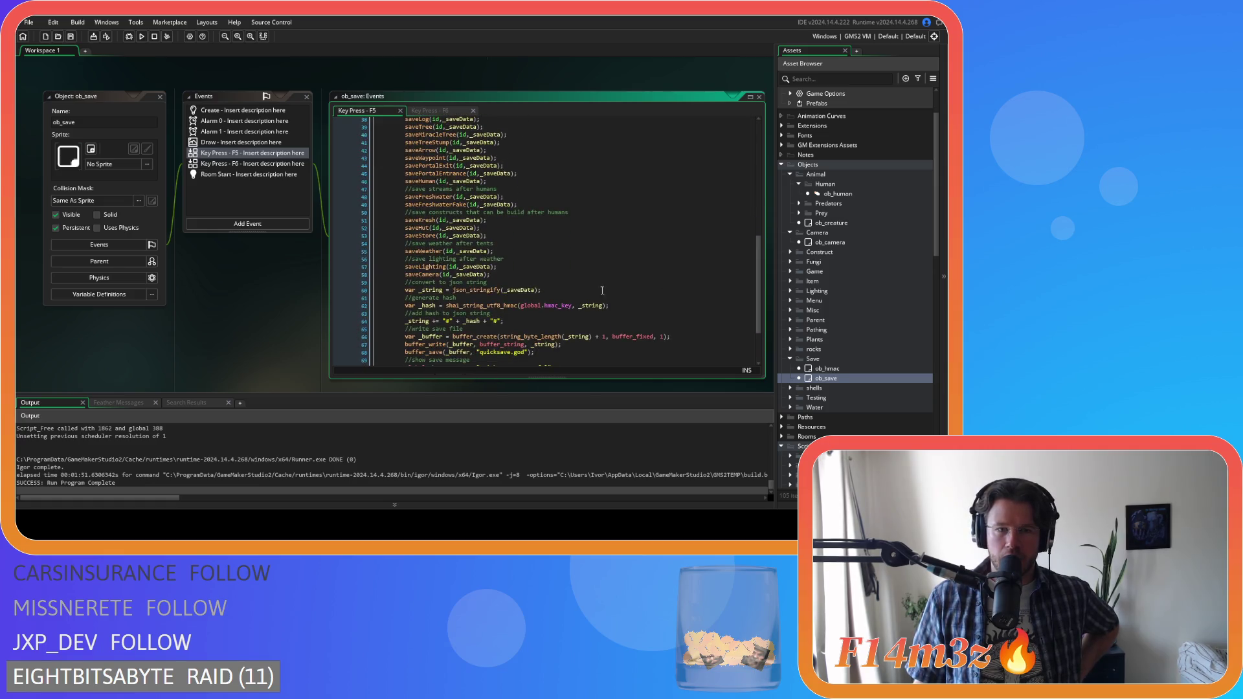
pyautogui.click(547, 235)
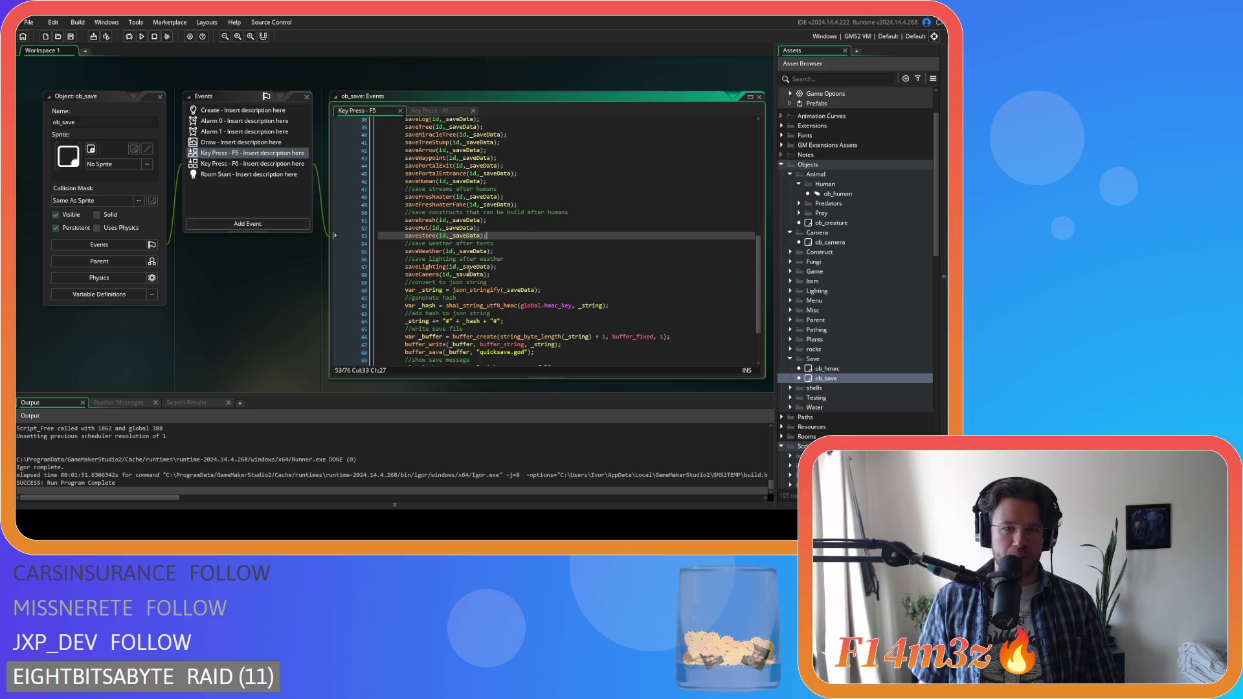
pyautogui.press('Up')
pyautogui.press('Up')
pyautogui.scroll(2, 525, 234)
pyautogui.scroll(8, 525, 235)
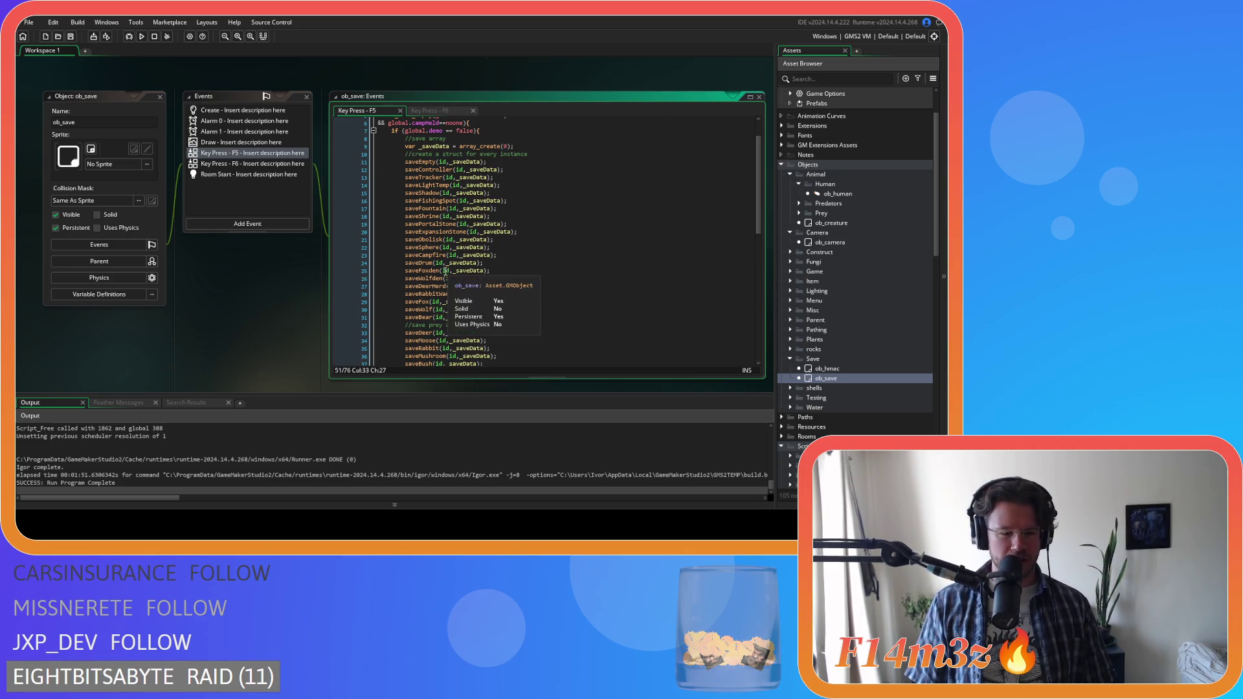
pyautogui.scroll(-2, 542, 241)
pyautogui.scroll(-3, 542, 241)
pyautogui.click(556, 262)
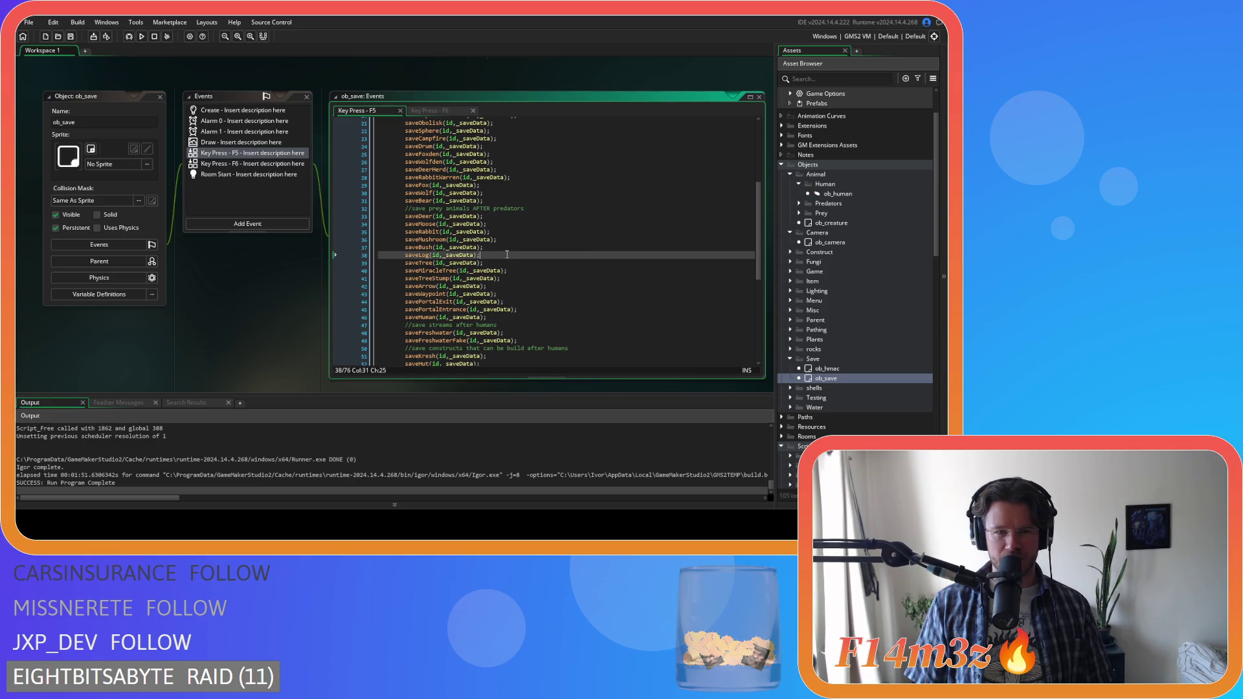
pyautogui.scroll(-2, 565, 264)
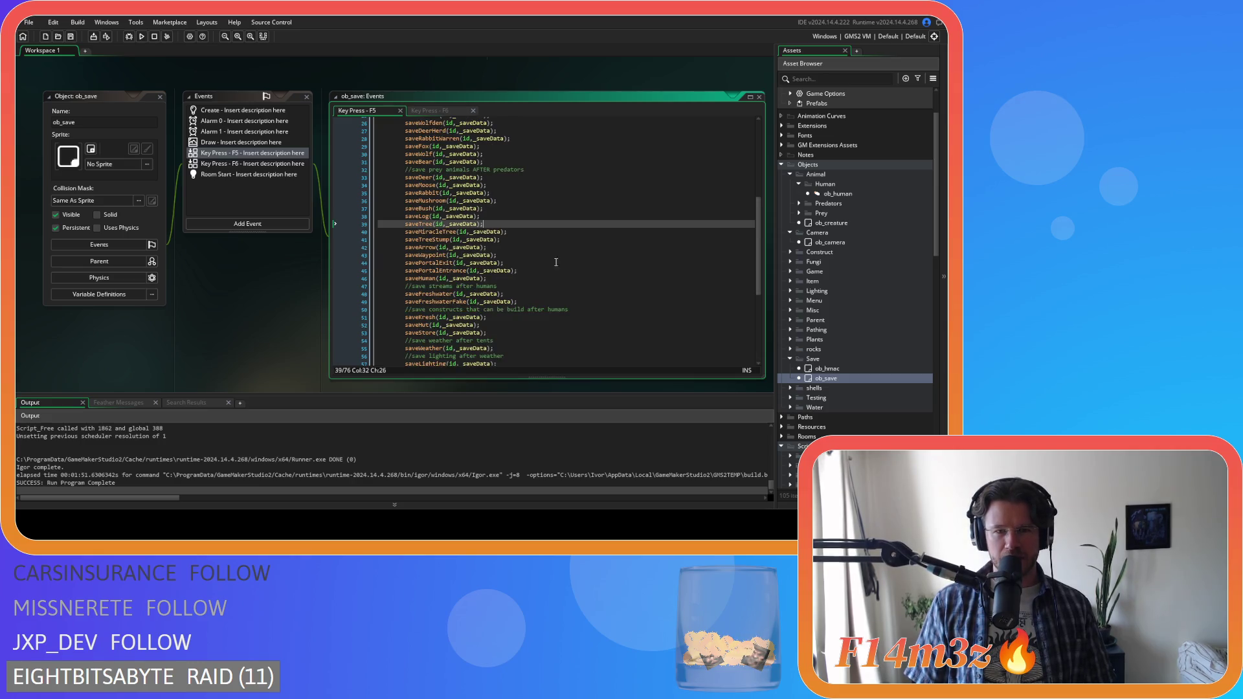
pyautogui.click(537, 232)
pyautogui.moveTo(760, 252)
pyautogui.mouseDown()
pyautogui.moveTo(761, 266)
pyautogui.moveTo(755, 199)
pyautogui.mouseUp()
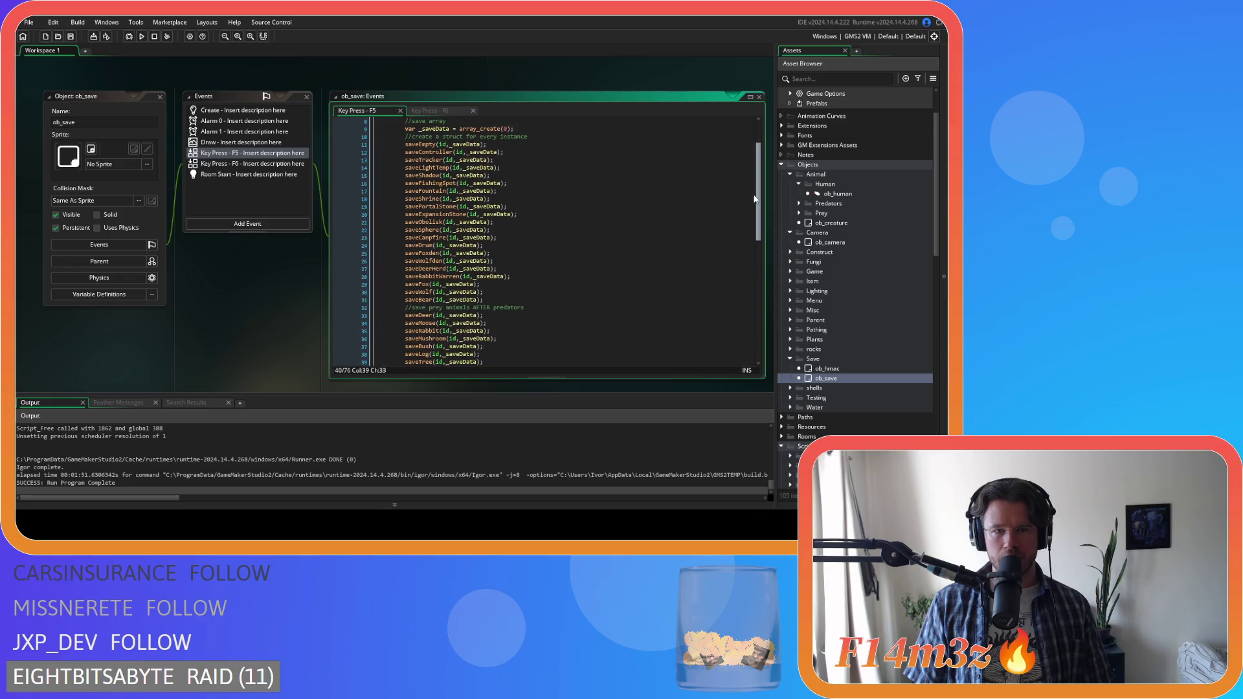
# - Cut the saveFountain line and paste it on a new line after saveFreshwaterFake
pyautogui.moveTo(497, 191); pyautogui.dragTo(407, 193)
pyautogui.hotkey('ctrl', 'c')
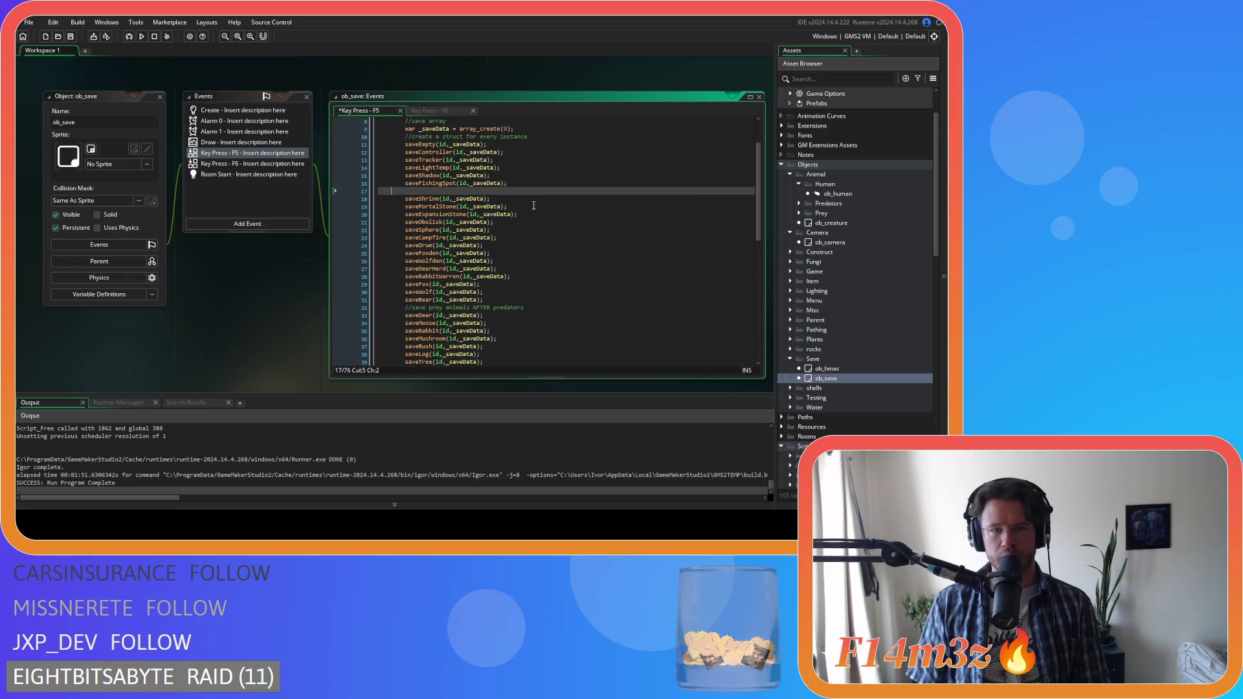
pyautogui.press('BackSpace')
pyautogui.press('BackSpace')
pyautogui.press('BackSpace')
pyautogui.scroll(-9, 518, 248)
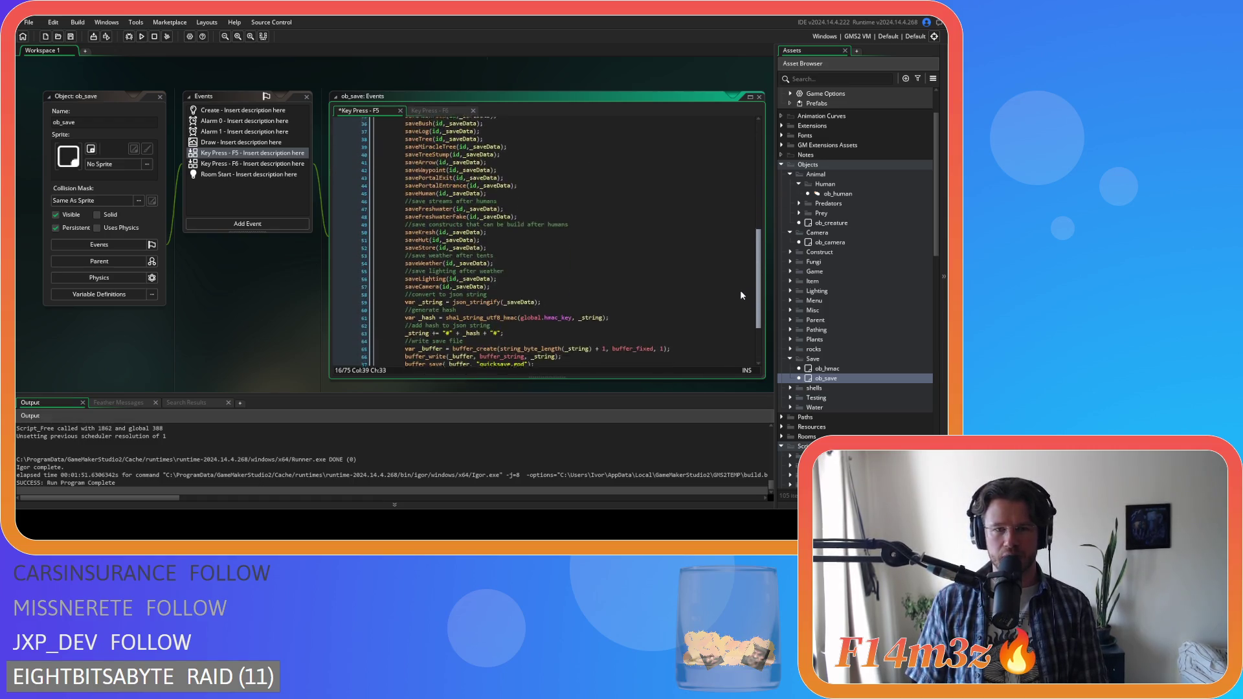
pyautogui.click(555, 209)
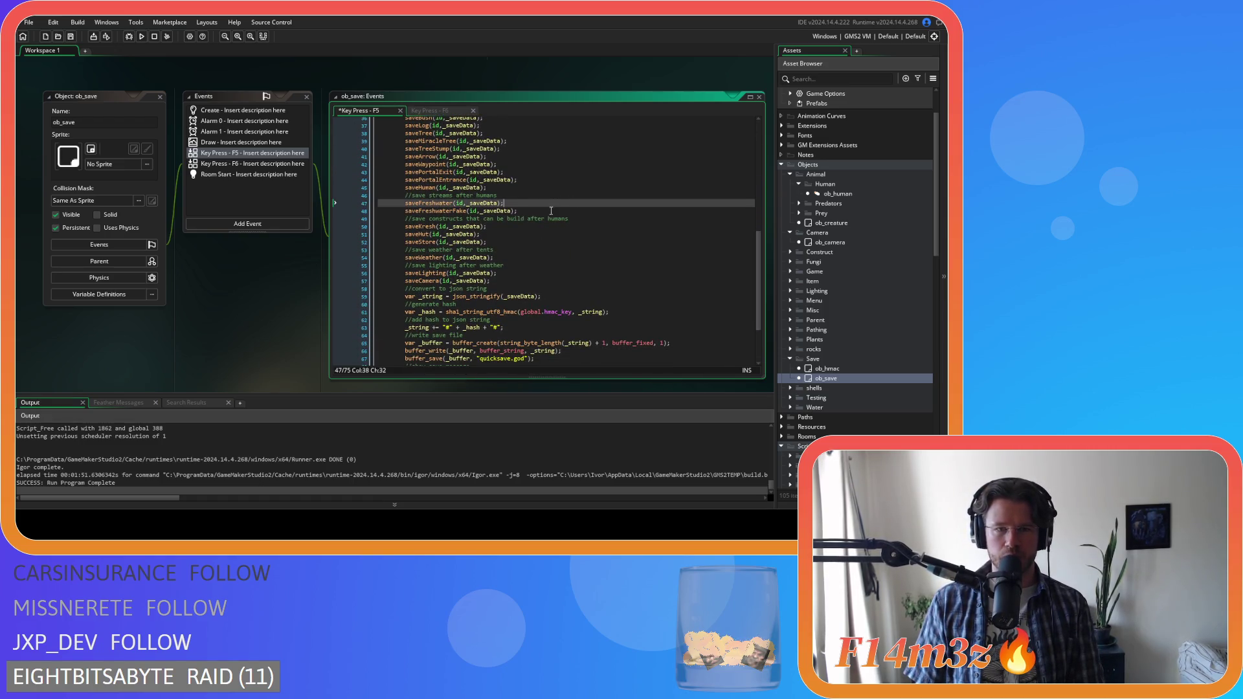
pyautogui.press('Return')
pyautogui.hotkey('ctrl', 'v')
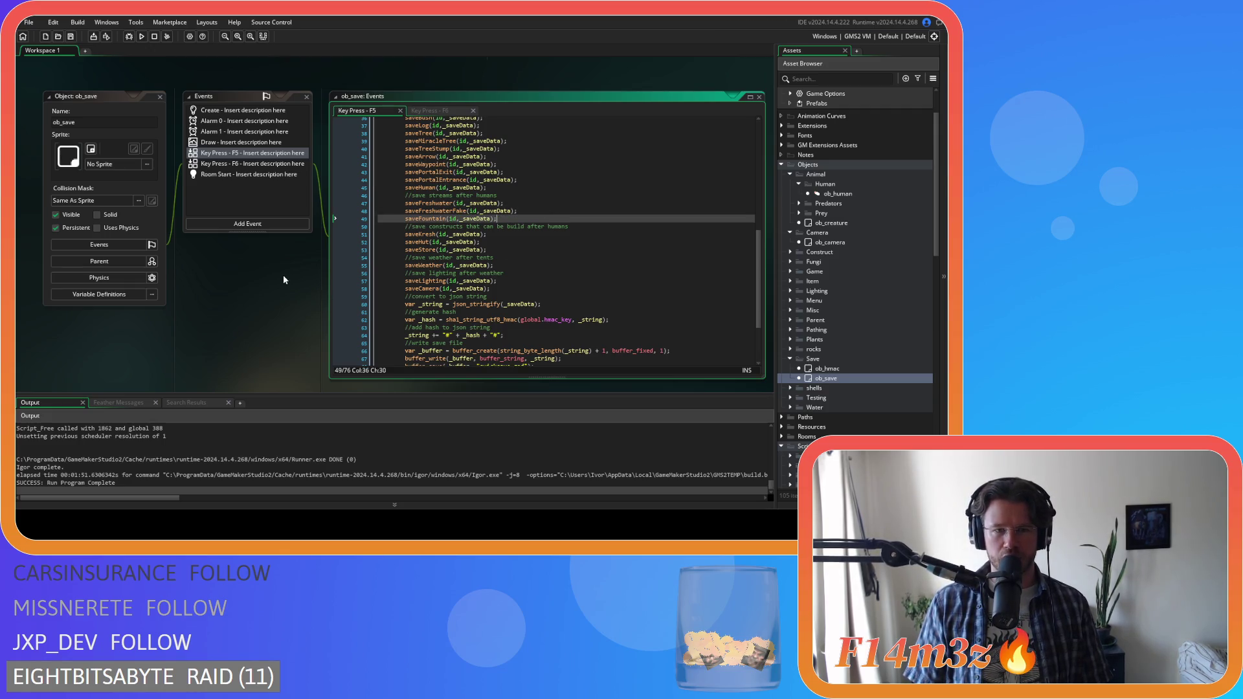
pyautogui.moveTo(453, 215)
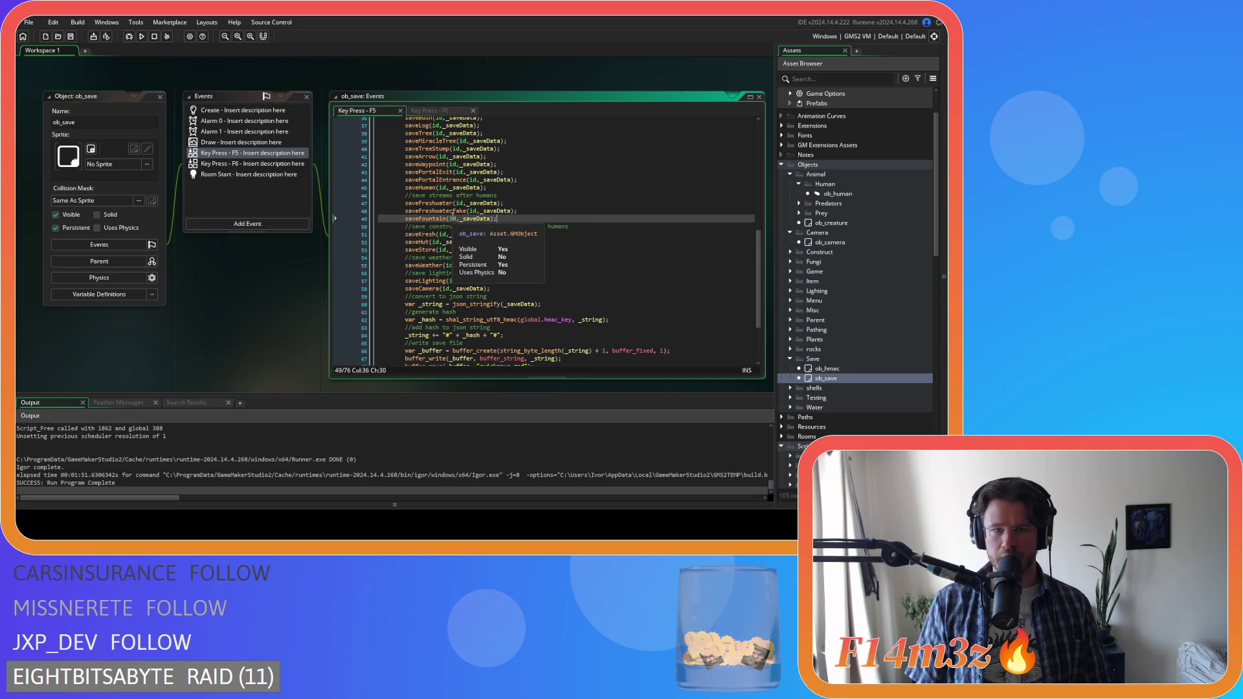
# - Reopen the sc_getInstances script from the Asset Browser
pyautogui.scroll(-10, 864, 377)
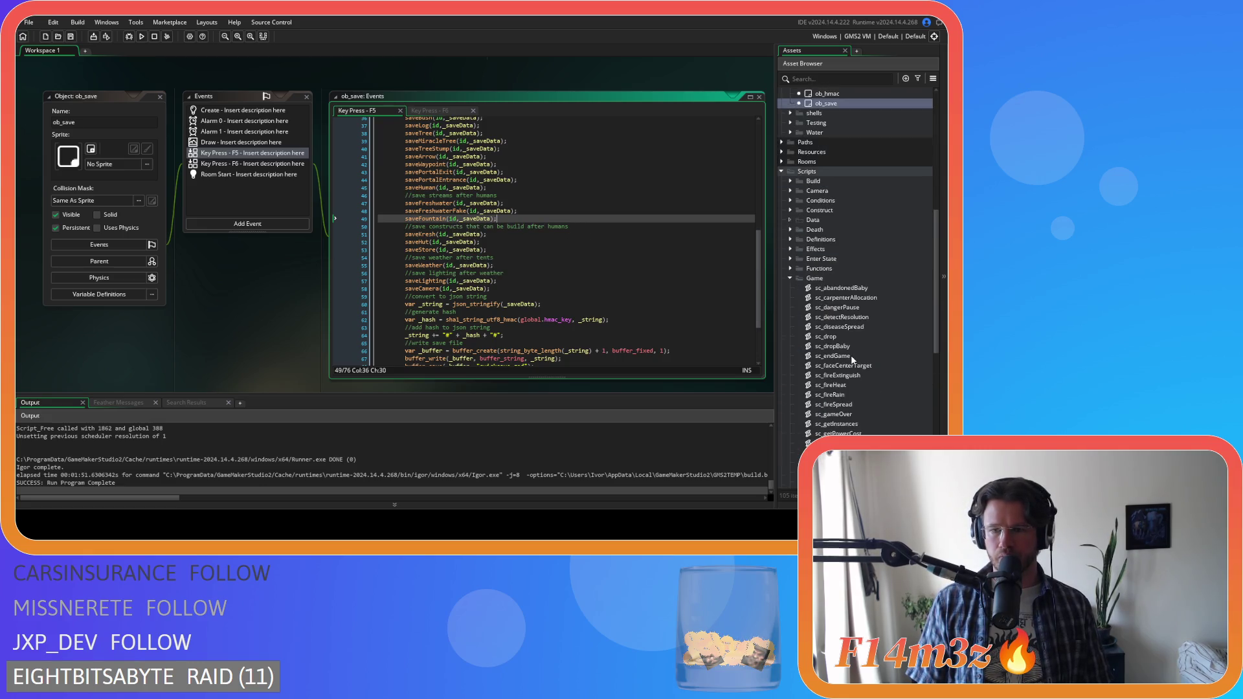
pyautogui.scroll(2, 868, 272)
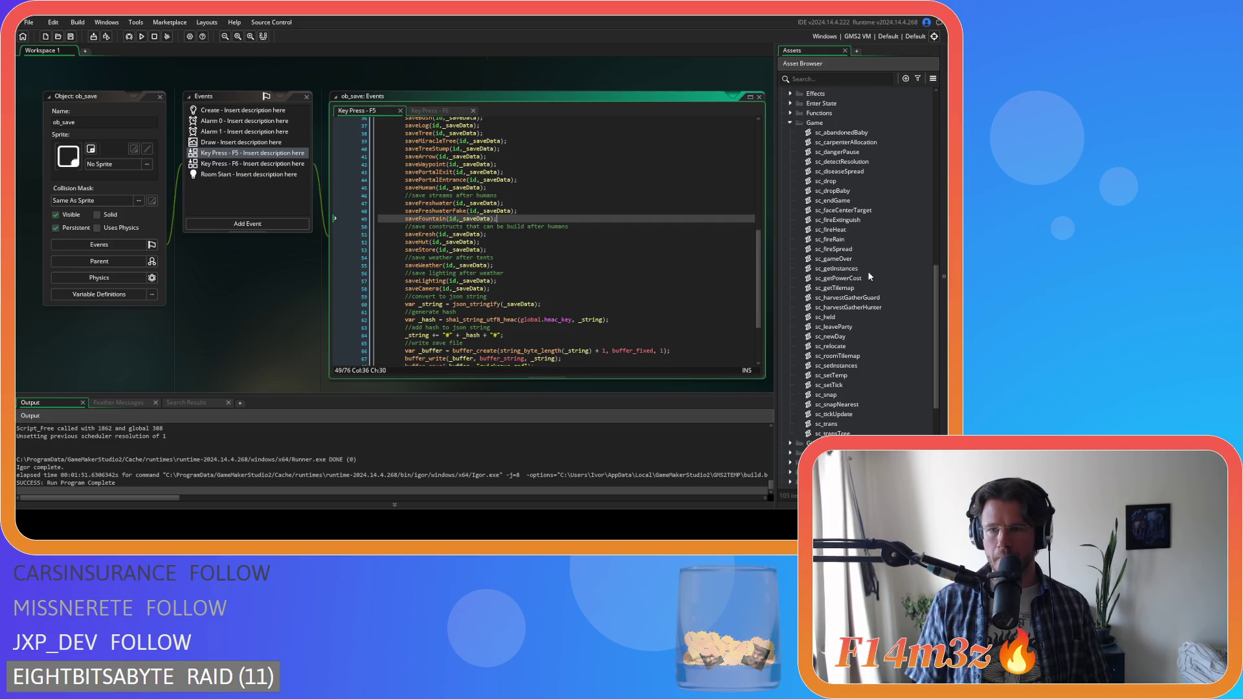
pyautogui.doubleClick(868, 271)
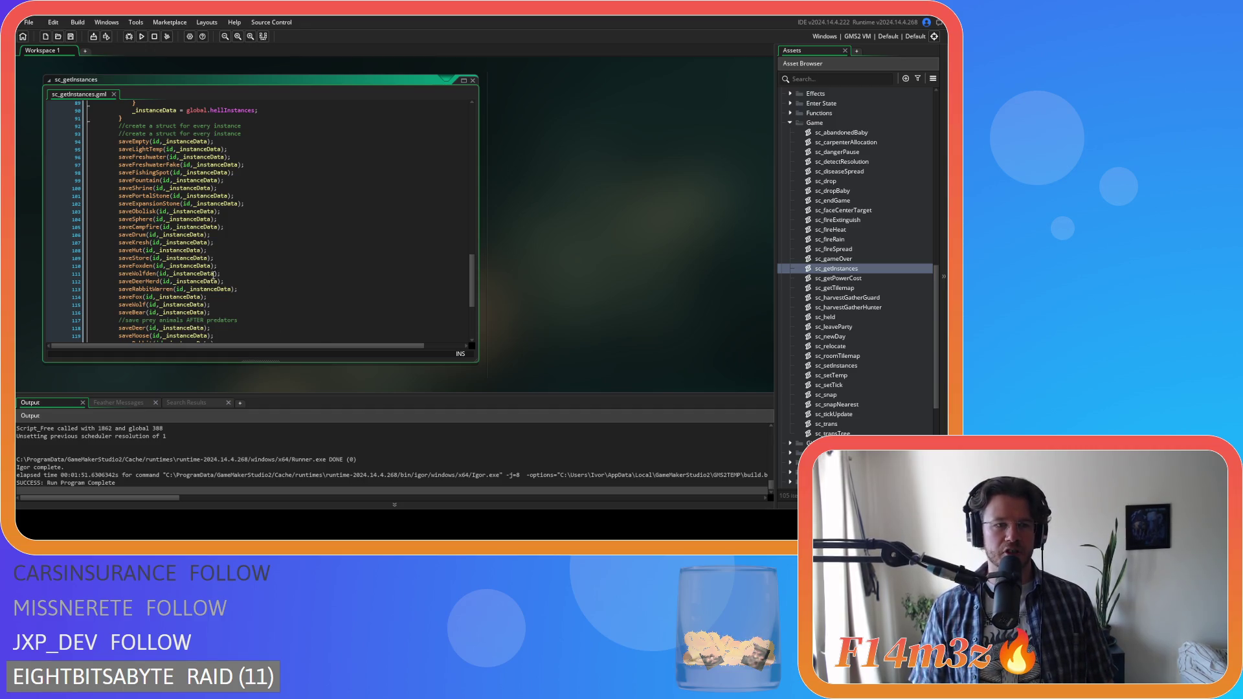
# - Cut the freshwater and fountain save calls out of sc_getInstances, removing the blank line
pyautogui.moveTo(235, 181); pyautogui.dragTo(118, 181)
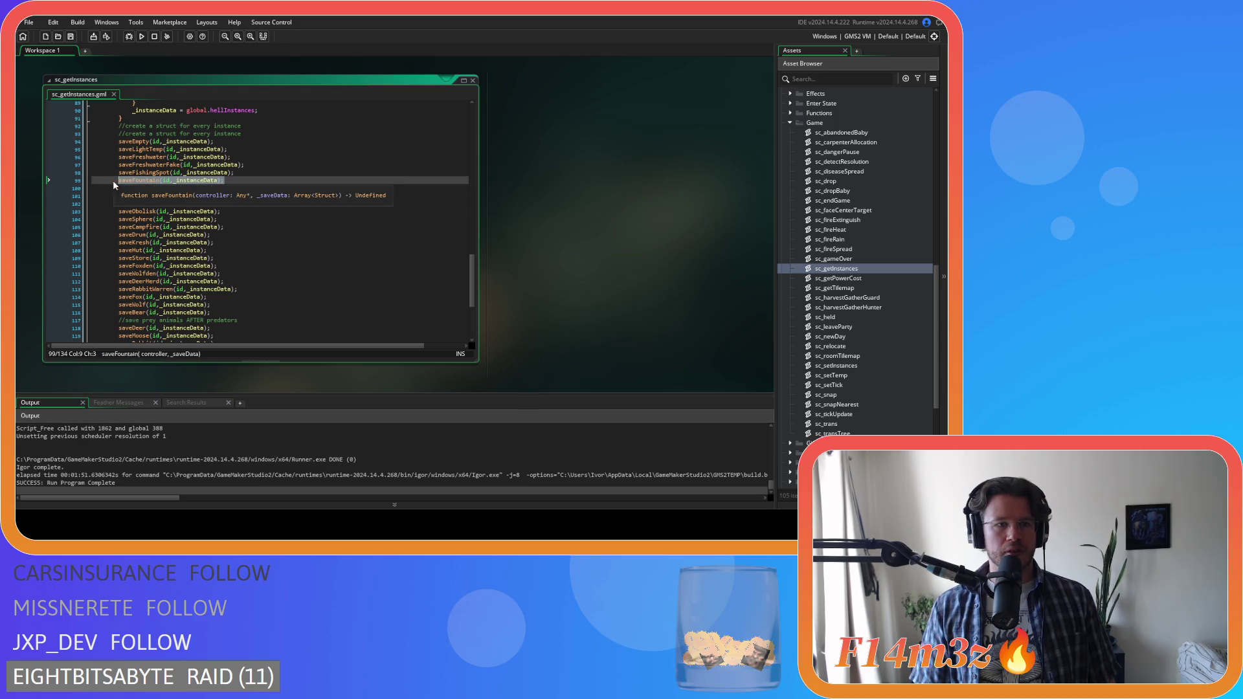
pyautogui.press('BackSpace')
pyautogui.press('BackSpace')
pyautogui.press('BackSpace')
pyautogui.press('BackSpace')
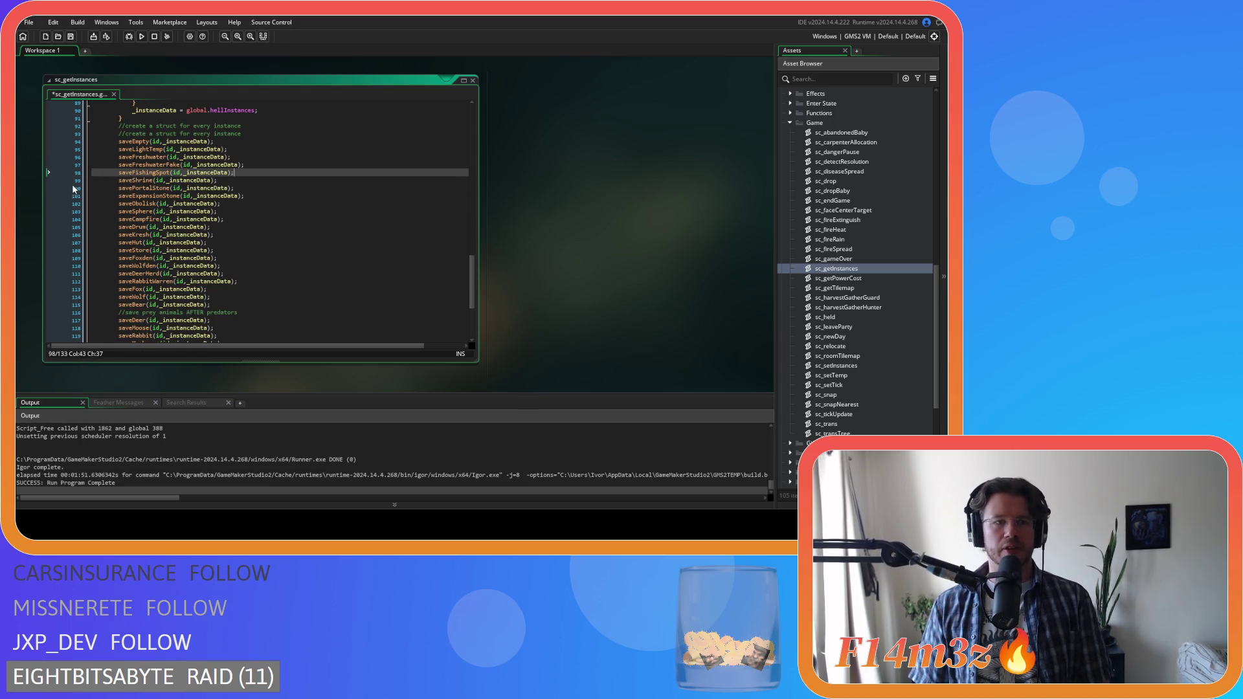
pyautogui.scroll(-5, 284, 246)
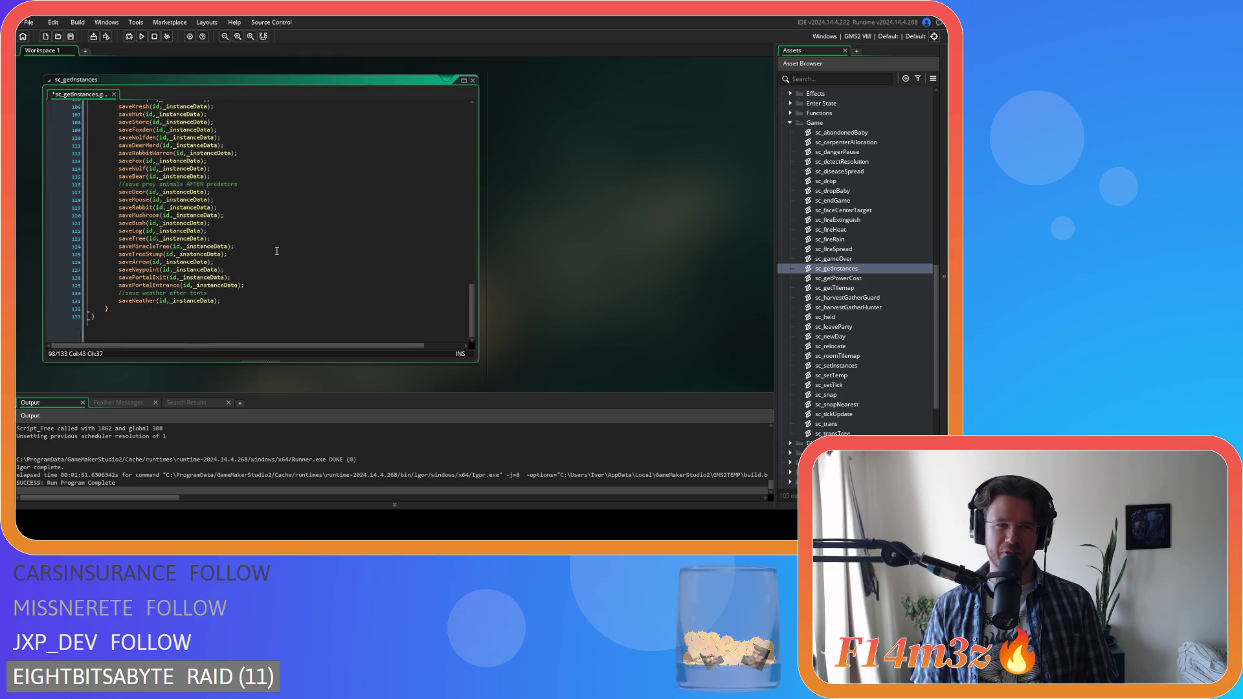
pyautogui.scroll(2, 266, 226)
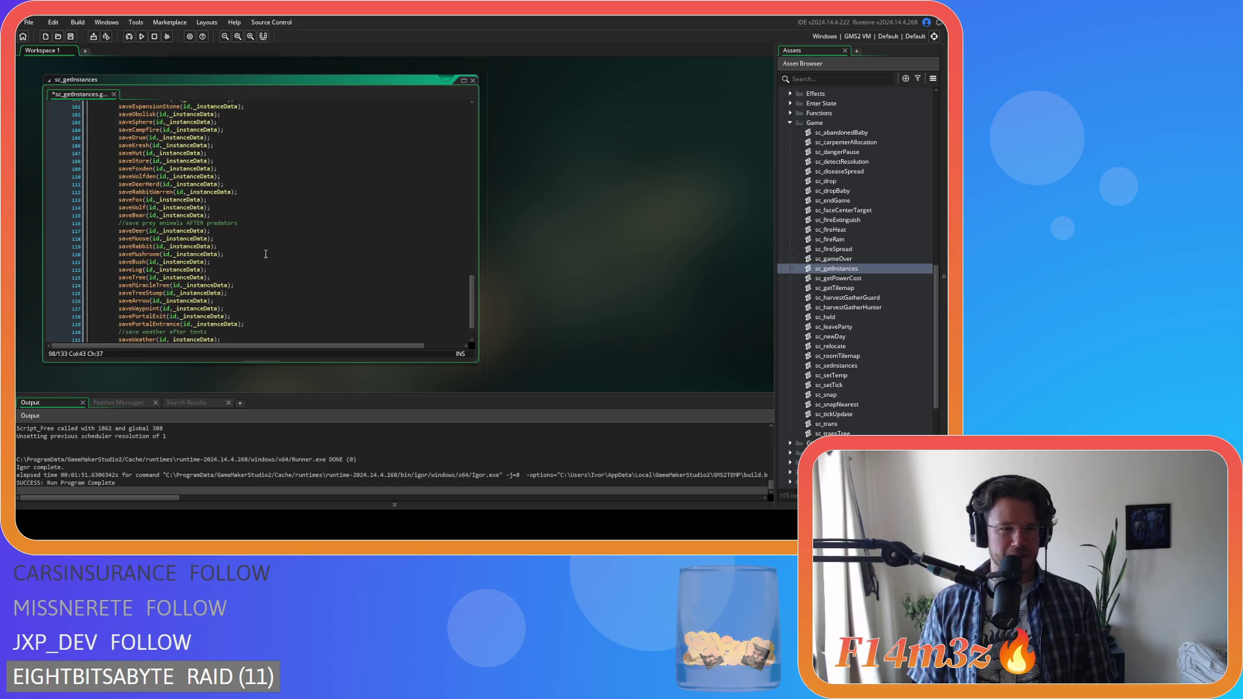
pyautogui.scroll(1, 265, 253)
pyautogui.scroll(2, 275, 239)
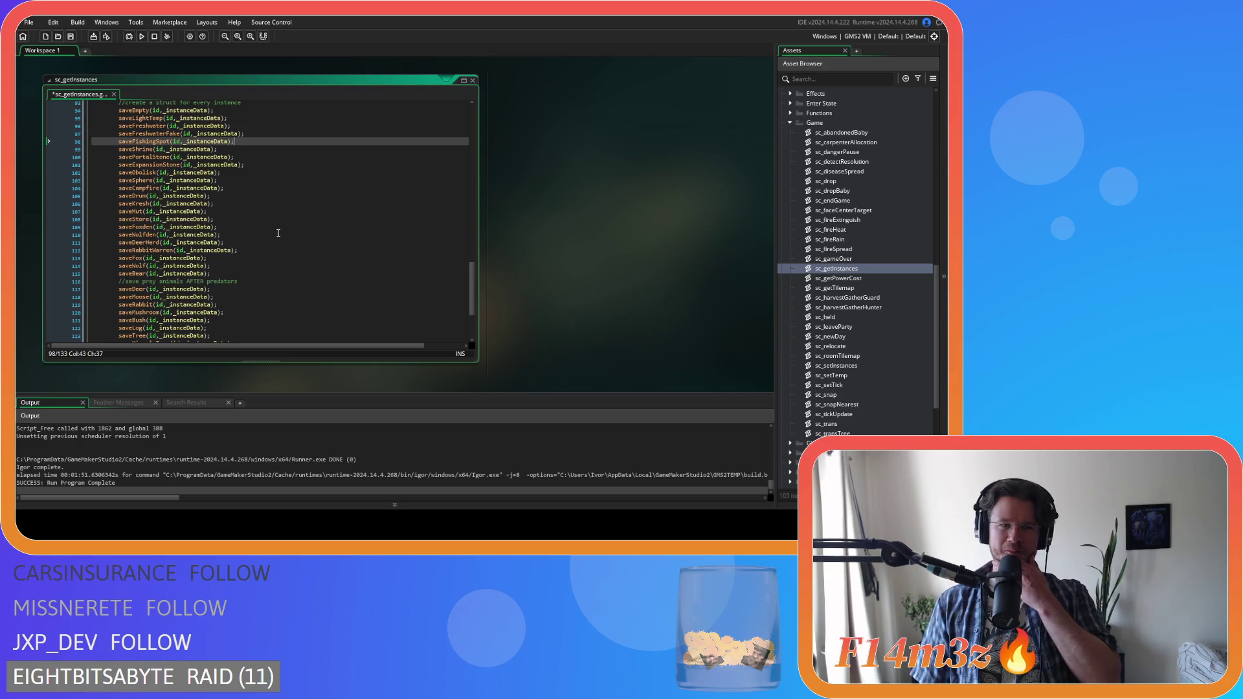
pyautogui.hotkey('ctrl', 'z')
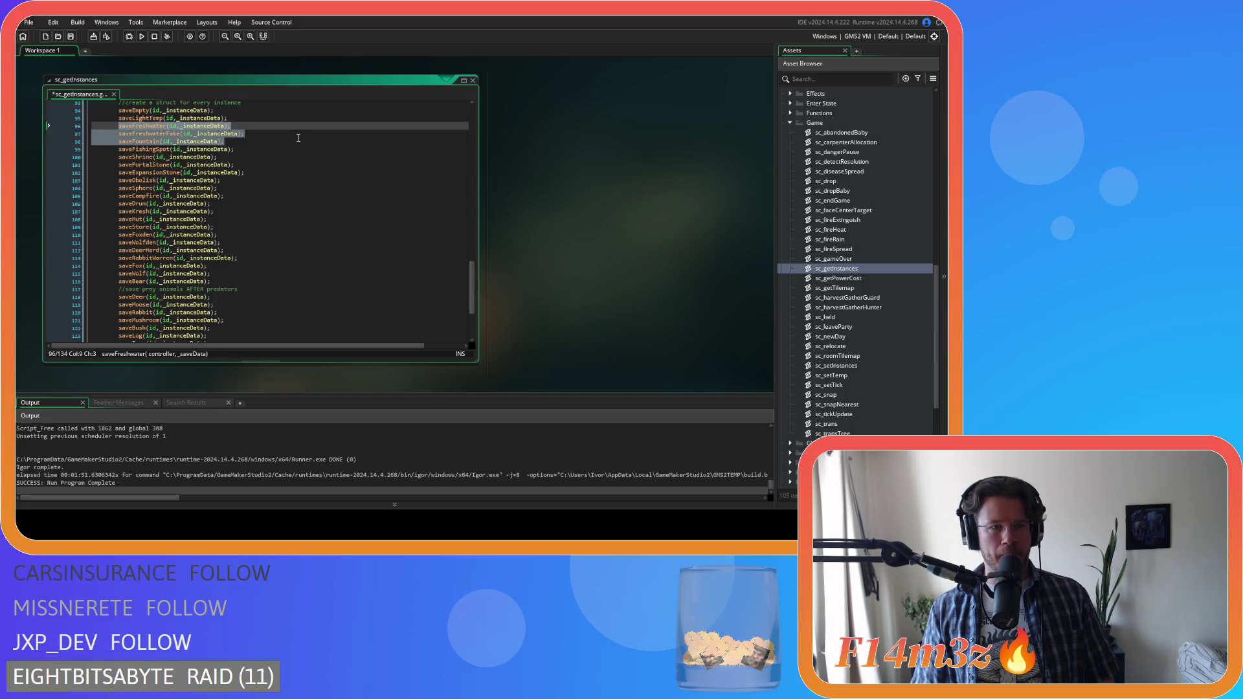
pyautogui.press('Delete')
pyautogui.press('BackSpace')
pyautogui.press('BackSpace')
# - Paste the save calls after saveLightTemp, move saveFountain below saveFishingSpot, and save
pyautogui.scroll(-3, 299, 138)
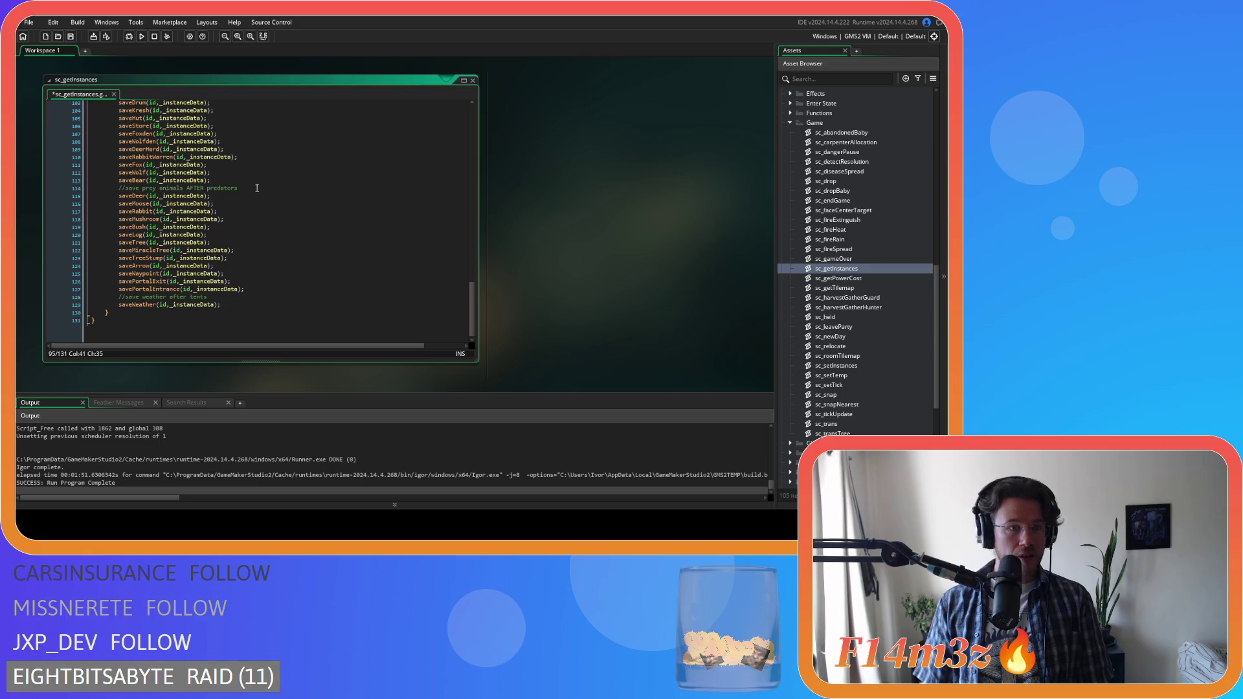
pyautogui.scroll(2, 255, 223)
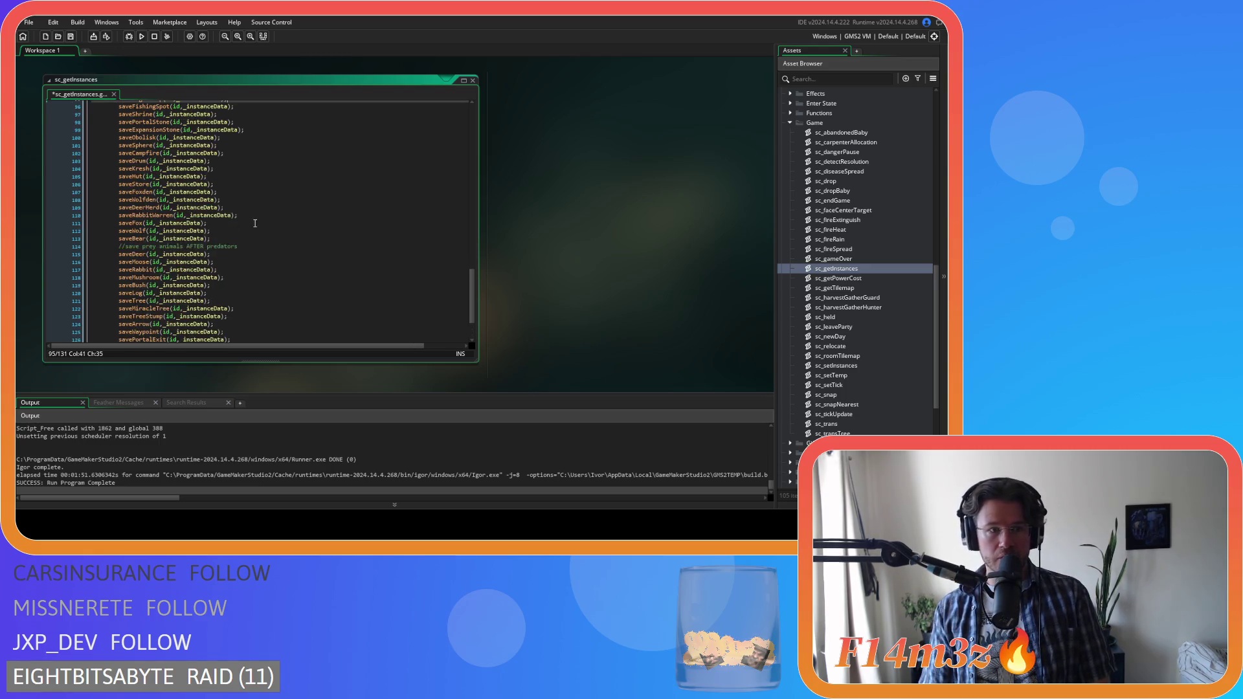
pyautogui.scroll(2, 255, 224)
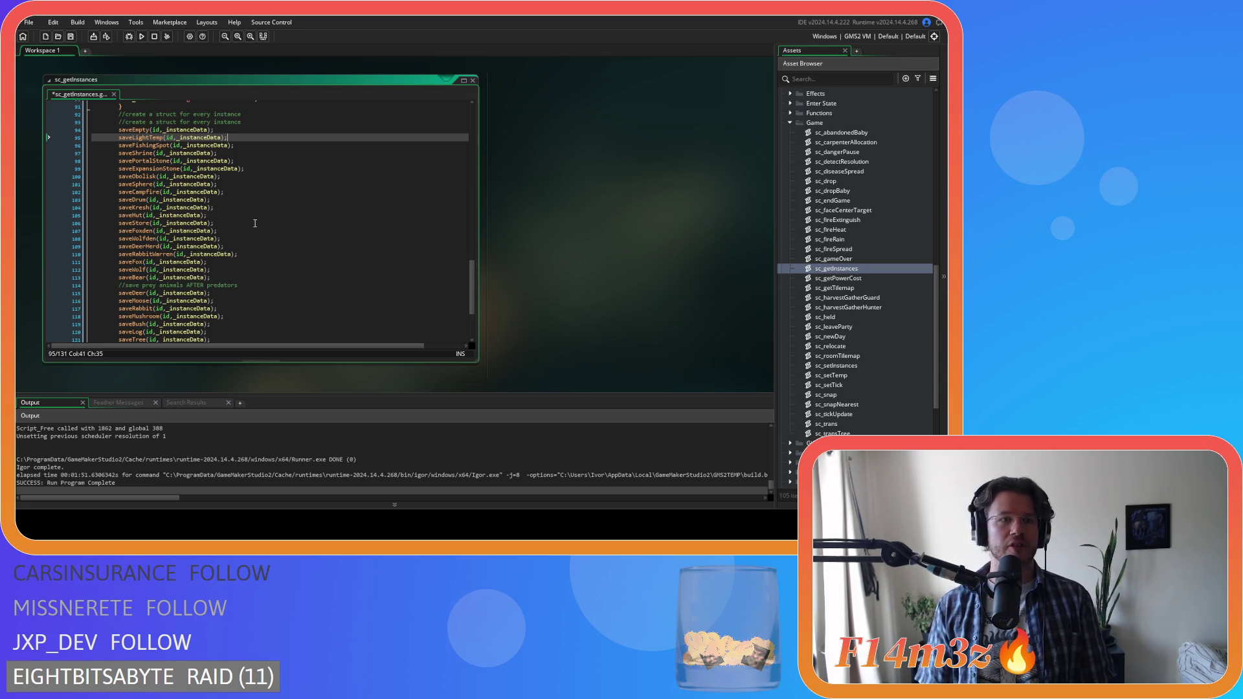
pyautogui.hotkey('ctrl', 'v')
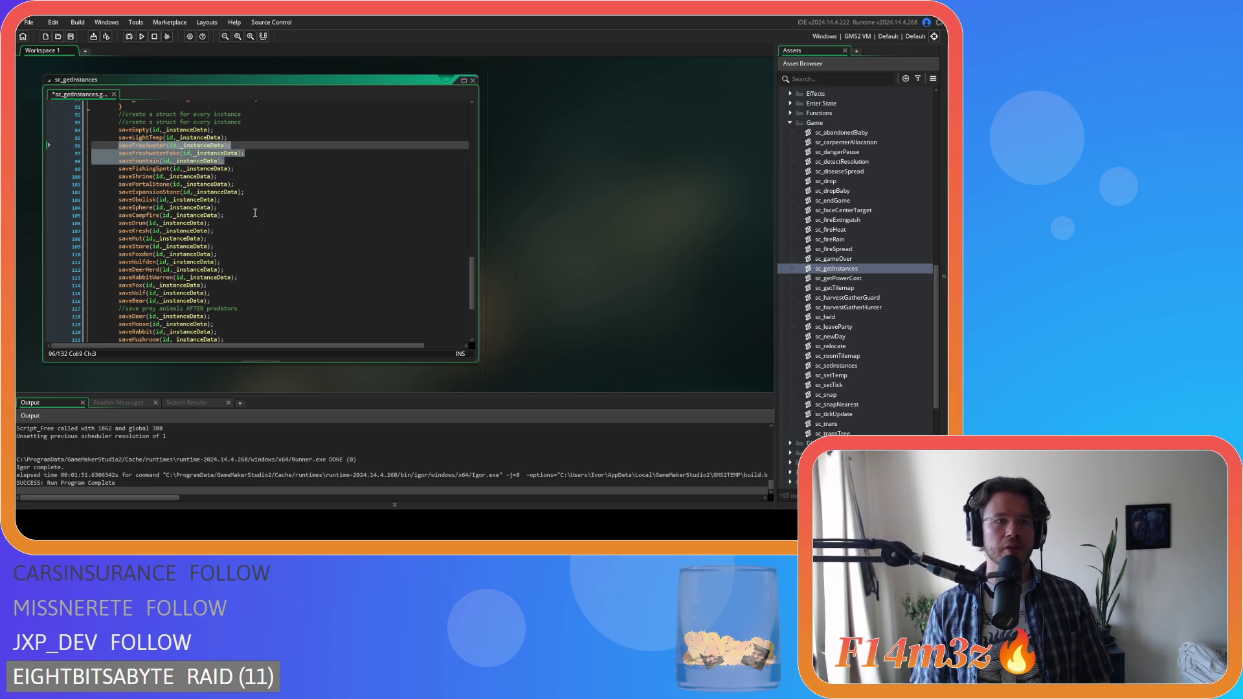
pyautogui.hotkey('alt', 'Down')
pyautogui.hotkey('ctrl', 's')
pyautogui.click(264, 171)
# - Collapse the sc_getInstances window and bring up ob_human's Draw GUI event code
pyautogui.scroll(-5, 265, 171)
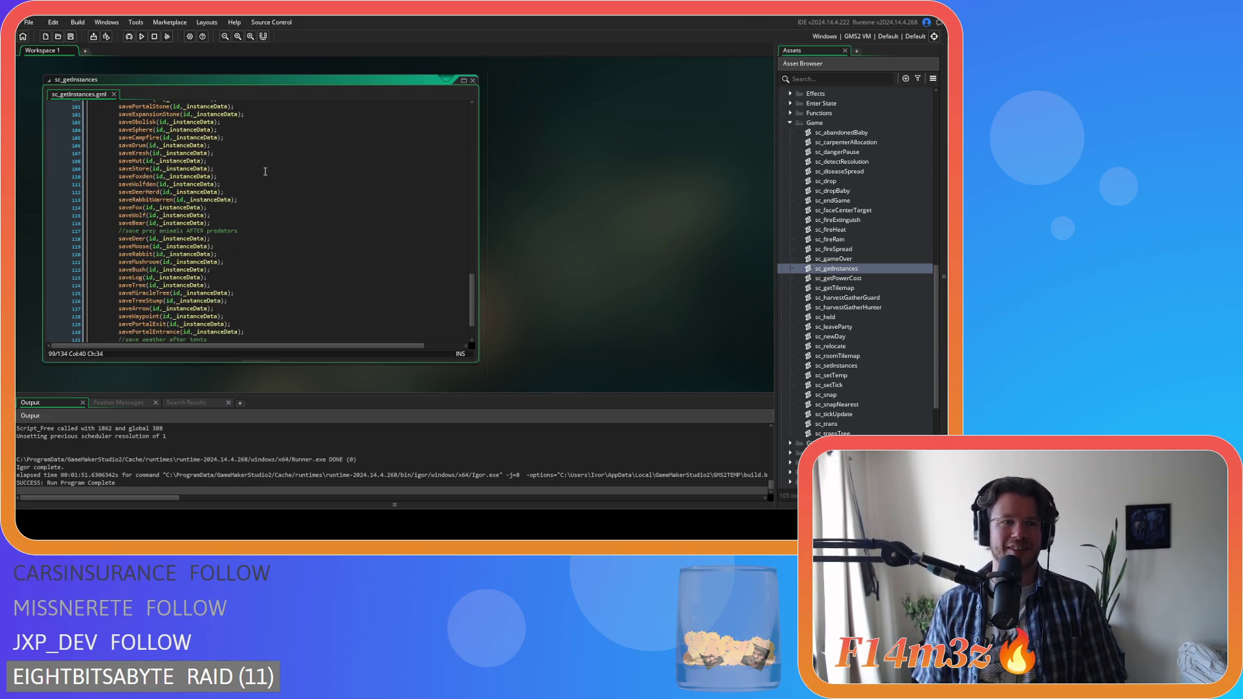
pyautogui.scroll(5, 255, 187)
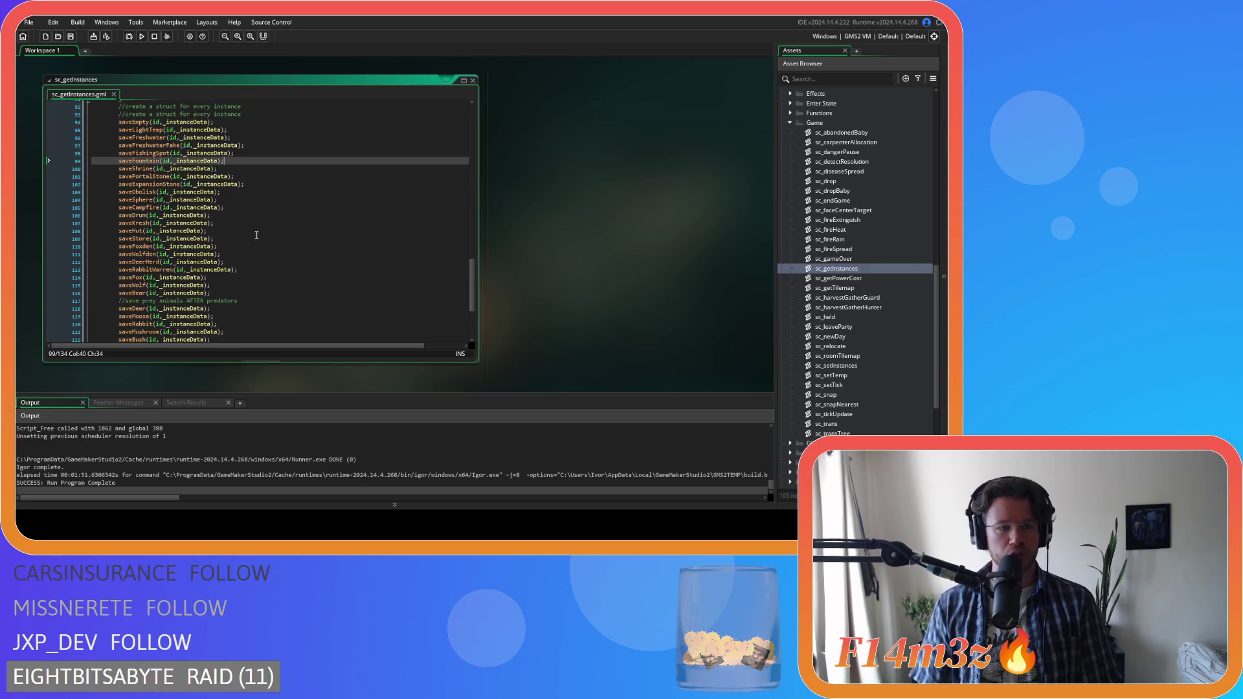
pyautogui.click(309, 240)
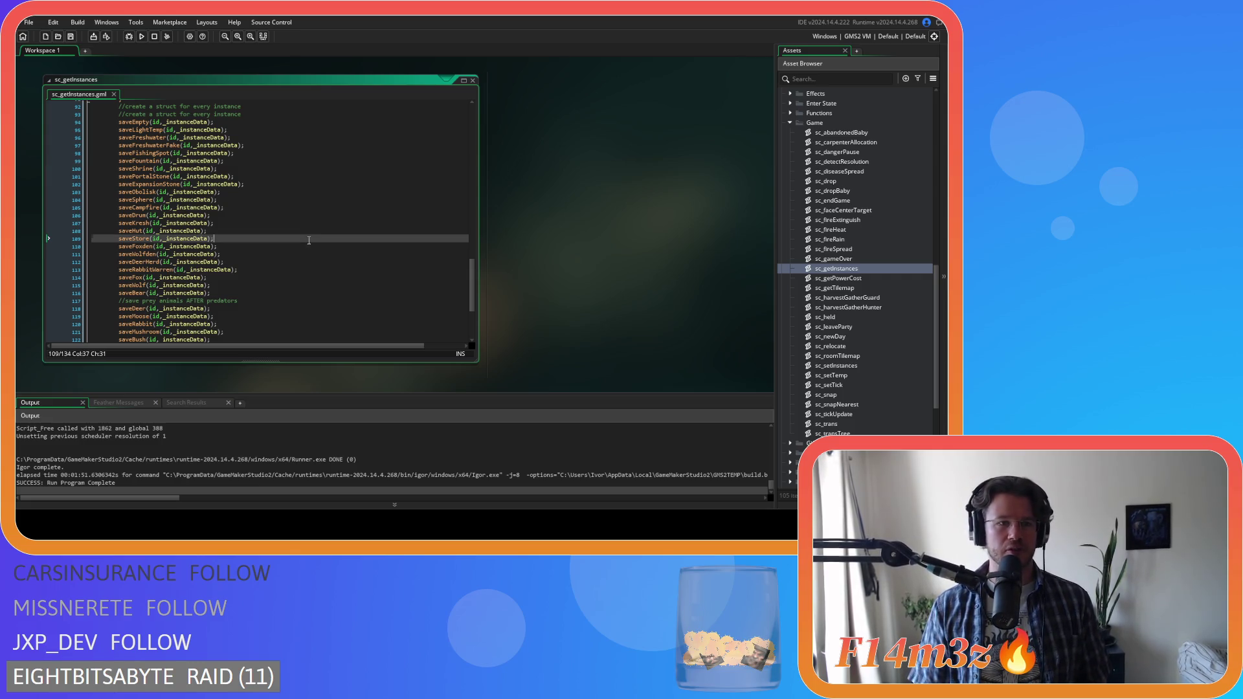
pyautogui.doubleClick(457, 80)
pyautogui.scroll(5, 659, 235)
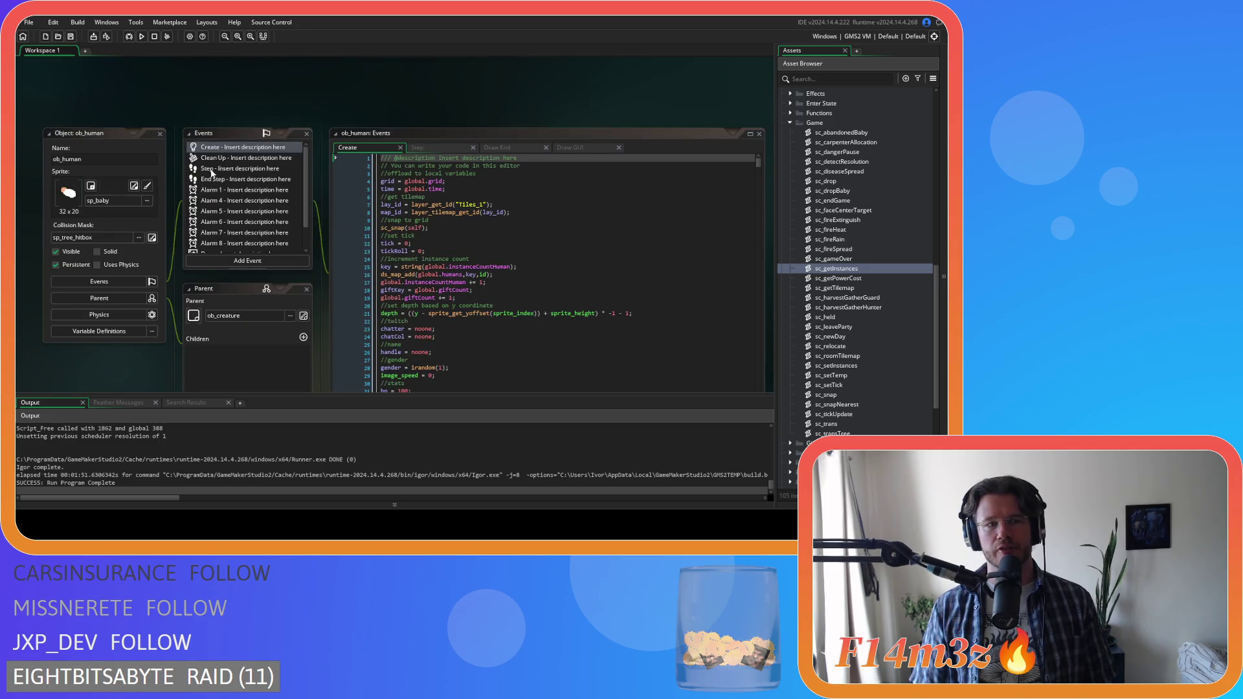
pyautogui.click(585, 147)
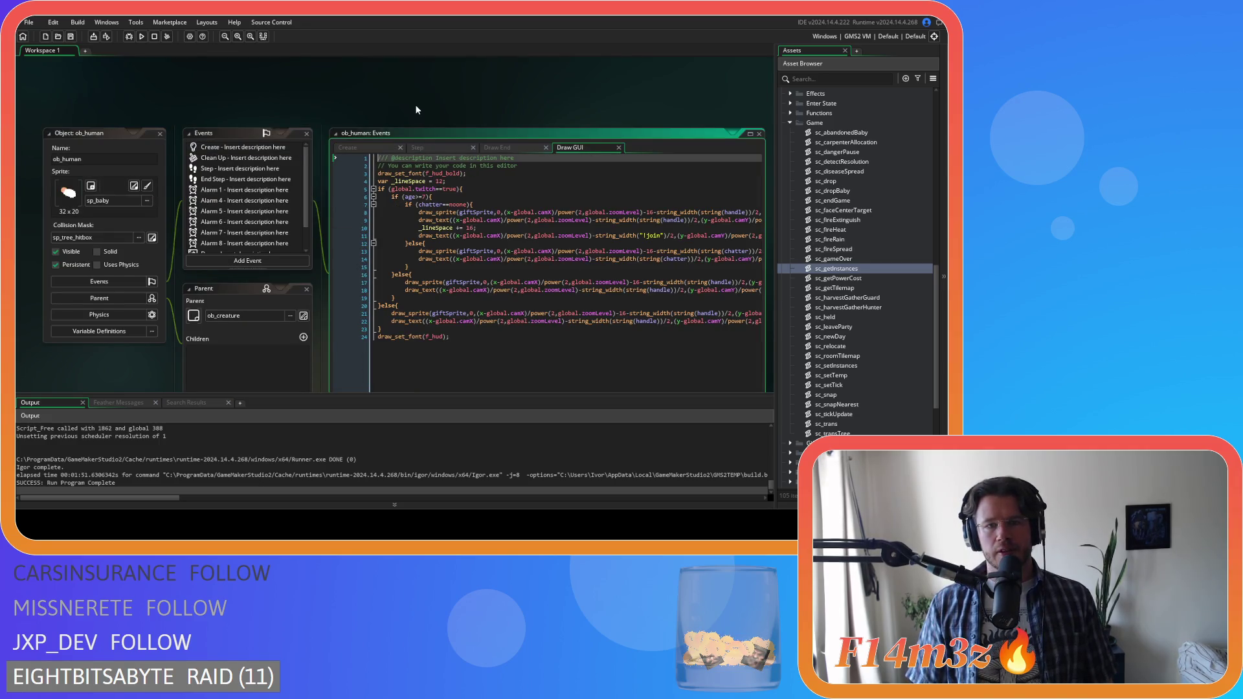
# - Review the end of ob_human's Draw GUI code
pyautogui.scroll(-1, 414, 103)
pyautogui.click(513, 261)
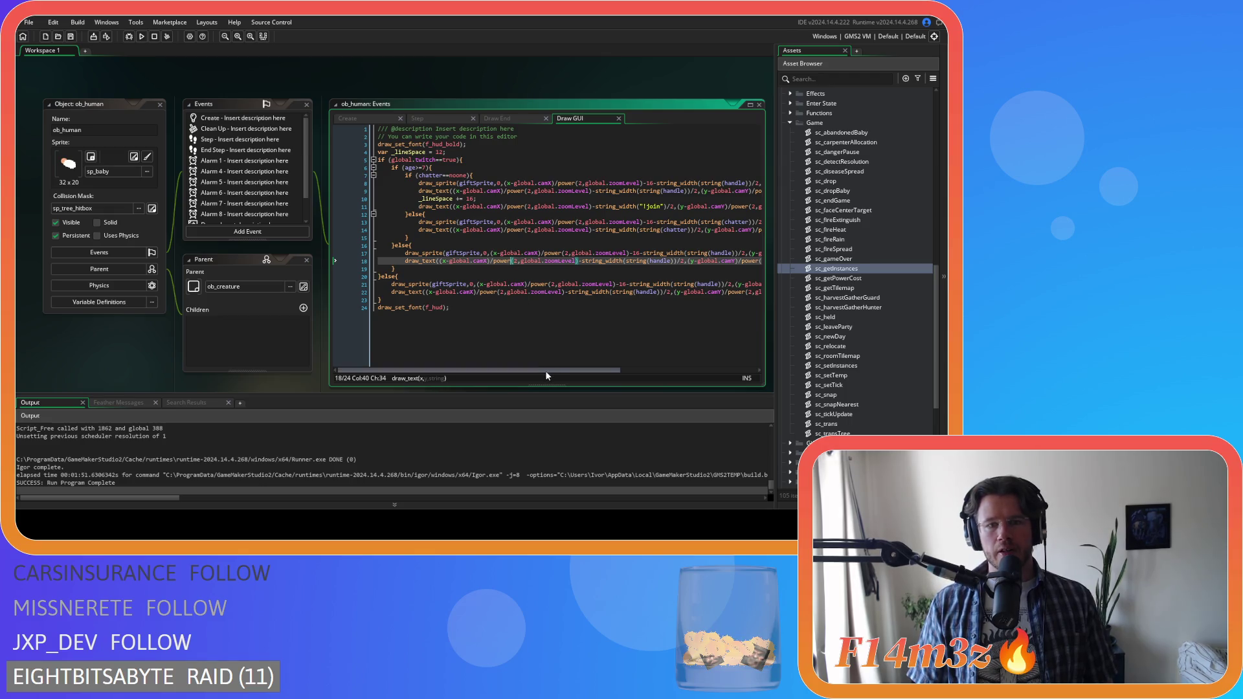
pyautogui.moveTo(546, 369)
pyautogui.mouseDown()
pyautogui.moveTo(673, 369)
pyautogui.moveTo(410, 347)
pyautogui.mouseUp()
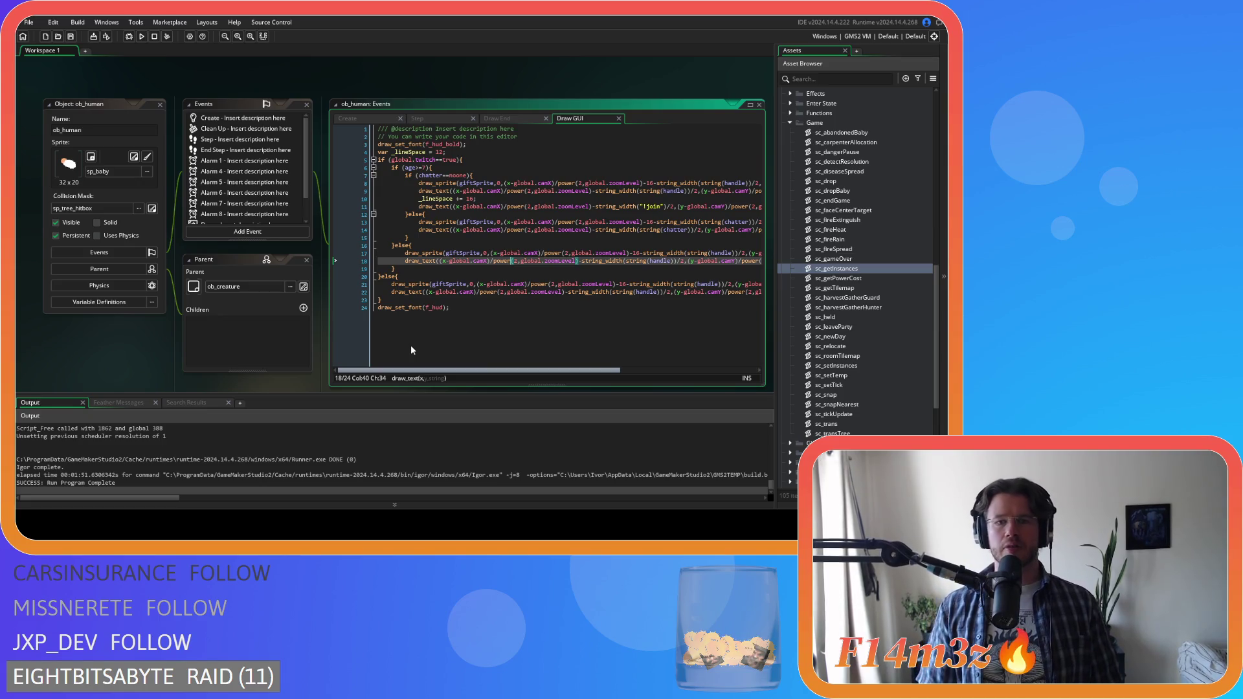
pyautogui.click(512, 350)
# - Scroll through ob_human's Draw End code, undoing an accidental edit on line 34
pyautogui.click(492, 120)
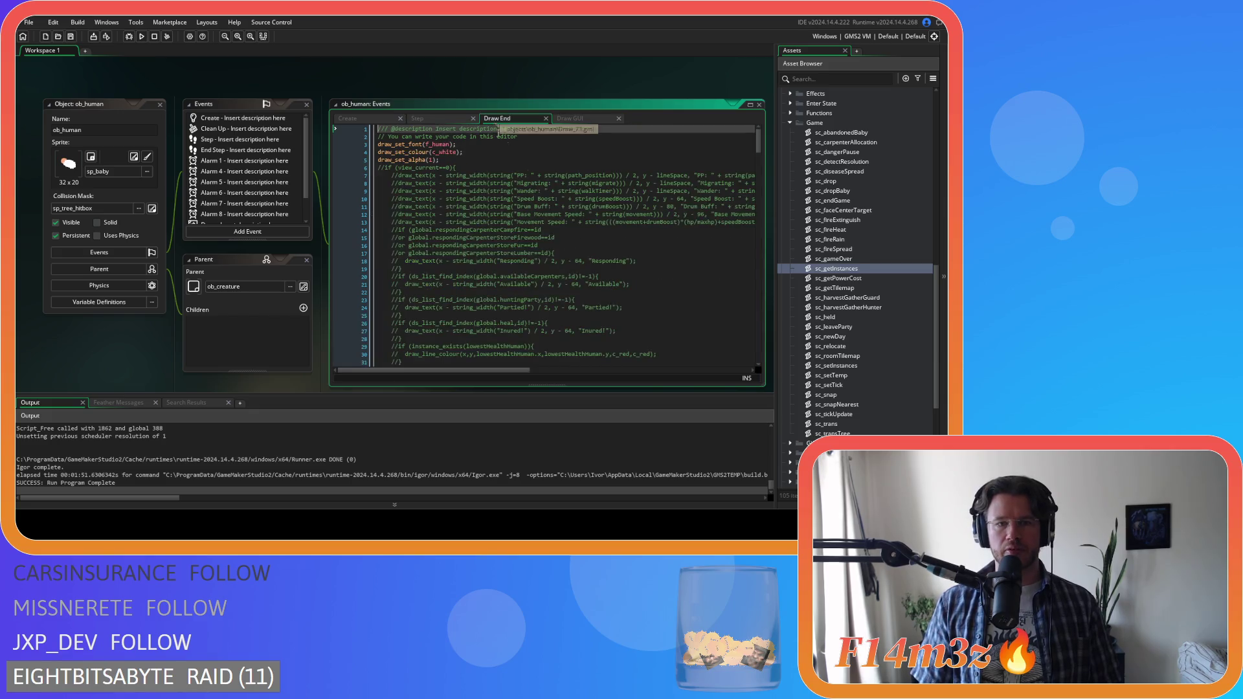
pyautogui.moveTo(759, 142); pyautogui.dragTo(728, 344)
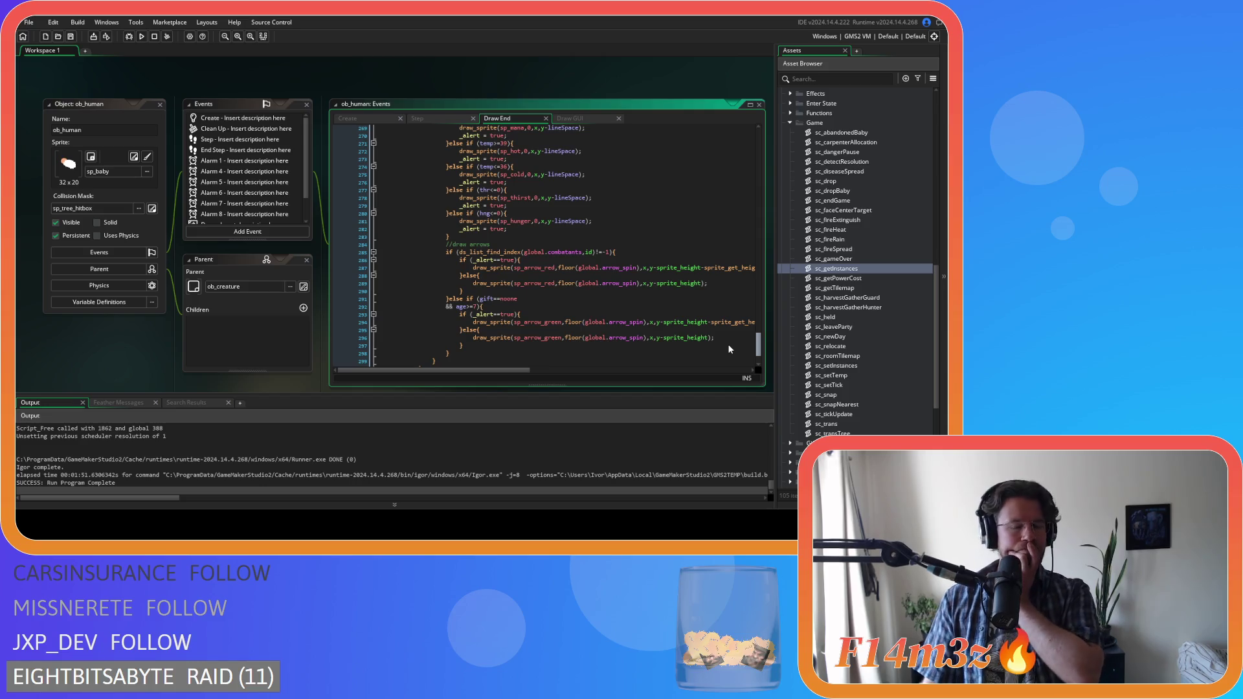
pyautogui.scroll(-2, 728, 344)
pyautogui.scroll(4, 732, 322)
pyautogui.scroll(-4, 706, 344)
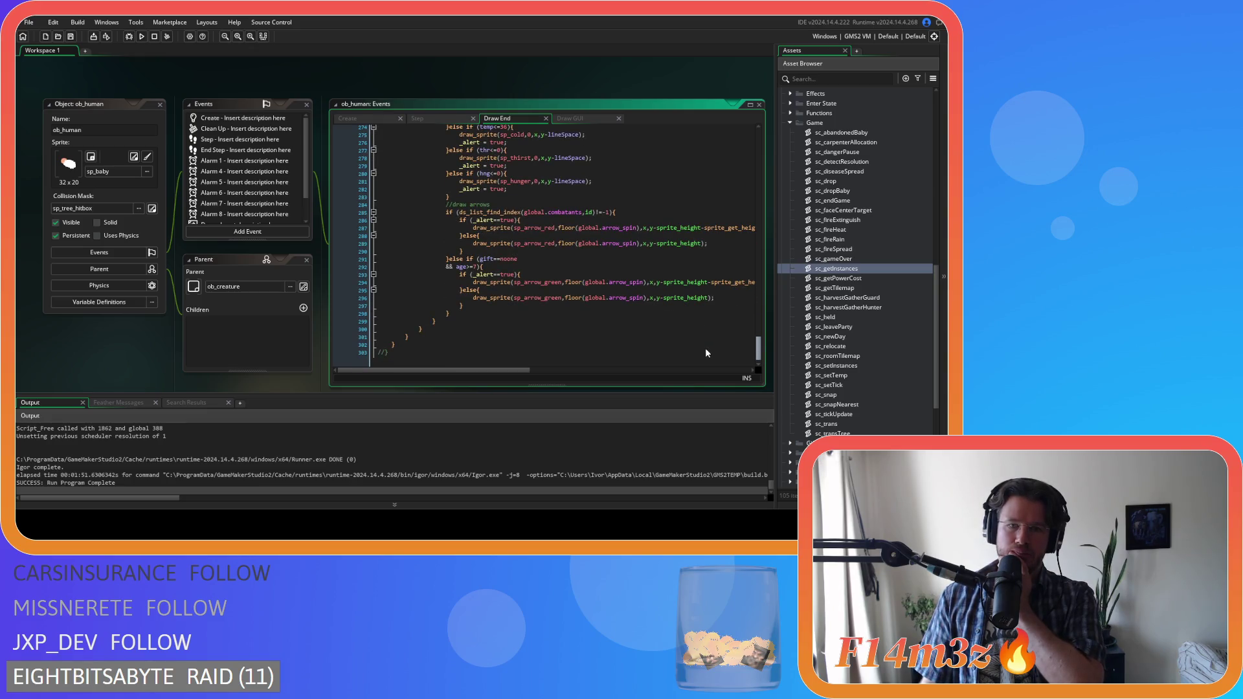
pyautogui.scroll(10, 706, 343)
pyautogui.scroll(7, 705, 322)
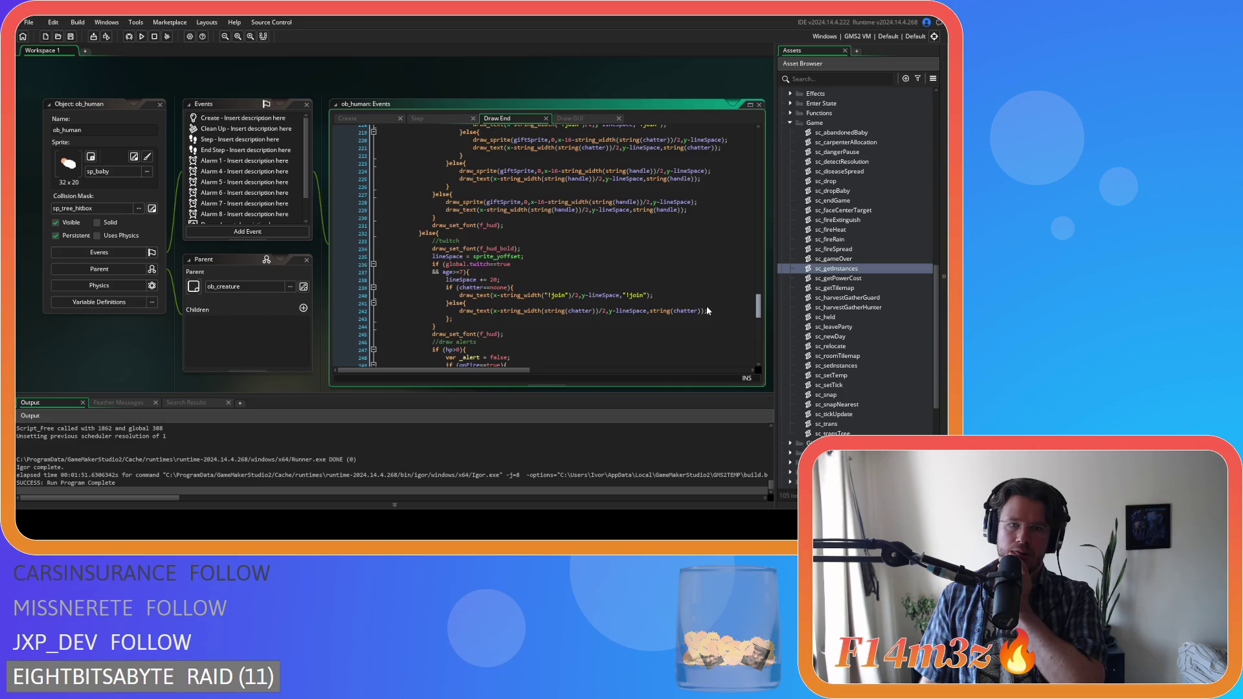
pyautogui.scroll(3, 707, 306)
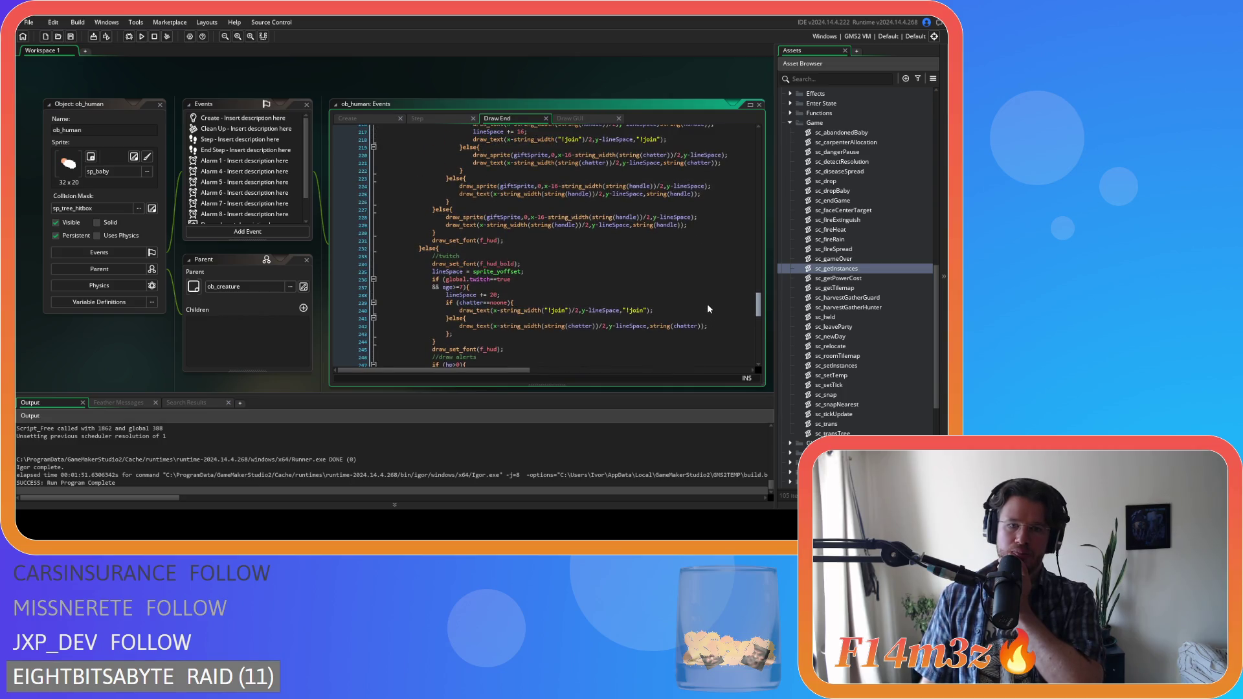
pyautogui.scroll(17, 709, 298)
pyautogui.scroll(18, 716, 264)
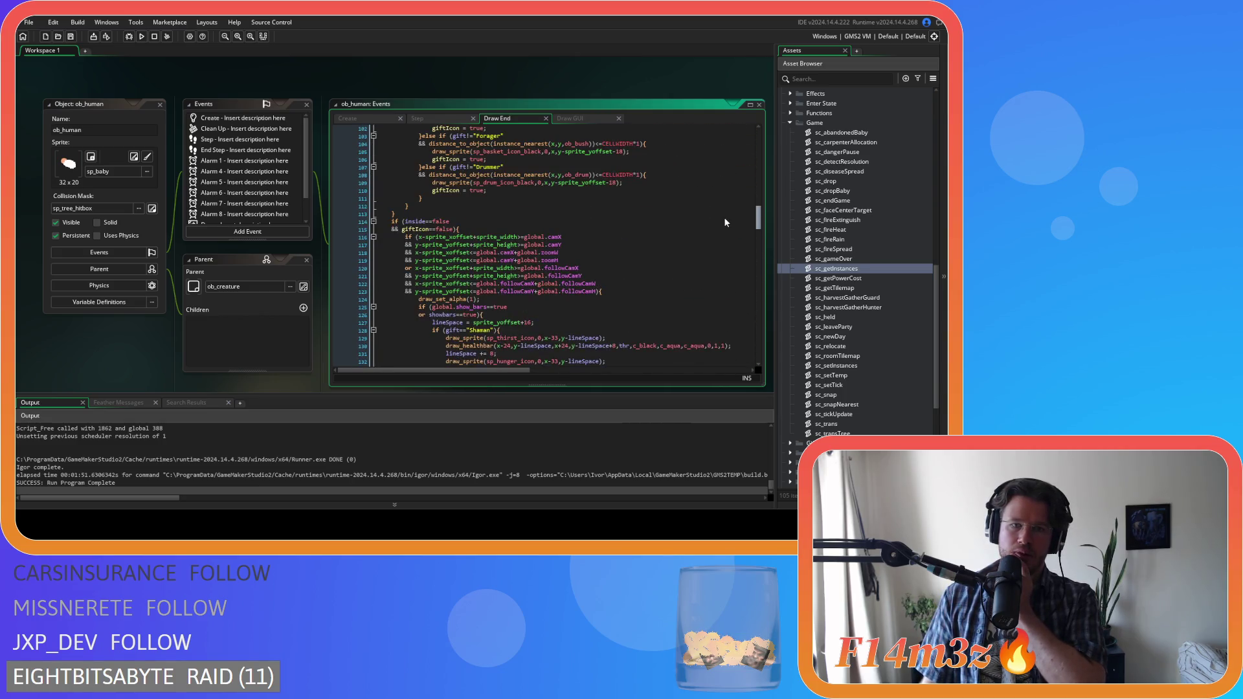
pyautogui.scroll(7, 725, 220)
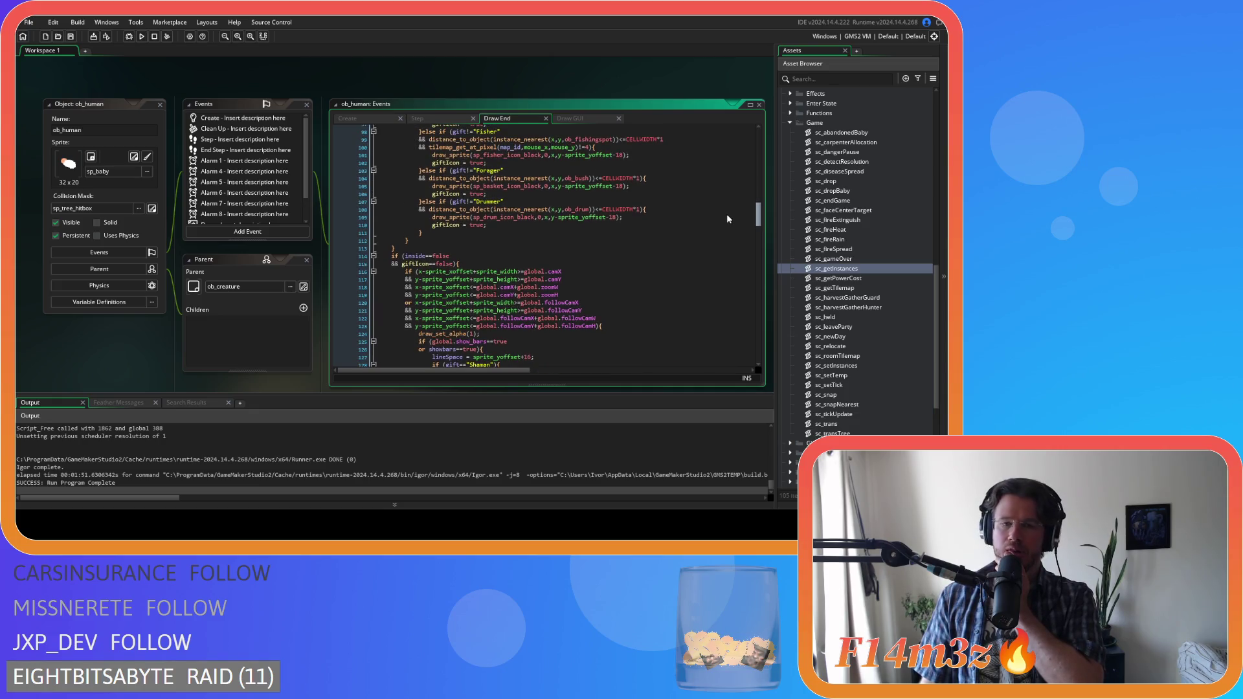
pyautogui.scroll(10, 728, 200)
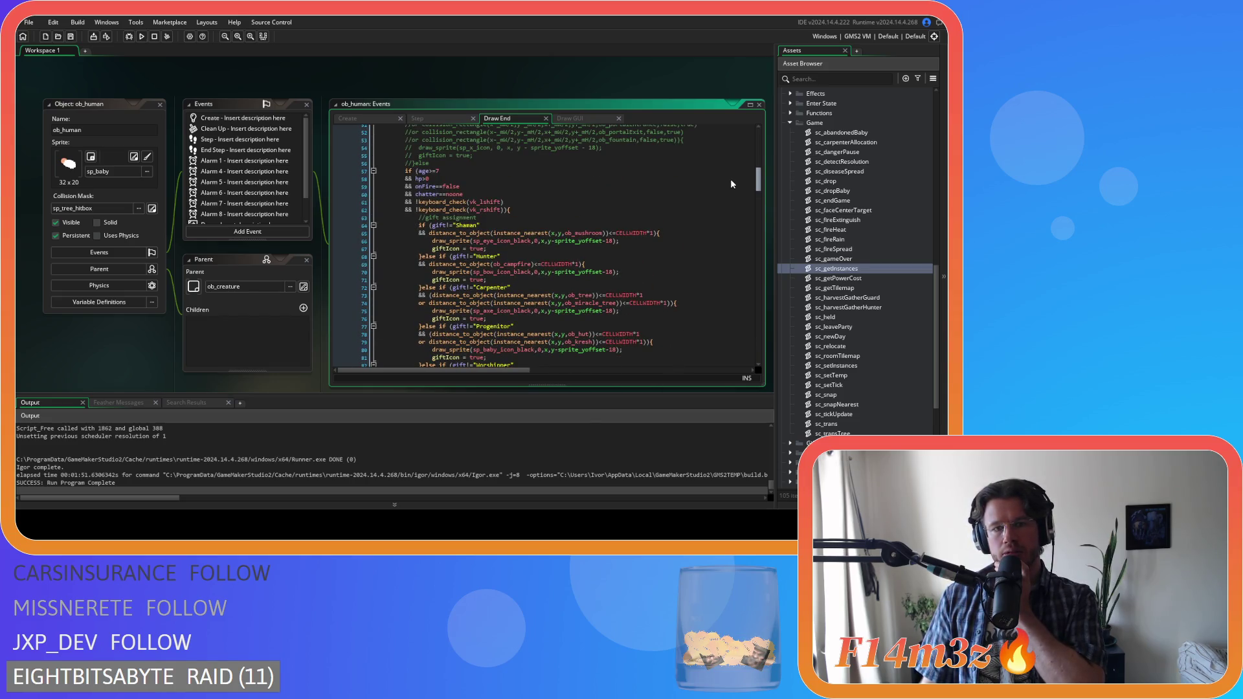
pyautogui.scroll(10, 730, 178)
pyautogui.scroll(-1, 737, 162)
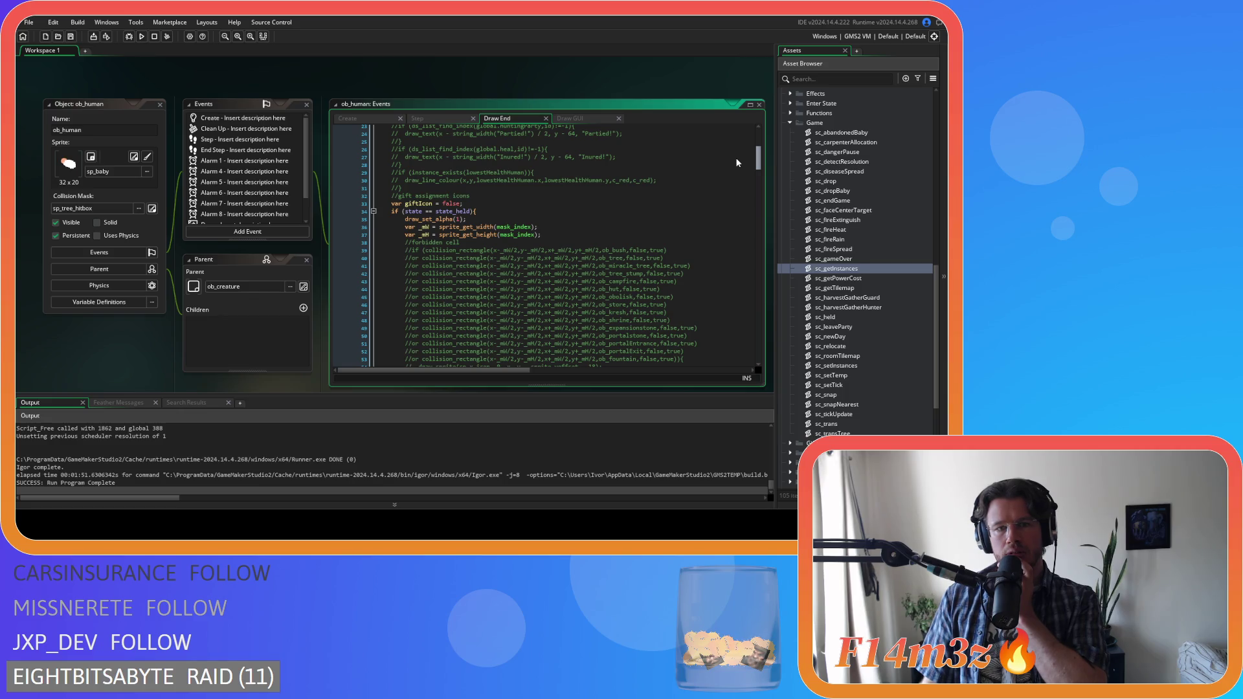
pyautogui.click(424, 211)
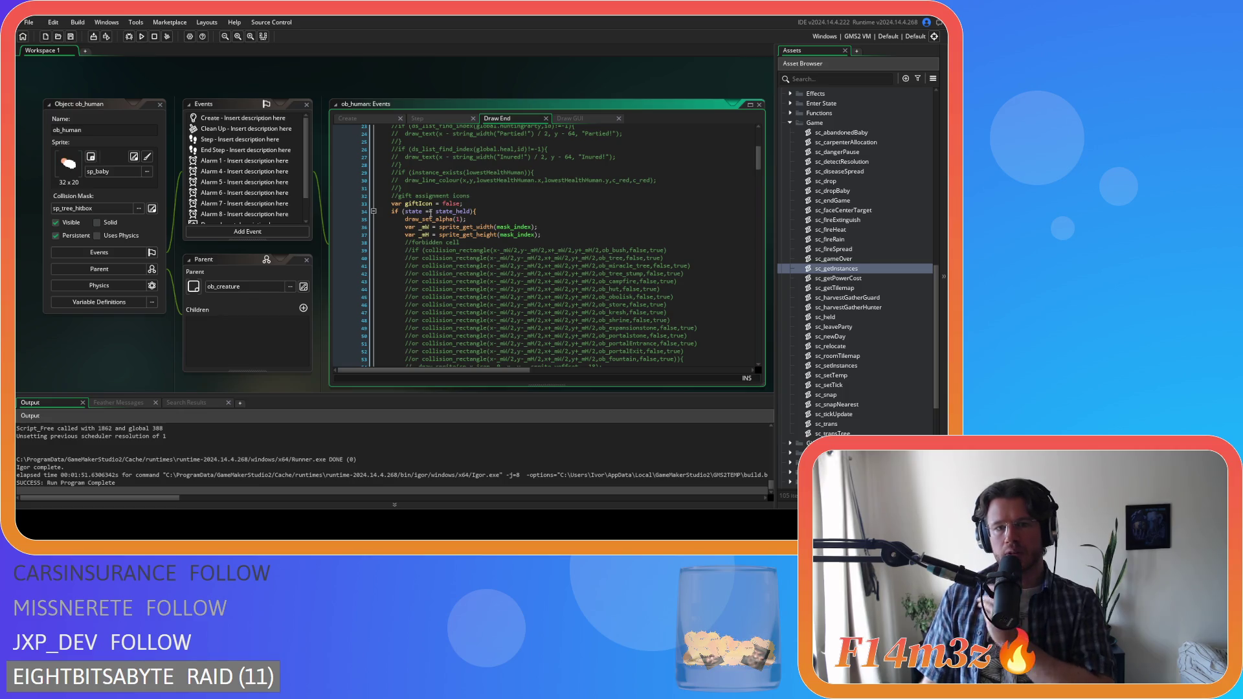
pyautogui.press('BackSpace')
pyautogui.hotkey('ctrl', 'z')
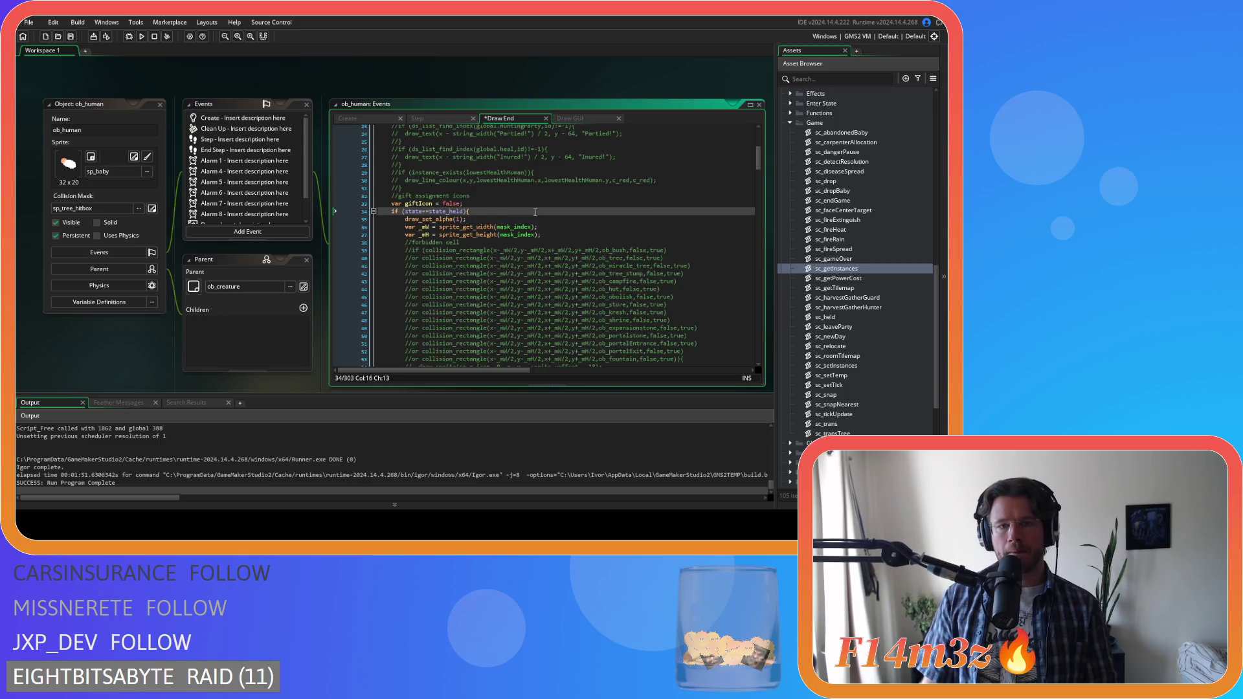
pyautogui.scroll(7, 542, 218)
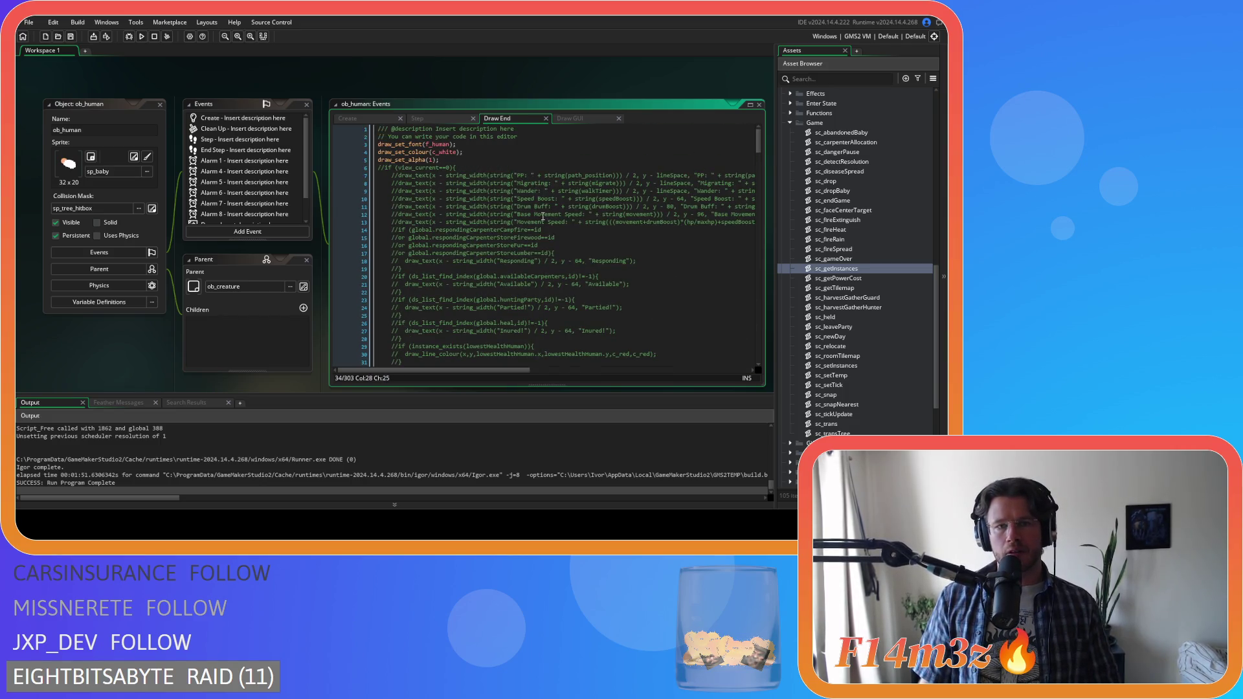
# - Compare Draw GUI with Draw End, then select Draw End from line 3 to the end
pyautogui.click(569, 119)
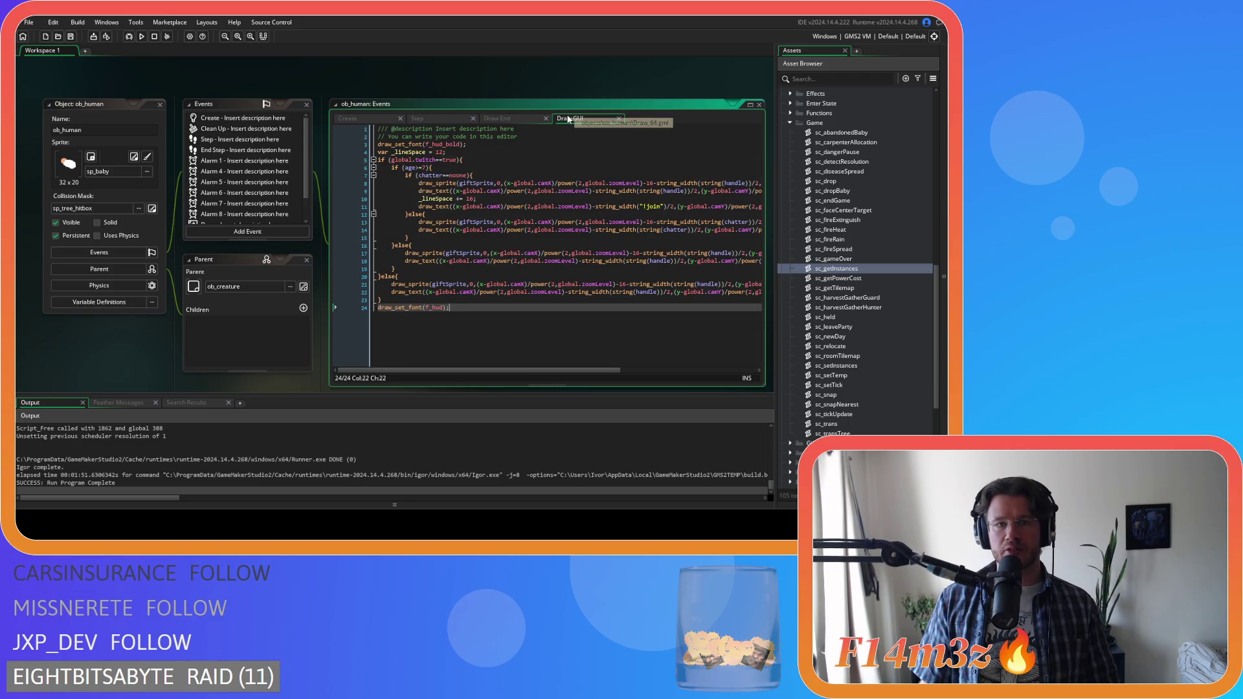
pyautogui.click(518, 119)
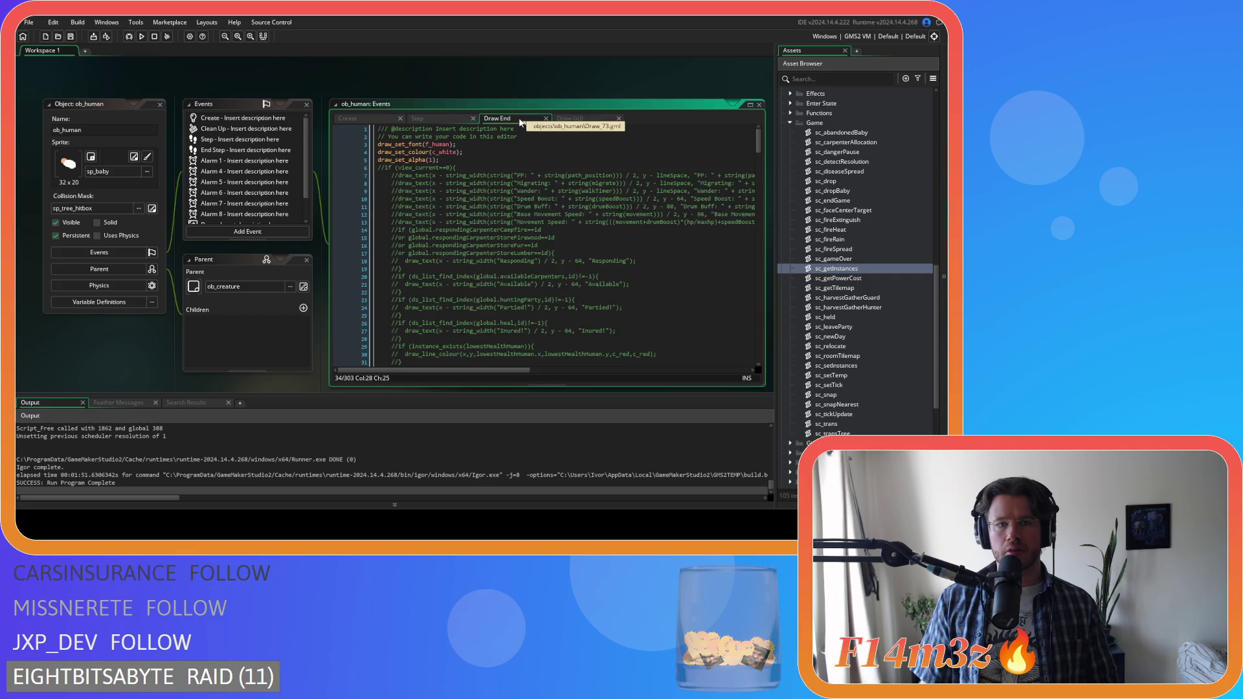
pyautogui.click(584, 115)
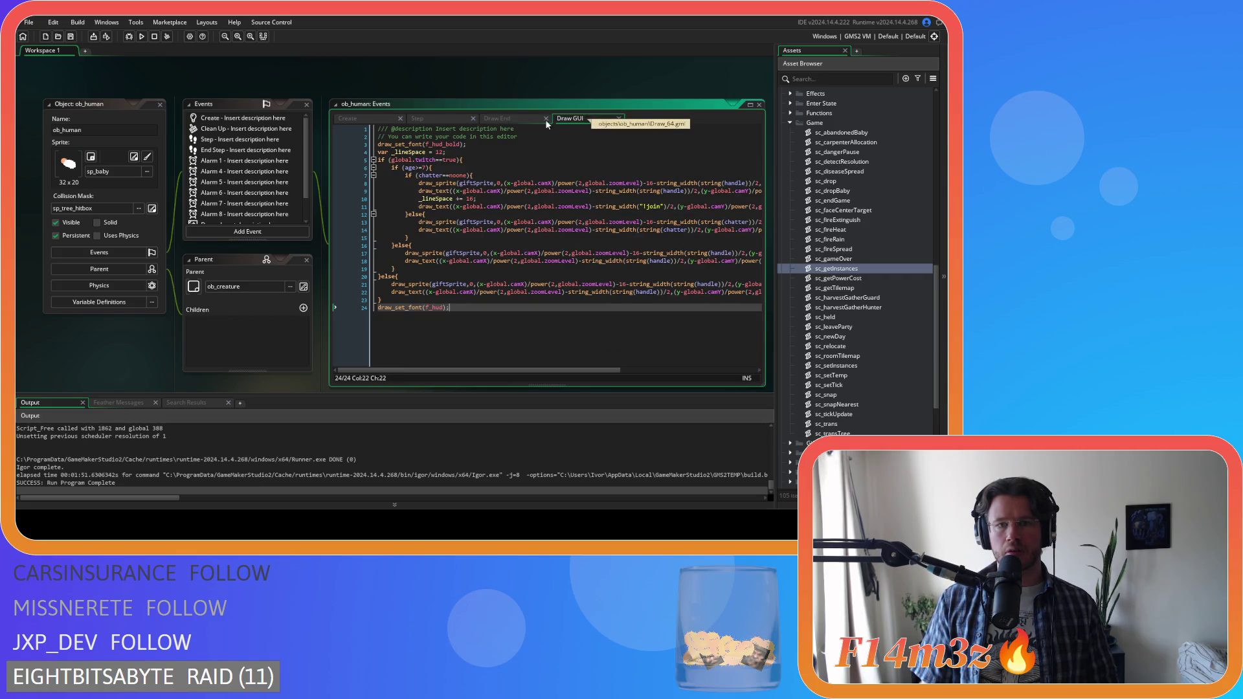
pyautogui.click(514, 117)
pyautogui.moveTo(384, 147)
pyautogui.mouseDown()
pyautogui.moveTo(402, 155)
pyautogui.moveTo(492, 336)
pyautogui.moveTo(545, 405)
pyautogui.mouseUp()
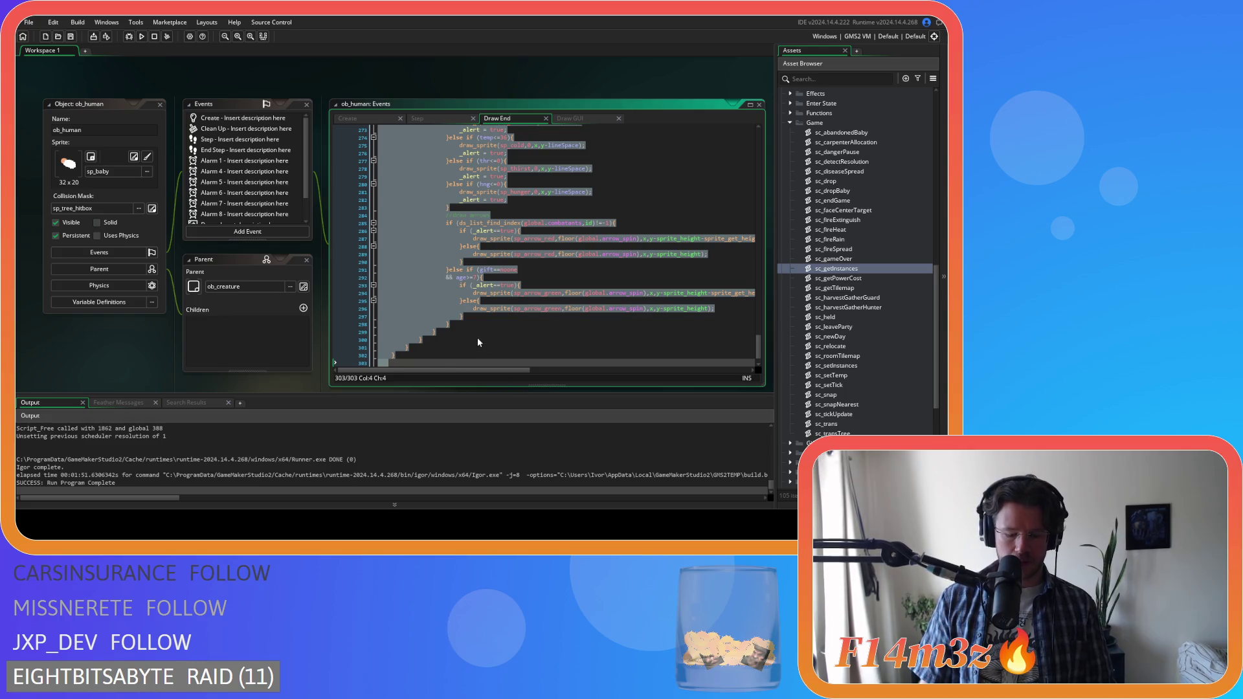
# - Cut the selected Draw End code and paste it over the entire Draw GUI code
pyautogui.hotkey('ctrl', 'x')
pyautogui.click(570, 118)
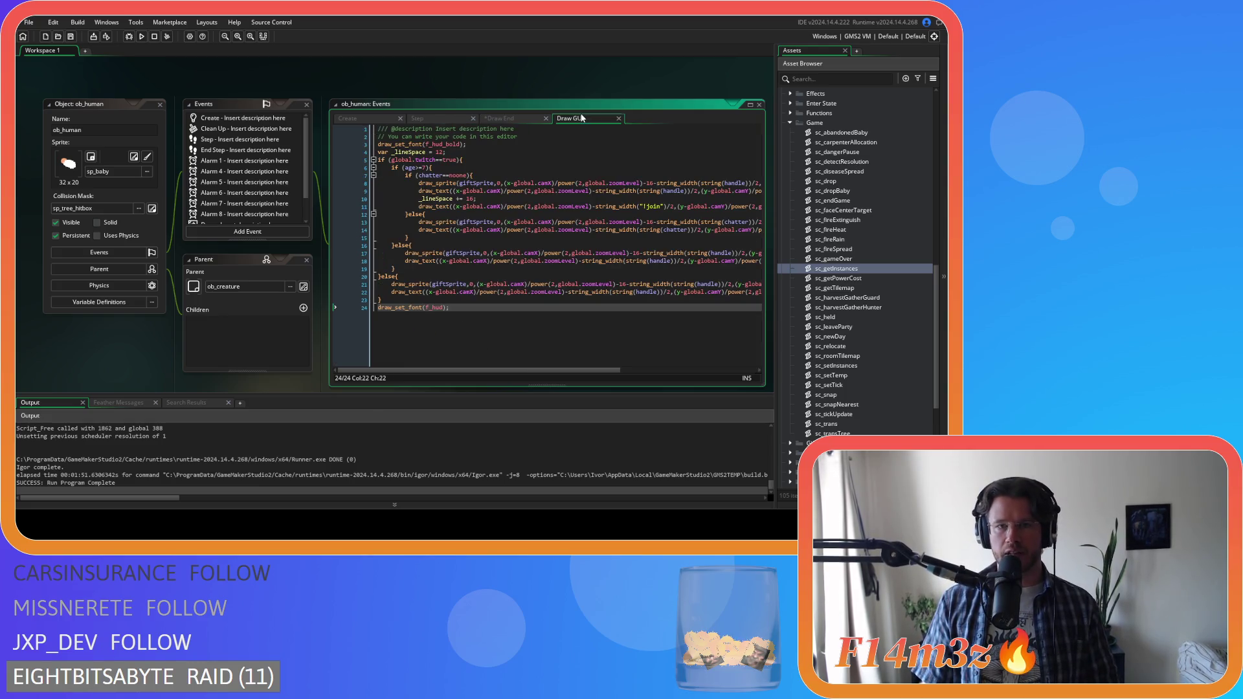
pyautogui.moveTo(438, 336)
pyautogui.mouseDown()
pyautogui.moveTo(362, 171)
pyautogui.moveTo(291, 147)
pyautogui.mouseUp()
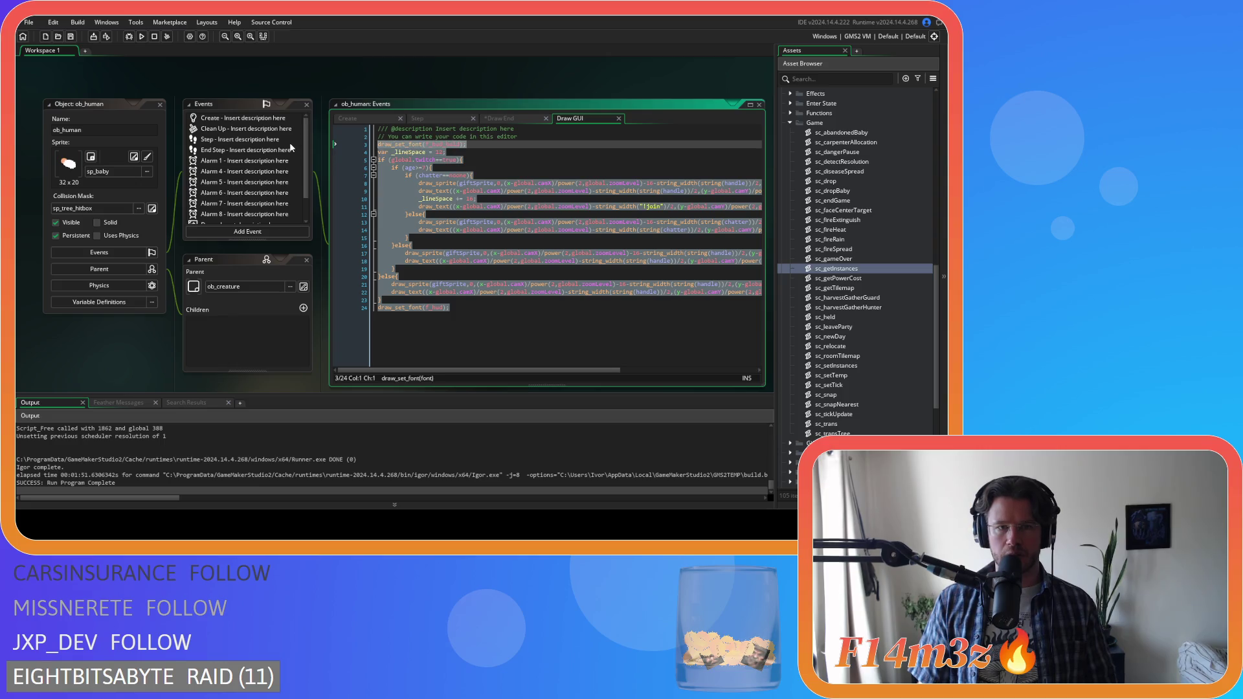
pyautogui.hotkey('ctrl', 'v')
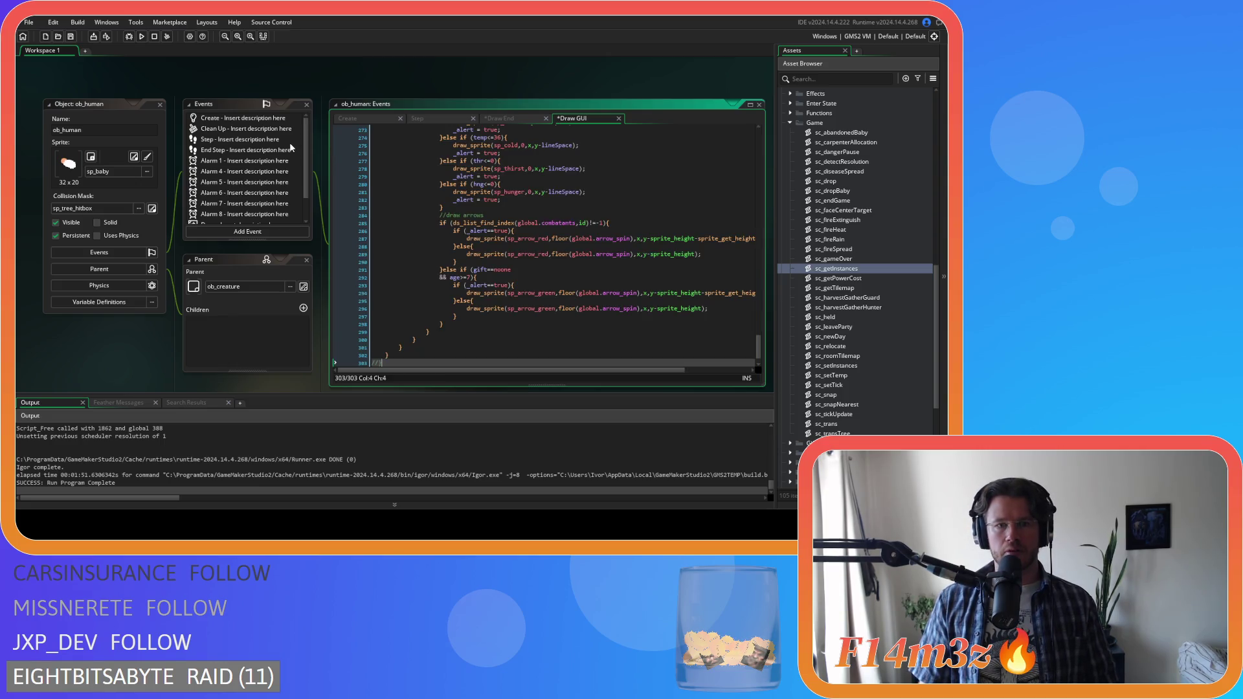
pyautogui.moveTo(758, 345); pyautogui.dragTo(753, 127)
pyautogui.scroll(-3, 746, 165)
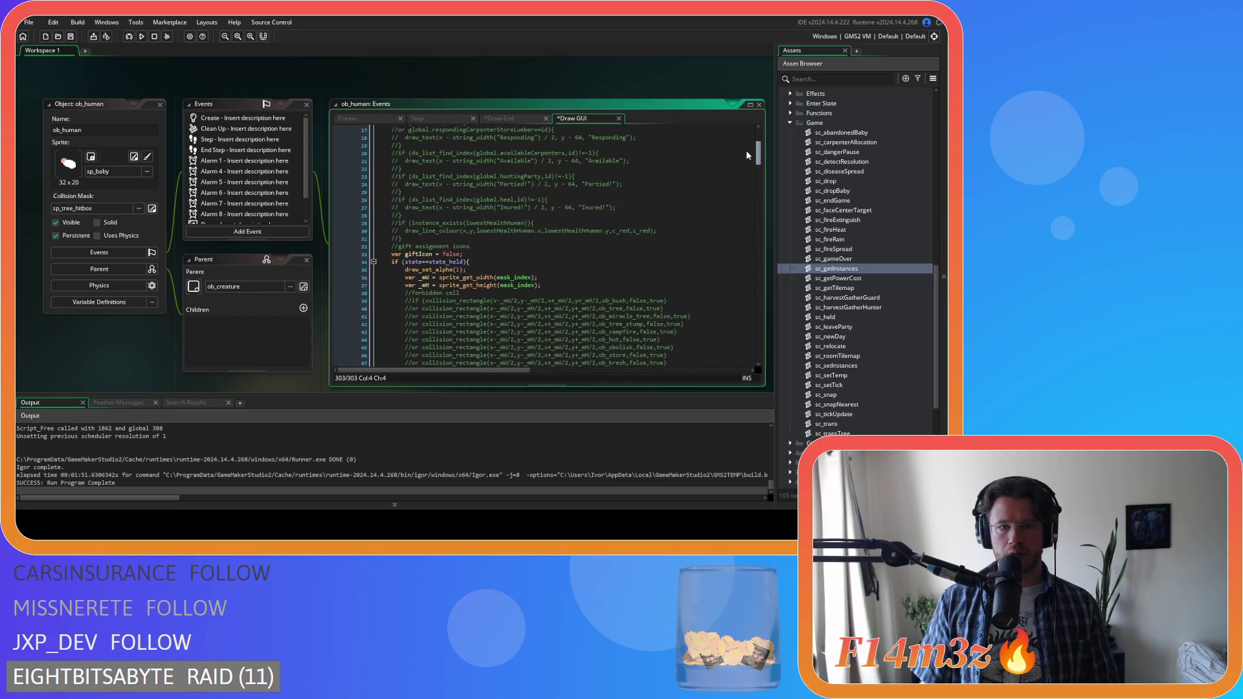
pyautogui.scroll(3, 745, 150)
pyautogui.scroll(-6, 745, 146)
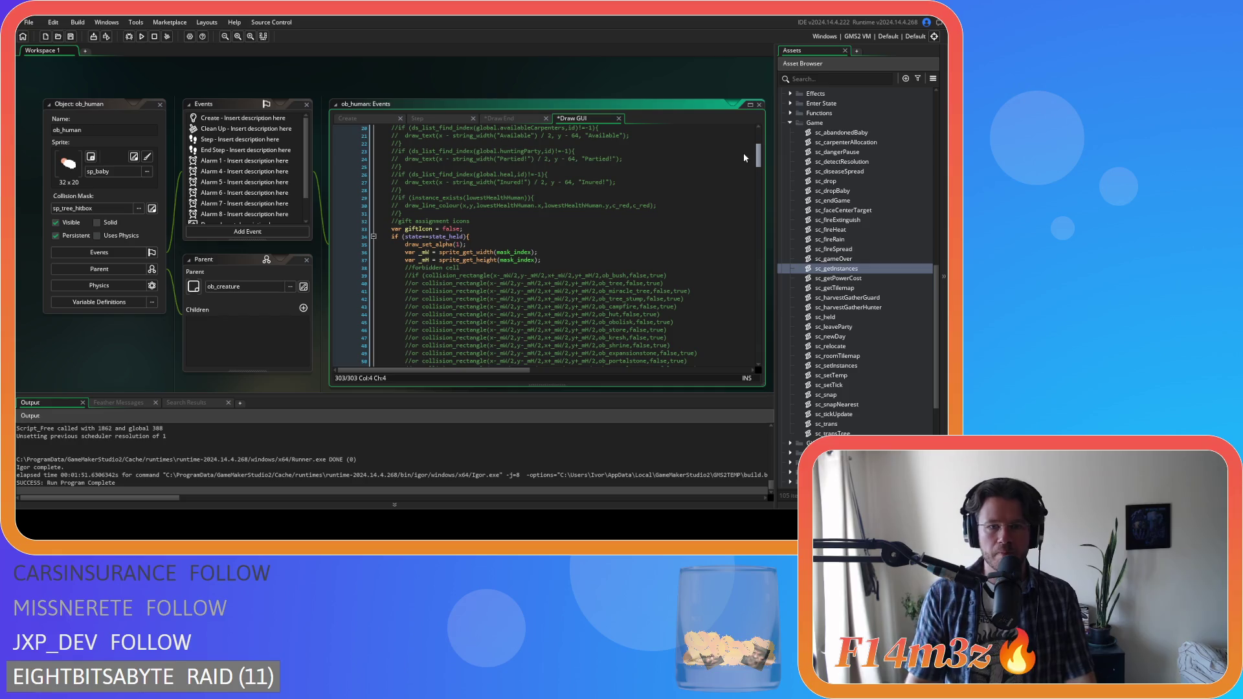
pyautogui.click(551, 251)
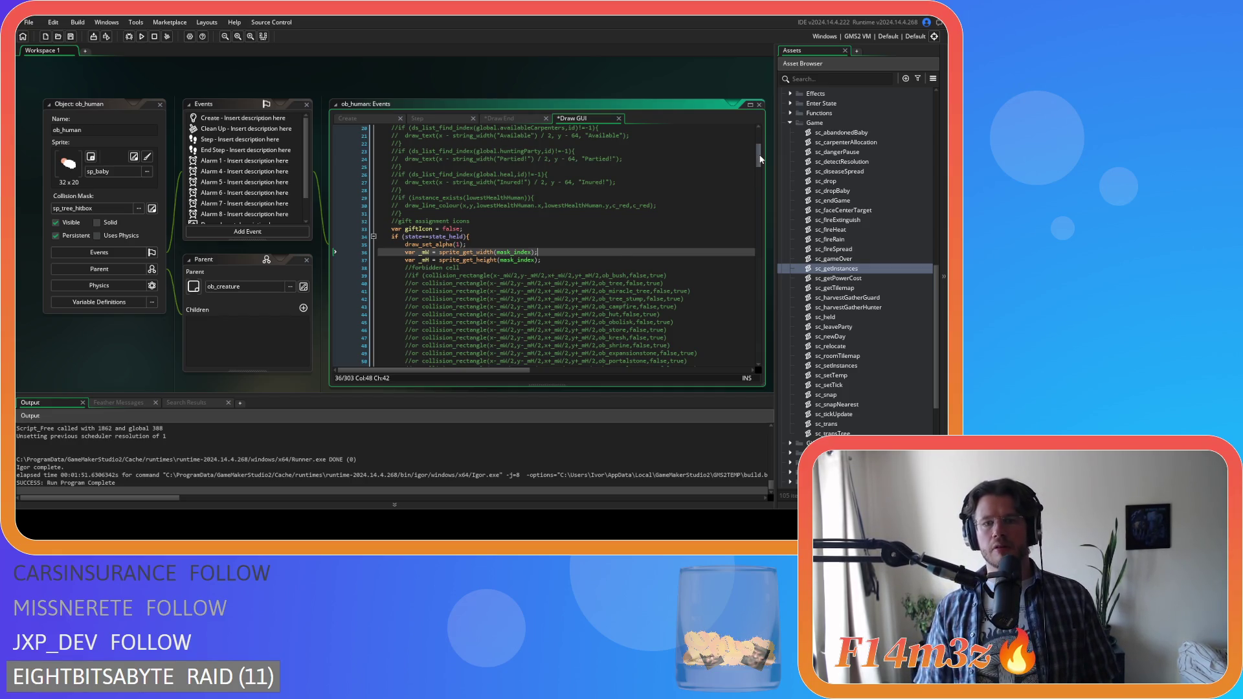
pyautogui.hotkey('ctrl', 'z')
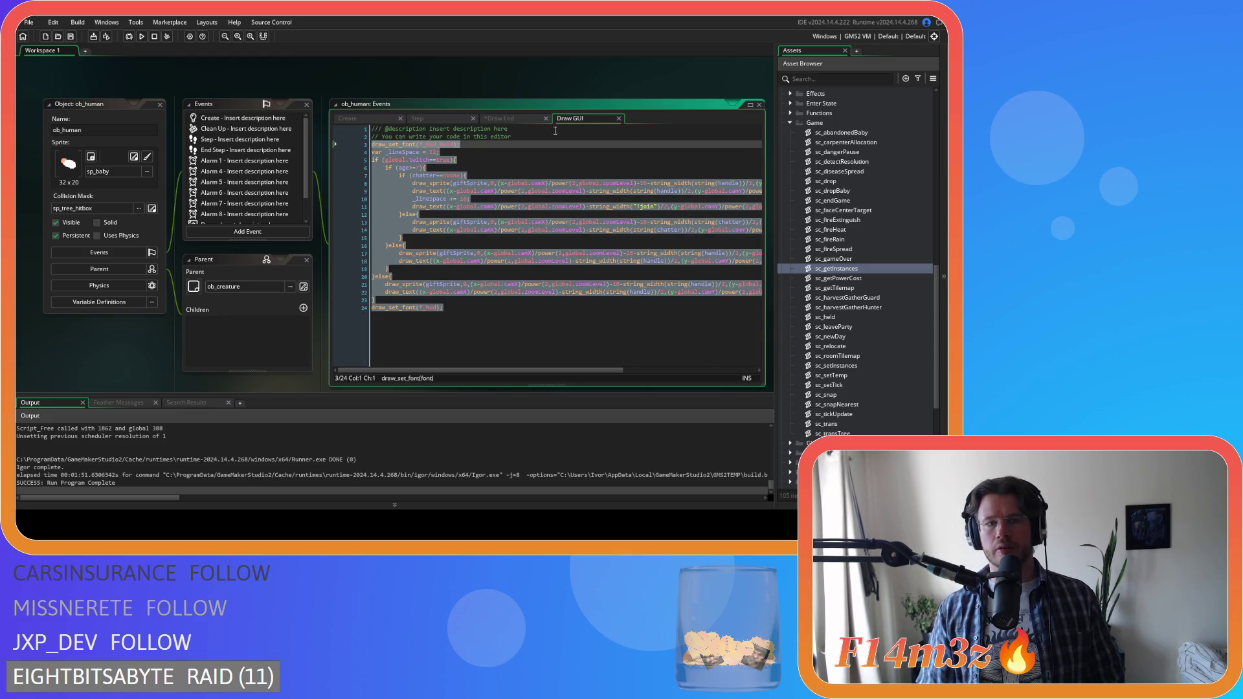
pyautogui.hotkey('ctrl', 'v')
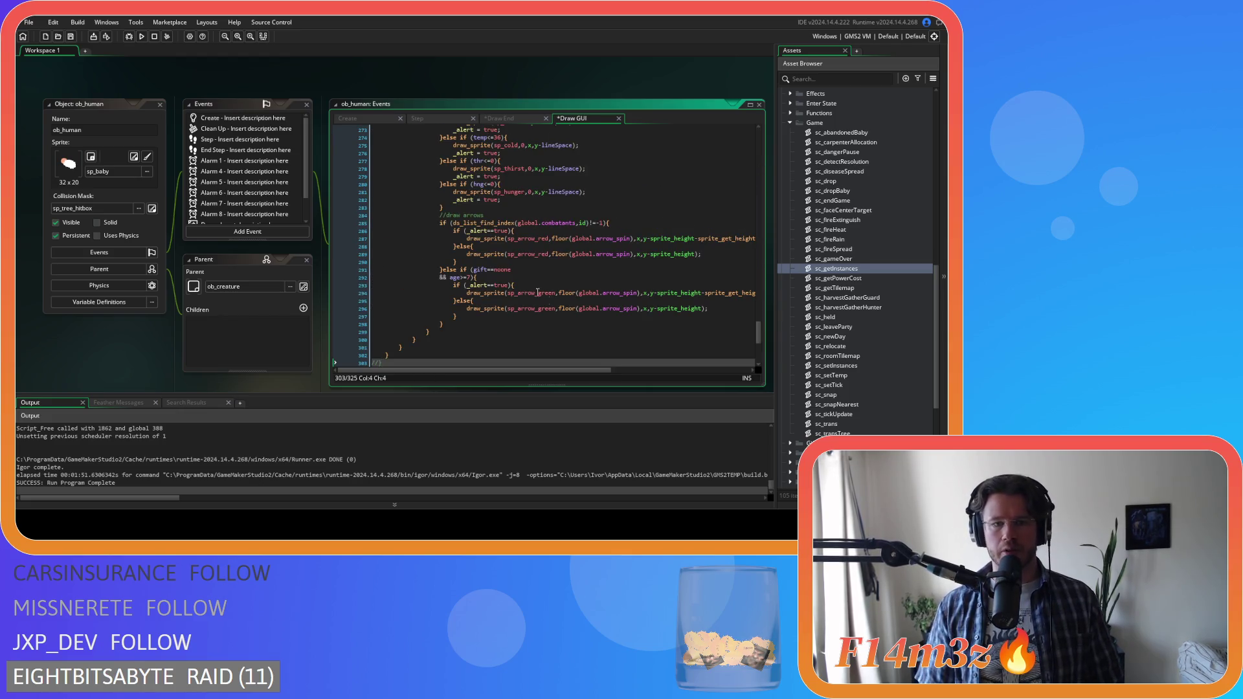
# - Select /power(2,global.zoomLevel) on line 309, delete leftover code after line 303, and save
pyautogui.scroll(-5, 761, 335)
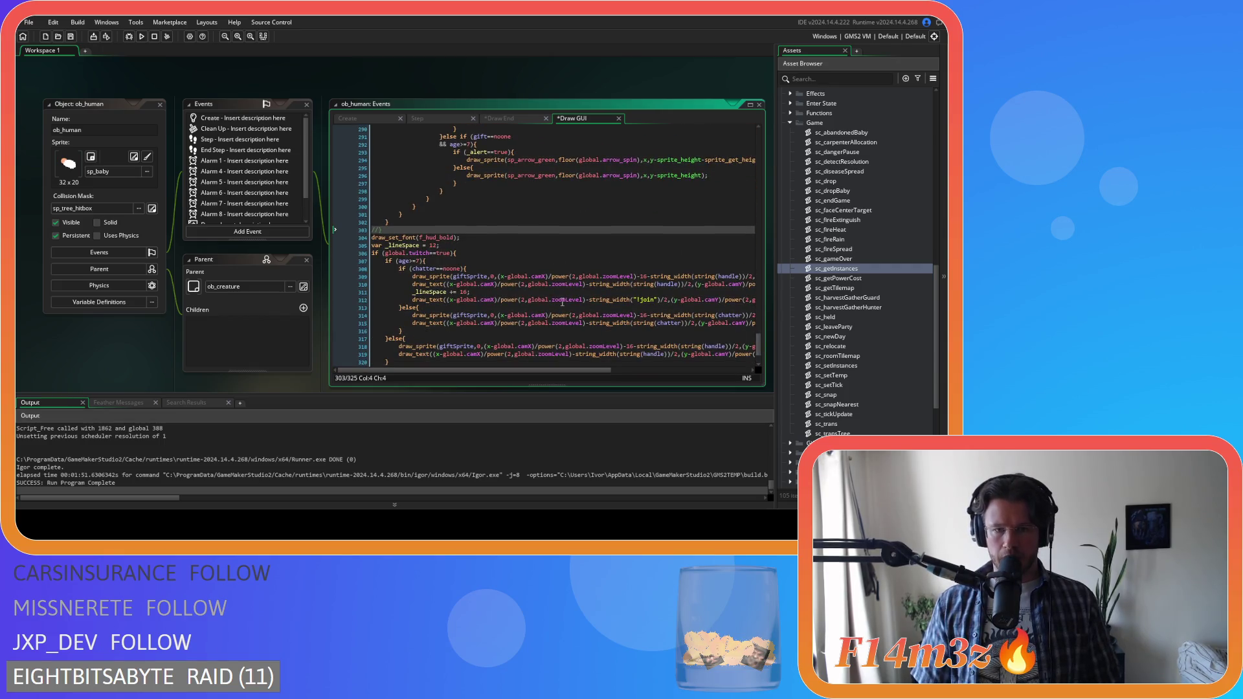
pyautogui.click(552, 277)
pyautogui.moveTo(553, 276); pyautogui.dragTo(644, 280)
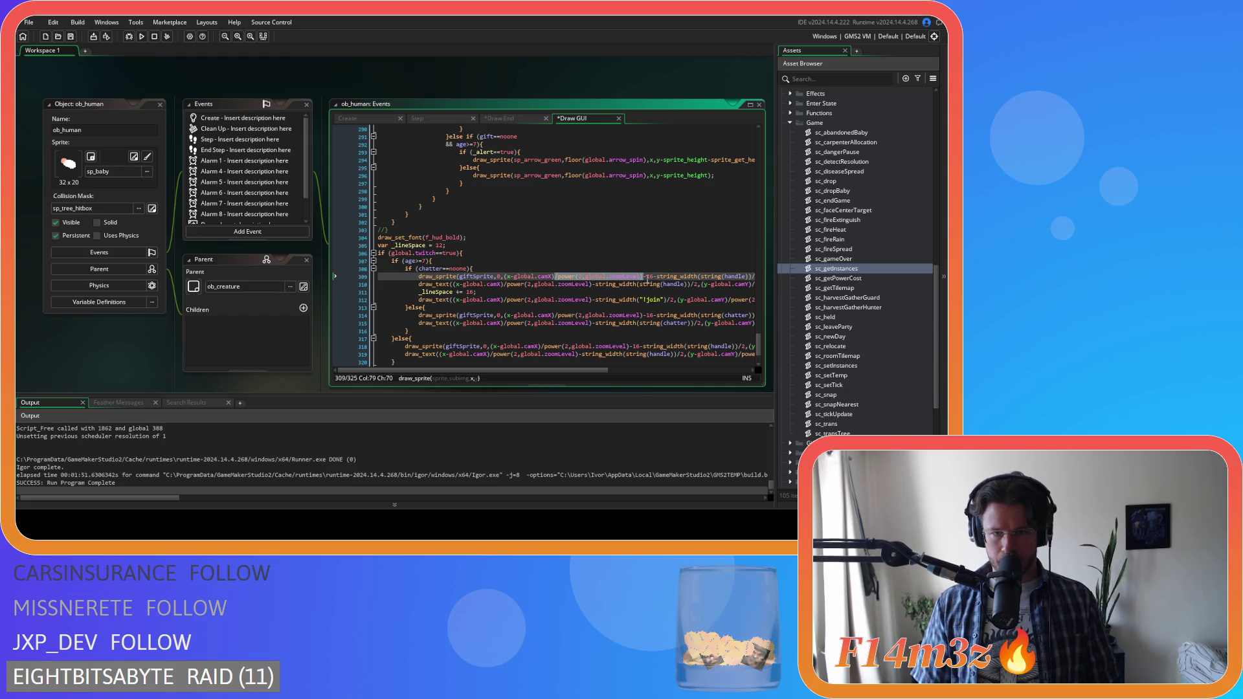
pyautogui.scroll(-3, 464, 366)
pyautogui.moveTo(464, 365)
pyautogui.mouseDown()
pyautogui.moveTo(332, 300)
pyautogui.moveTo(343, 201)
pyautogui.moveTo(386, 171)
pyautogui.mouseUp()
pyautogui.press('BackSpace')
pyautogui.hotkey('ctrl', 's')
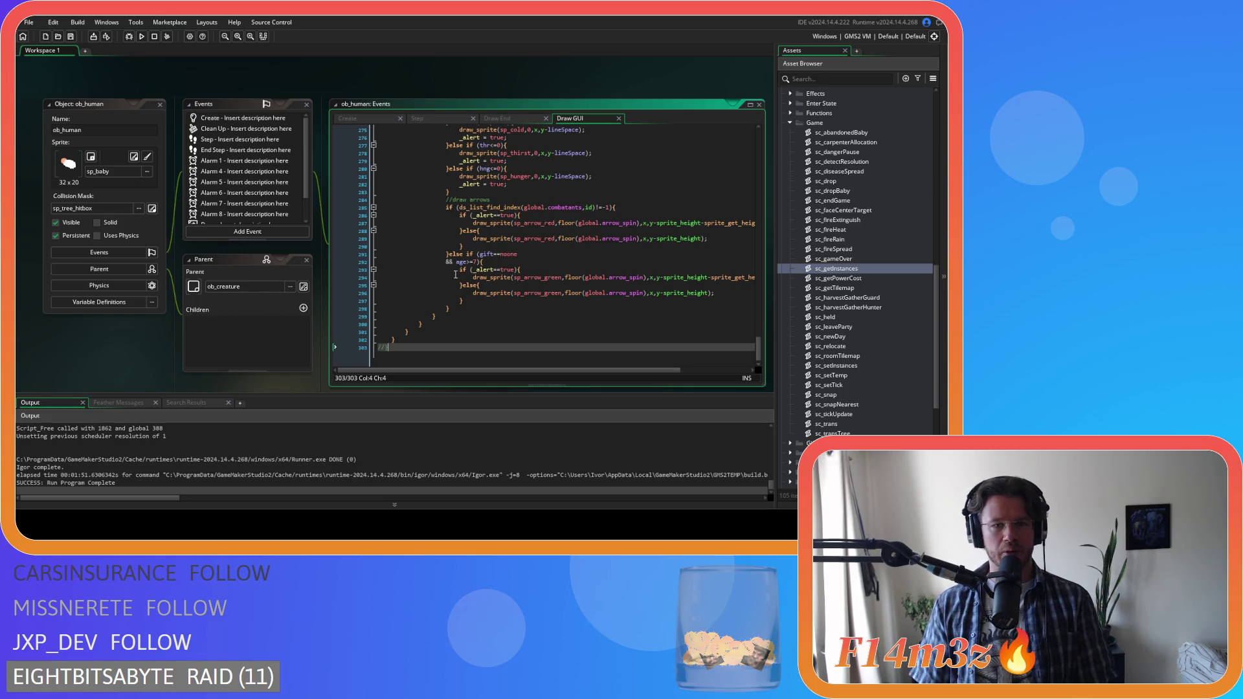
# - Return to the top of the Draw GUI code and place the caret at line 6
pyautogui.moveTo(758, 348); pyautogui.dragTo(744, 188)
pyautogui.scroll(20, 745, 189)
pyautogui.click(529, 166)
pyautogui.press('Up')
pyautogui.click(529, 167)
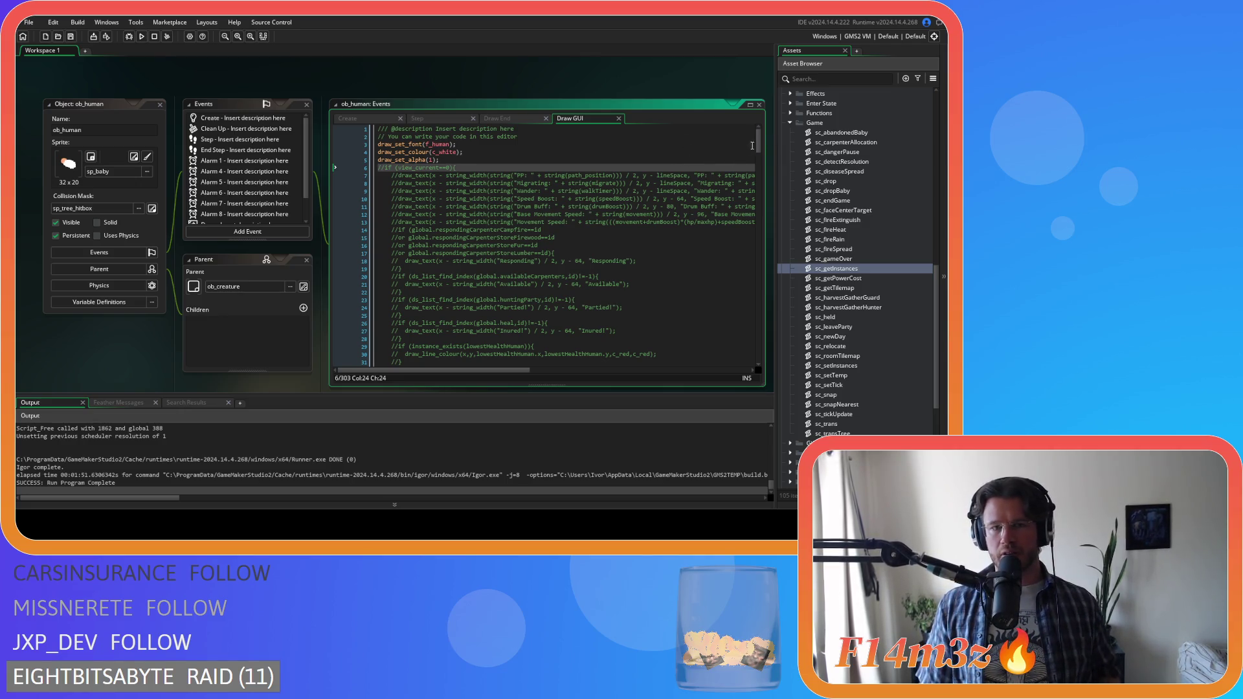
pyautogui.scroll(-5, 621, 162)
pyautogui.scroll(5, 602, 159)
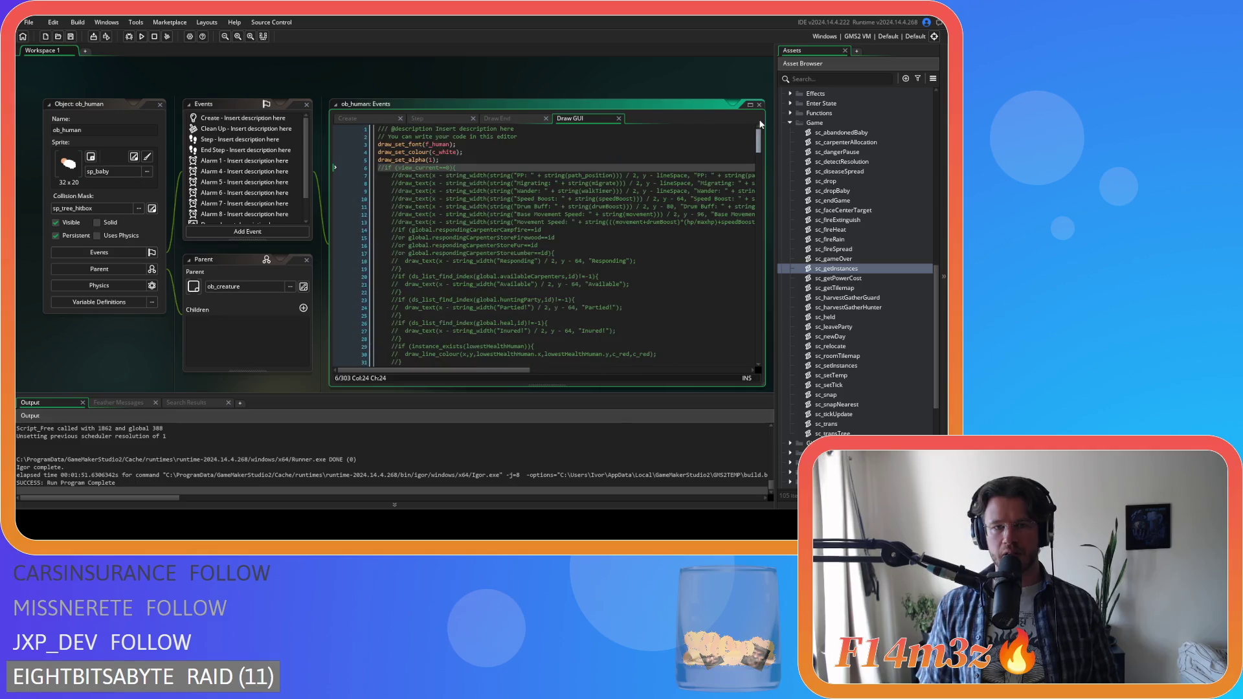
pyautogui.click(594, 157)
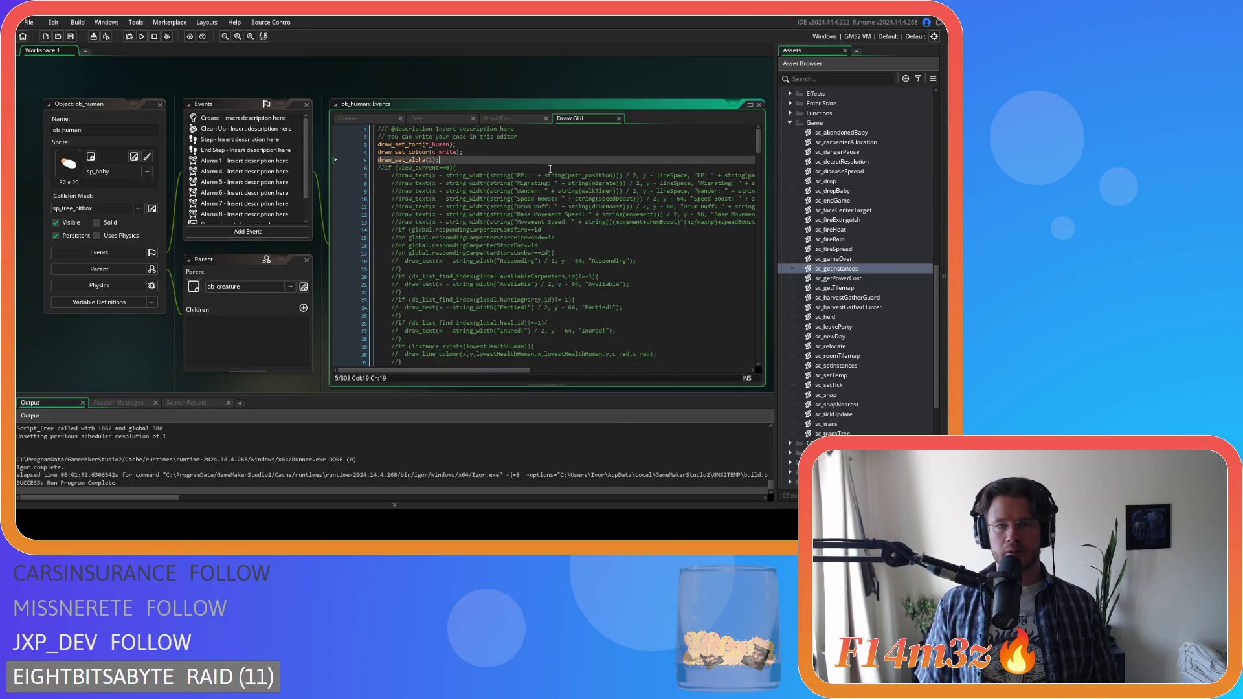
pyautogui.scroll(-7, 637, 179)
pyautogui.moveTo(759, 162)
pyautogui.mouseDown()
pyautogui.moveTo(764, 386)
pyautogui.moveTo(759, 133)
pyautogui.moveTo(760, 180)
pyautogui.mouseUp()
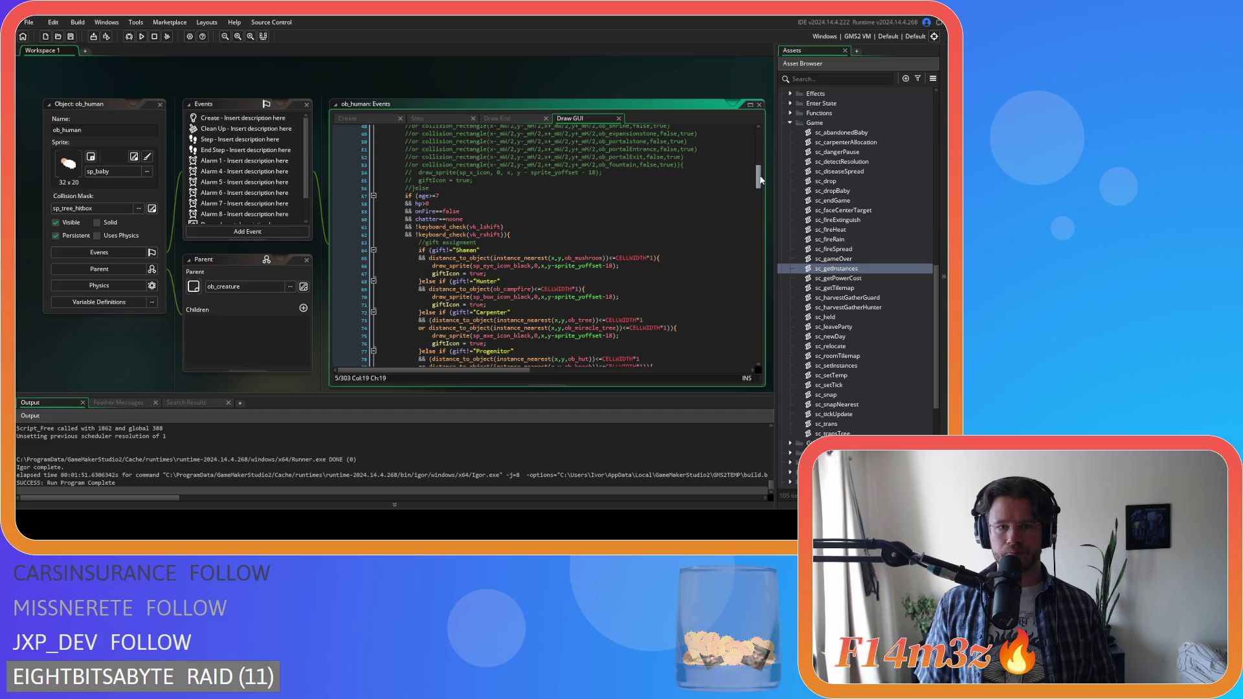
pyautogui.scroll(-2, 690, 203)
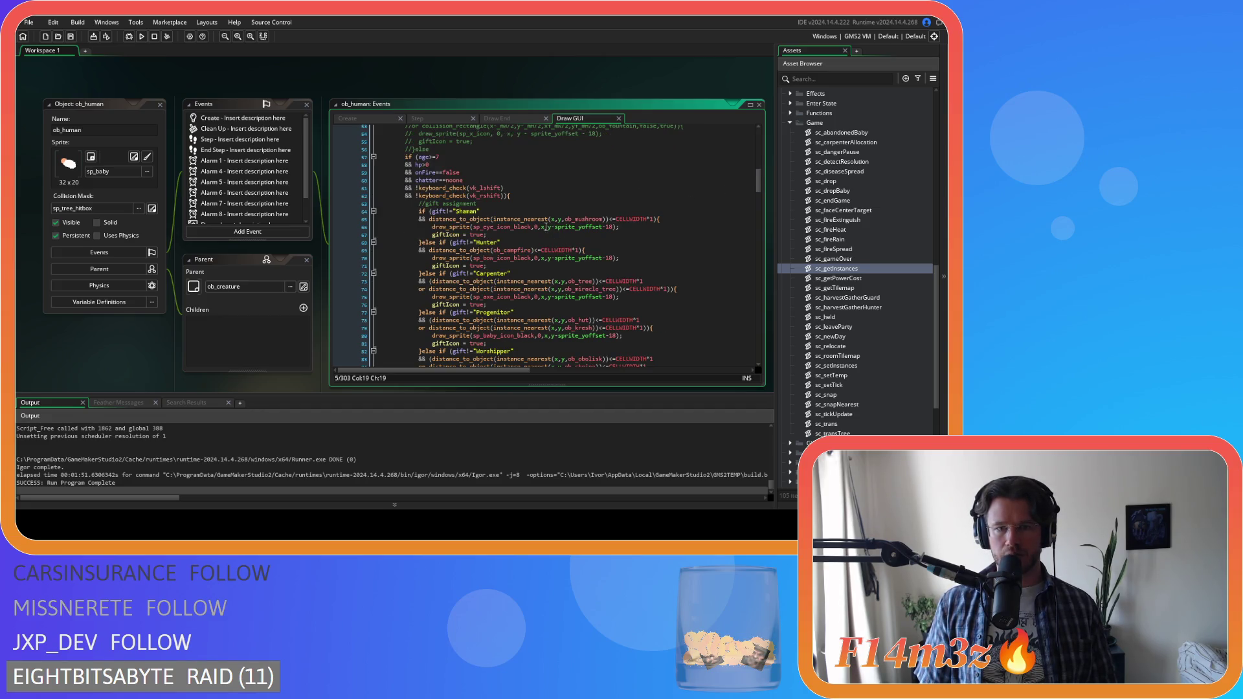
pyautogui.click(545, 228)
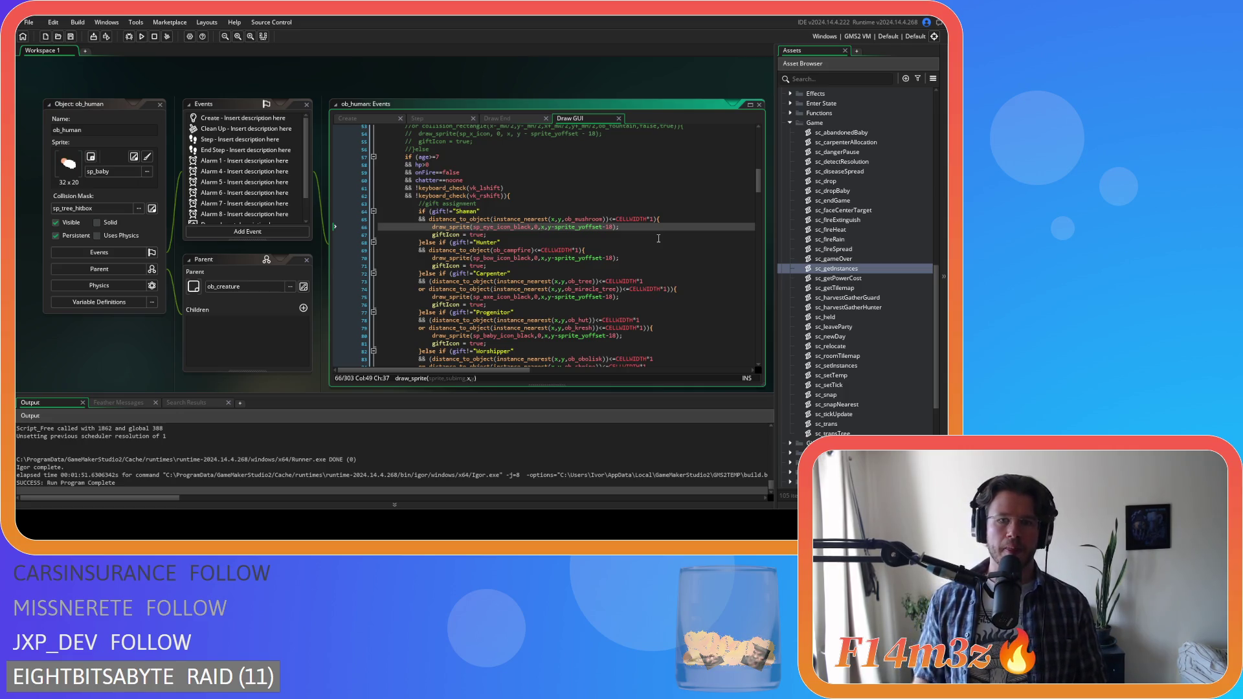
pyautogui.scroll(-2, 614, 196)
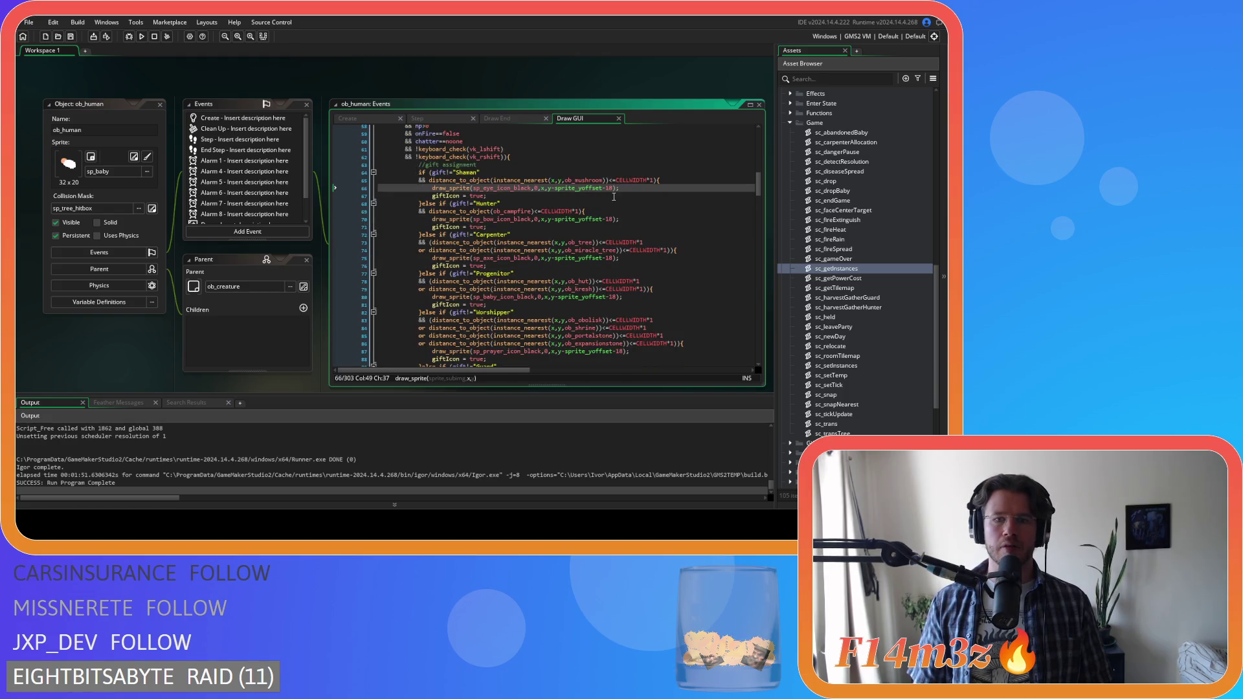
pyautogui.scroll(2, 614, 197)
pyautogui.click(553, 220)
pyautogui.doubleClick(555, 220)
pyautogui.hotkey('ctrl', 'shift', 'f')
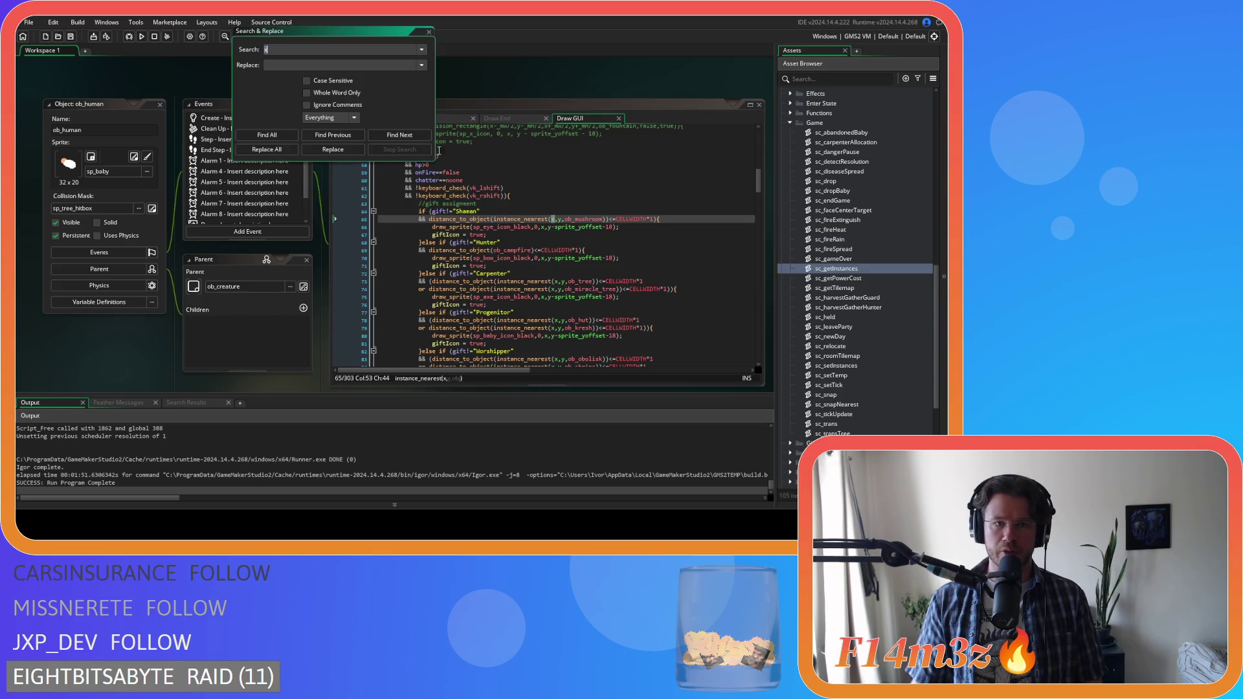
pyautogui.press('Escape')
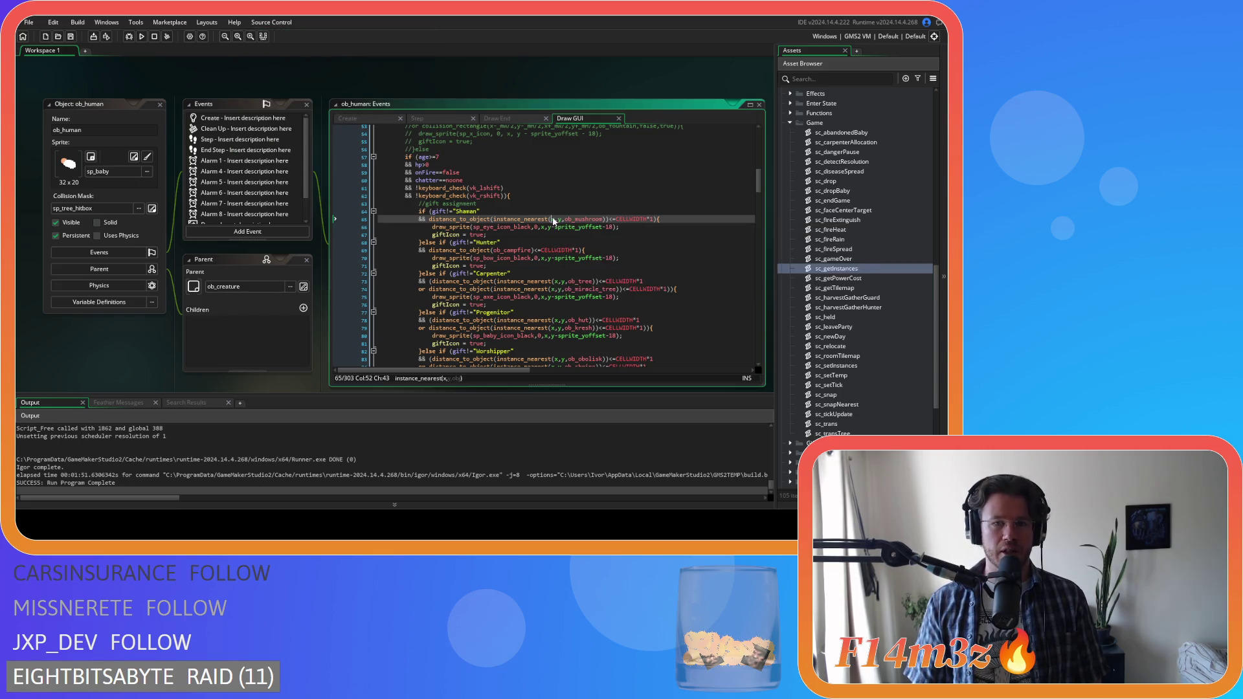
pyautogui.moveTo(556, 222)
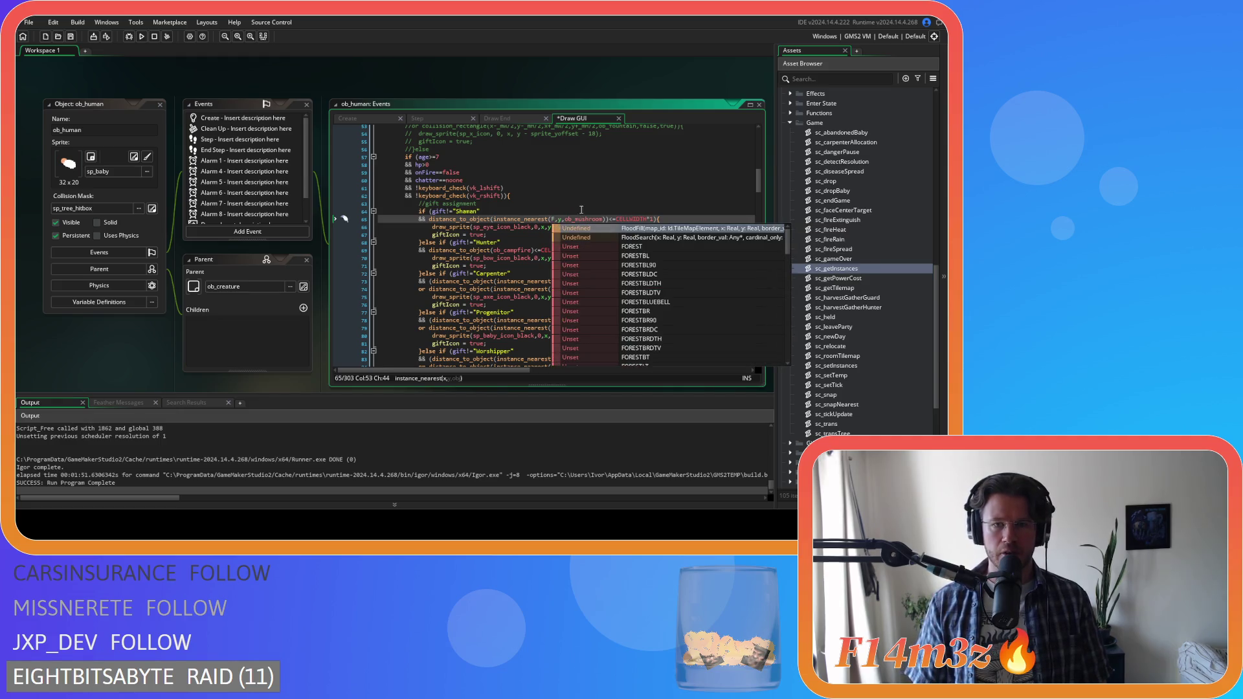
pyautogui.hotkey('ctrl', 'f')
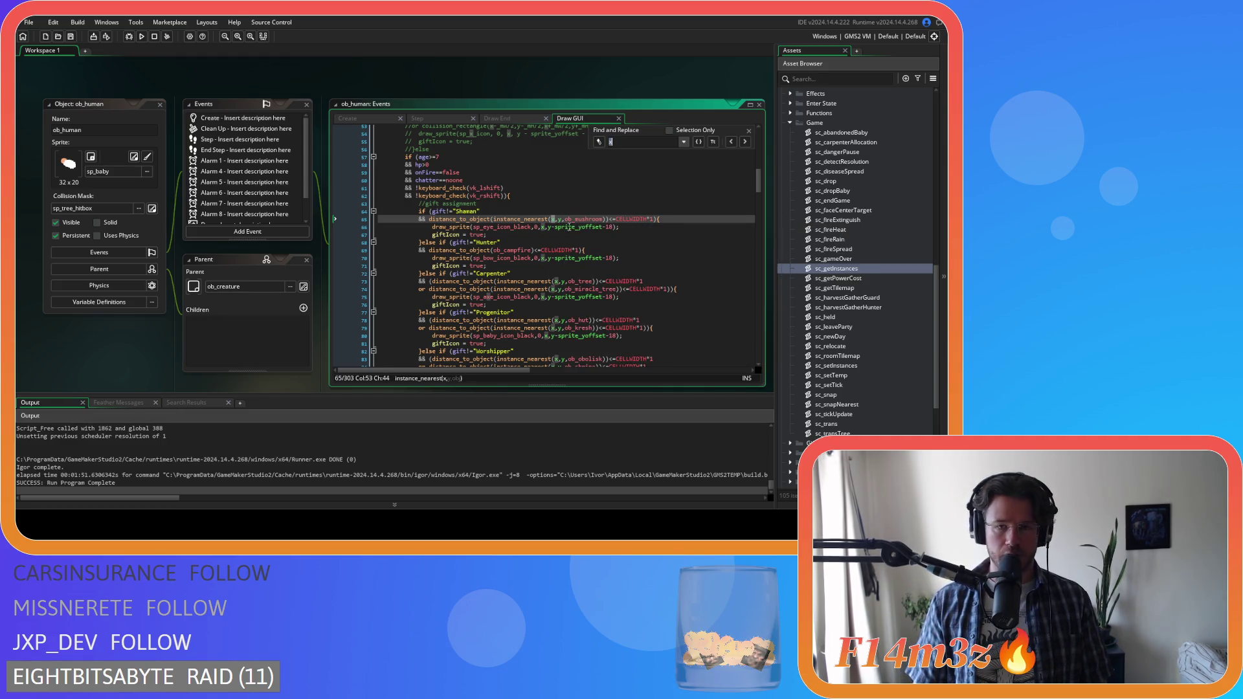
pyautogui.click(597, 143)
pyautogui.click(597, 143)
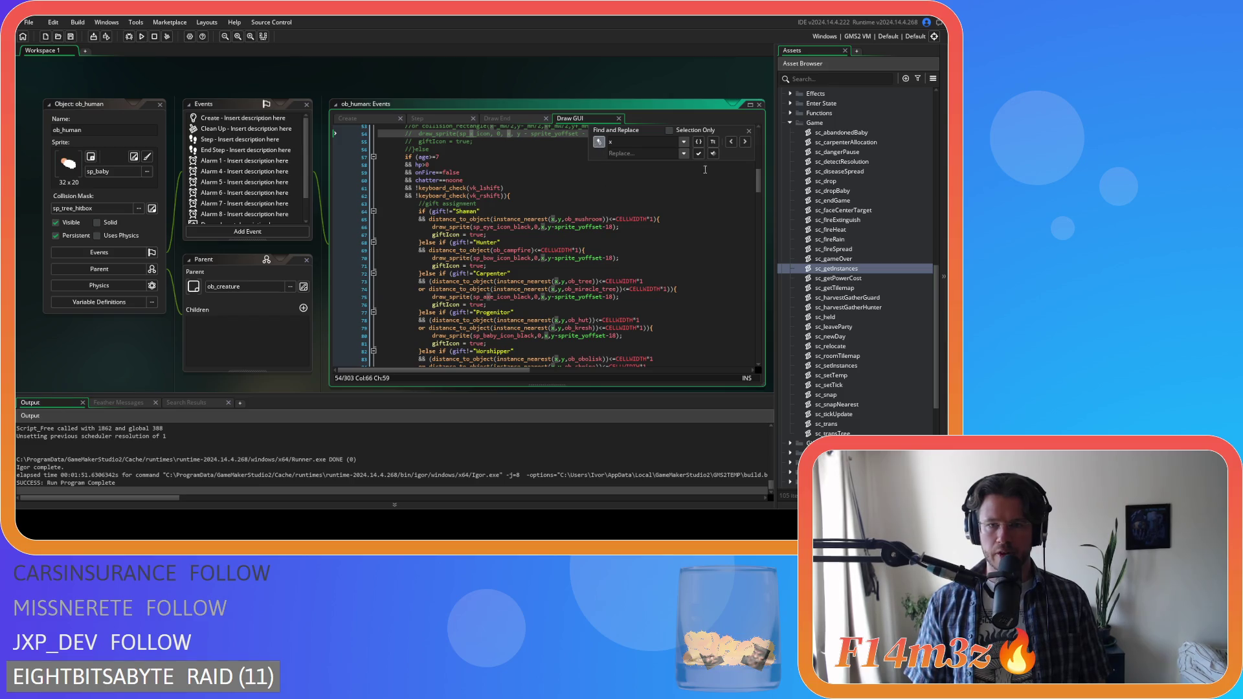
pyautogui.click(746, 142)
pyautogui.click(698, 141)
pyautogui.click(712, 141)
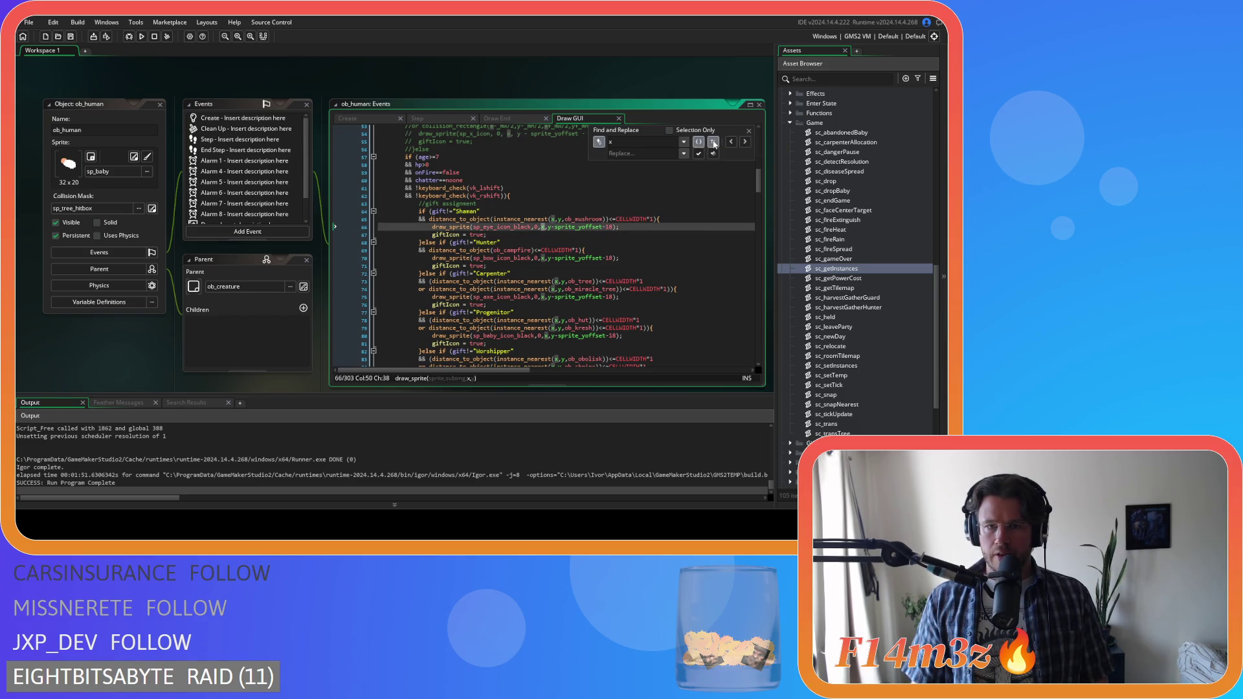
pyautogui.click(731, 142)
pyautogui.click(652, 153)
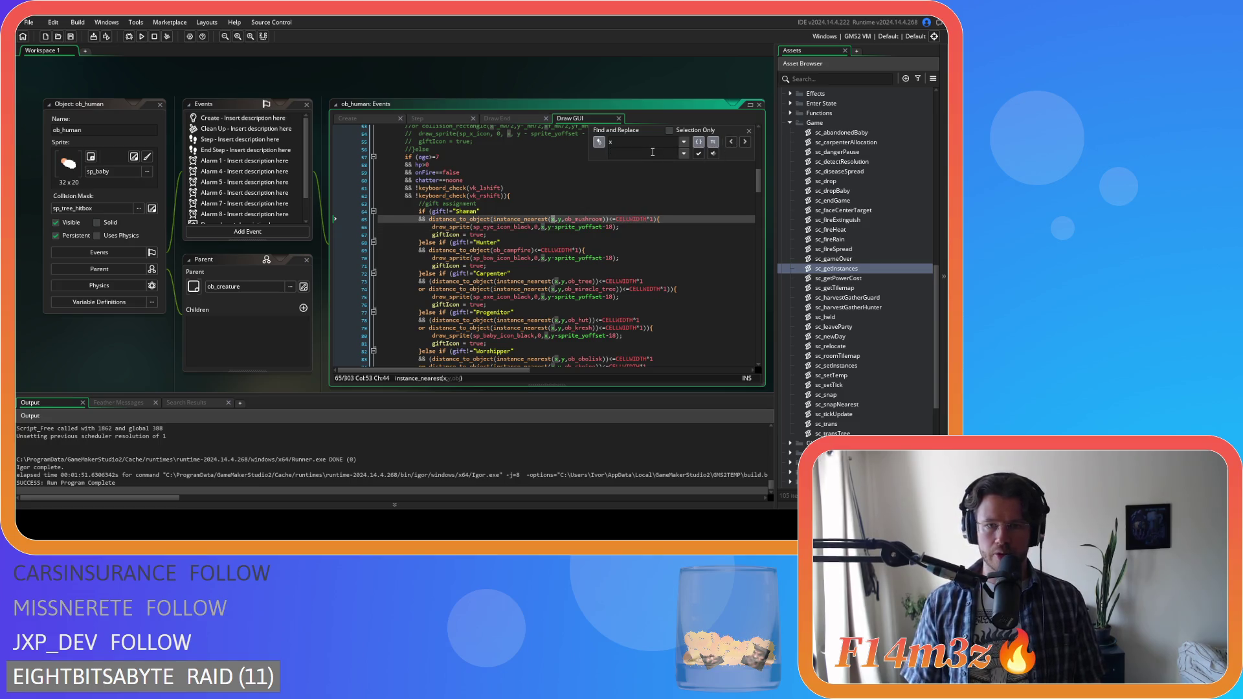
pyautogui.press('Escape')
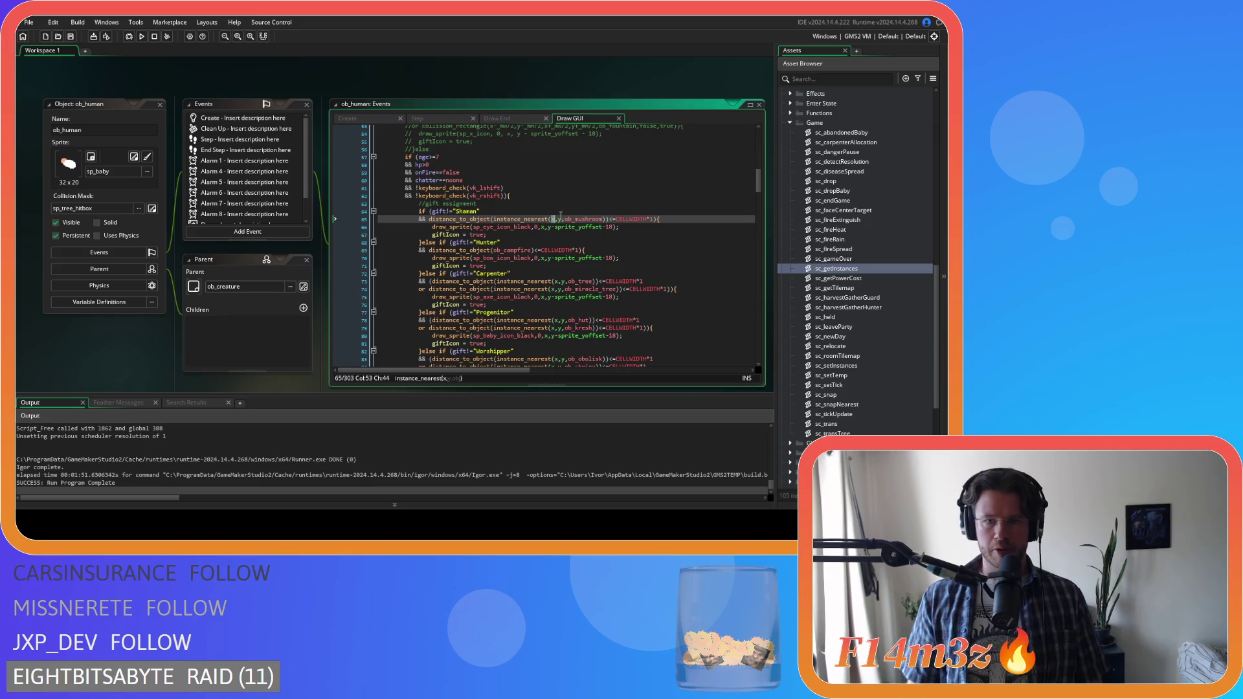
# - Rewrite line 65's x argument as (x-global.camX)/power(2,global.zoomLevel)
pyautogui.click(557, 220)
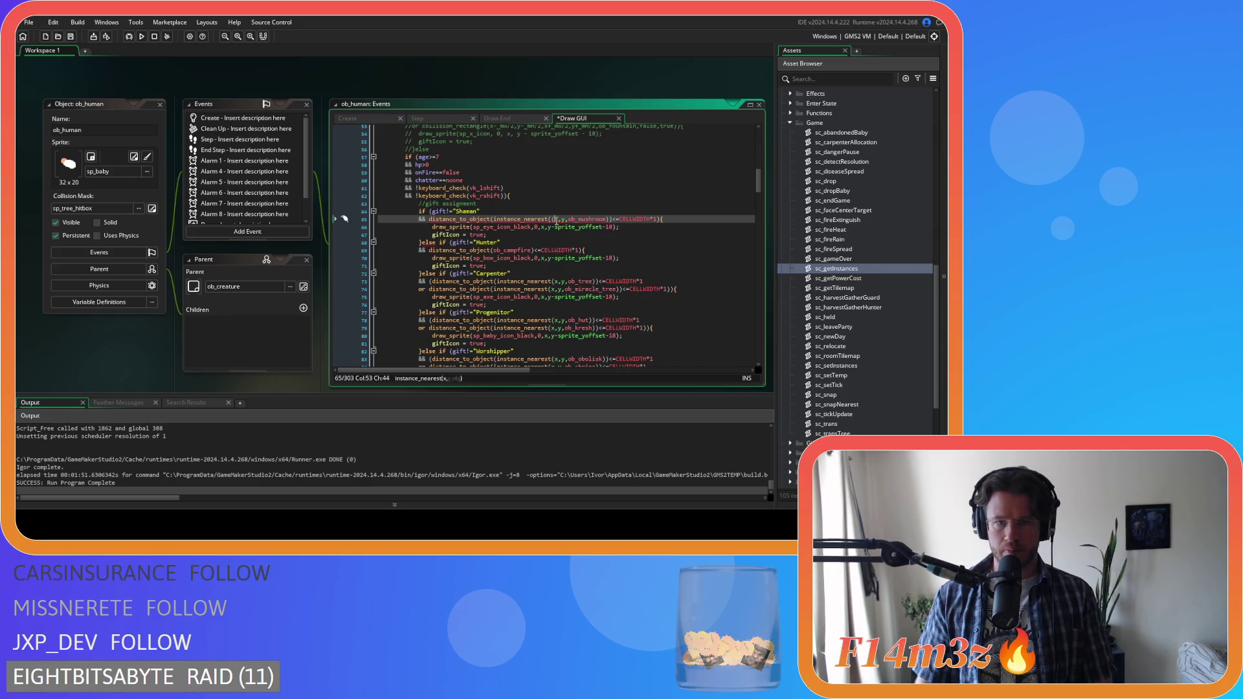
pyautogui.write('()')
pyautogui.write('-global.ca')
pyautogui.write('mX')
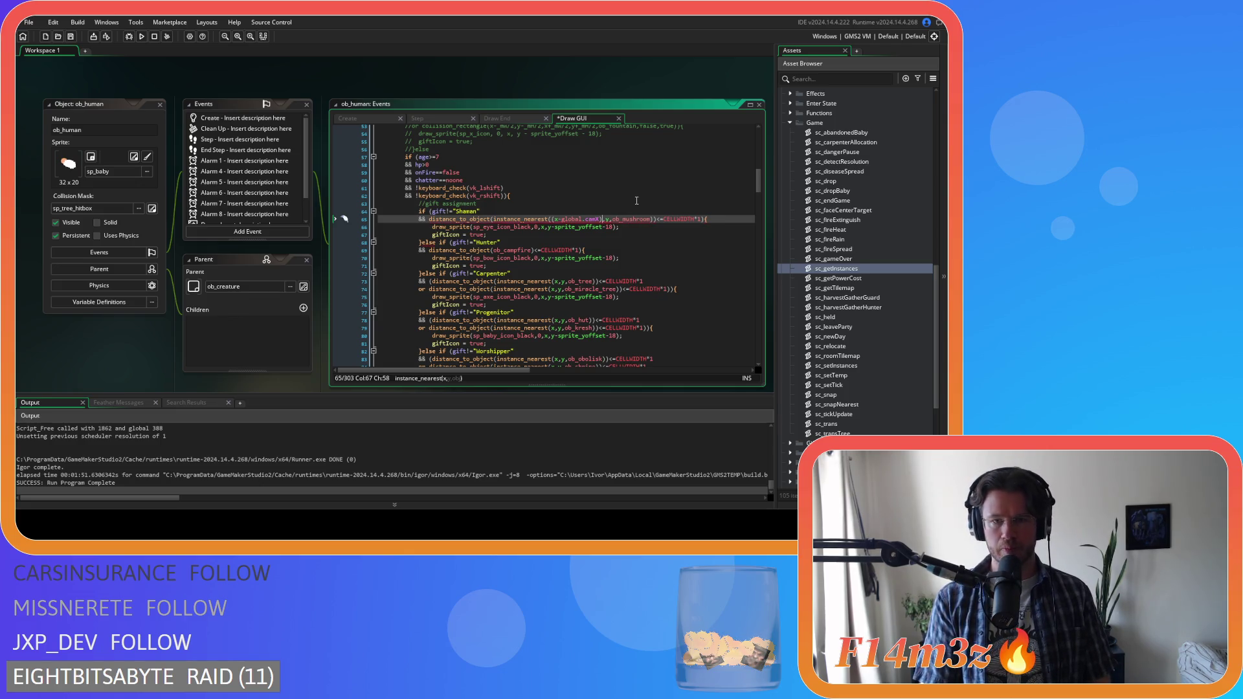
pyautogui.write('global.')
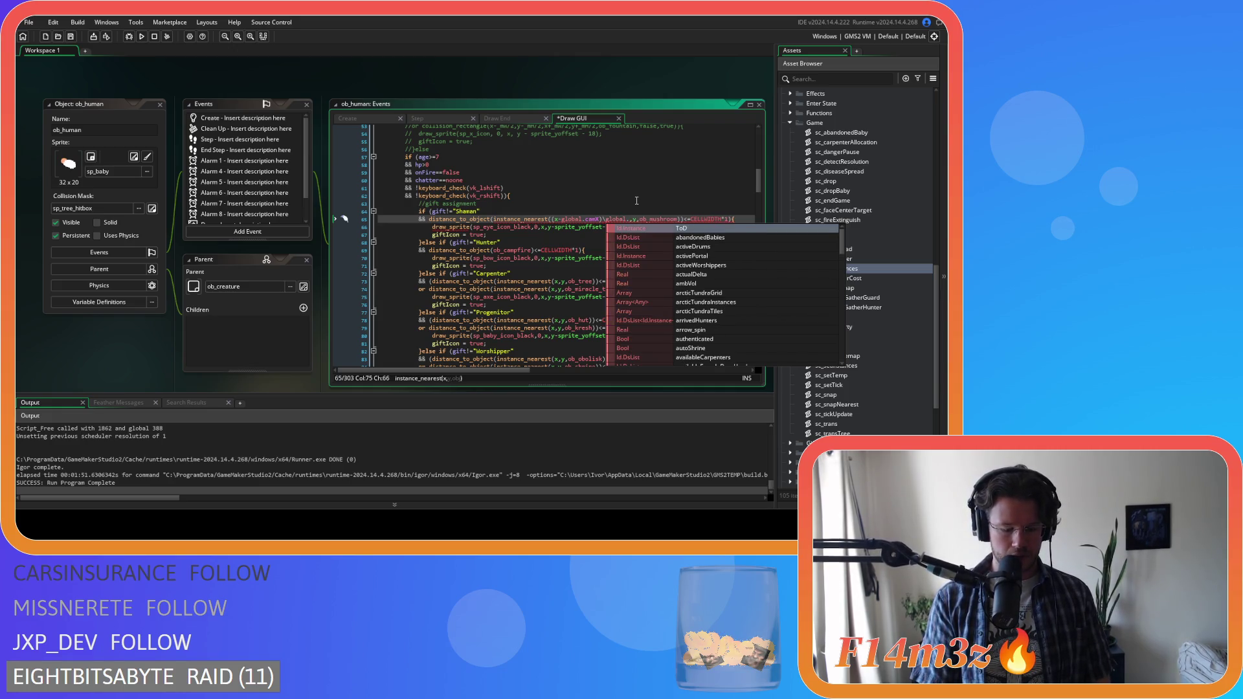
pyautogui.write('/power(2,global.zoomLevel)')
pyautogui.press('BackSpace')
pyautogui.press('BackSpace')
pyautogui.press('BackSpace')
pyautogui.write('/power(2,global.zoomLevel)')
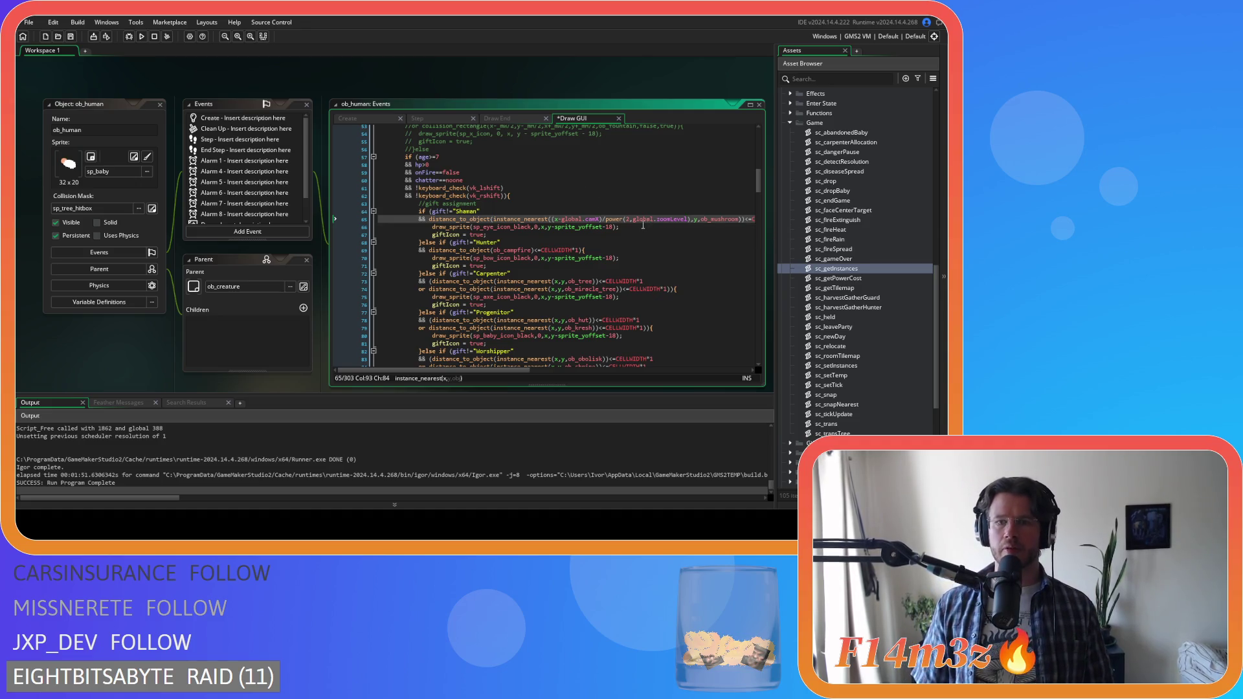
pyautogui.moveTo(692, 220); pyautogui.dragTo(552, 220)
pyautogui.hotkey('ctrl', 'c')
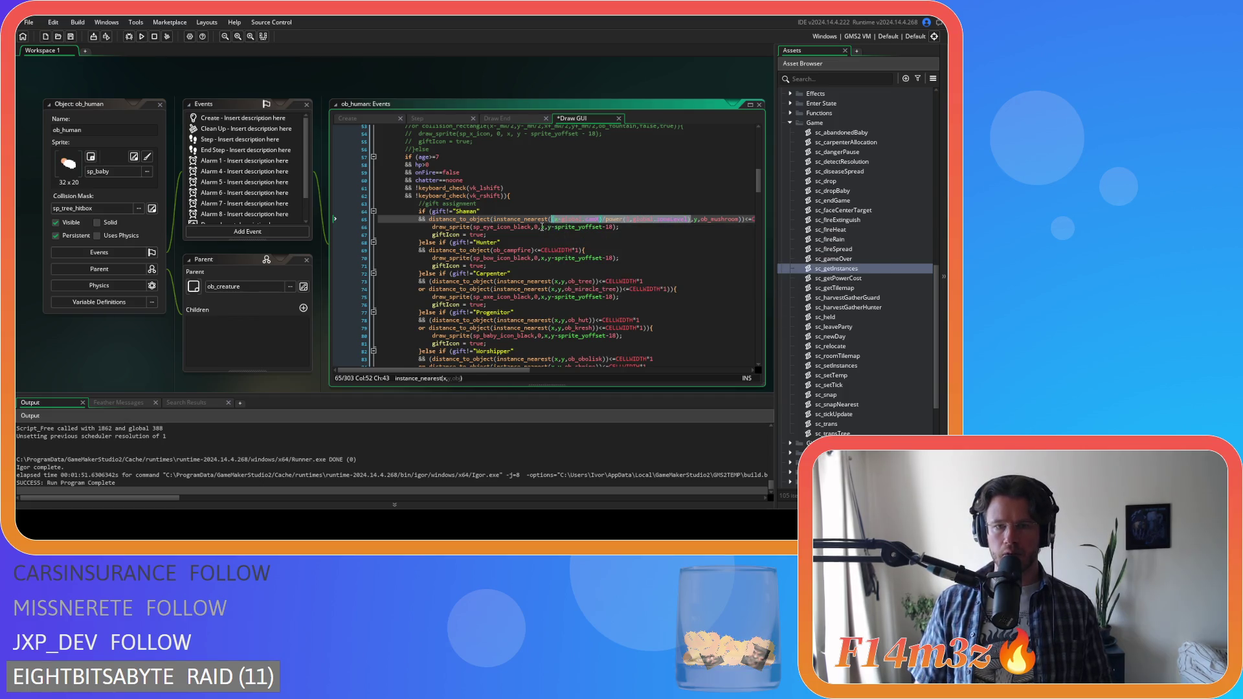
pyautogui.click(565, 231)
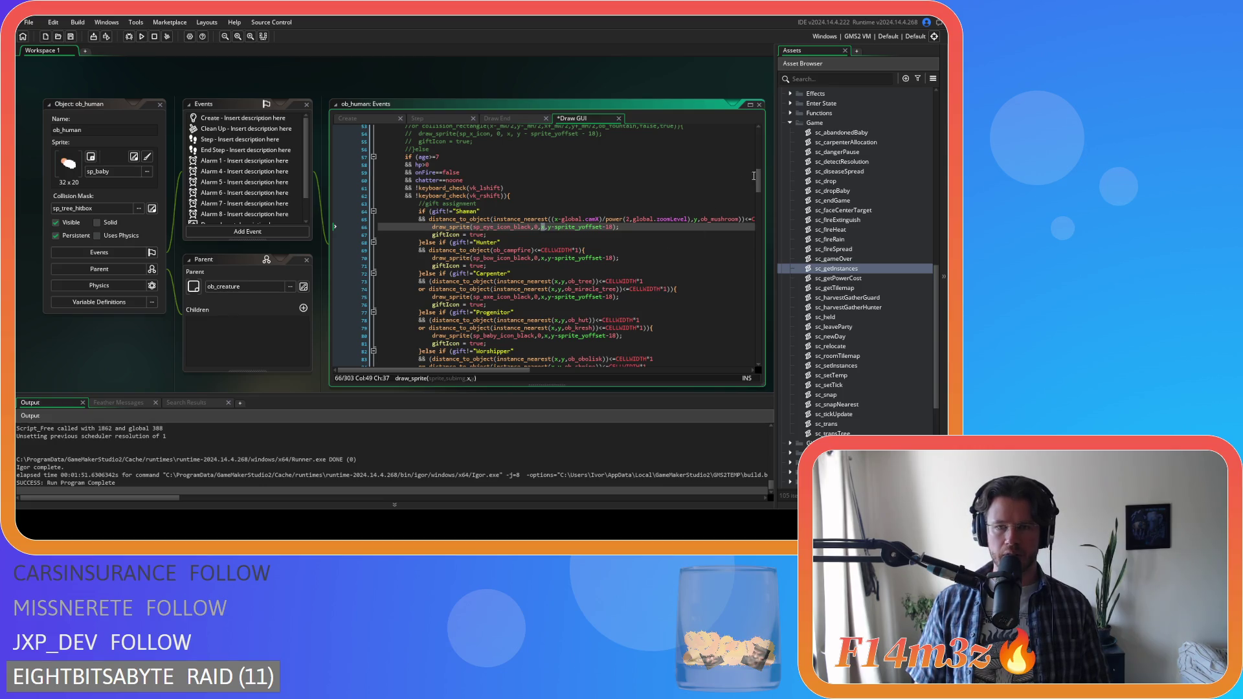
# - Open Find and Replace to search for further occurrences of x
pyautogui.moveTo(762, 185); pyautogui.dragTo(759, 209)
pyautogui.scroll(15, 613, 194)
pyautogui.hotkey('ctrl', 'f')
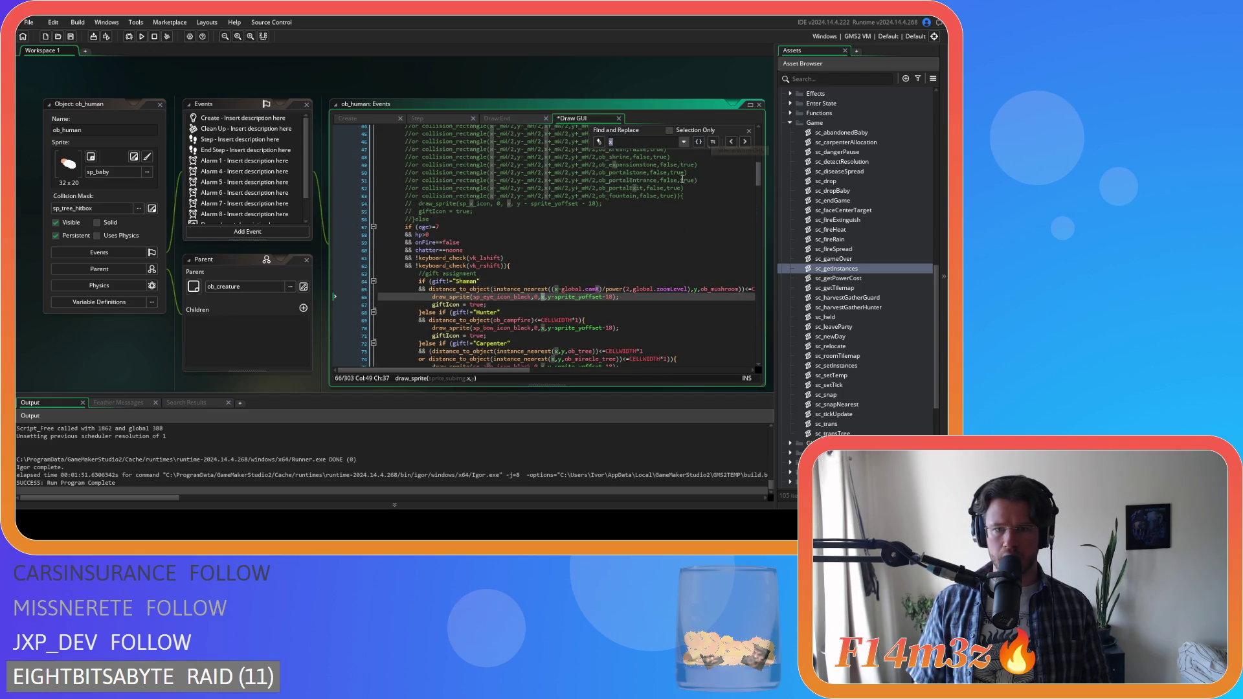
# - Undo the stray parentheses and camX text added around x on line 65
pyautogui.click(673, 279)
pyautogui.click(749, 130)
pyautogui.write('\\globa')
pyautogui.press('BackSpace')
pyautogui.press('BackSpace')
pyautogui.press('BackSpace')
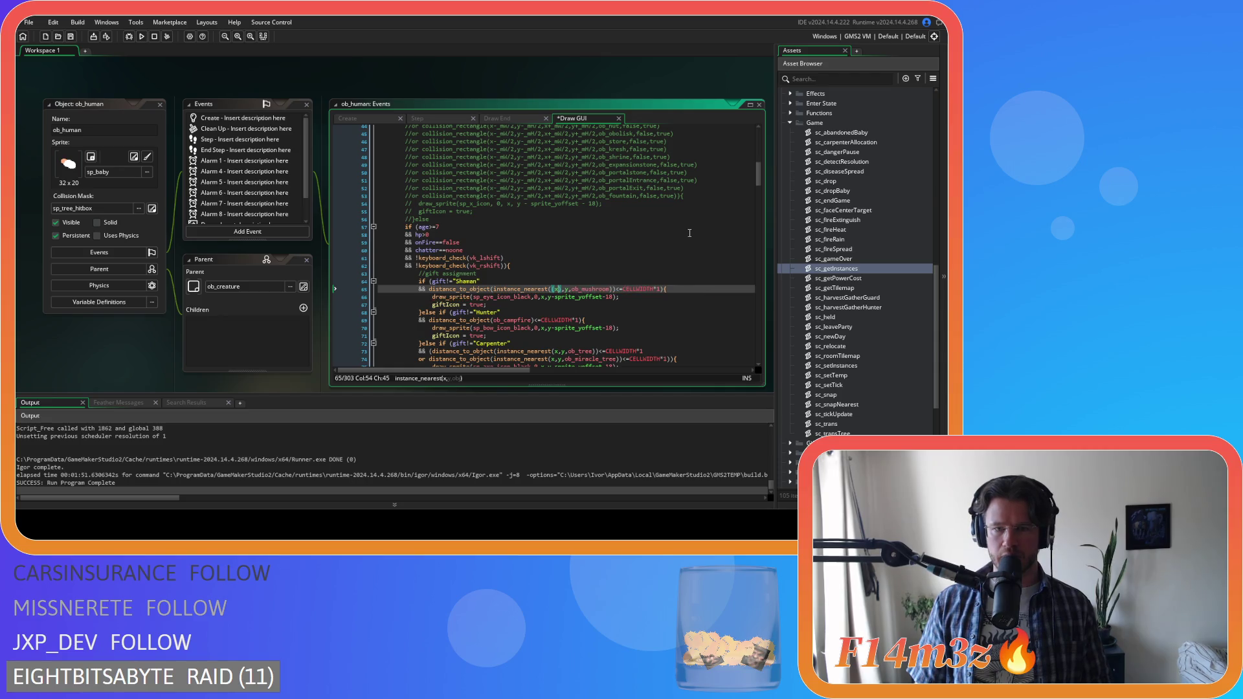
pyautogui.hotkey('ctrl', 'z')
pyautogui.hotkey('ctrl', 'z')
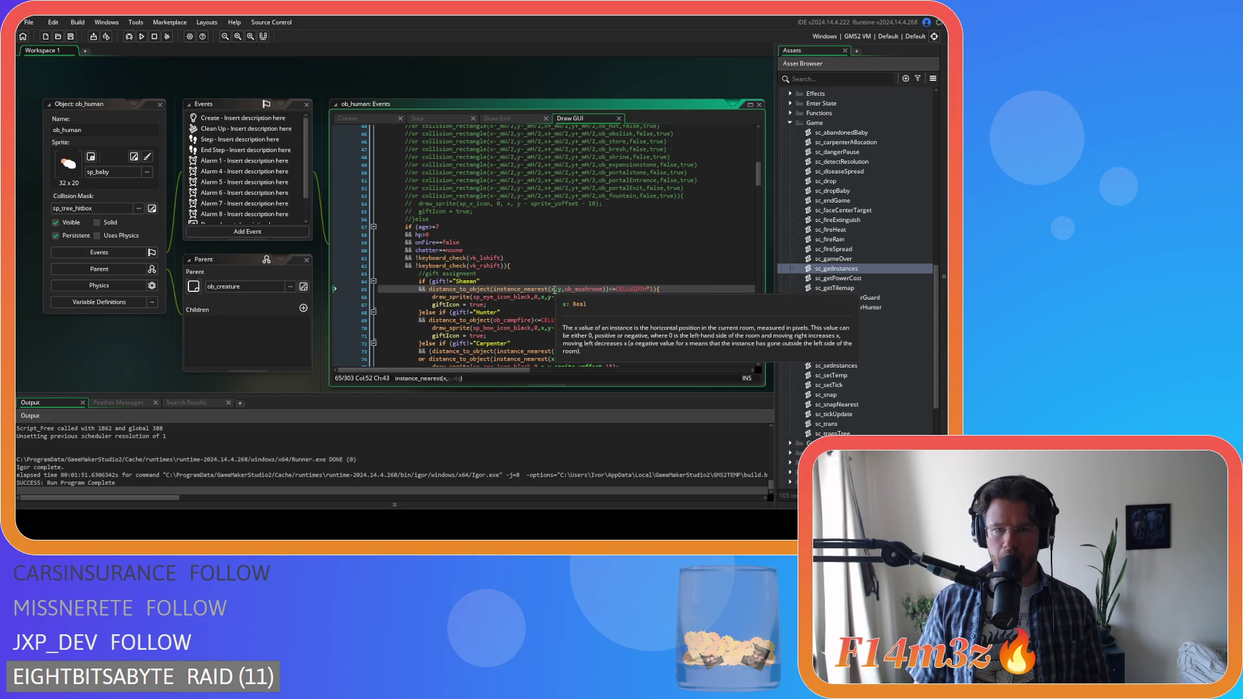
pyautogui.press('Right')
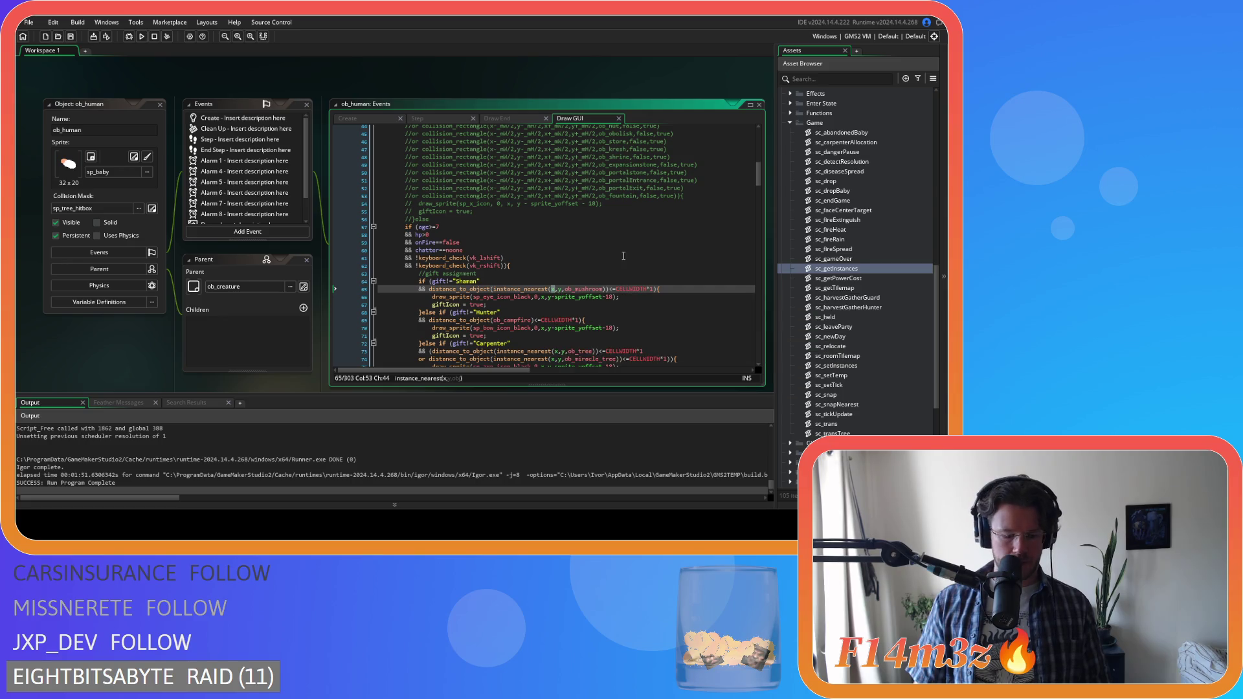
# - Search ob_human's Draw GUI code for x and step through the matches
pyautogui.hotkey('ctrl', 'f')
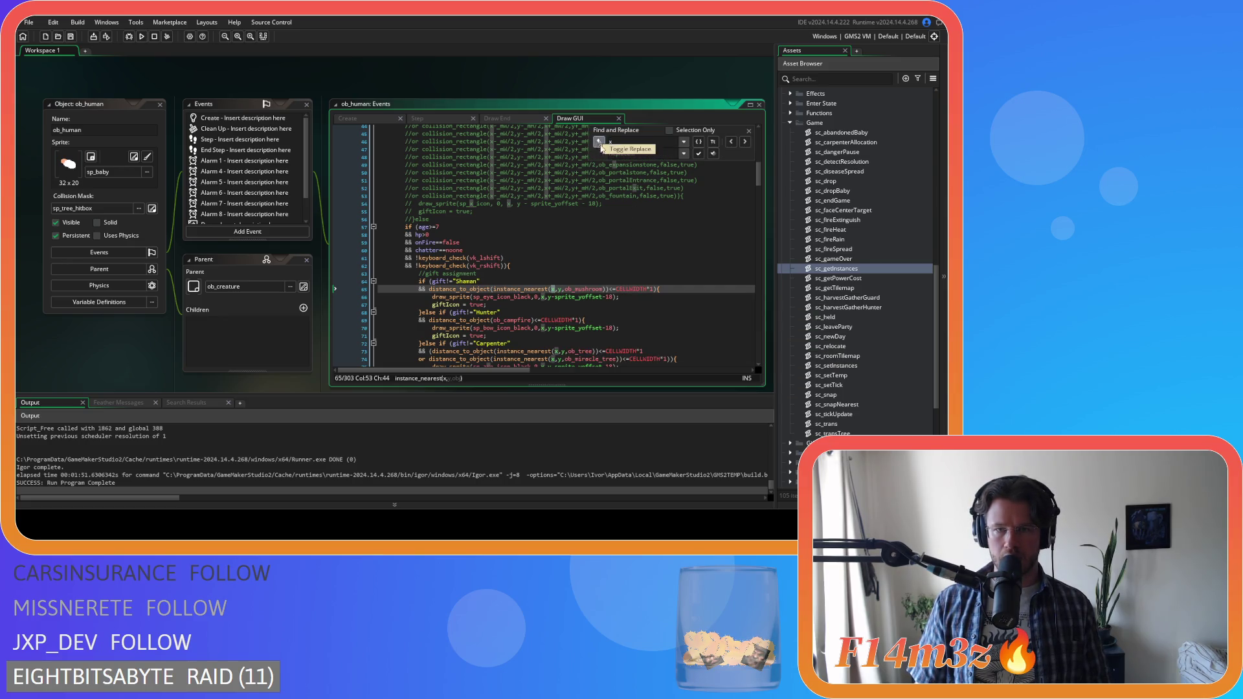
pyautogui.click(641, 154)
pyautogui.scroll(5, 590, 329)
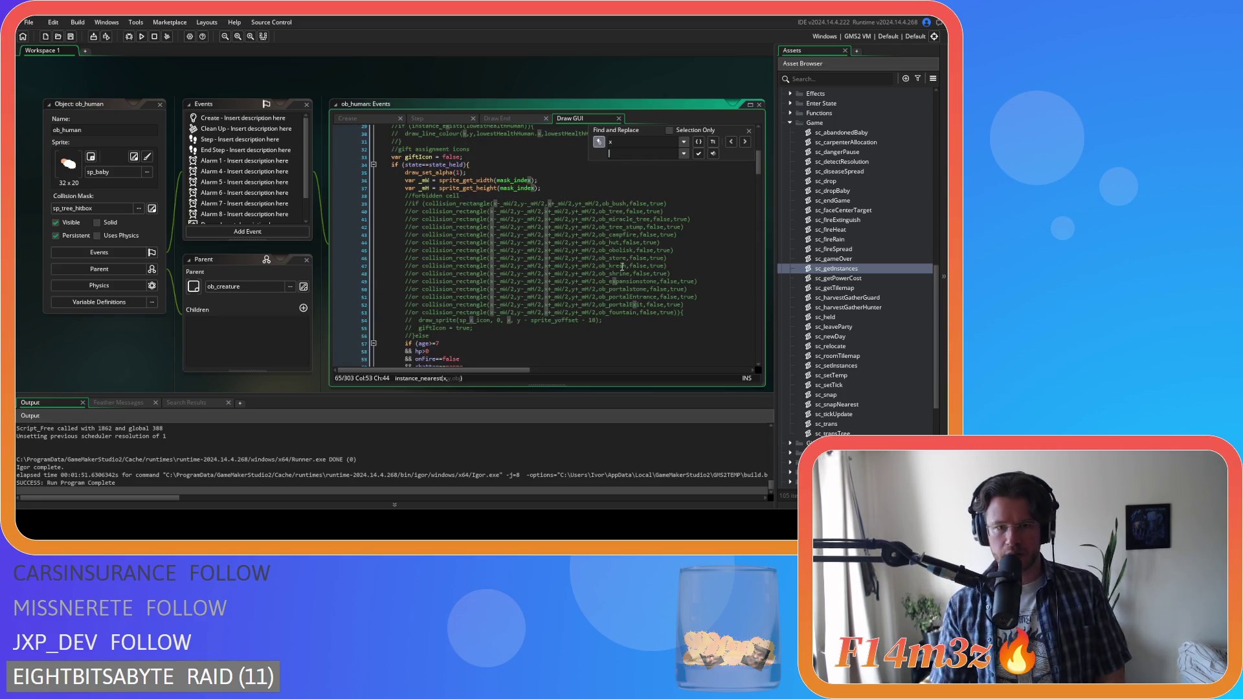
pyautogui.scroll(2, 602, 291)
pyautogui.scroll(-5, 609, 254)
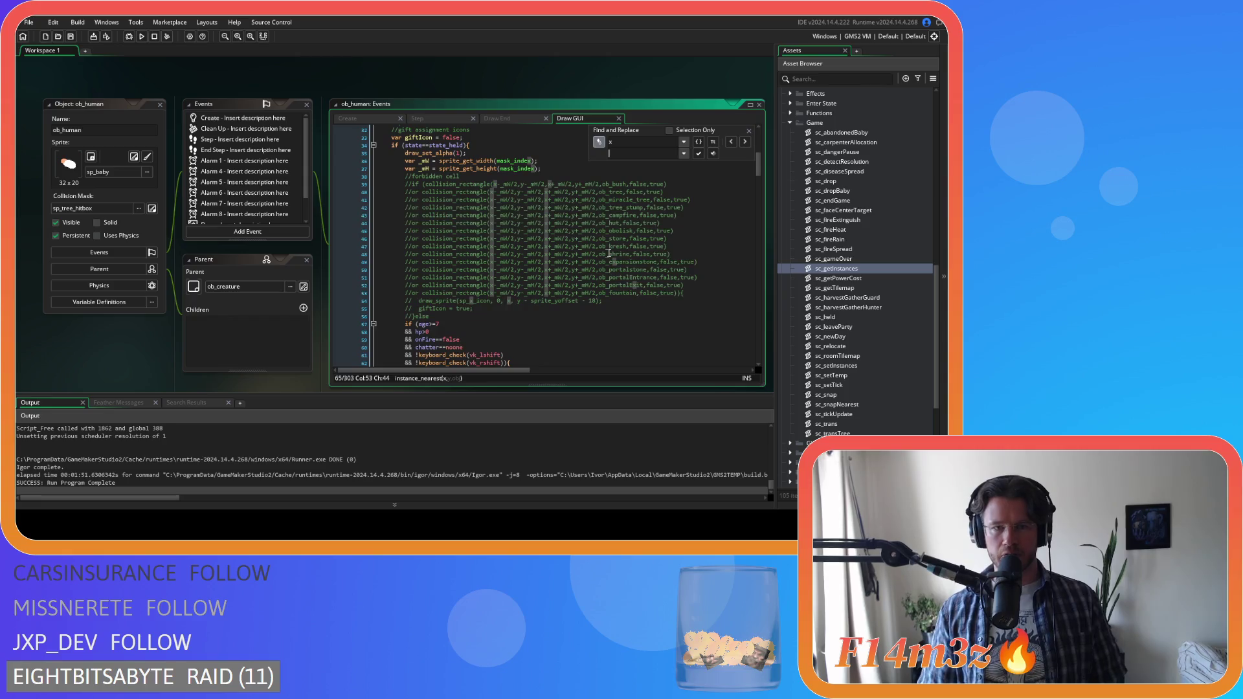
pyautogui.scroll(-1, 611, 259)
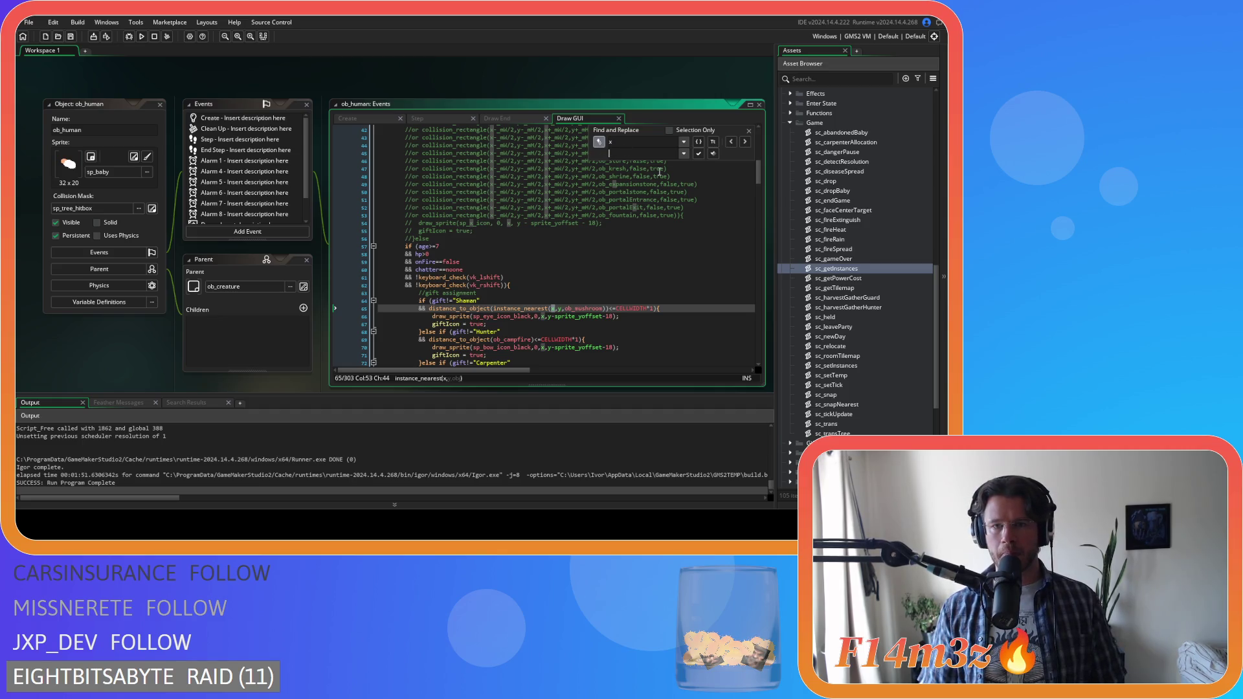
pyautogui.click(699, 153)
# - Replace all x matches with (x-global.camX)/power(2,global.zoomLevel)
pyautogui.click(648, 155)
pyautogui.hotkey('ctrl', 'v')
pyautogui.moveTo(651, 156); pyautogui.dragTo(570, 158)
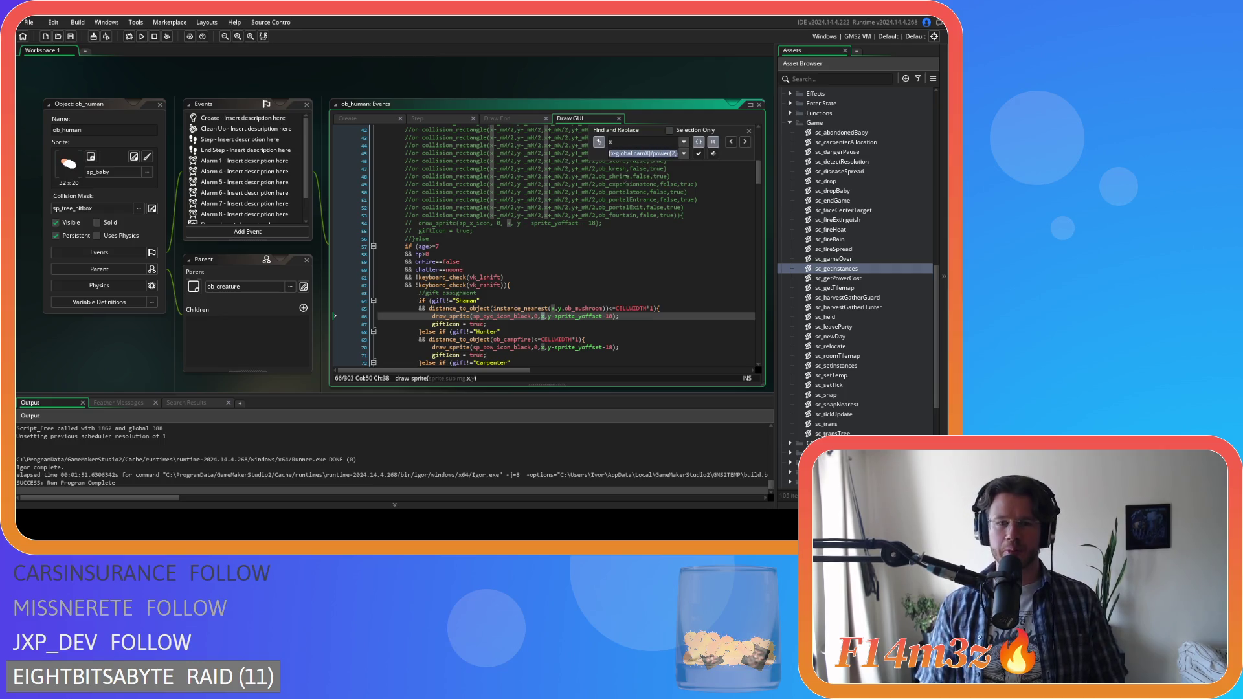
pyautogui.click(731, 142)
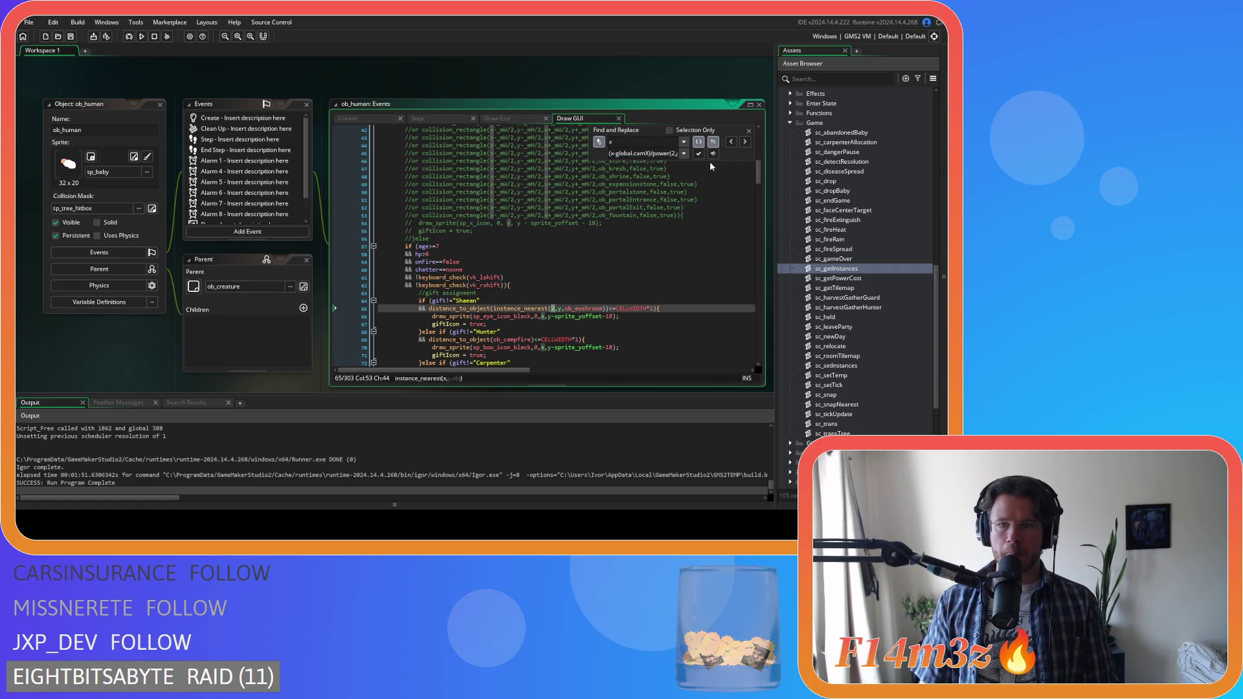
pyautogui.click(629, 154)
pyautogui.click(714, 154)
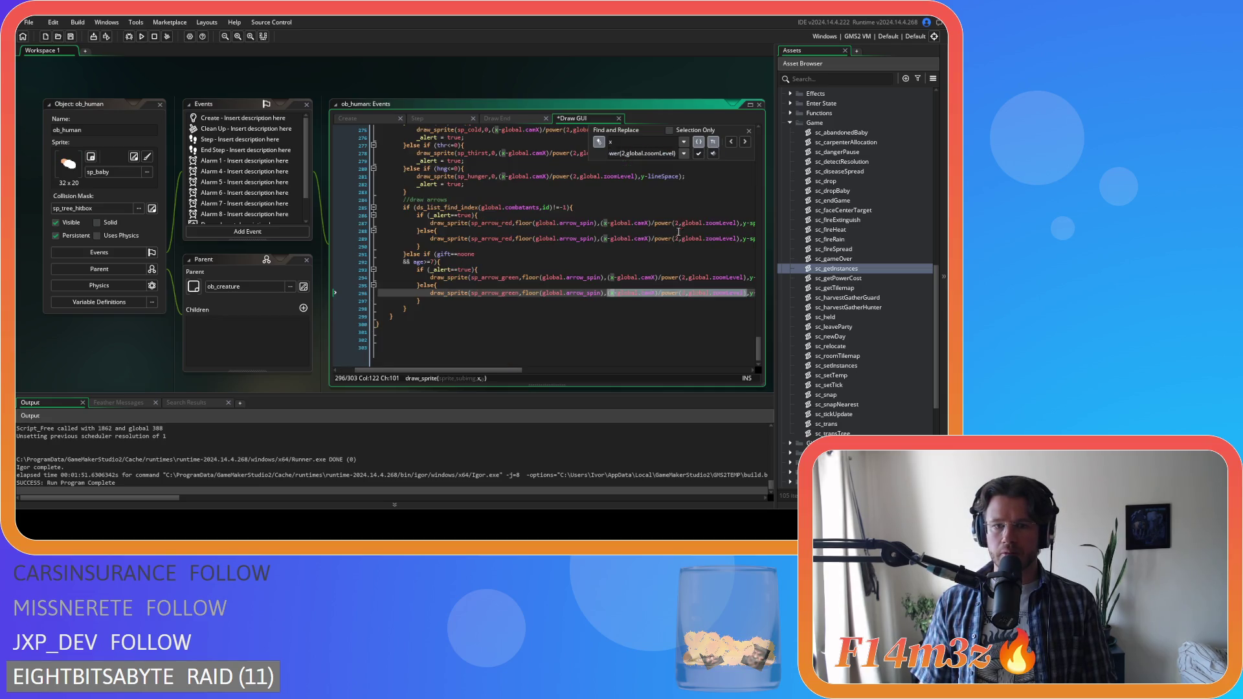
# - Close Find and Replace and undo the bulk x replacement
pyautogui.click(749, 131)
pyautogui.scroll(20, 755, 135)
pyautogui.moveTo(755, 135)
pyautogui.mouseDown()
pyautogui.moveTo(766, 214)
pyautogui.moveTo(767, 140)
pyautogui.mouseUp()
pyautogui.hscroll(-2, 480, 374)
pyautogui.scroll(-15, 530, 352)
pyautogui.moveTo(487, 371)
pyautogui.mouseDown()
pyautogui.moveTo(524, 371)
pyautogui.moveTo(490, 372)
pyautogui.mouseUp()
pyautogui.scroll(-2, 519, 317)
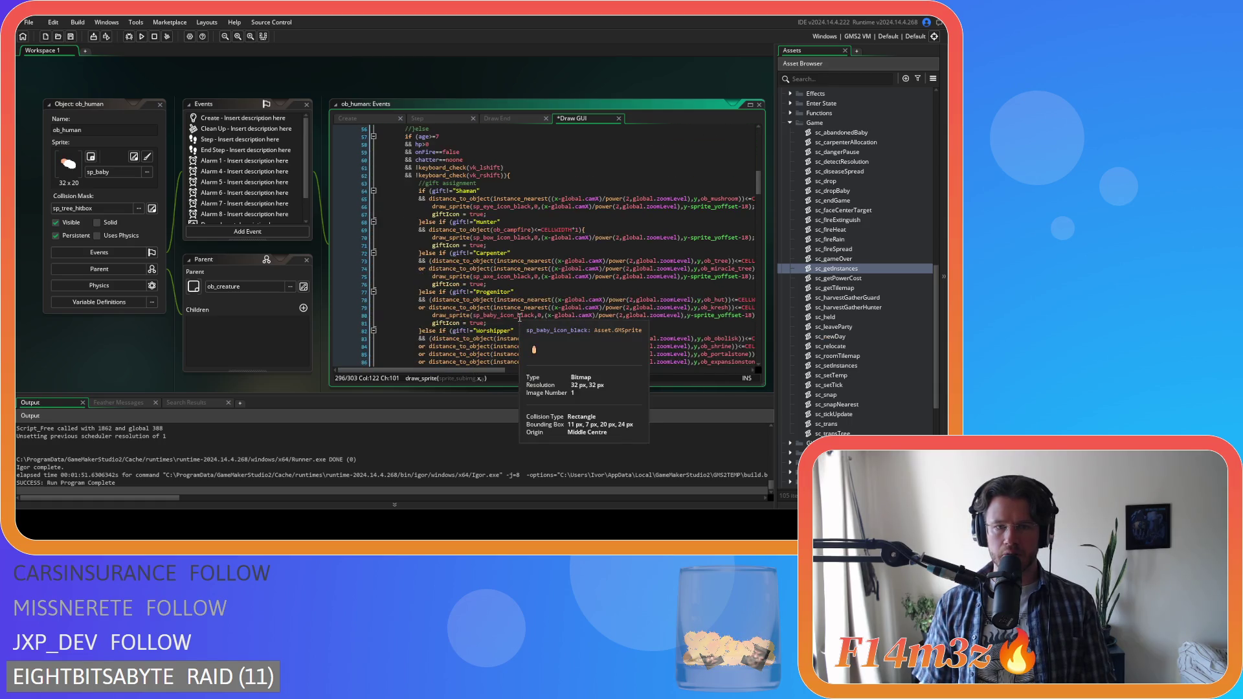
pyautogui.hotkey('ctrl', 'z')
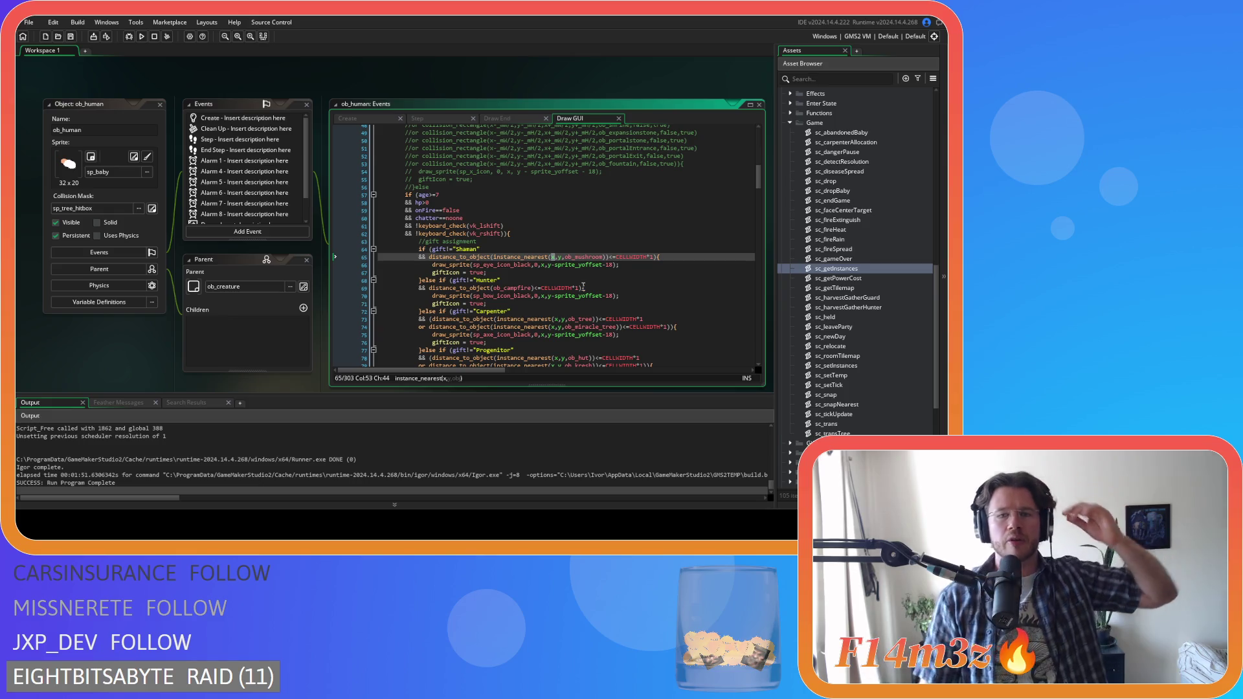
# - Insert a blank line after draw_set_alpha(1) at the top of the Draw GUI code
pyautogui.scroll(-4, 581, 287)
pyautogui.scroll(5, 580, 288)
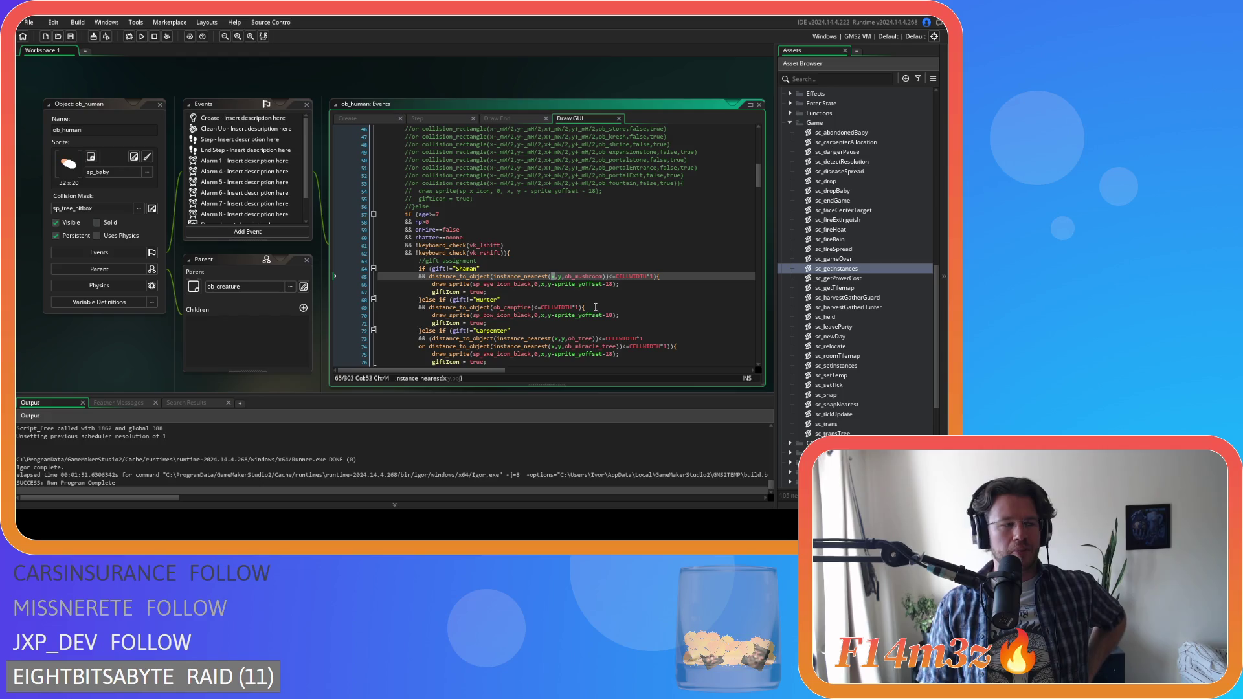
pyautogui.scroll(9, 586, 267)
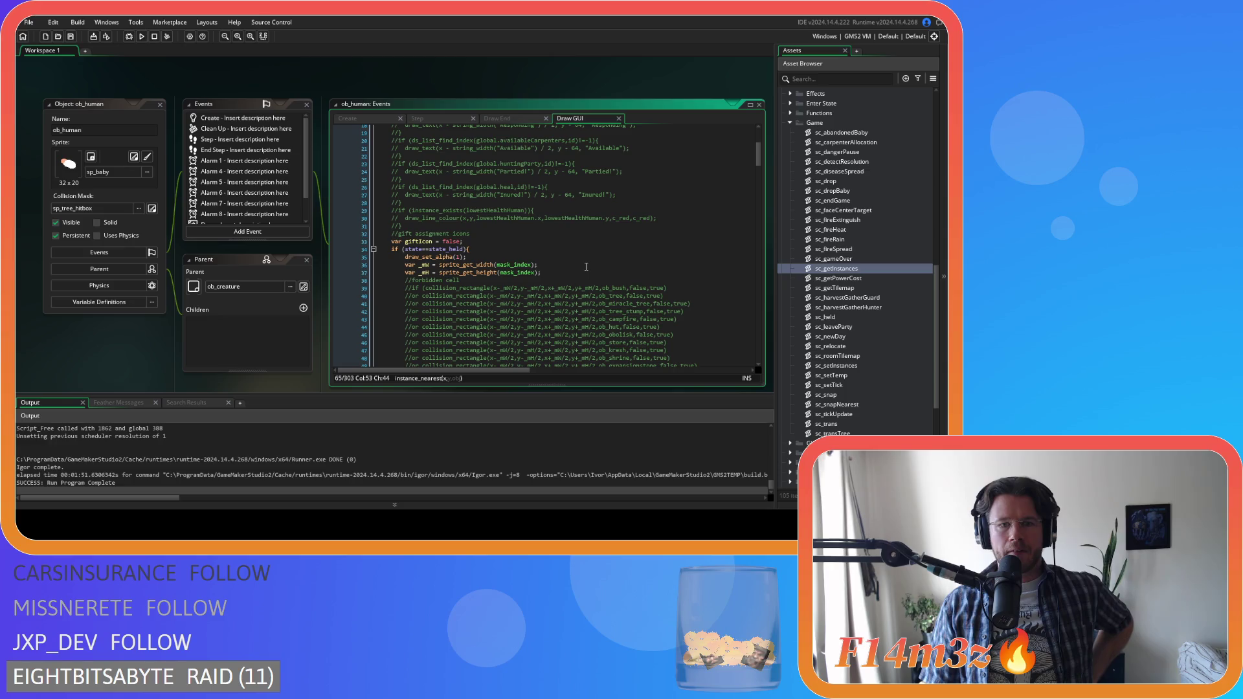
pyautogui.scroll(6, 586, 267)
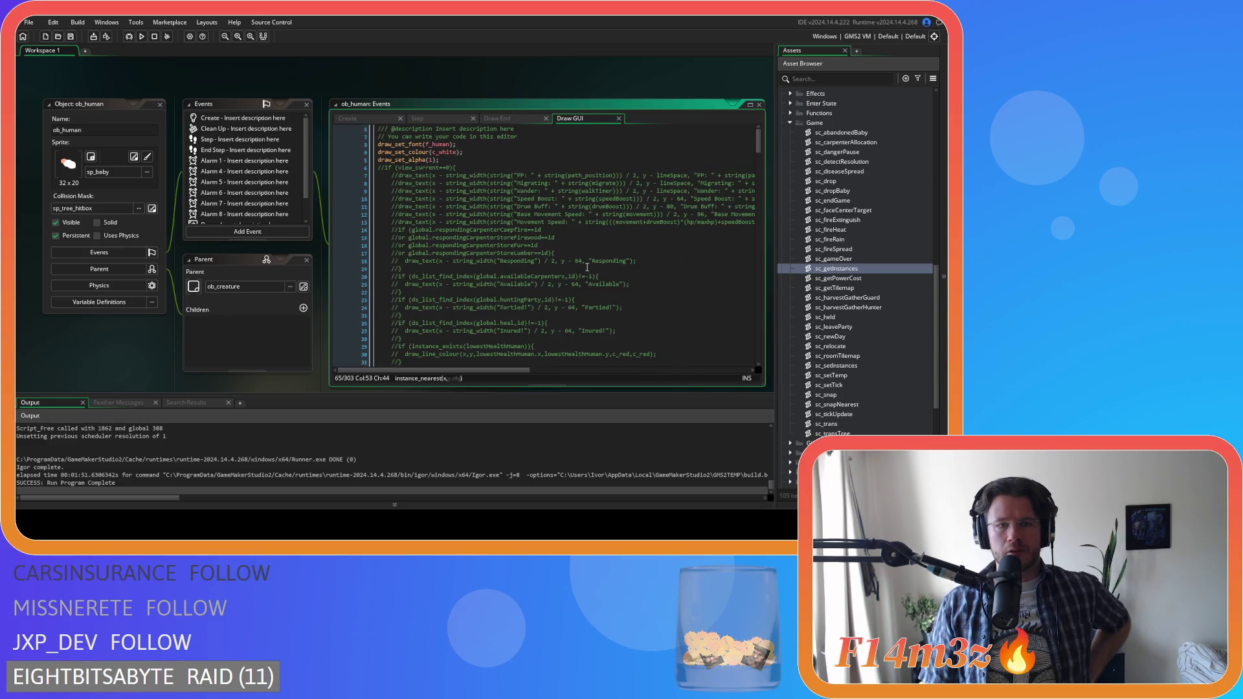
pyautogui.scroll(-8, 587, 266)
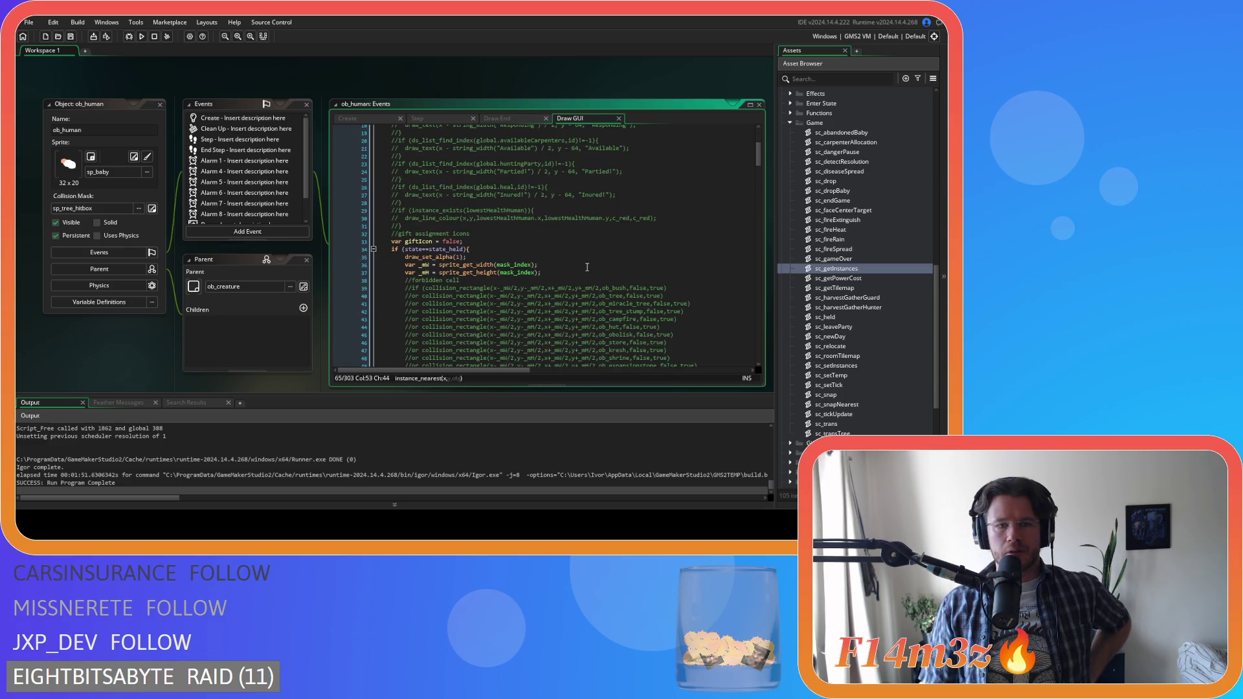
pyautogui.scroll(3, 754, 165)
pyautogui.scroll(-3, 754, 166)
pyautogui.click(754, 180)
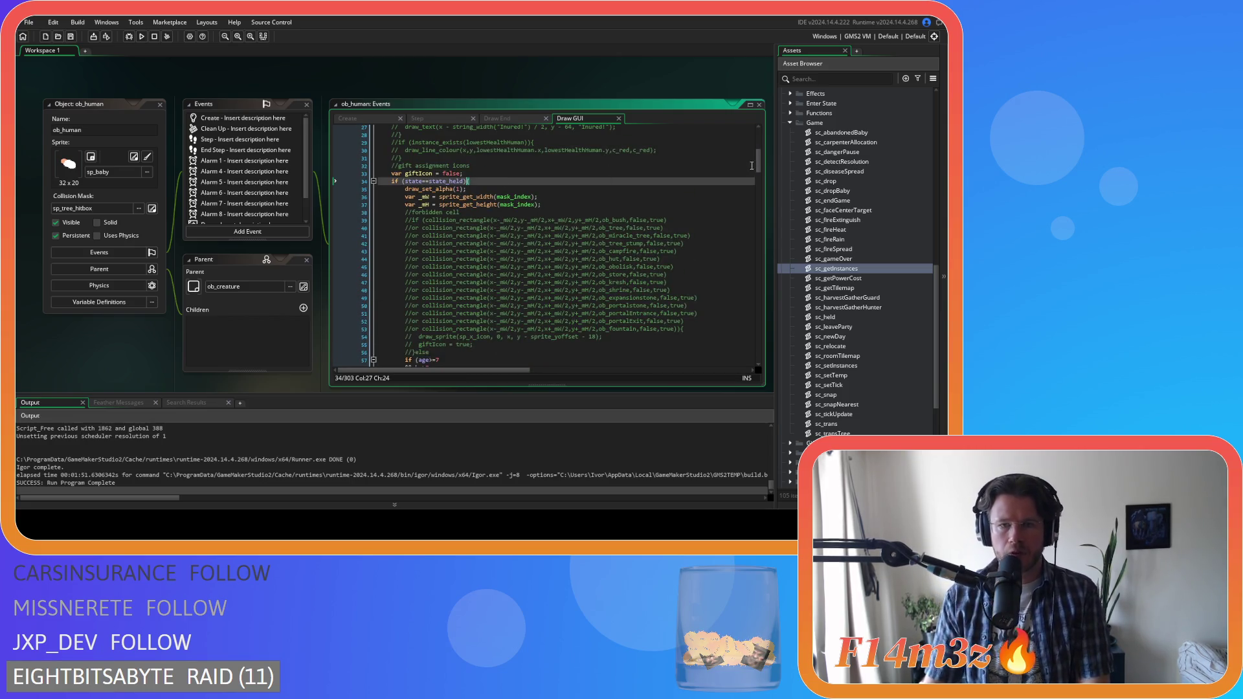
pyautogui.moveTo(762, 165)
pyautogui.mouseDown()
pyautogui.moveTo(772, 320)
pyautogui.moveTo(747, 189)
pyautogui.moveTo(564, 137)
pyautogui.mouseUp()
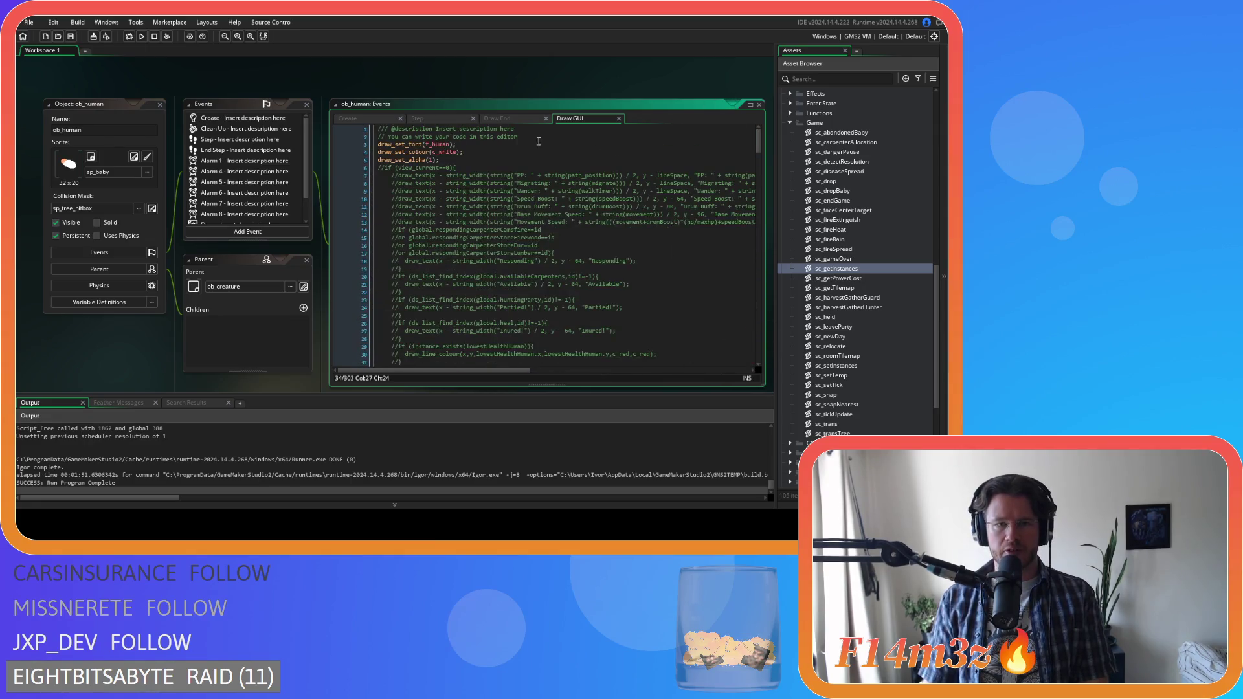
pyautogui.click(463, 162)
pyautogui.press('Return')
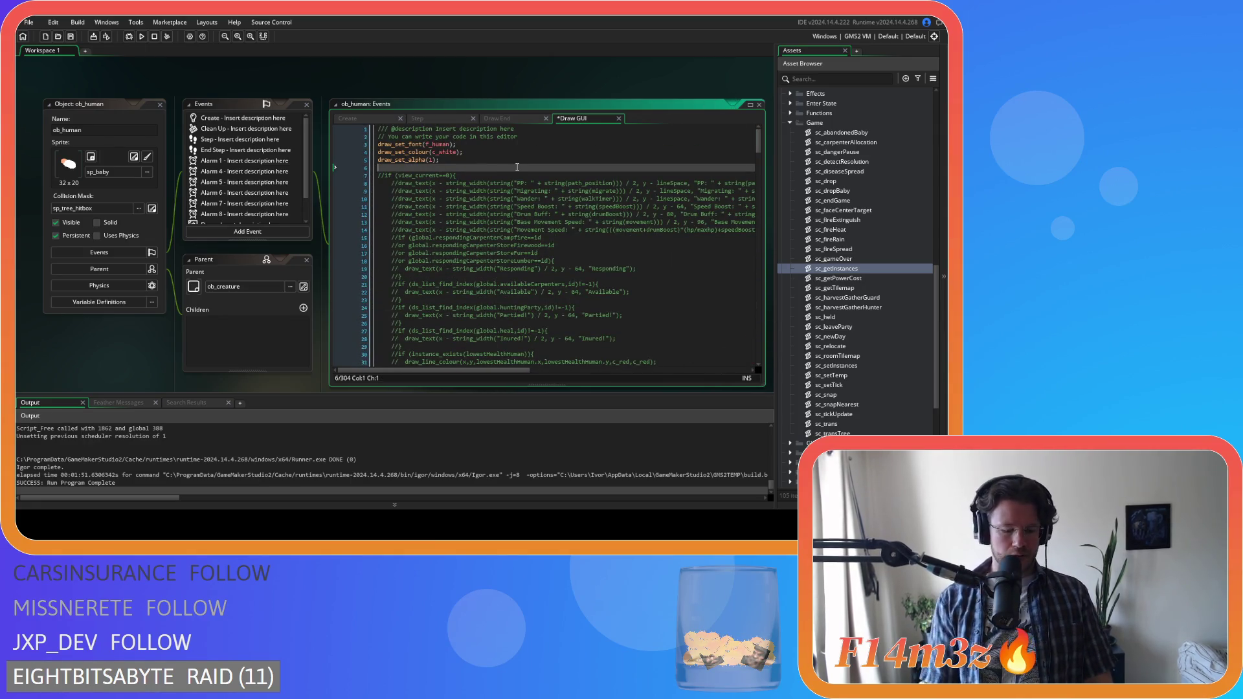
# - Declare _x = (x-global.camX)/power(2,global.zoomLevel) and duplicate it as _y using y
pyautogui.write('var_x')
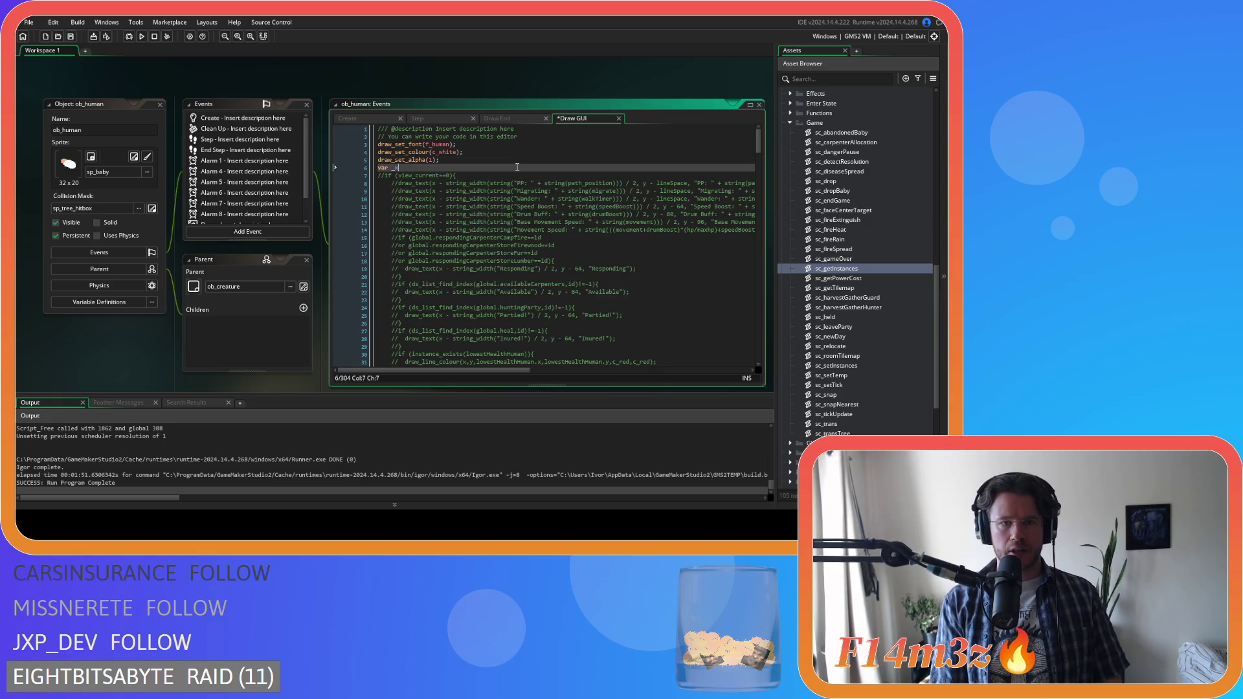
pyautogui.write(' = (x-global.camX)/power(2,global.zoomLevel);')
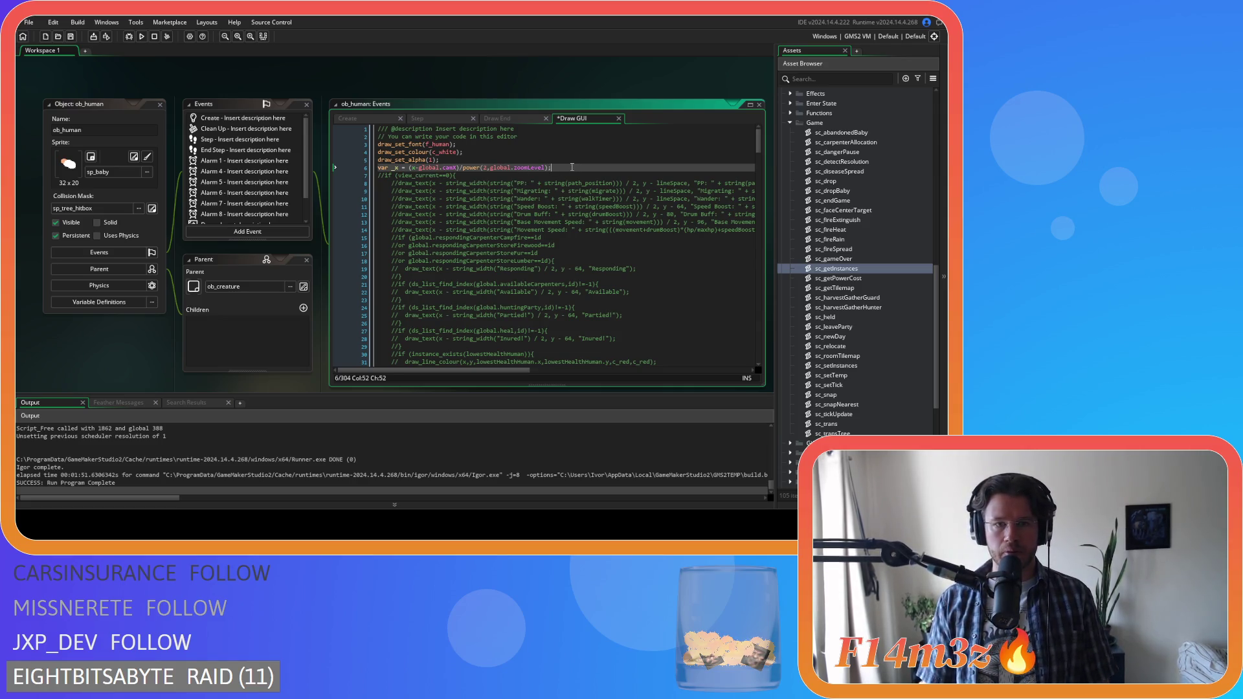
pyautogui.hotkey('ctrl', 'd')
pyautogui.click(398, 175)
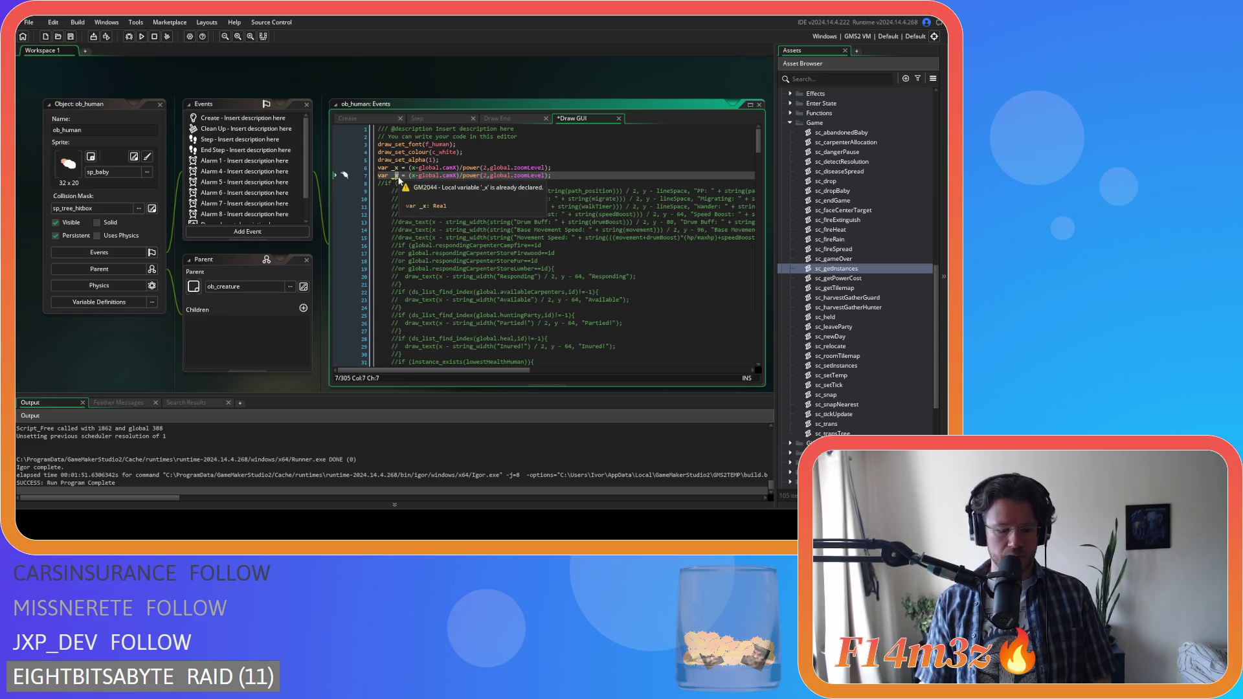
pyautogui.write('y')
pyautogui.doubleClick(413, 175)
pyautogui.write('y')
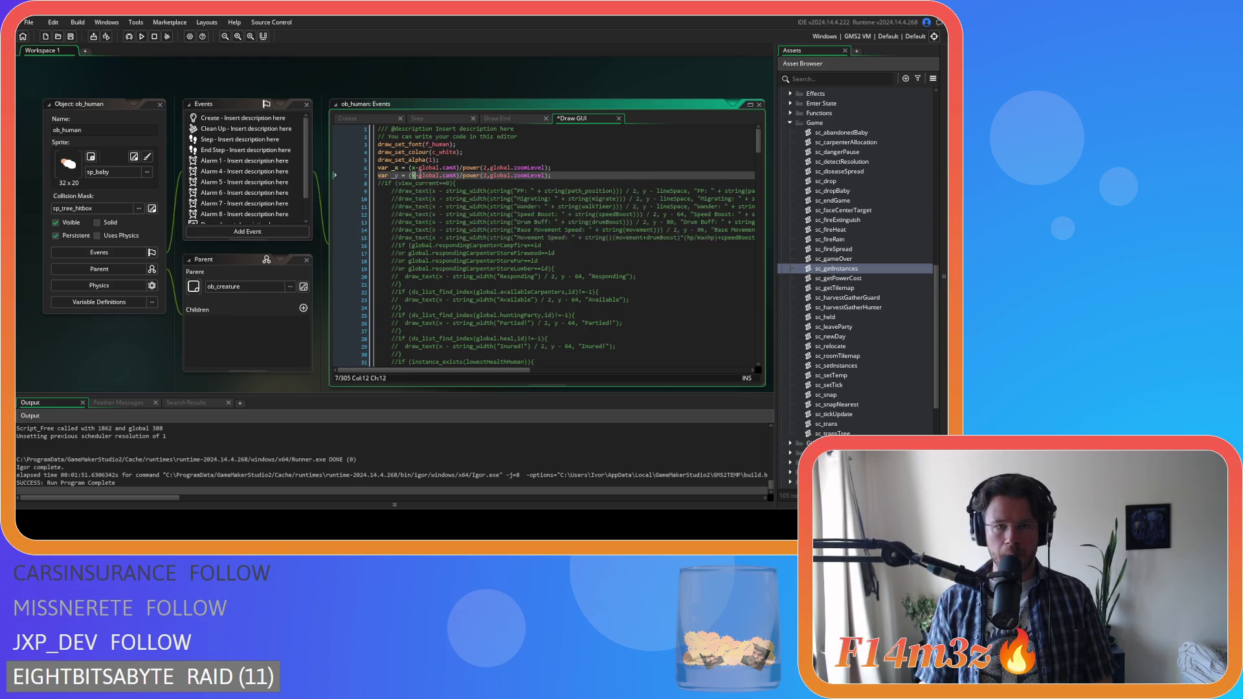
# - Change camX to camY in the _y declaration and save the Draw GUI code
pyautogui.click(457, 175)
pyautogui.press('BackSpace')
pyautogui.write('Y')
pyautogui.press('End')
pyautogui.hotkey('ctrl', 's')
pyautogui.click(397, 168)
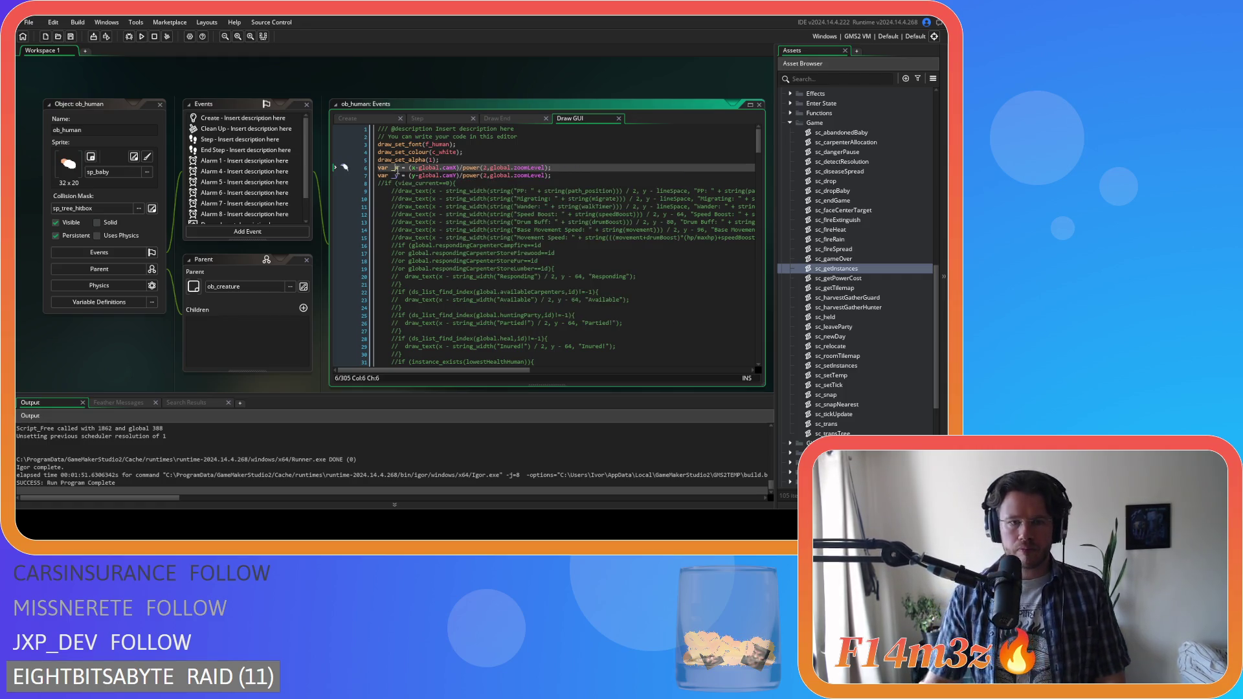
pyautogui.scroll(-1, 456, 191)
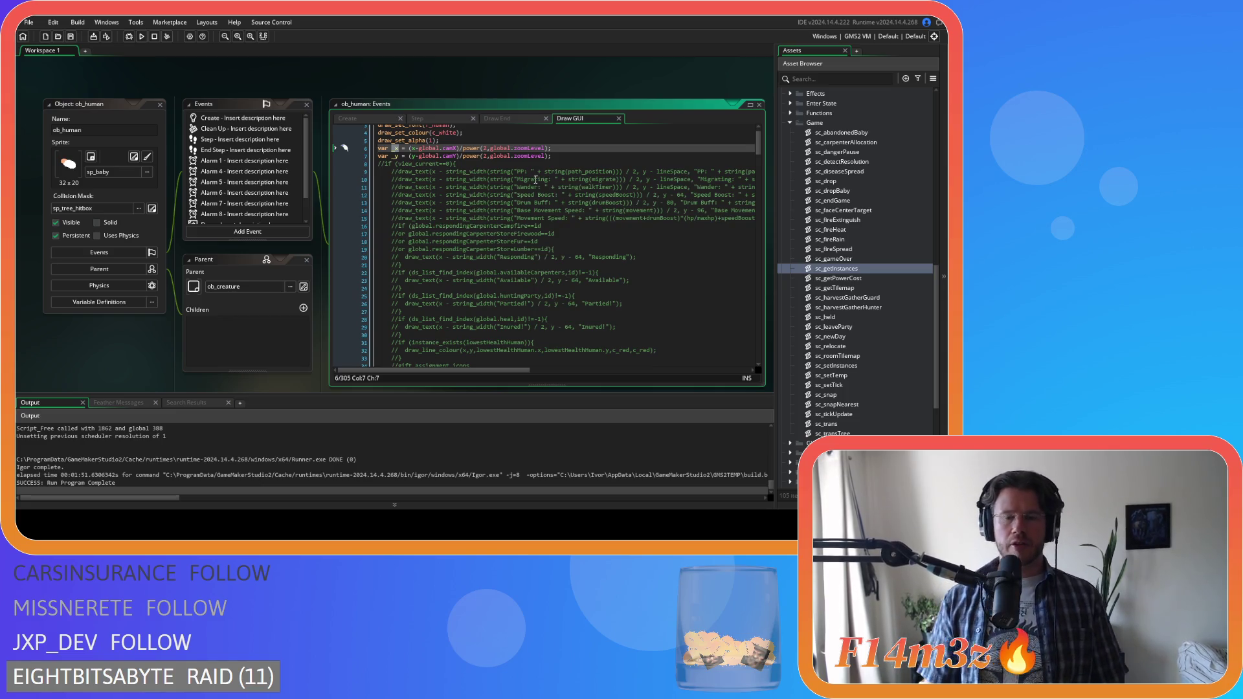
pyautogui.scroll(1, 491, 231)
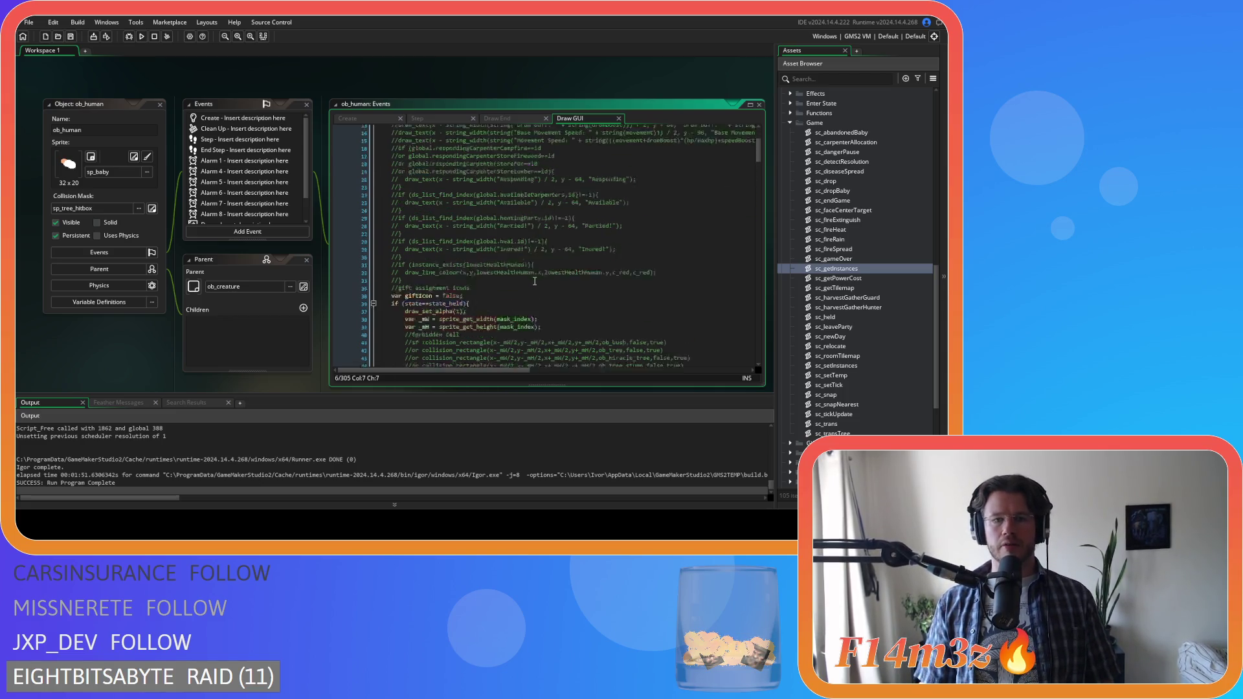
pyautogui.scroll(-7, 597, 326)
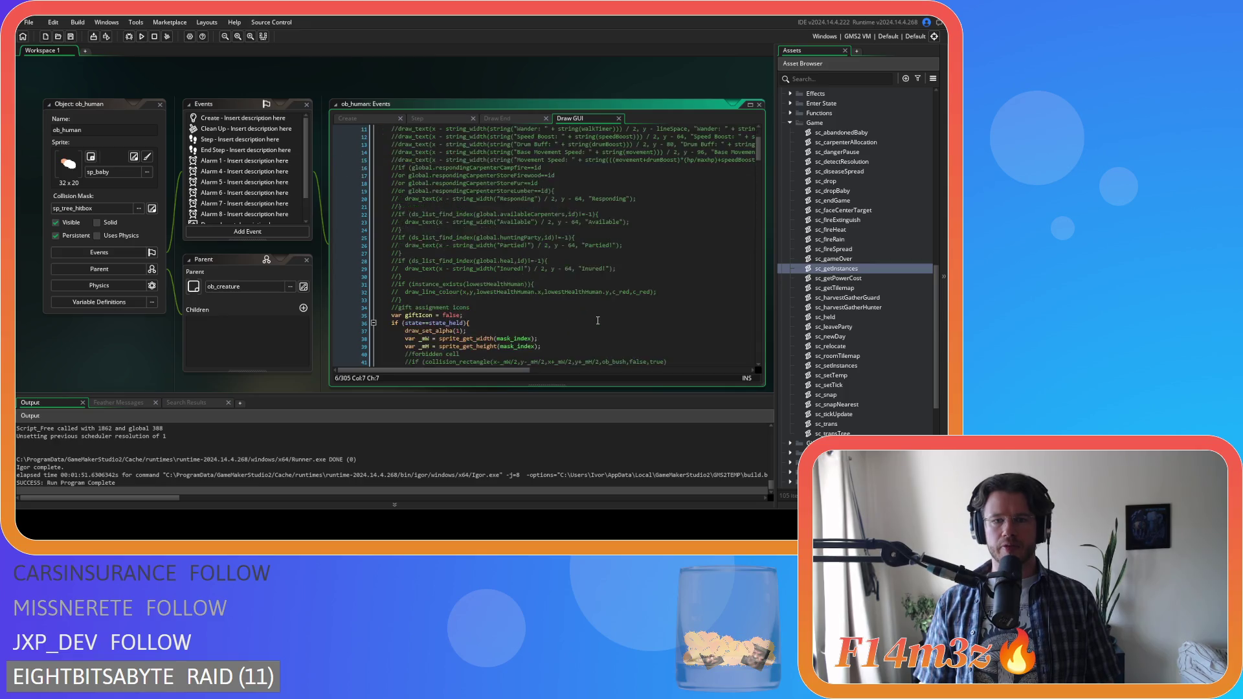
pyautogui.scroll(-10, 539, 245)
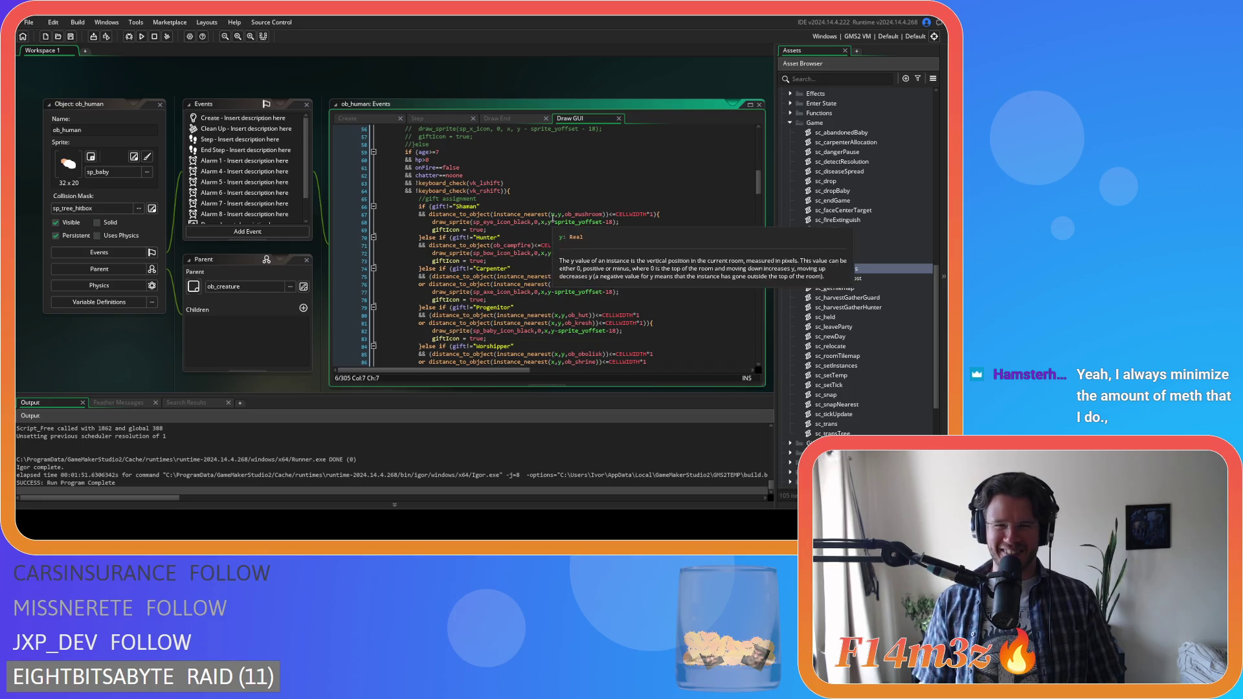
# - Try adding an underscore before the x on line 67 by hand, then undo it
pyautogui.click(553, 215)
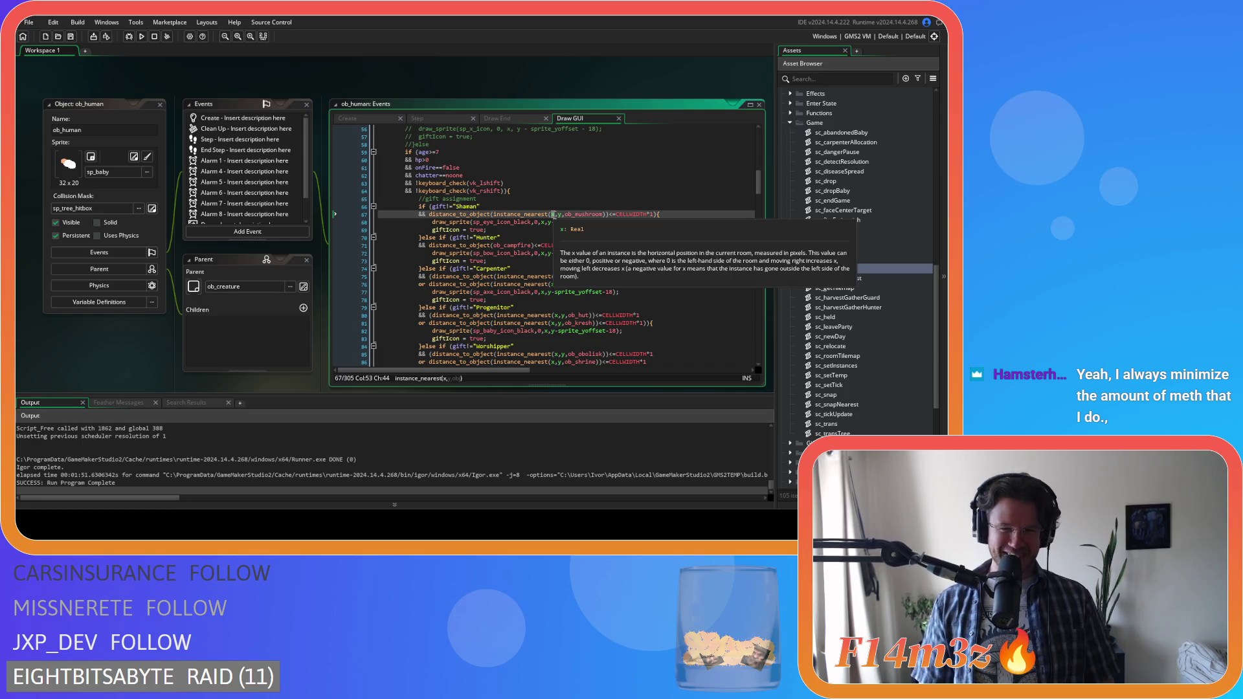
pyautogui.write('_')
pyautogui.hotkey('ctrl', 'z')
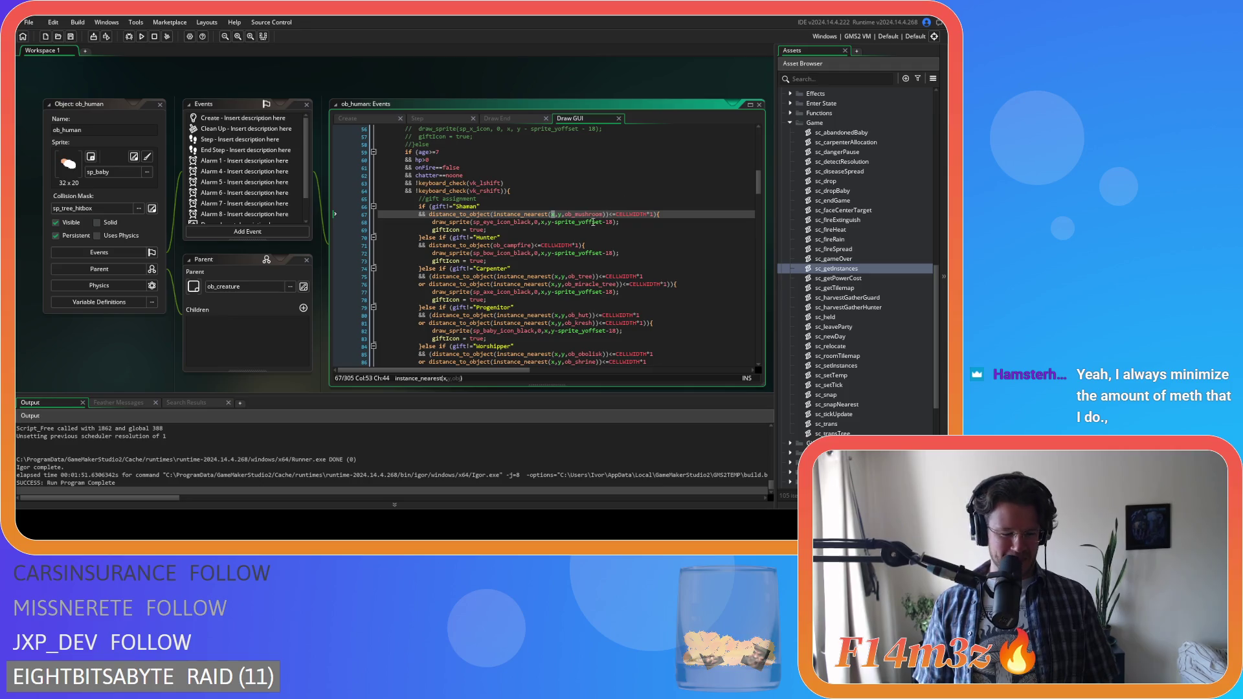
pyautogui.hotkey('ctrl', 'f')
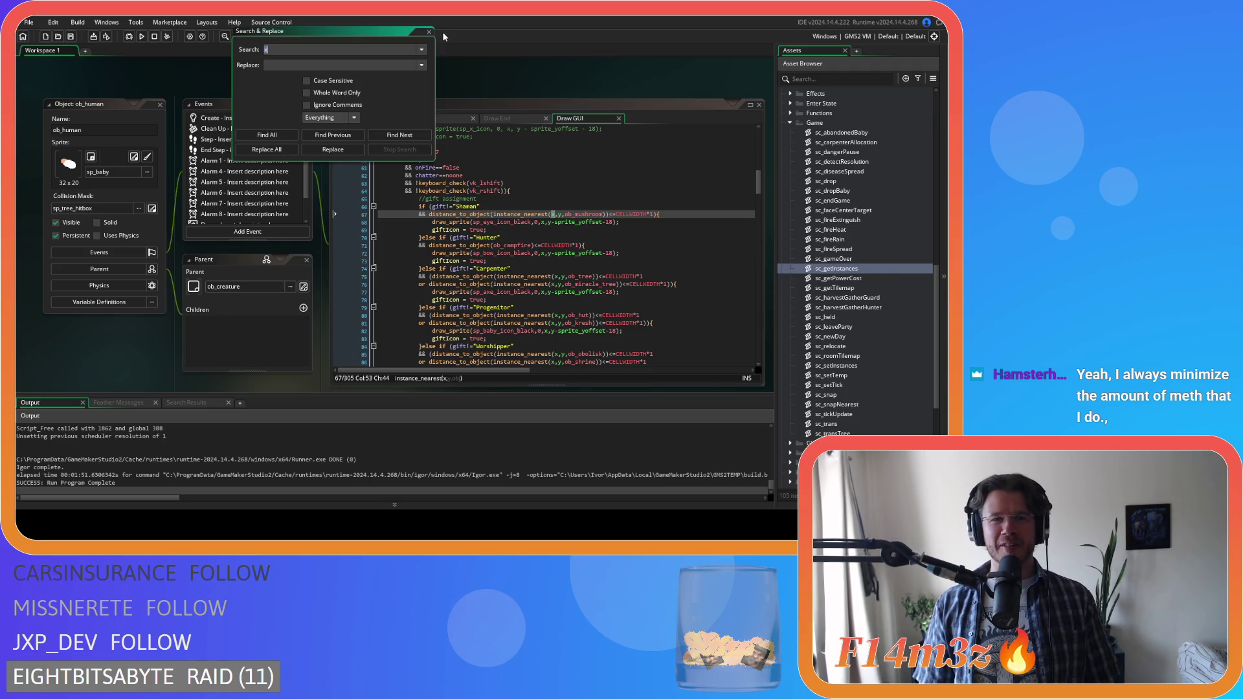
pyautogui.click(430, 33)
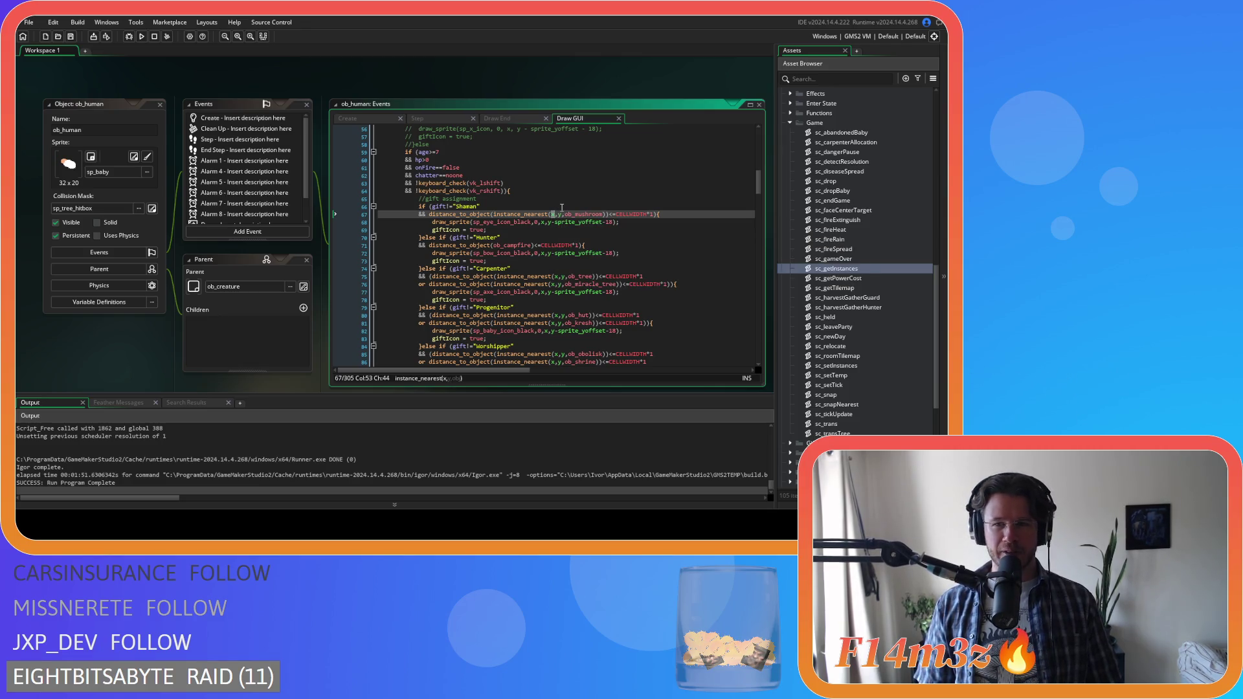
# - Search for x and replace the matches from line 67 onward with _x
pyautogui.hotkey('ctrl', 'f')
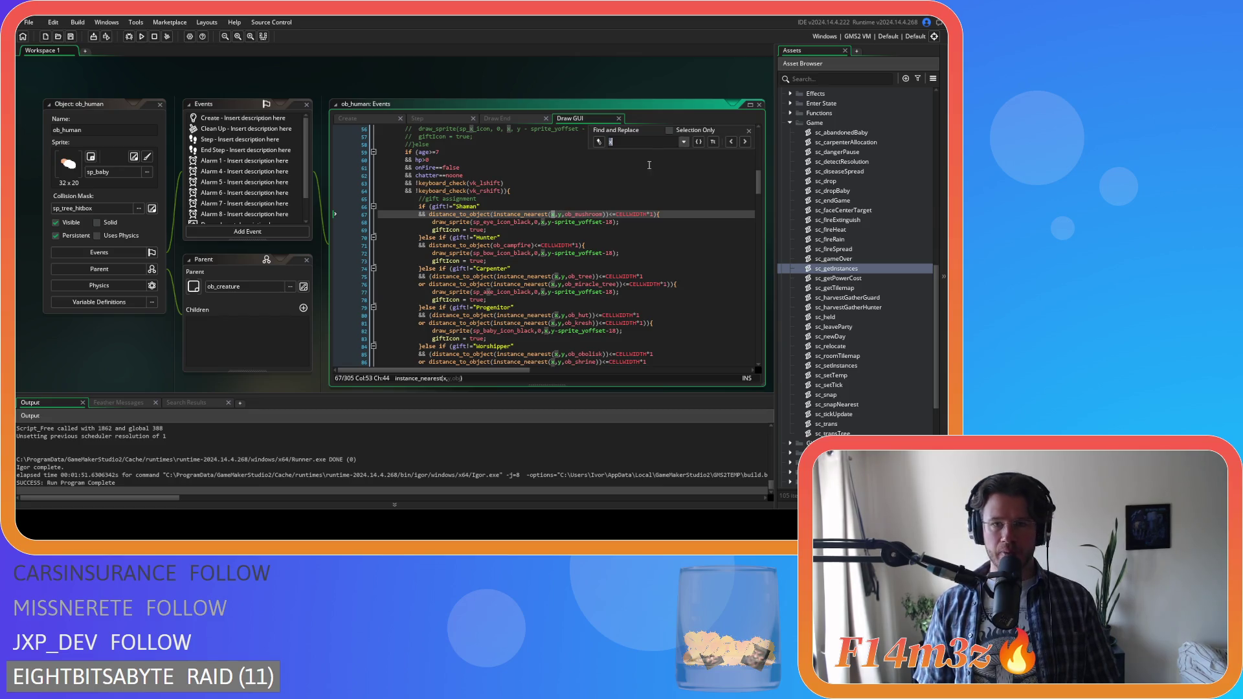
pyautogui.press('Return')
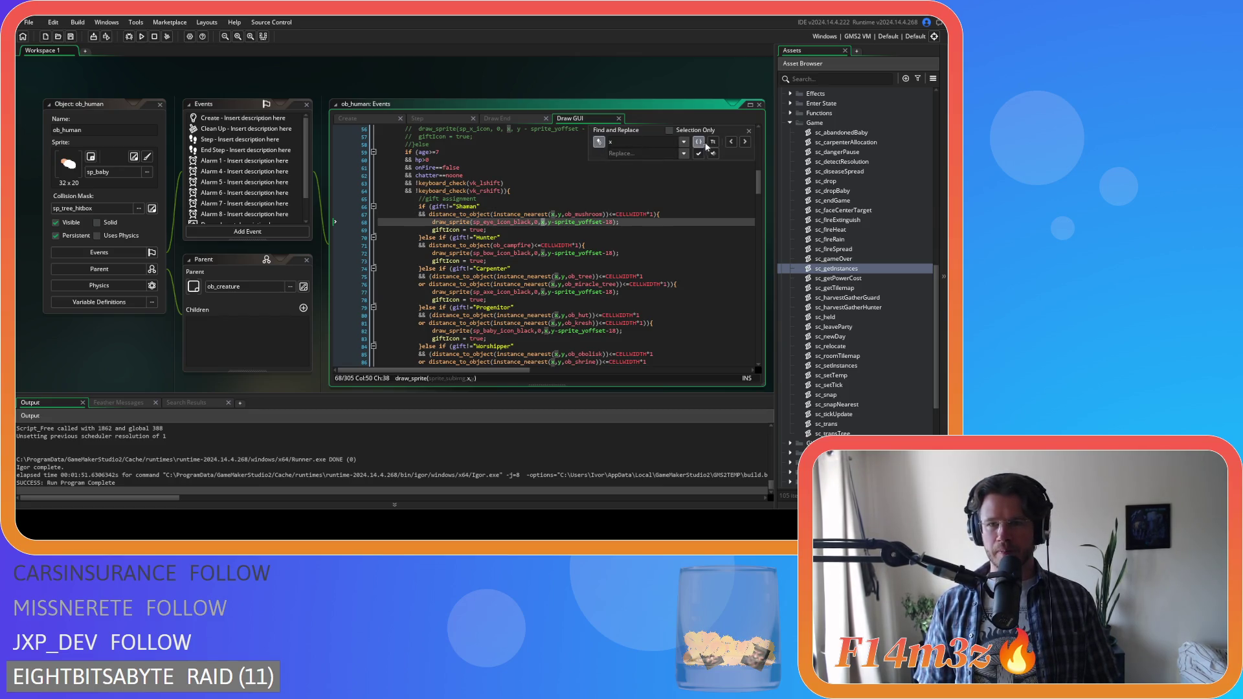
pyautogui.click(728, 142)
pyautogui.click(664, 156)
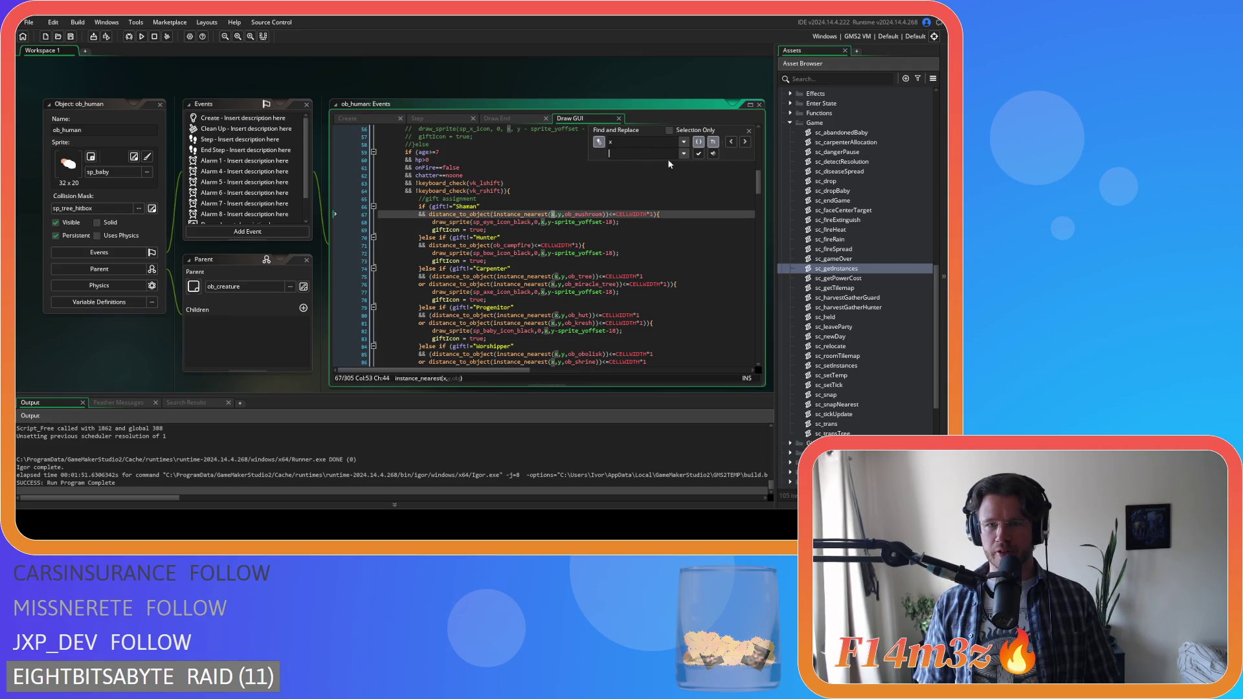
pyautogui.write('_x')
pyautogui.click(698, 154)
pyautogui.click(699, 154)
pyautogui.click(698, 154)
pyautogui.click(699, 154)
pyautogui.click(698, 155)
pyautogui.click(698, 154)
pyautogui.click(698, 154)
pyautogui.click(698, 154)
pyautogui.click(699, 154)
pyautogui.click(699, 154)
pyautogui.click(698, 154)
pyautogui.click(698, 154)
pyautogui.click(698, 154)
pyautogui.click(699, 154)
pyautogui.click(699, 154)
pyautogui.click(699, 154)
pyautogui.click(699, 154)
pyautogui.click(699, 154)
pyautogui.click(698, 154)
pyautogui.click(699, 154)
pyautogui.click(698, 154)
pyautogui.click(698, 154)
pyautogui.click(699, 154)
pyautogui.click(698, 154)
pyautogui.click(699, 154)
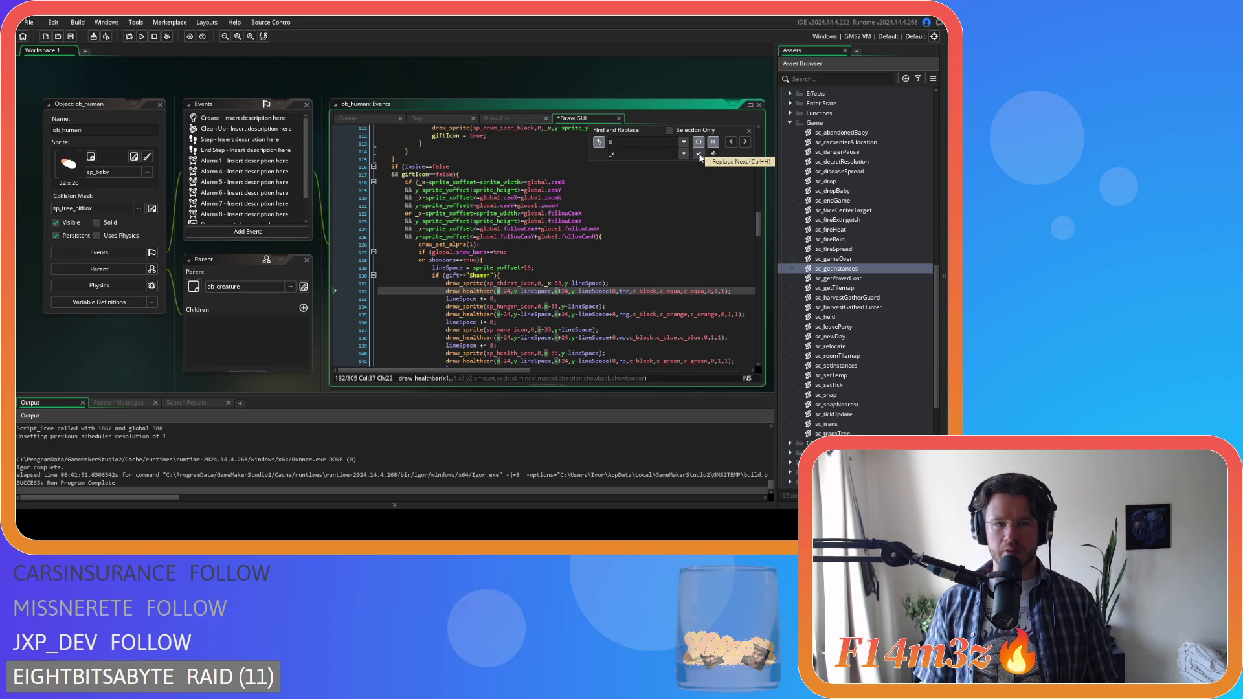
# - Undo the faulty _x replacements made on lines 120–134
pyautogui.scroll(2, 700, 260)
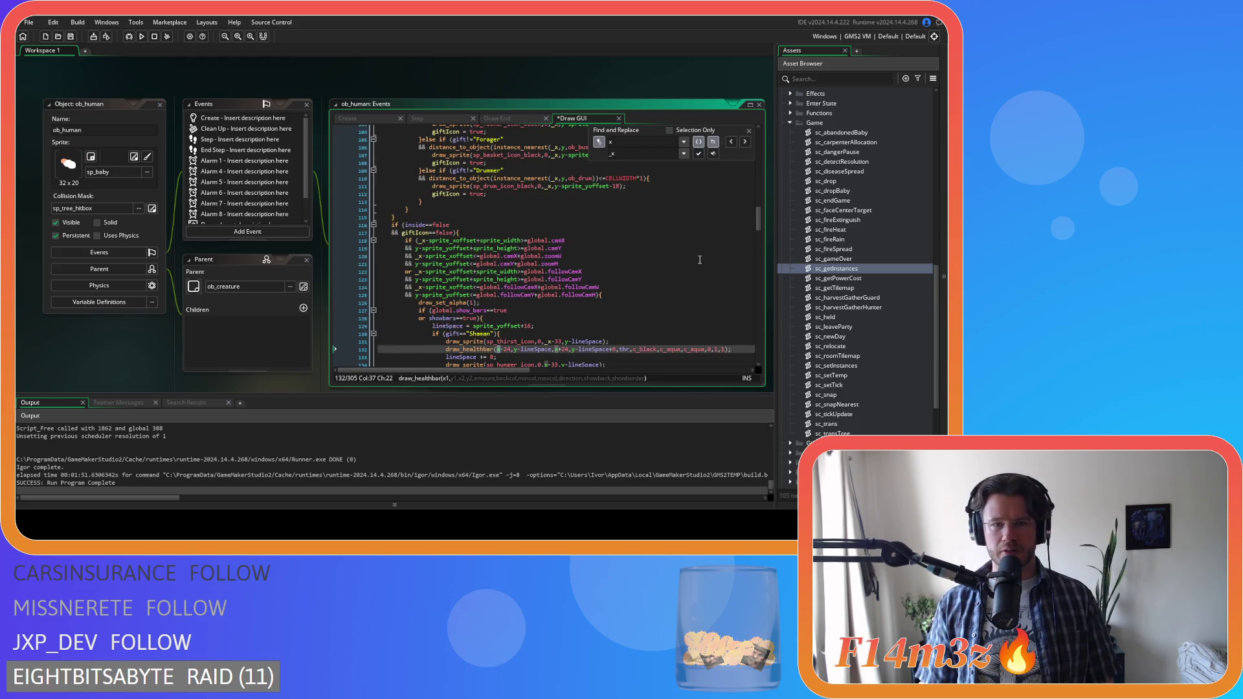
pyautogui.click(749, 130)
pyautogui.hotkey('ctrl', 'z')
pyautogui.hotkey('ctrl', 'z')
pyautogui.hotkey('ctrl', 'z')
pyautogui.hotkey('ctrl', 'z')
pyautogui.scroll(10, 686, 208)
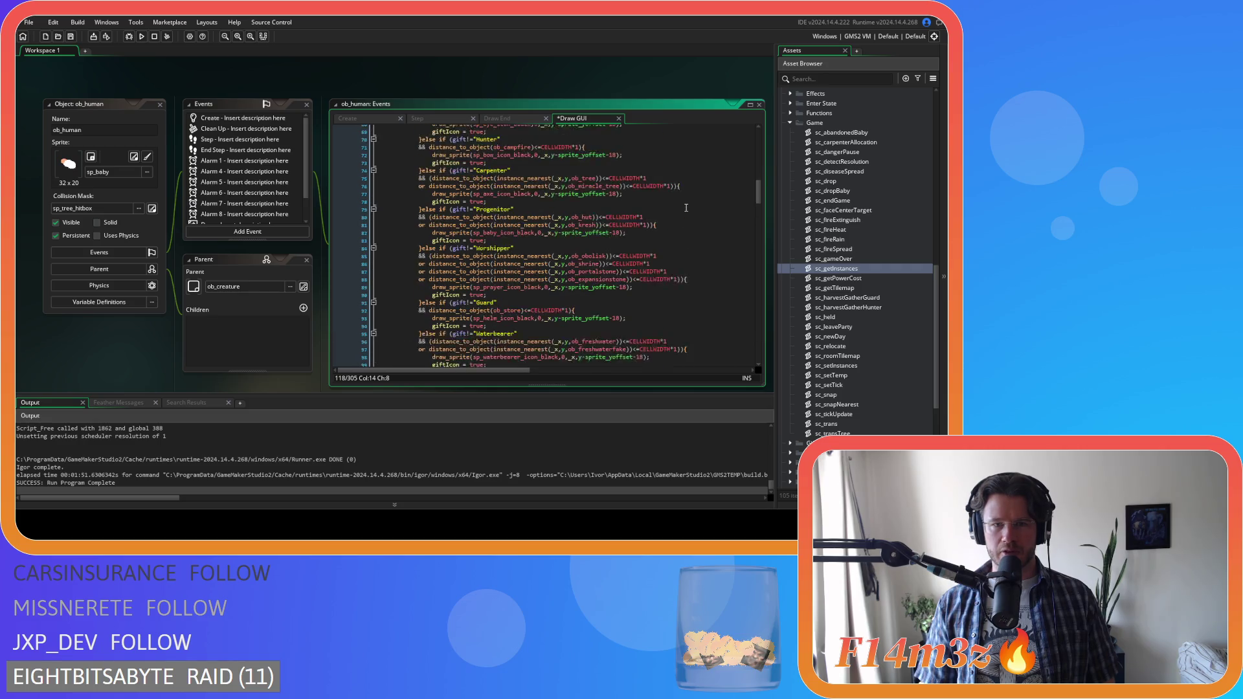
pyautogui.scroll(10, 687, 207)
pyautogui.scroll(-20, 686, 208)
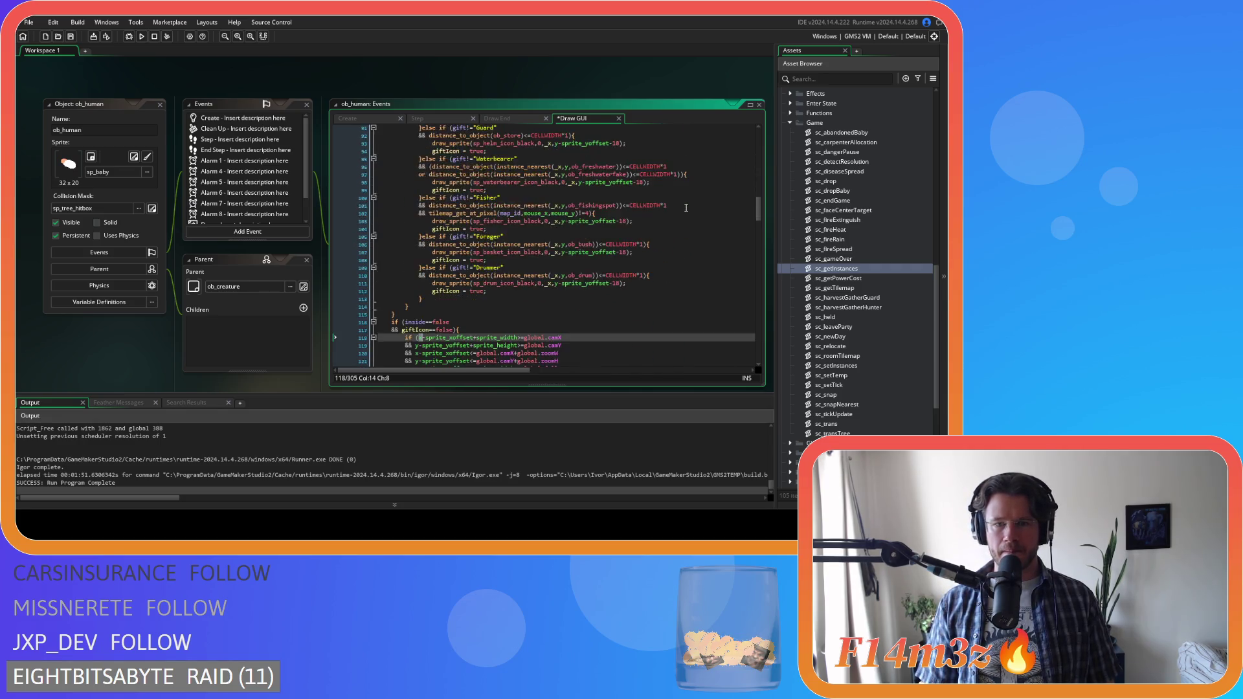
# - With Whole Word matching on, replace each x with _x starting from line 131
pyautogui.click(545, 225)
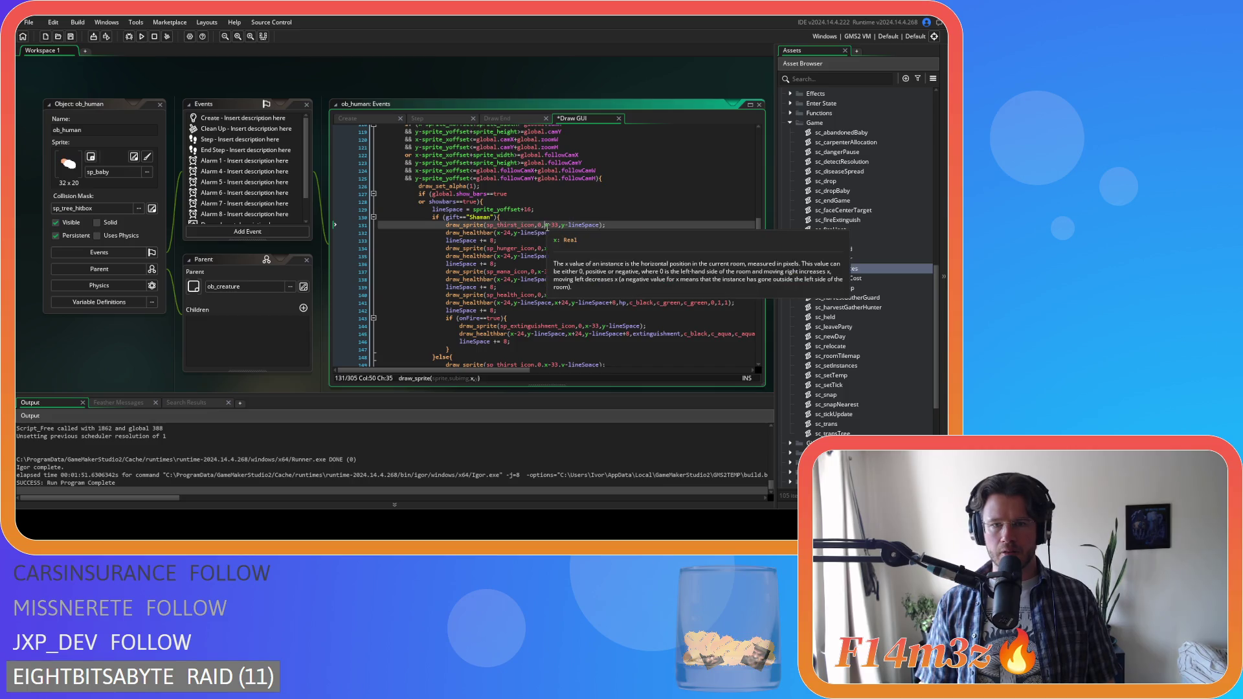
pyautogui.hotkey('ctrl', 'f')
pyautogui.hotkey('ctrl', 'h')
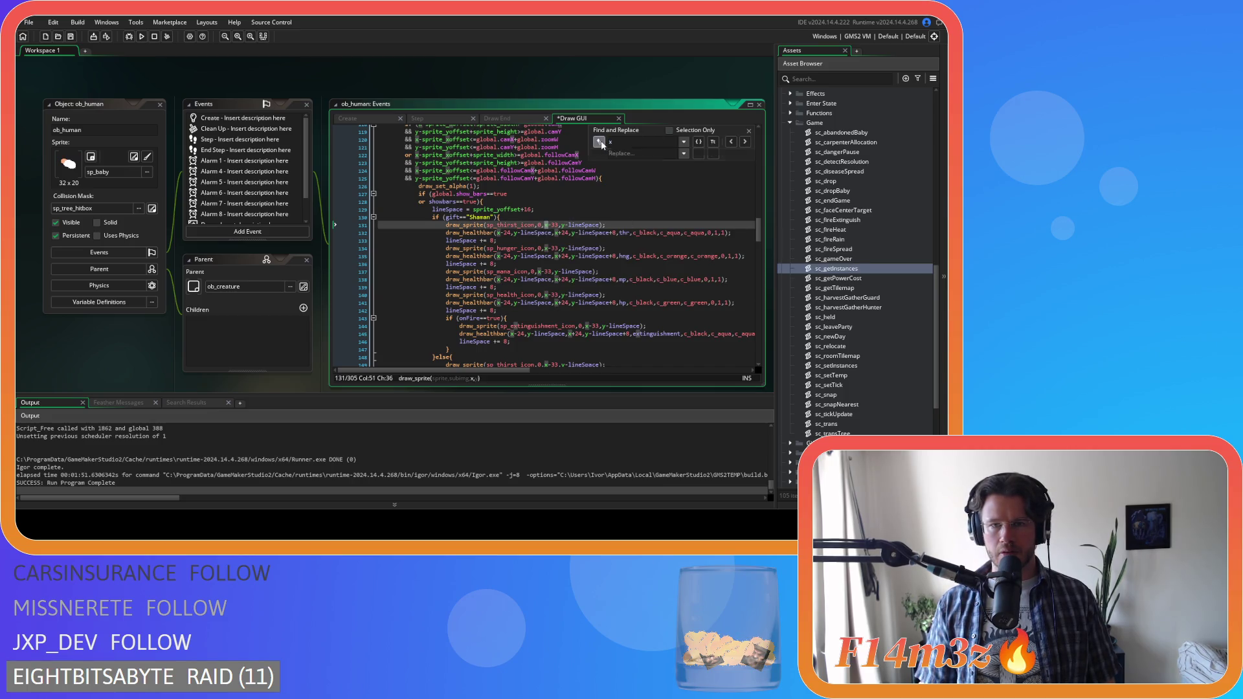
pyautogui.write('_x')
pyautogui.click(699, 141)
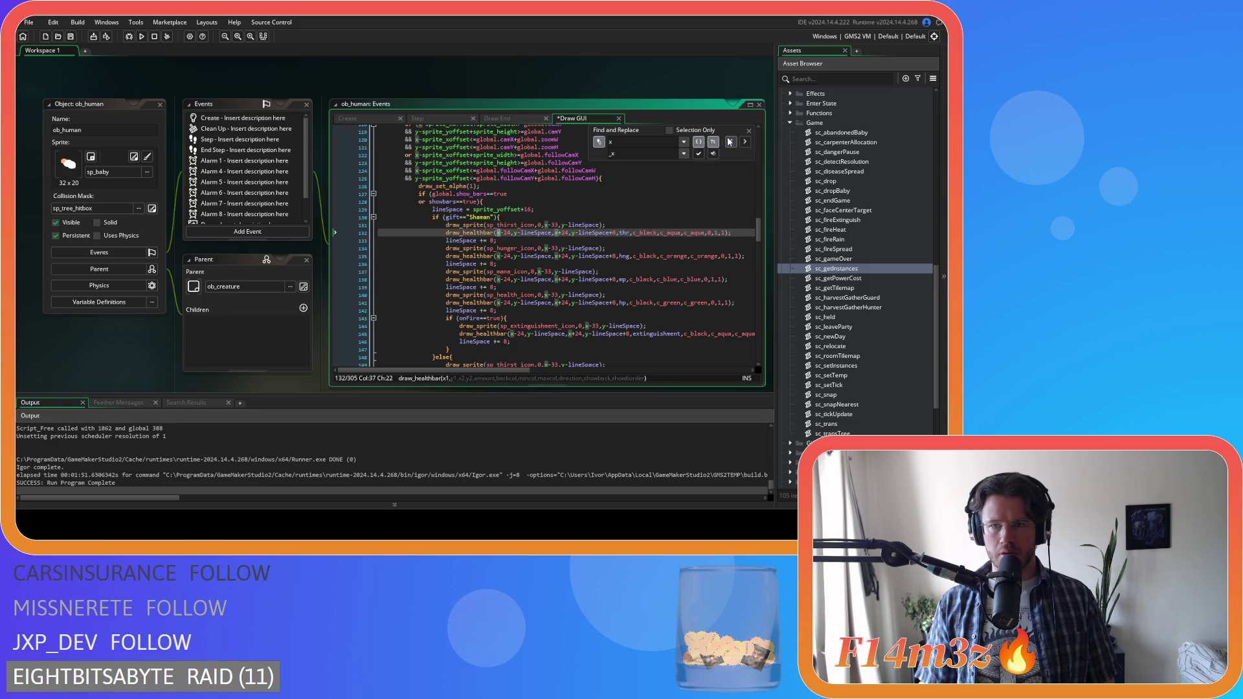
pyautogui.click(731, 141)
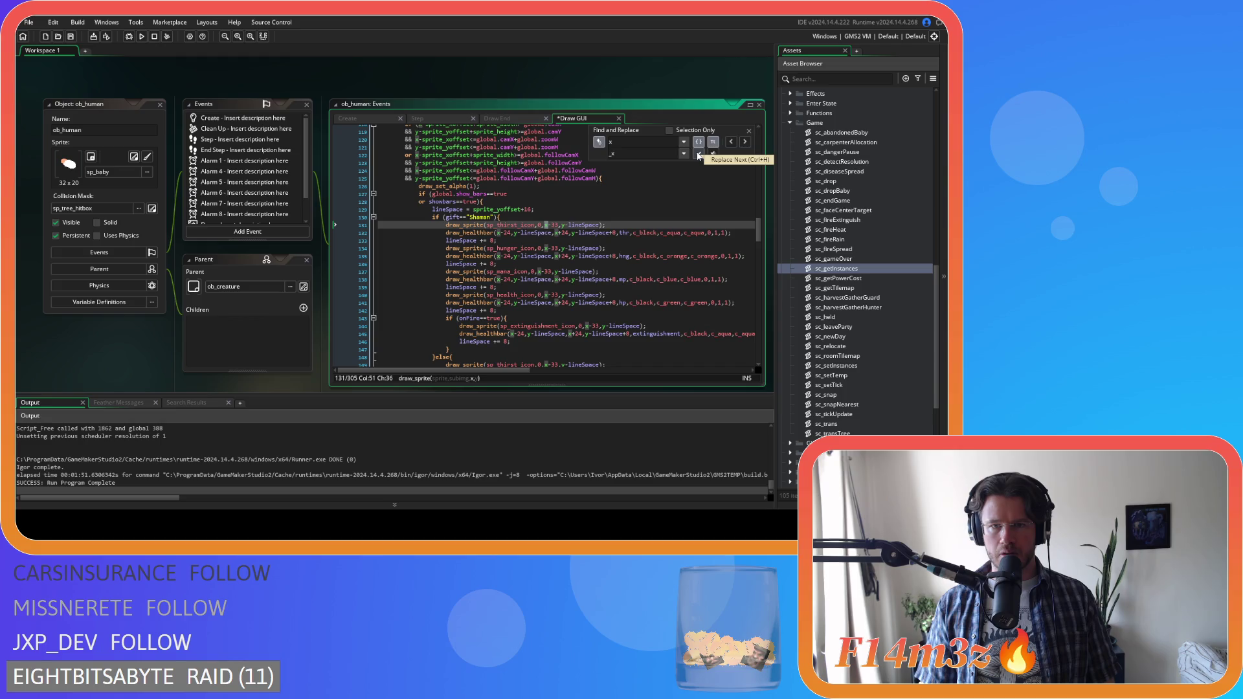
pyautogui.click(699, 155)
pyautogui.click(699, 155)
pyautogui.click(698, 155)
pyautogui.click(698, 156)
pyautogui.click(699, 155)
pyautogui.click(699, 155)
pyautogui.click(698, 155)
pyautogui.click(699, 155)
pyautogui.click(699, 156)
pyautogui.click(699, 155)
pyautogui.click(698, 155)
pyautogui.click(699, 155)
pyautogui.click(698, 155)
pyautogui.click(698, 156)
pyautogui.click(699, 155)
pyautogui.click(698, 156)
pyautogui.click(699, 155)
pyautogui.click(699, 155)
pyautogui.click(698, 155)
pyautogui.click(699, 155)
pyautogui.click(699, 155)
pyautogui.click(698, 156)
pyautogui.click(699, 155)
pyautogui.click(699, 155)
pyautogui.click(698, 156)
pyautogui.click(699, 155)
pyautogui.click(698, 155)
pyautogui.click(699, 155)
pyautogui.click(698, 156)
pyautogui.click(699, 155)
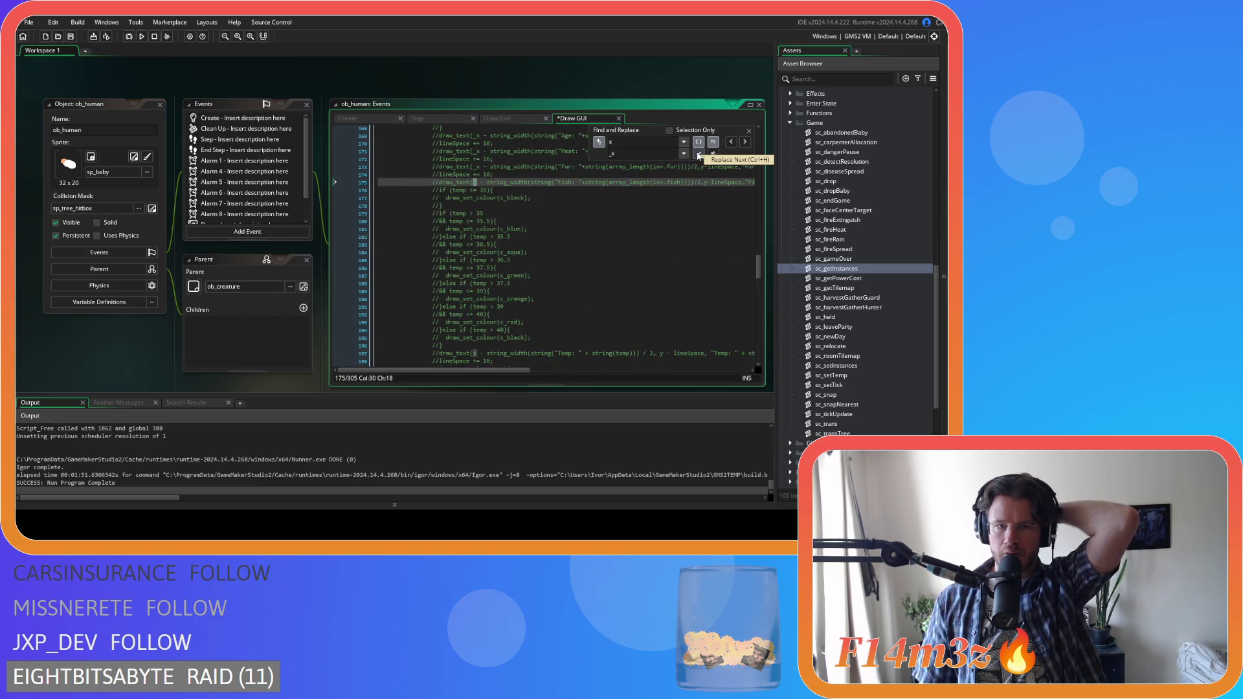
pyautogui.click(699, 156)
pyautogui.click(698, 156)
pyautogui.click(698, 155)
pyautogui.click(698, 155)
pyautogui.click(699, 156)
pyautogui.click(699, 156)
pyautogui.click(699, 155)
pyautogui.click(699, 156)
pyautogui.click(699, 156)
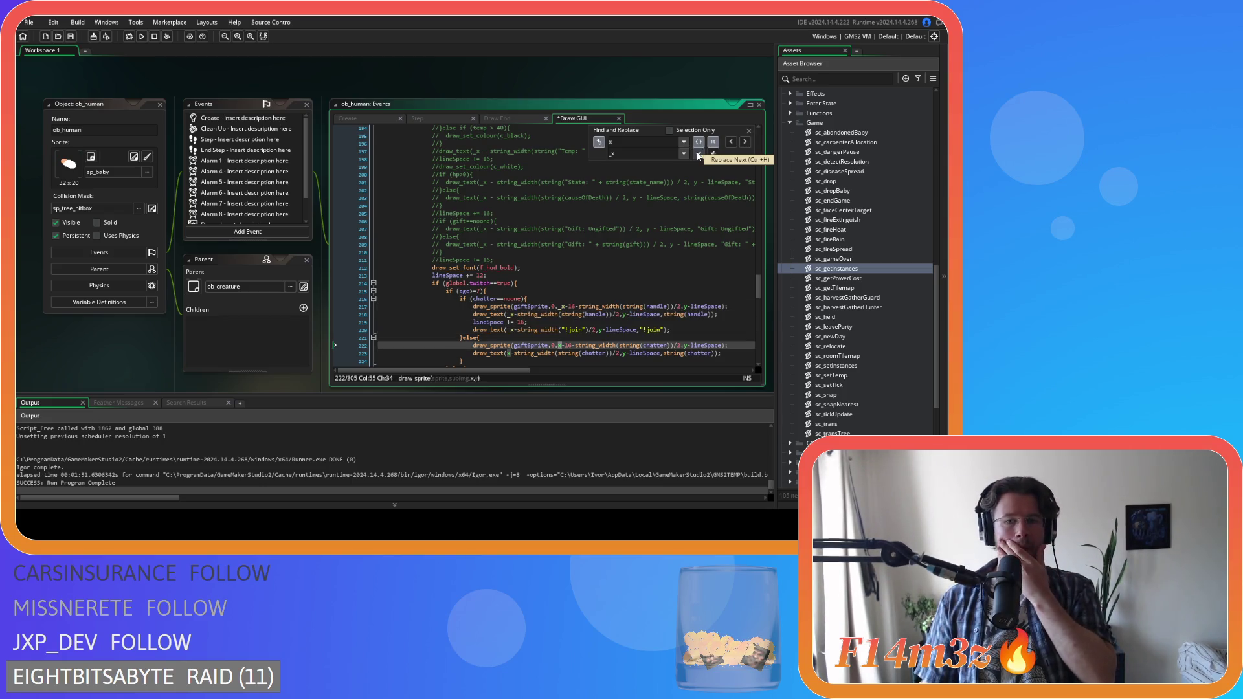
# - Replace the x on lines 222–223 and the following matches with _x
pyautogui.click(698, 155)
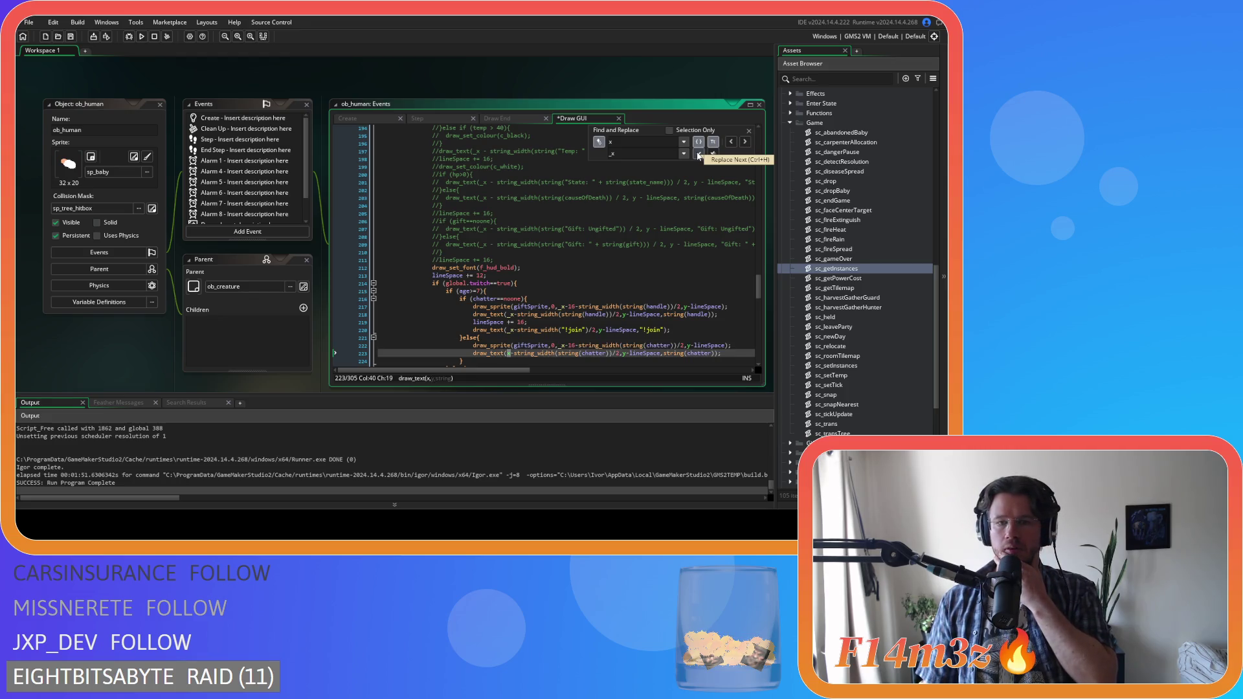
pyautogui.click(698, 155)
pyautogui.click(698, 156)
pyautogui.click(698, 156)
pyautogui.click(698, 155)
pyautogui.click(698, 156)
pyautogui.click(698, 155)
pyautogui.click(699, 155)
pyautogui.click(699, 156)
pyautogui.click(698, 156)
pyautogui.click(698, 156)
pyautogui.click(698, 155)
pyautogui.click(698, 155)
pyautogui.click(699, 155)
pyautogui.click(699, 156)
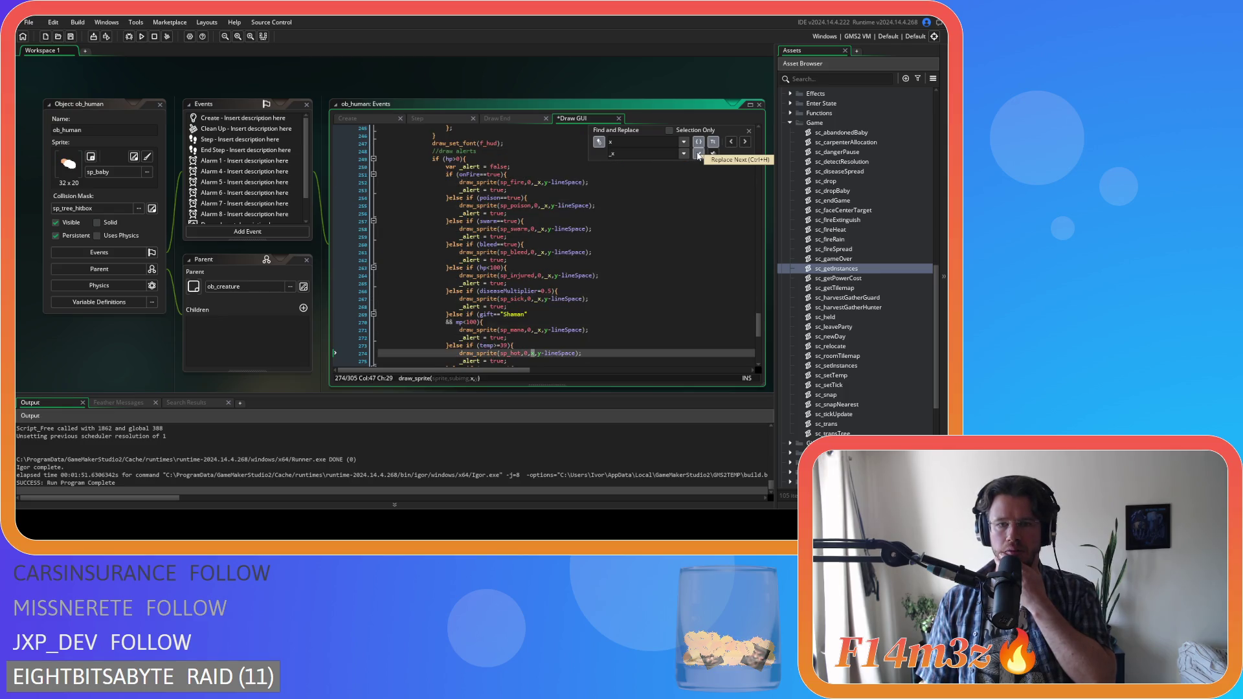
pyautogui.click(698, 156)
pyautogui.click(698, 155)
pyautogui.click(699, 156)
pyautogui.click(699, 155)
pyautogui.click(698, 156)
pyautogui.click(699, 155)
pyautogui.click(699, 156)
pyautogui.click(698, 155)
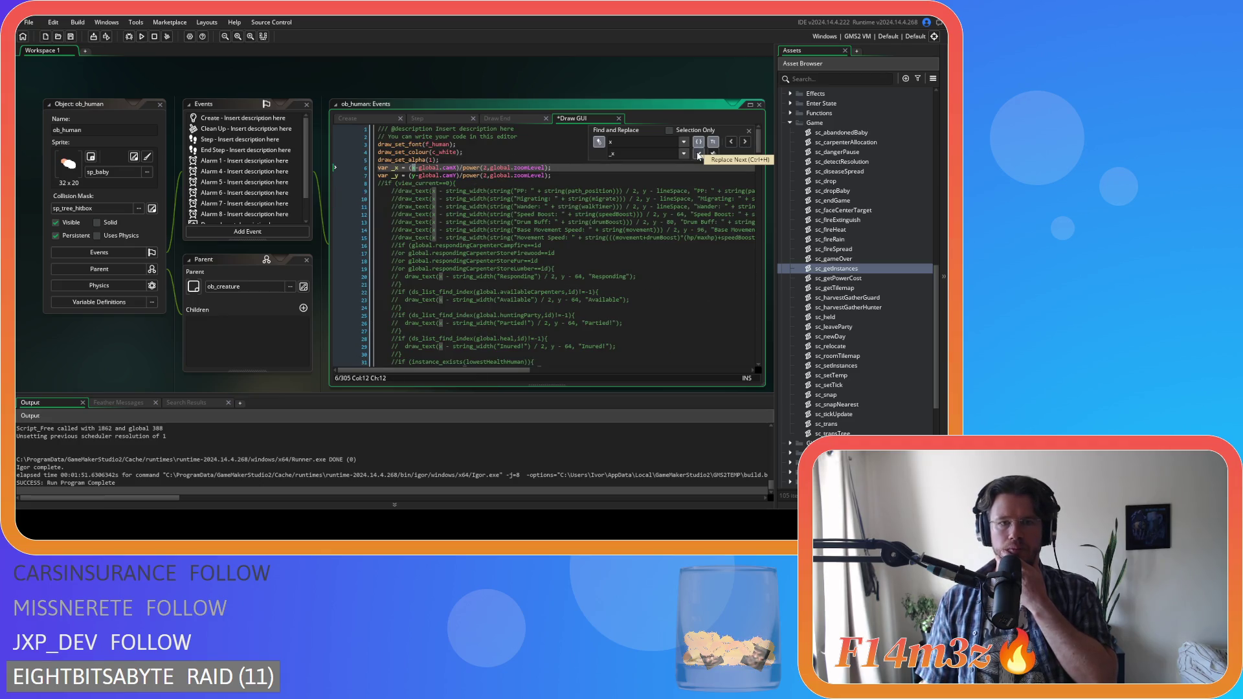
# - Skip the _x definition on line 6 and replace the remaining x references through lines 52–55
pyautogui.click(744, 142)
pyautogui.doubleClick(698, 156)
pyautogui.doubleClick(698, 155)
pyautogui.click(699, 155)
pyautogui.doubleClick(699, 155)
pyautogui.click(698, 156)
pyautogui.doubleClick(698, 155)
pyautogui.click(698, 155)
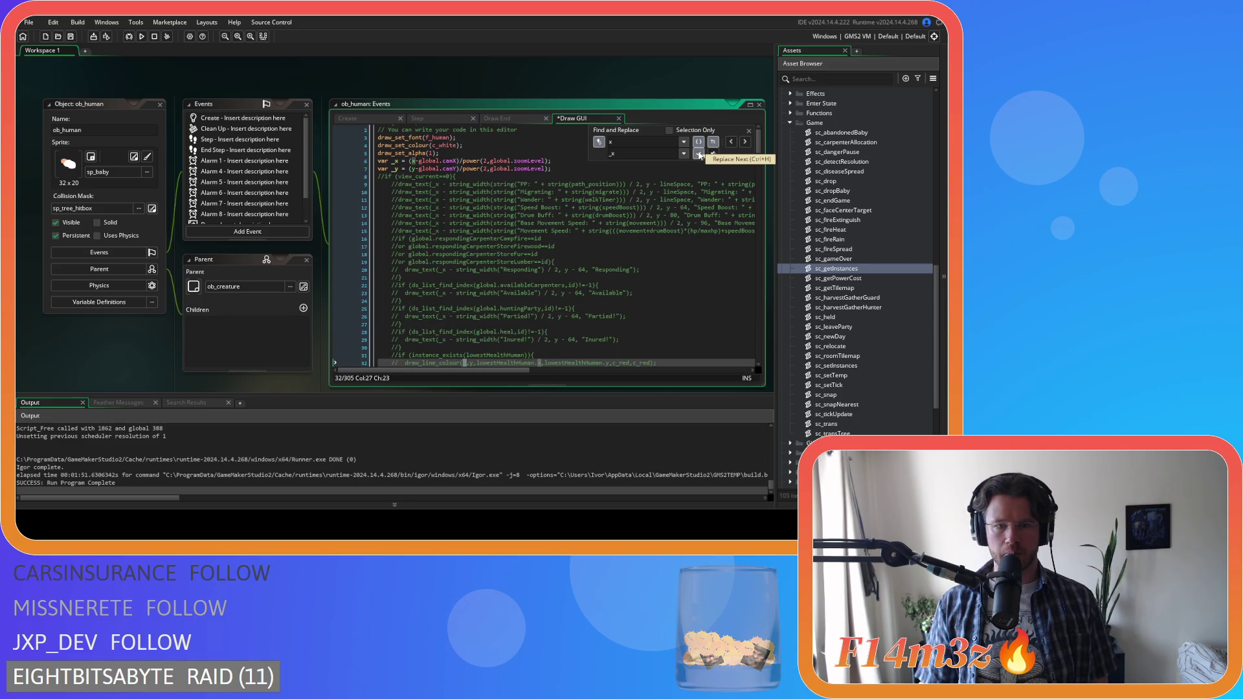
pyautogui.click(699, 155)
pyautogui.click(699, 156)
pyautogui.click(699, 155)
pyautogui.click(699, 156)
pyautogui.click(699, 155)
pyautogui.click(699, 155)
pyautogui.click(699, 155)
pyautogui.doubleClick(699, 155)
pyautogui.click(698, 155)
pyautogui.doubleClick(699, 155)
pyautogui.click(699, 156)
pyautogui.doubleClick(699, 155)
pyautogui.doubleClick(699, 156)
pyautogui.click(698, 155)
pyautogui.doubleClick(699, 155)
pyautogui.doubleClick(698, 156)
pyautogui.click(699, 155)
pyautogui.doubleClick(698, 155)
pyautogui.click(698, 155)
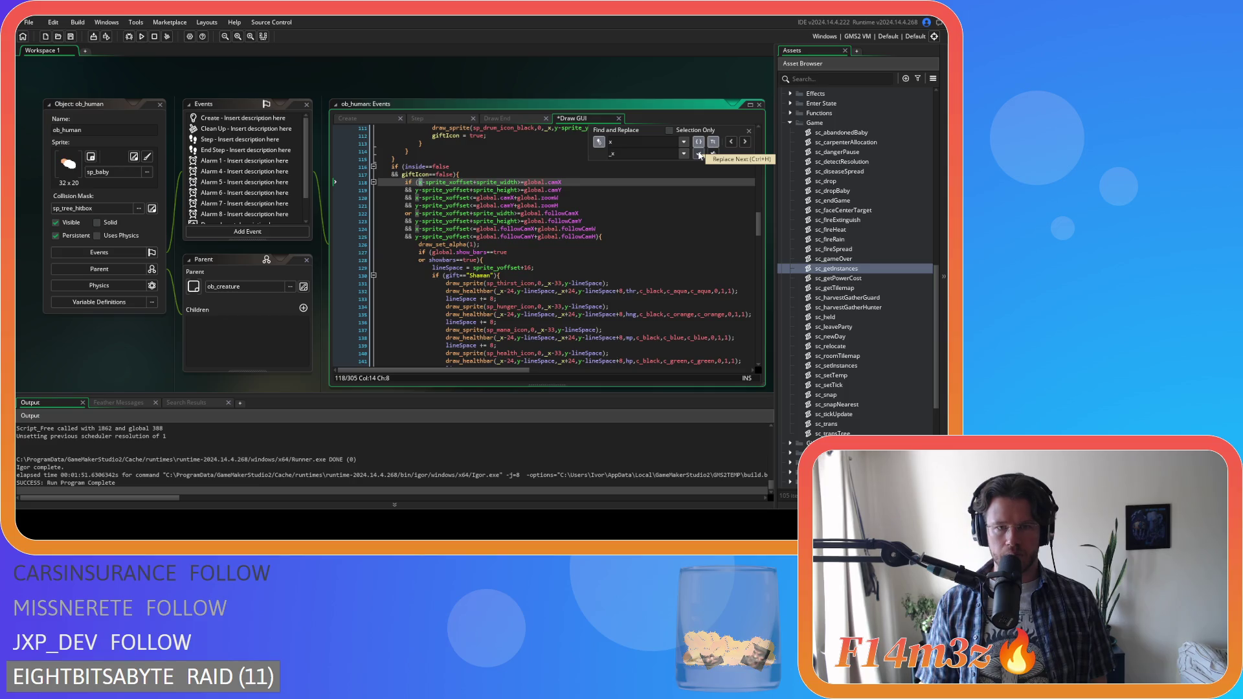
pyautogui.scroll(4, 693, 198)
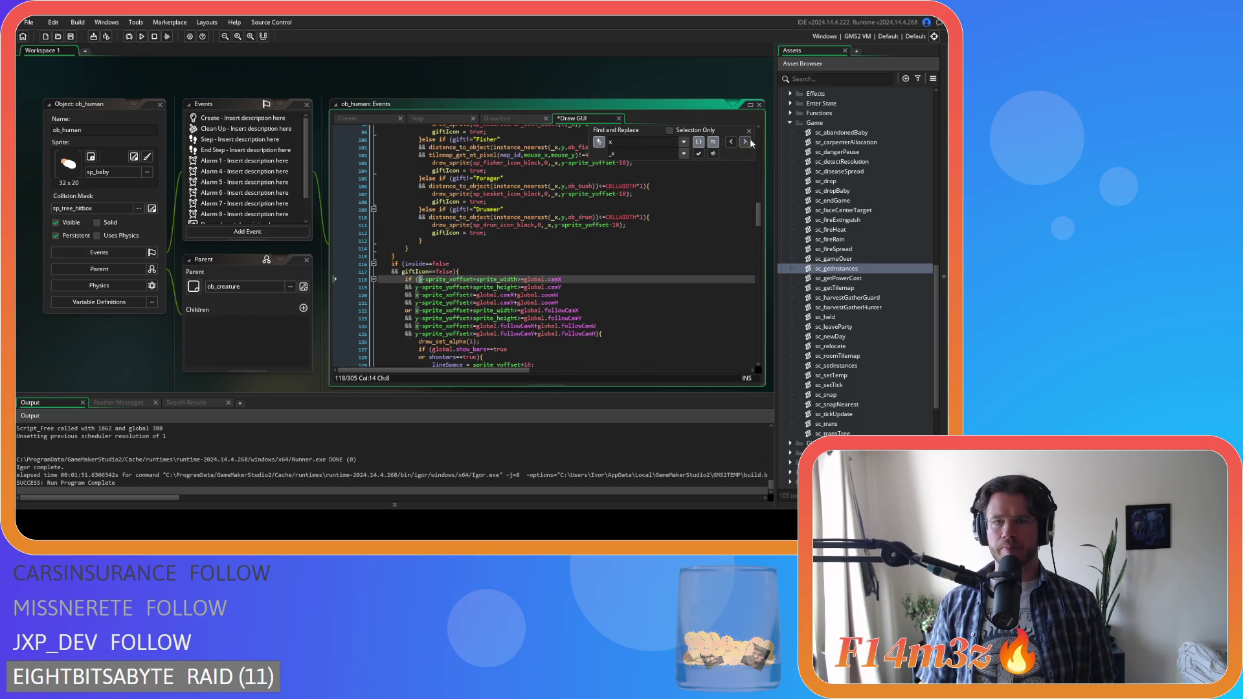
pyautogui.scroll(15, 621, 207)
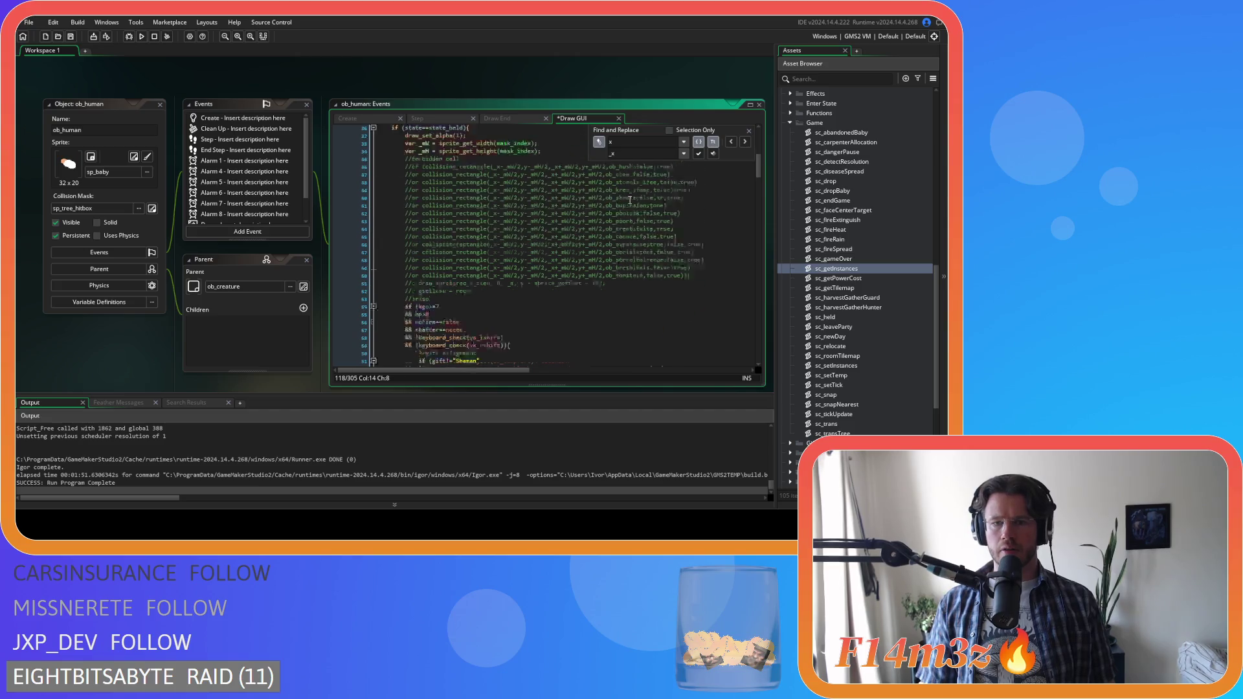
# - Set up find 'y', replace with '_y', starting from the y on line 67
pyautogui.click(565, 253)
pyautogui.hotkey('ctrl', 'f')
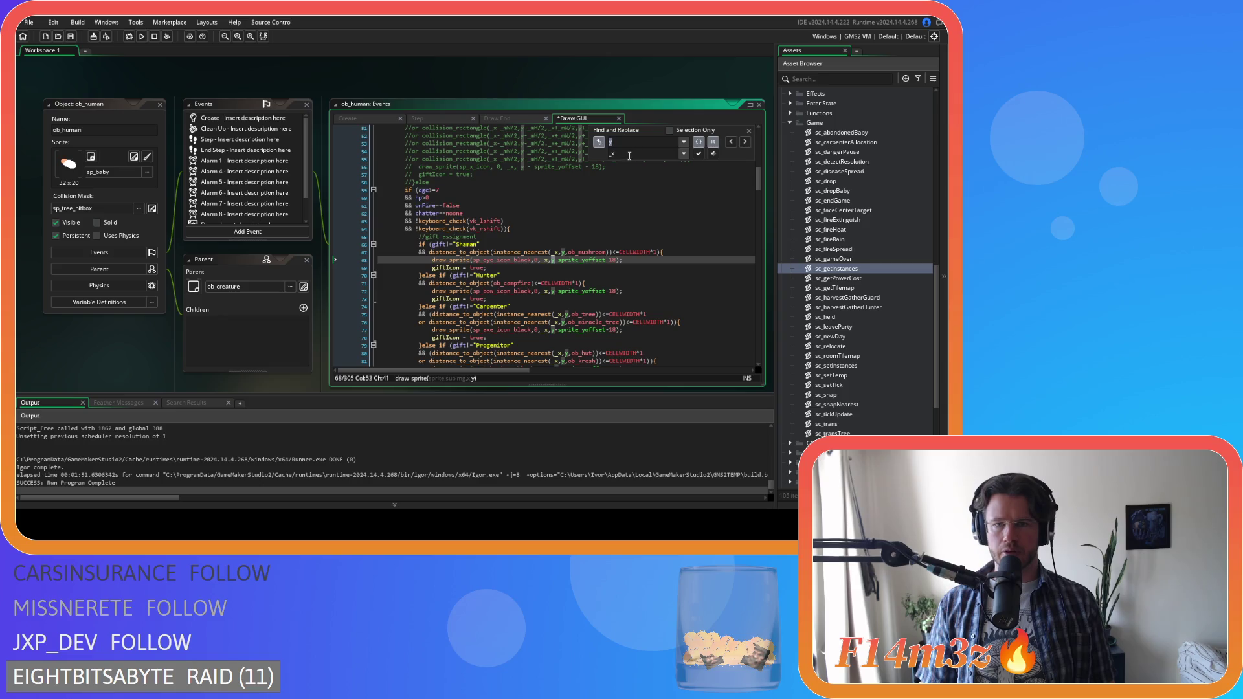
pyautogui.click(612, 153)
pyautogui.write('_y')
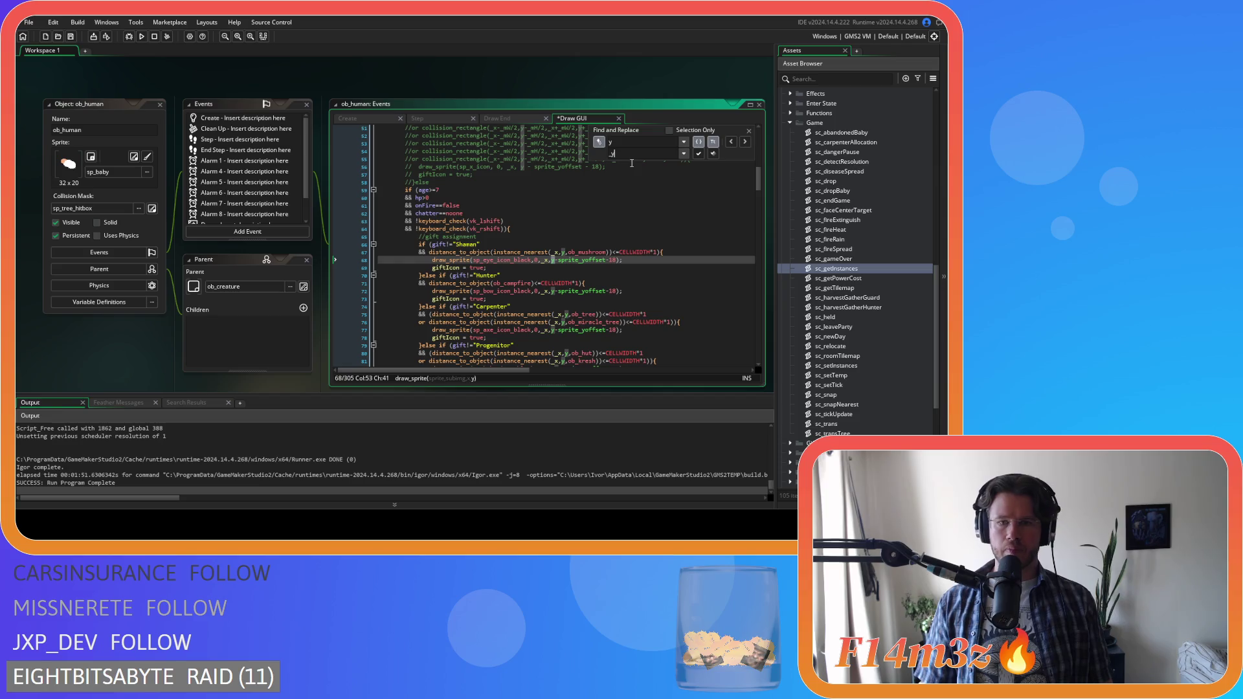
pyautogui.click(732, 141)
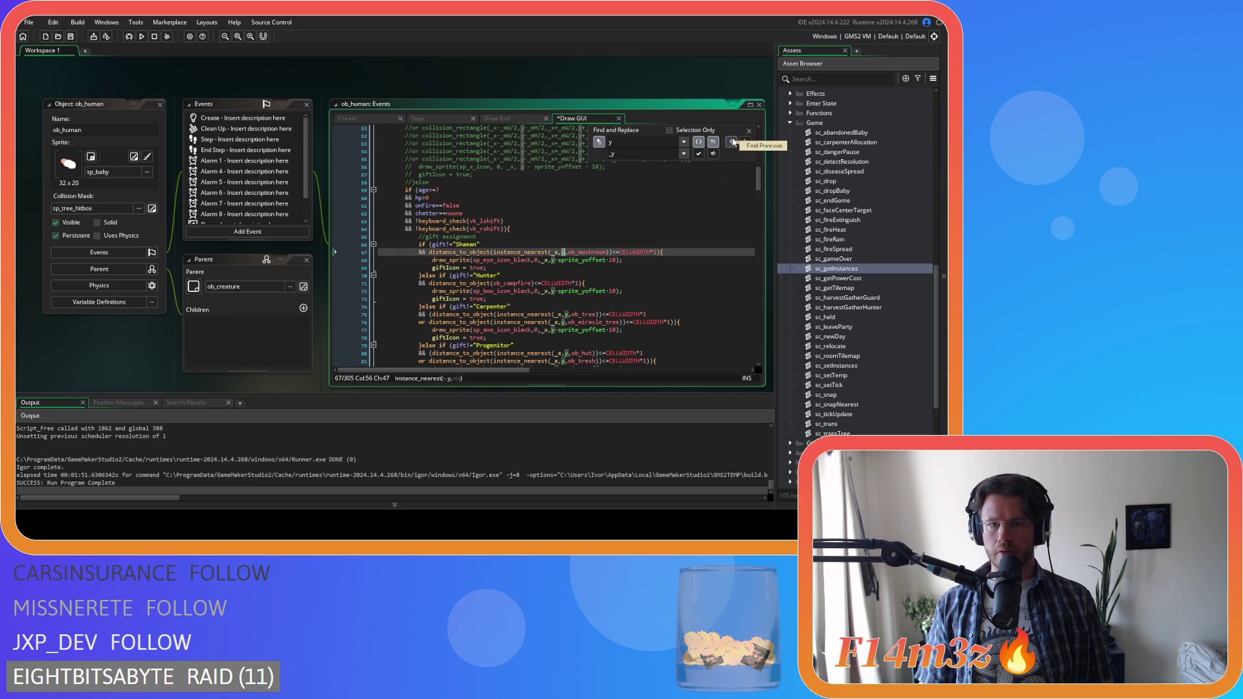
# - Replace each plain y with _y from line 67 through line 111
pyautogui.click(697, 156)
pyautogui.click(697, 156)
pyautogui.click(697, 156)
pyautogui.click(697, 156)
pyautogui.click(697, 156)
pyautogui.click(697, 156)
pyautogui.click(697, 156)
pyautogui.click(697, 156)
pyautogui.click(697, 156)
pyautogui.click(698, 156)
pyautogui.click(697, 156)
pyautogui.click(697, 156)
pyautogui.click(697, 156)
pyautogui.click(697, 156)
pyautogui.click(697, 156)
pyautogui.click(697, 157)
pyautogui.click(697, 156)
pyautogui.click(698, 156)
pyautogui.click(697, 156)
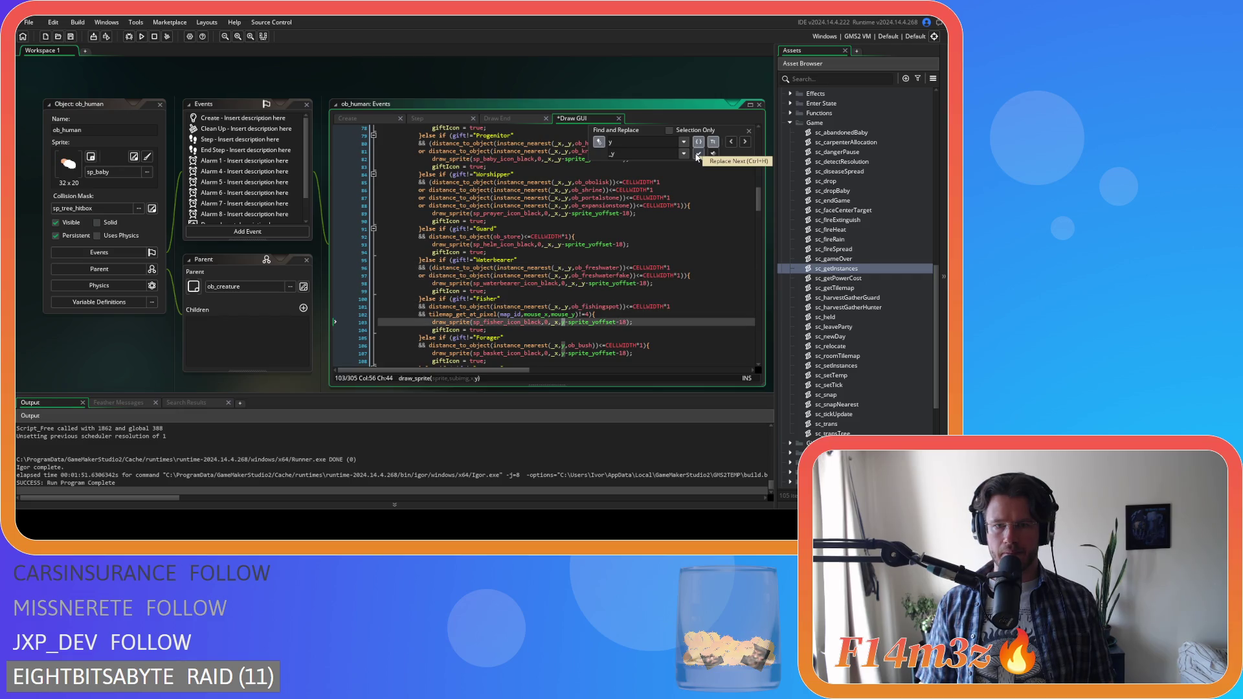
pyautogui.click(697, 156)
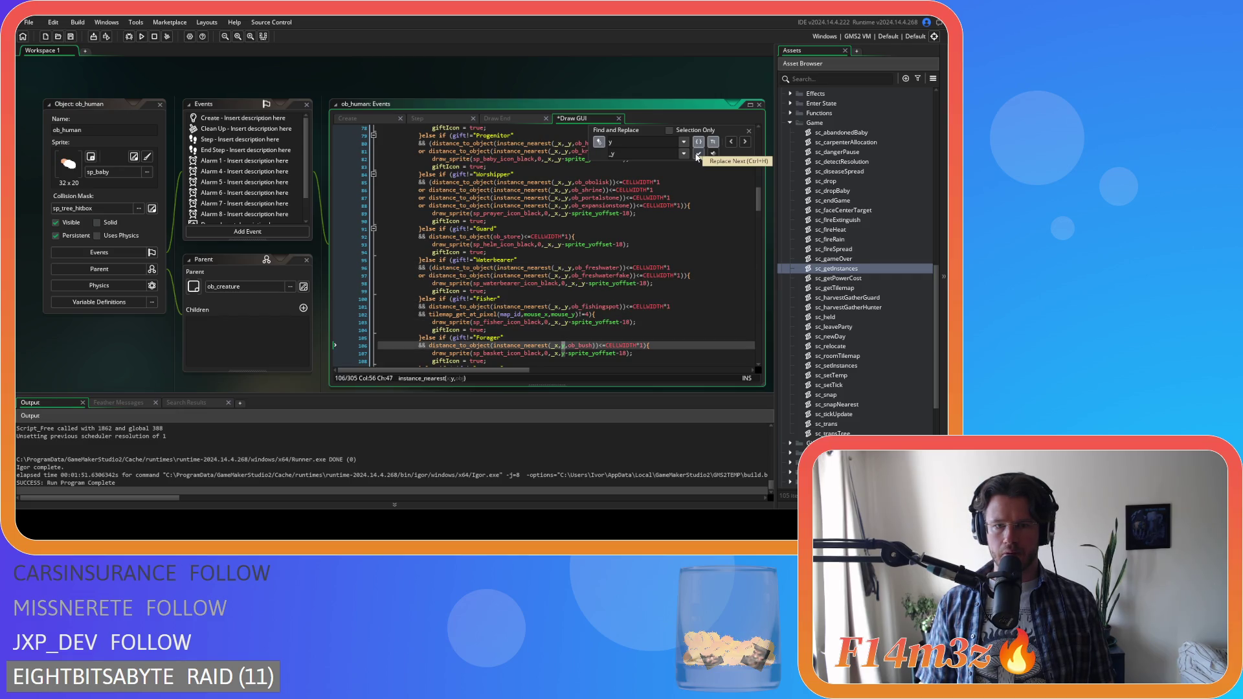
pyautogui.click(697, 156)
pyautogui.click(697, 156)
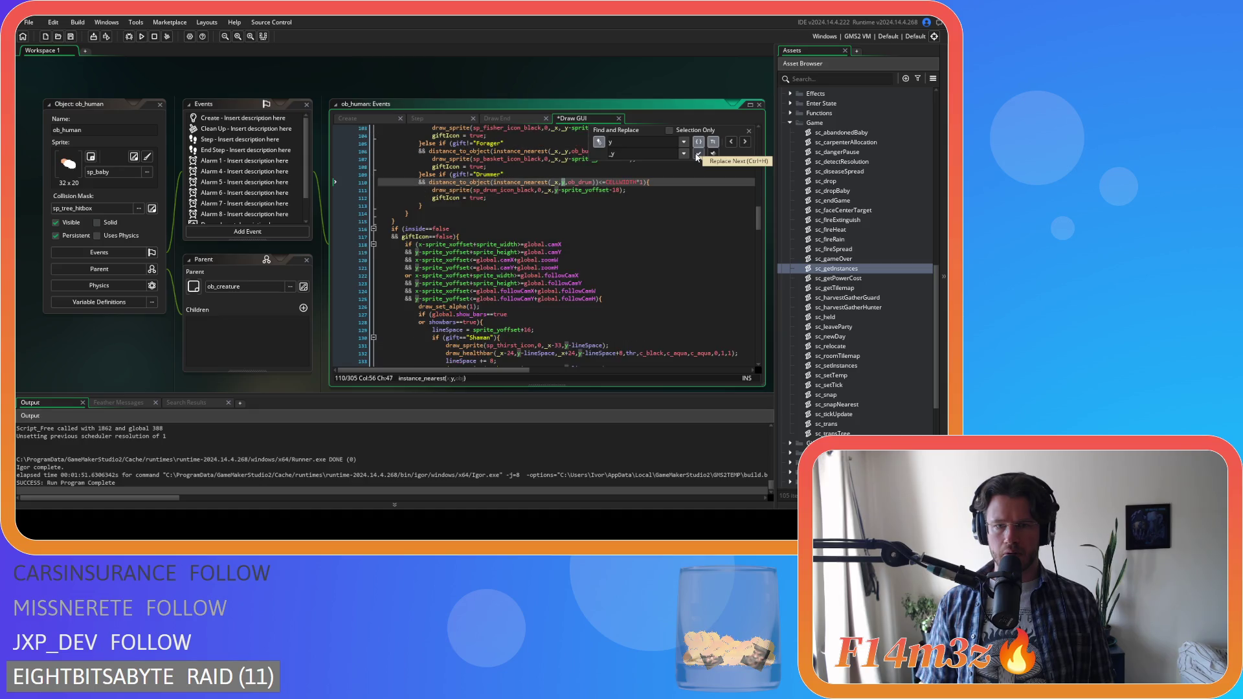
pyautogui.click(697, 156)
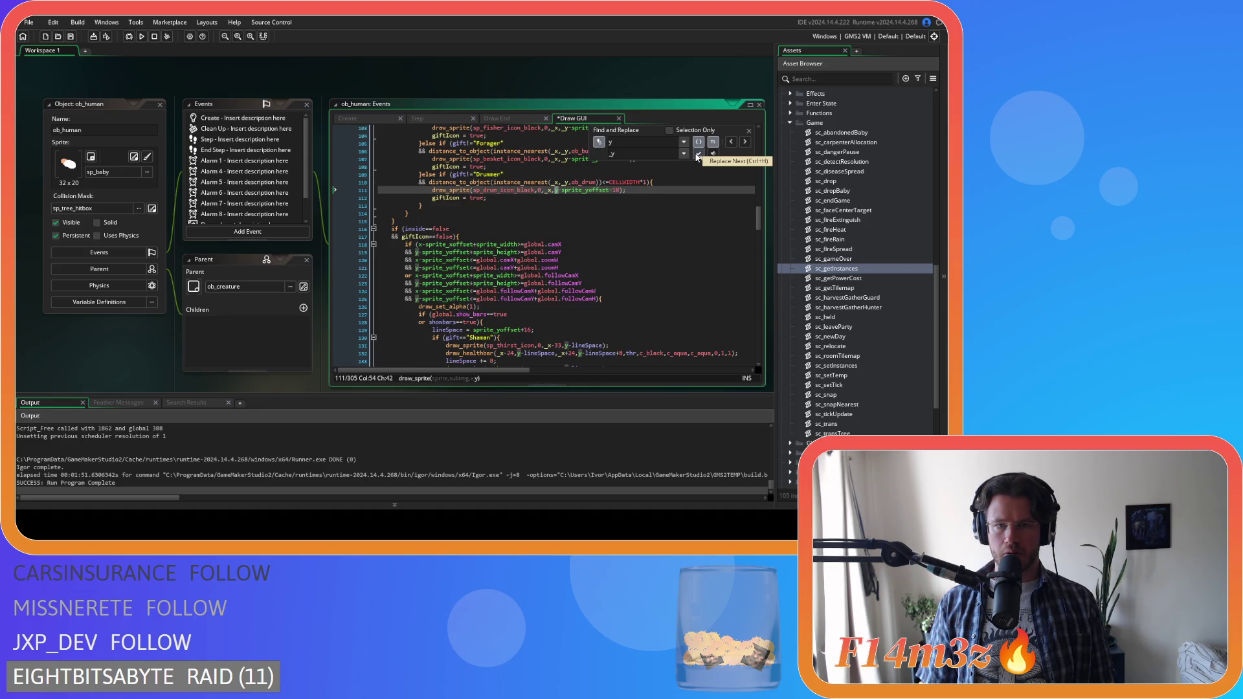
pyautogui.click(697, 156)
# - Skip two matches, then change the remaining y references to _y from line 131 through the arrow-drawing lines
pyautogui.click(744, 142)
pyautogui.click(744, 143)
pyautogui.click(744, 143)
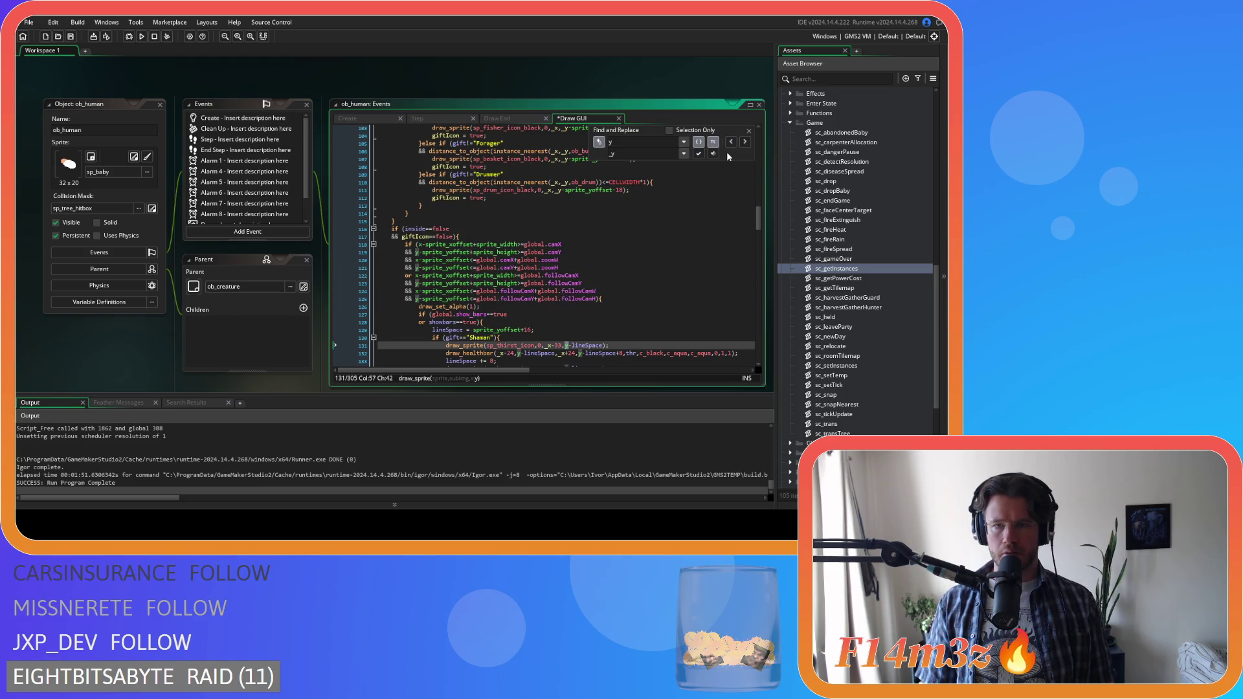
pyautogui.click(697, 156)
pyautogui.click(699, 156)
pyautogui.click(698, 156)
pyautogui.click(699, 156)
pyautogui.click(698, 157)
pyautogui.click(699, 156)
pyautogui.click(698, 156)
pyautogui.click(698, 156)
pyautogui.click(699, 156)
pyautogui.click(698, 156)
pyautogui.click(698, 156)
pyautogui.click(698, 156)
pyautogui.click(699, 156)
pyautogui.click(699, 157)
pyautogui.click(698, 156)
pyautogui.click(698, 156)
pyautogui.click(698, 156)
pyautogui.click(699, 156)
pyautogui.click(698, 156)
pyautogui.click(698, 156)
pyautogui.click(698, 156)
pyautogui.click(699, 156)
pyautogui.click(699, 156)
pyautogui.click(698, 156)
pyautogui.click(699, 156)
pyautogui.click(699, 156)
pyautogui.click(699, 156)
pyautogui.click(698, 156)
pyautogui.click(698, 156)
pyautogui.click(698, 156)
pyautogui.click(699, 156)
pyautogui.click(699, 156)
pyautogui.click(699, 156)
pyautogui.click(699, 156)
pyautogui.click(698, 156)
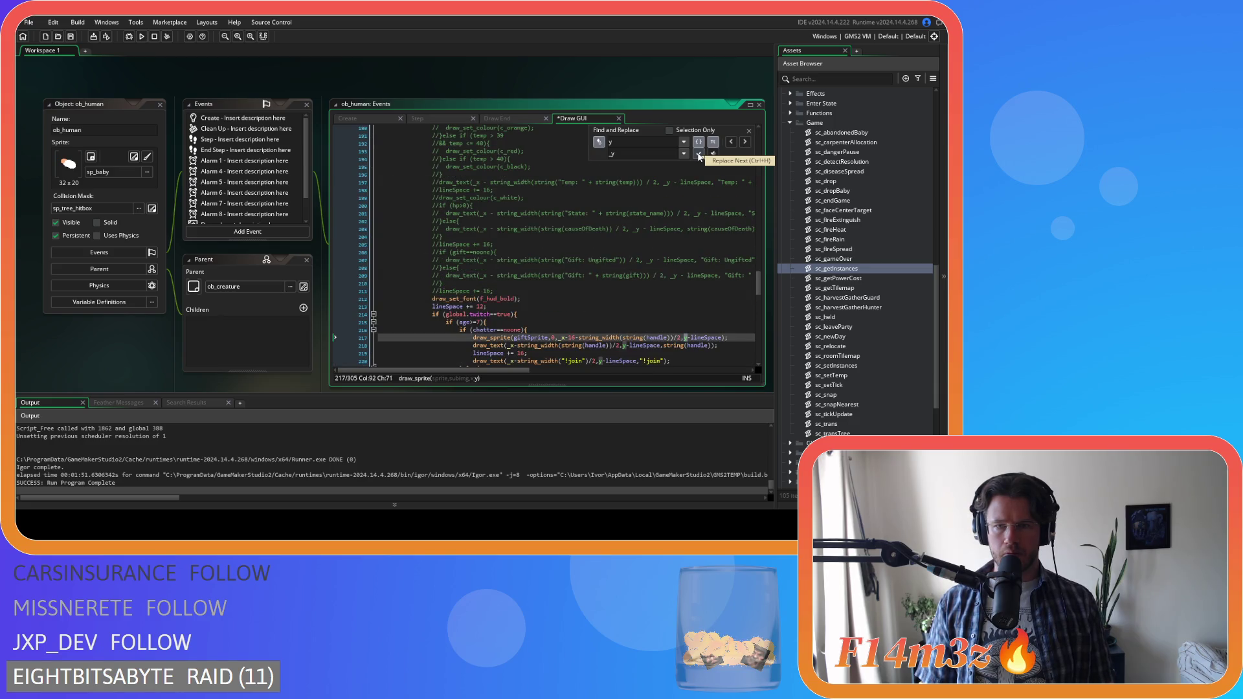
pyautogui.click(698, 156)
pyautogui.click(699, 156)
pyautogui.click(698, 156)
pyautogui.click(698, 156)
pyautogui.click(698, 156)
pyautogui.click(699, 156)
pyautogui.click(698, 156)
pyautogui.click(699, 156)
pyautogui.click(698, 156)
pyautogui.click(699, 156)
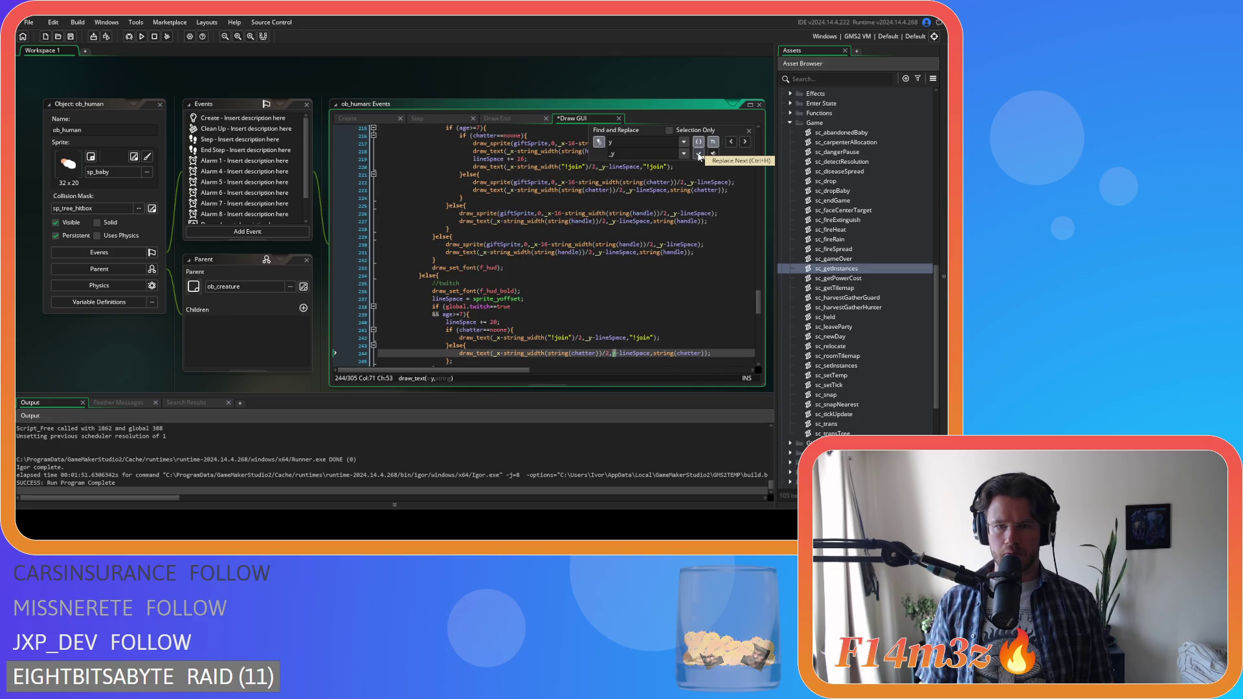
pyautogui.click(699, 156)
pyautogui.click(698, 156)
pyautogui.click(698, 156)
pyautogui.click(698, 156)
pyautogui.click(699, 156)
pyautogui.click(698, 156)
pyautogui.click(699, 156)
pyautogui.click(699, 156)
pyautogui.click(699, 156)
pyautogui.click(698, 156)
pyautogui.click(698, 156)
pyautogui.click(699, 156)
pyautogui.click(698, 156)
pyautogui.click(699, 156)
pyautogui.click(699, 156)
pyautogui.click(698, 156)
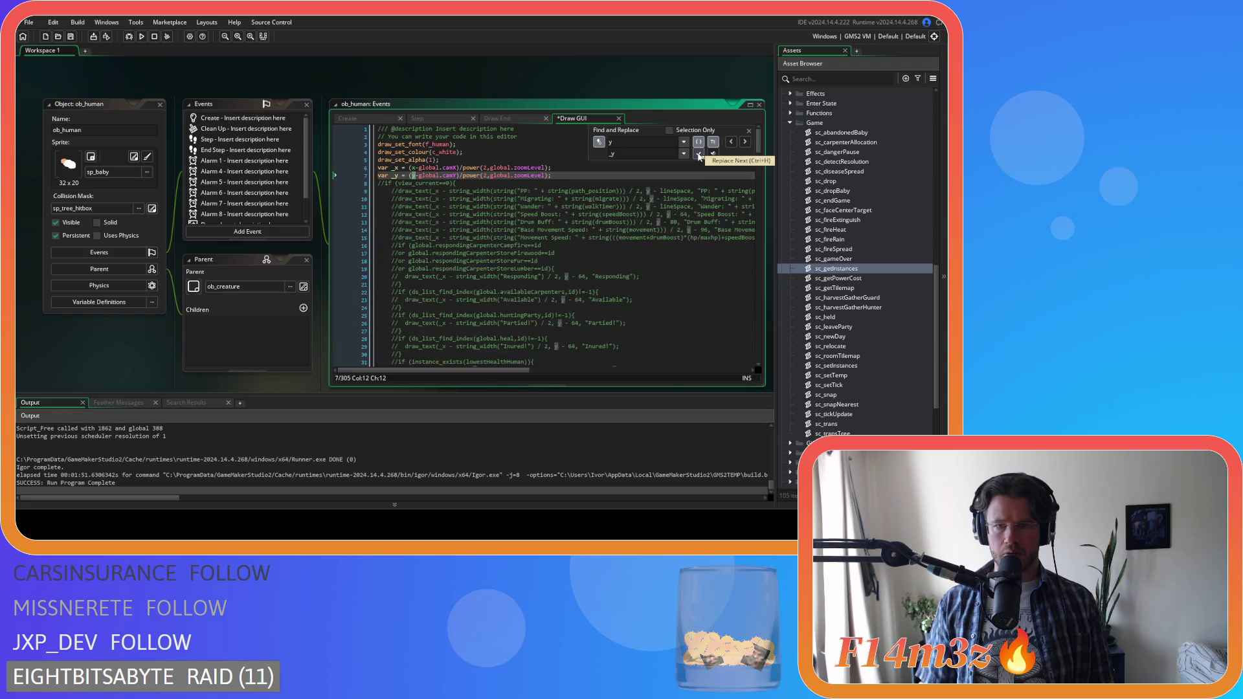
# - Undo the unwanted _y replacement in the line 7 definition and close find-and-replace
pyautogui.click(699, 157)
pyautogui.hotkey('ctrl', 'z')
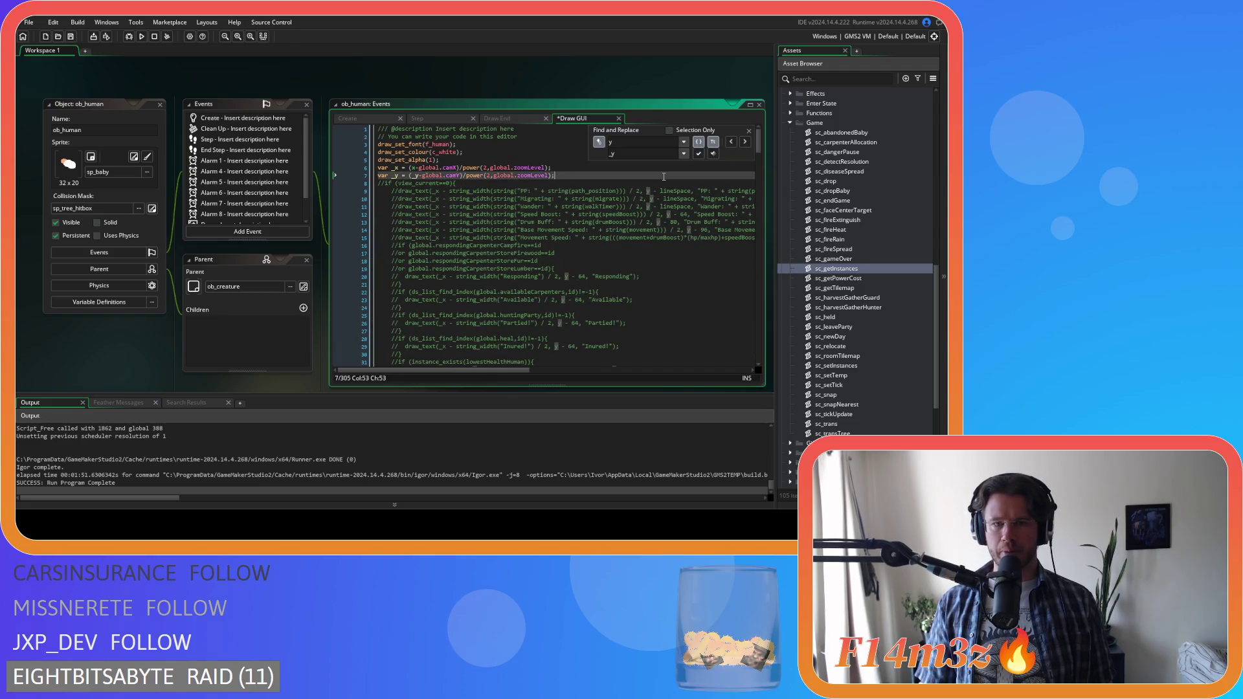
pyautogui.click(749, 131)
pyautogui.click(650, 168)
pyautogui.press('Down')
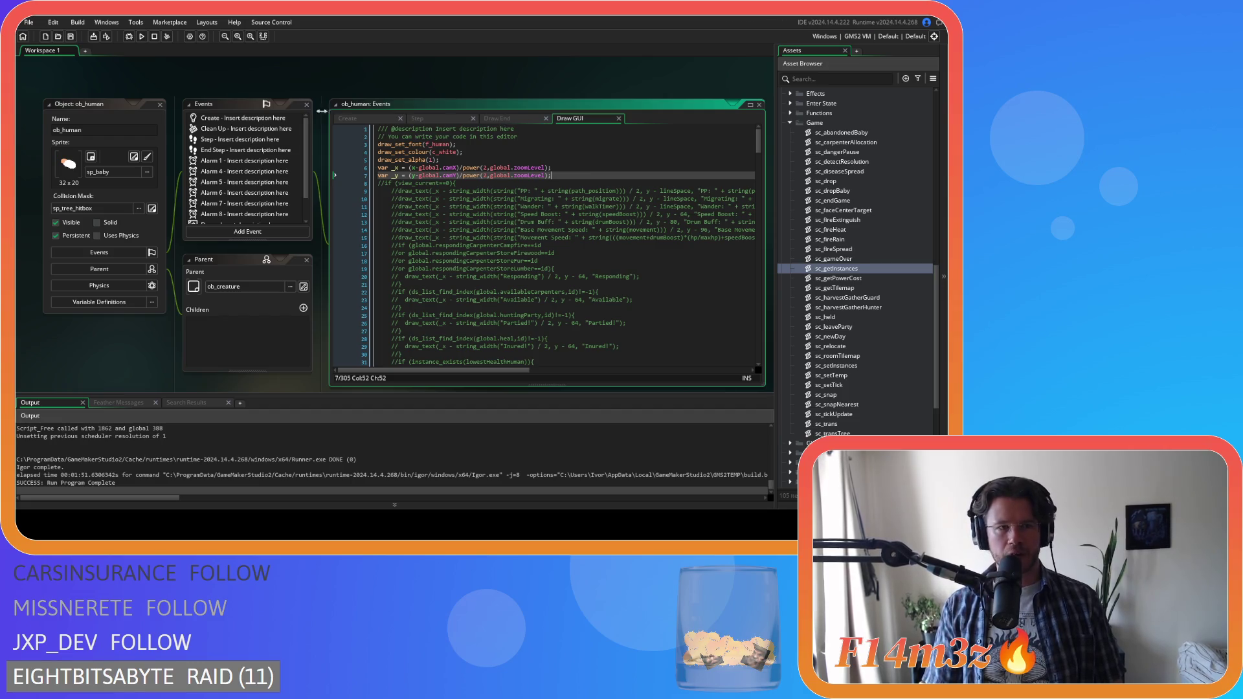
# - Review the updated Draw GUI code lines 9–18, then build and run the game with F5
pyautogui.click(120, 64)
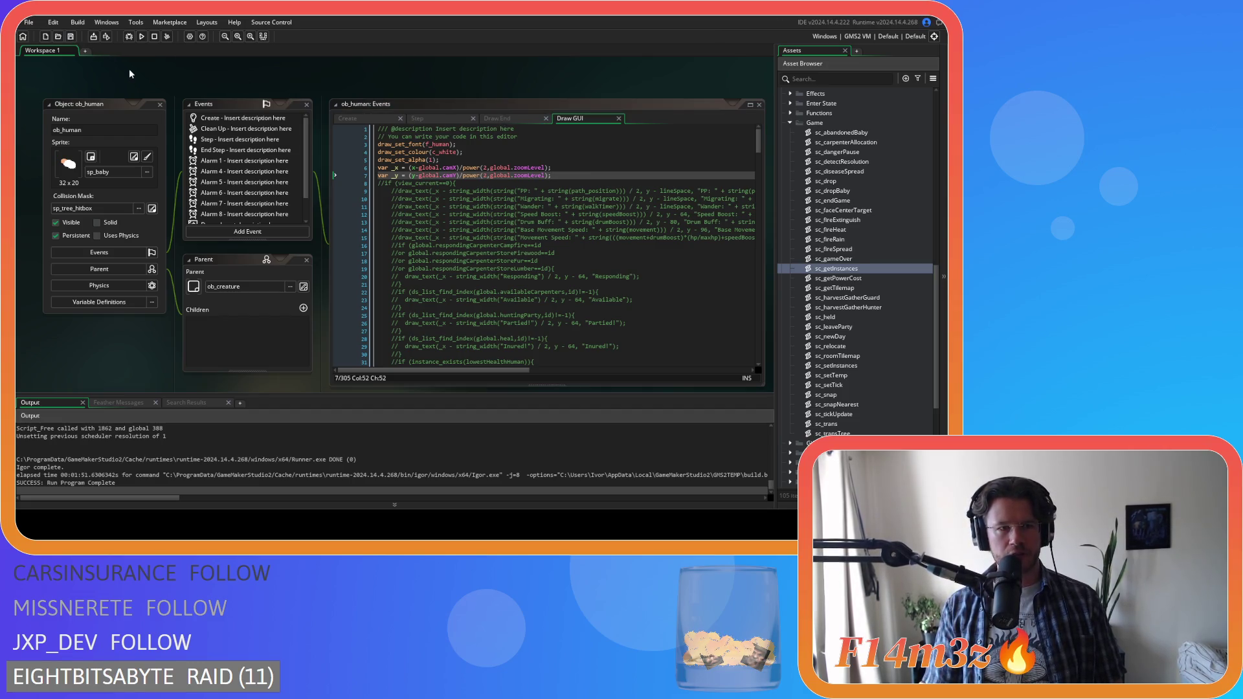
pyautogui.moveTo(254, 89)
pyautogui.mouseDown()
pyautogui.moveTo(223, 70)
pyautogui.moveTo(236, 68)
pyautogui.mouseUp()
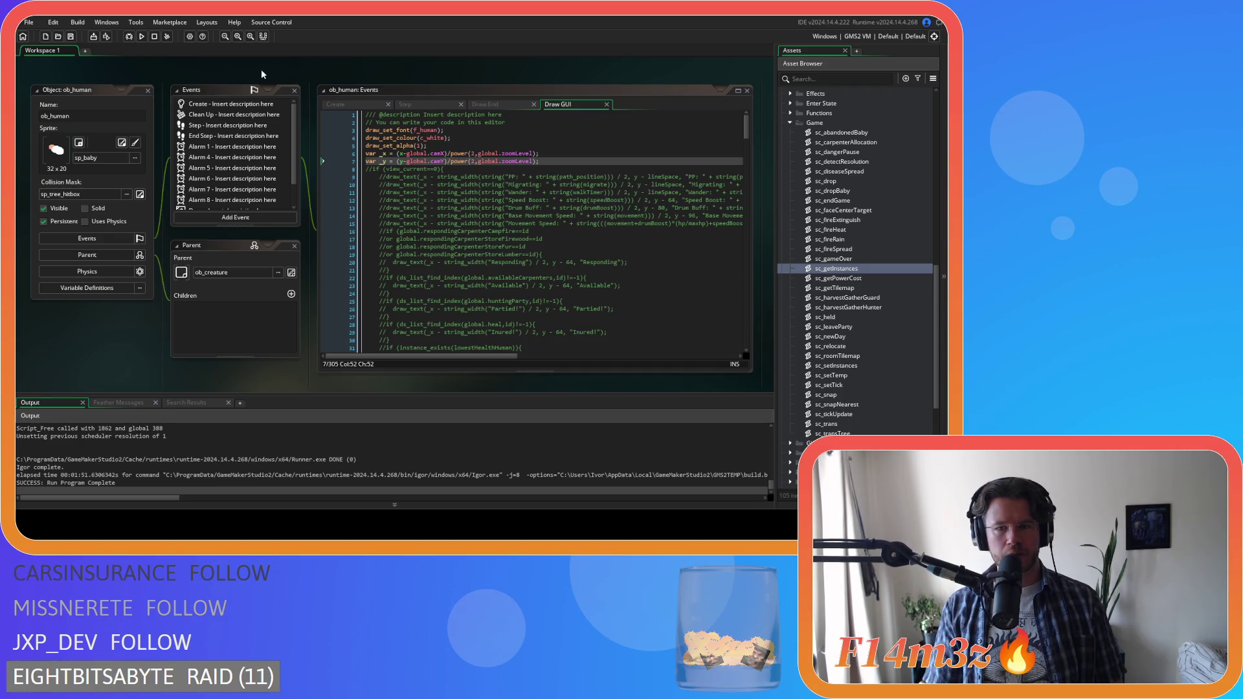
pyautogui.moveTo(243, 69); pyautogui.dragTo(243, 59)
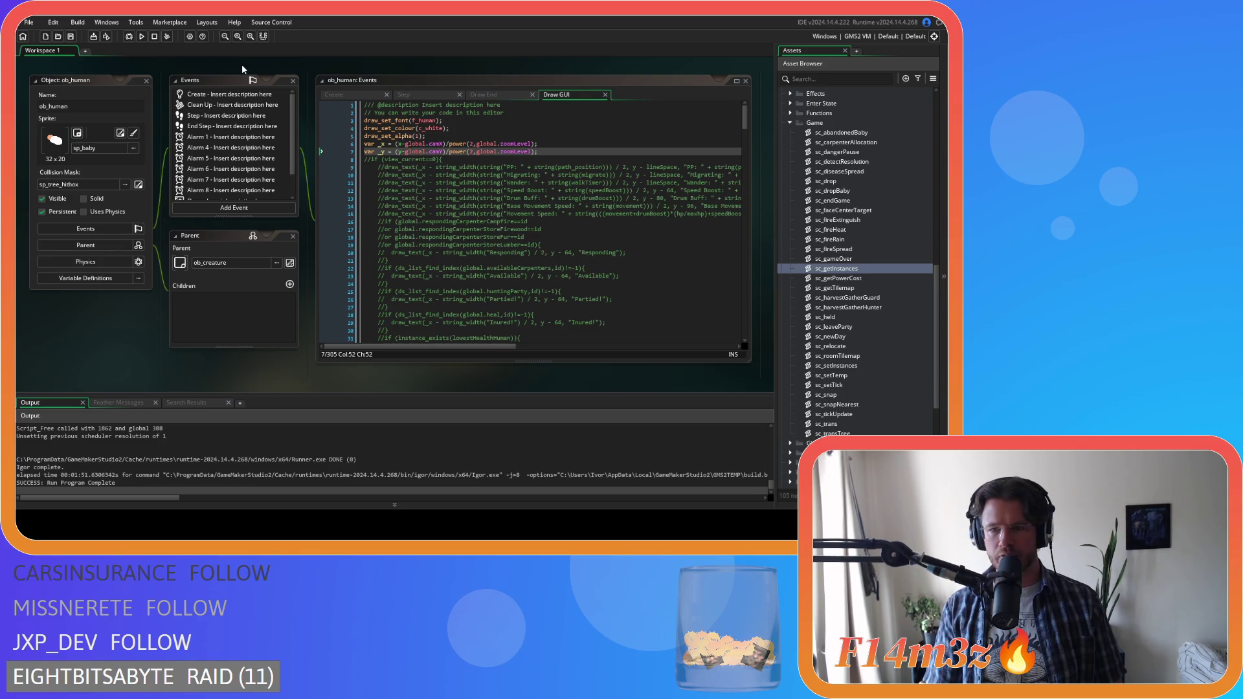
pyautogui.click(459, 182)
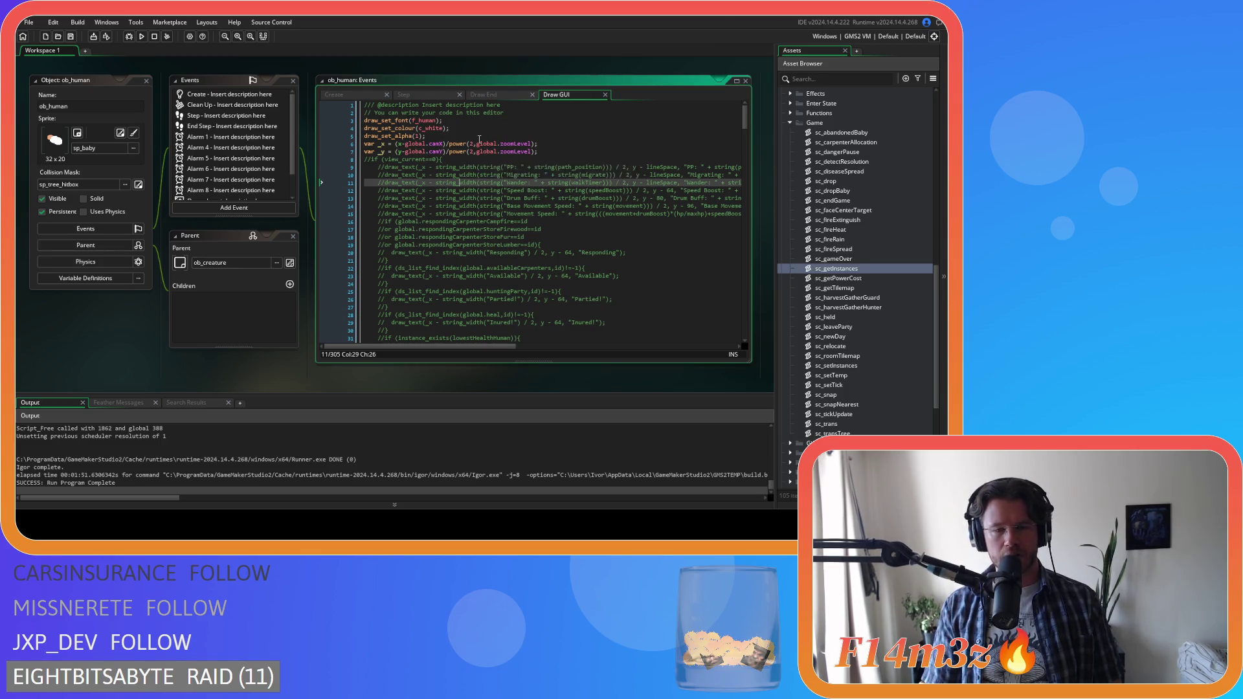
pyautogui.click(664, 167)
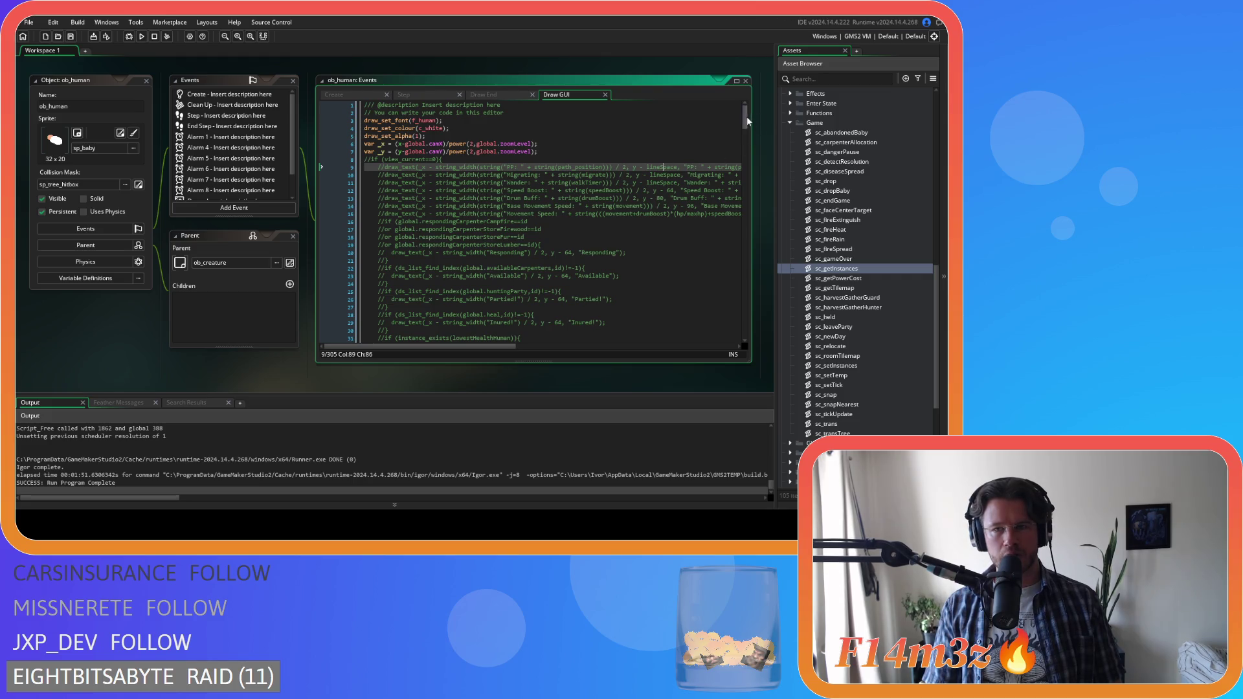
pyautogui.scroll(-3, 624, 173)
pyautogui.click(624, 172)
pyautogui.scroll(-3, 624, 224)
pyautogui.scroll(-9, 624, 224)
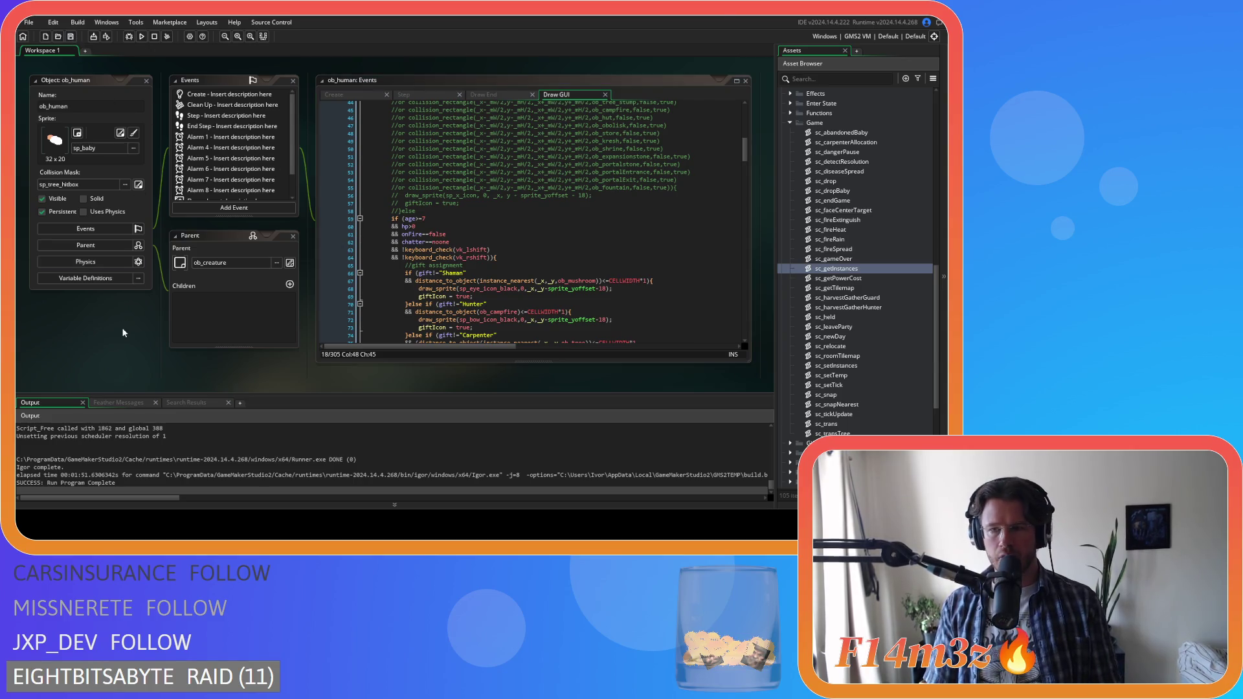
pyautogui.press('F5')
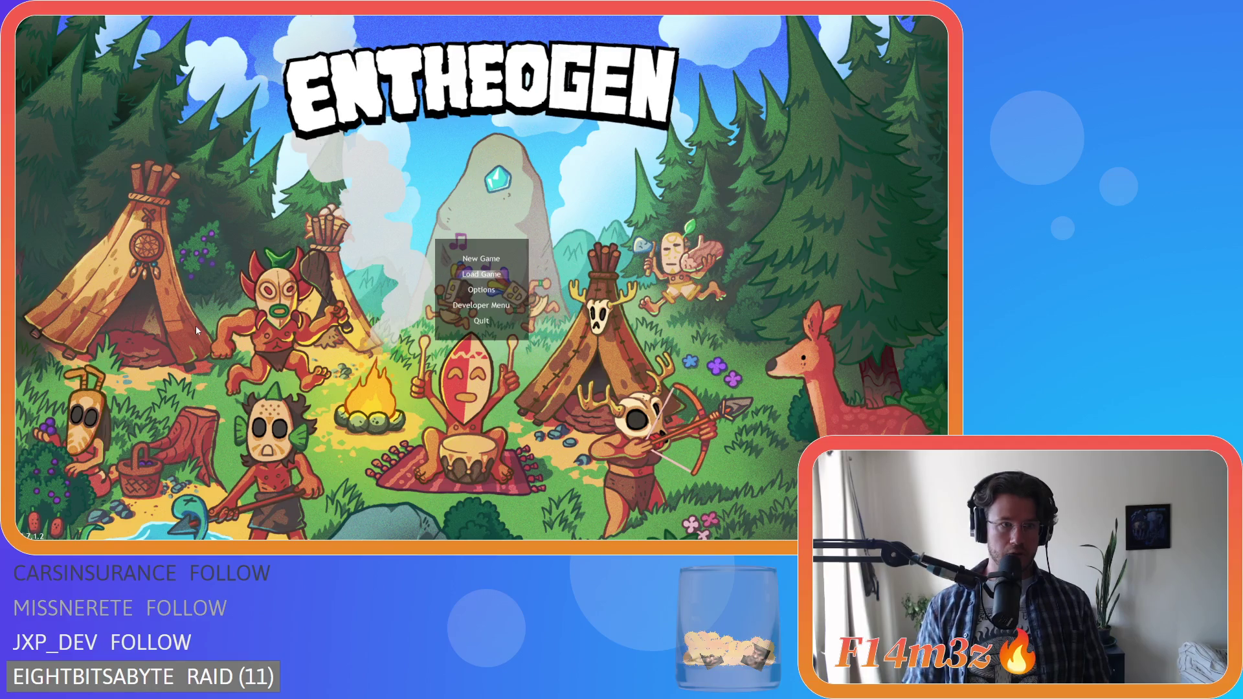
# - Load the saved game and zoom the world view in and out to check the HUD
pyautogui.press('Return')
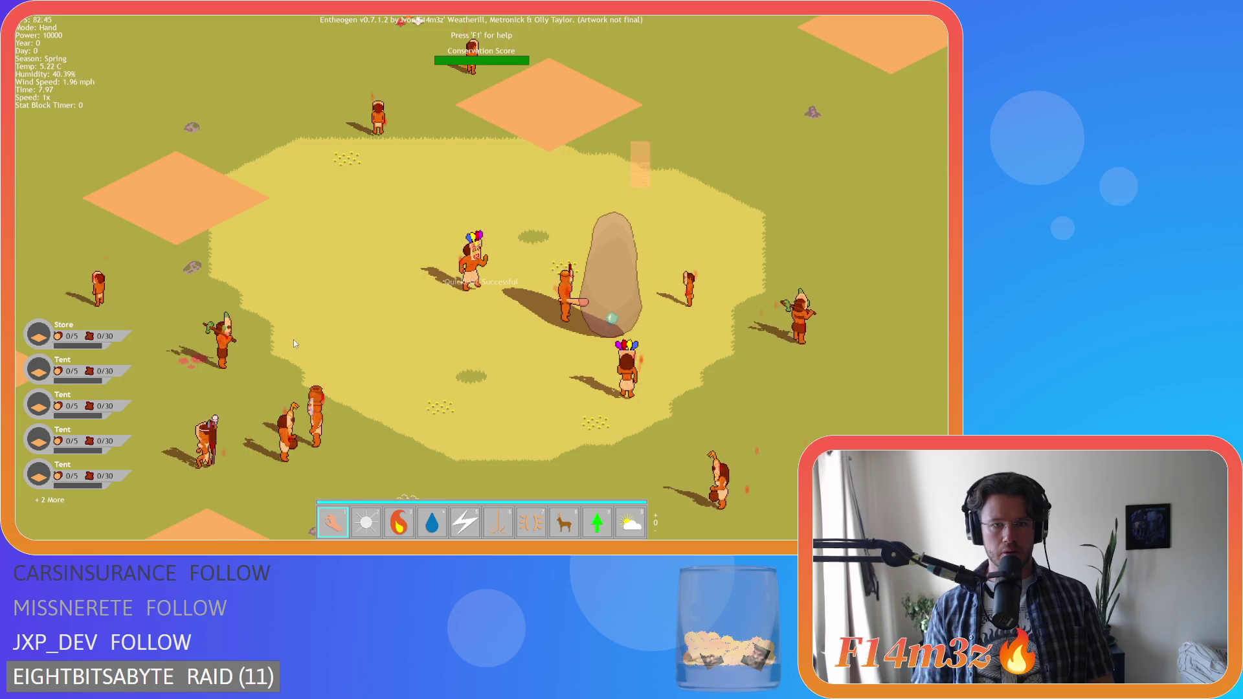
pyautogui.scroll(-5, 293, 340)
pyautogui.scroll(5, 293, 339)
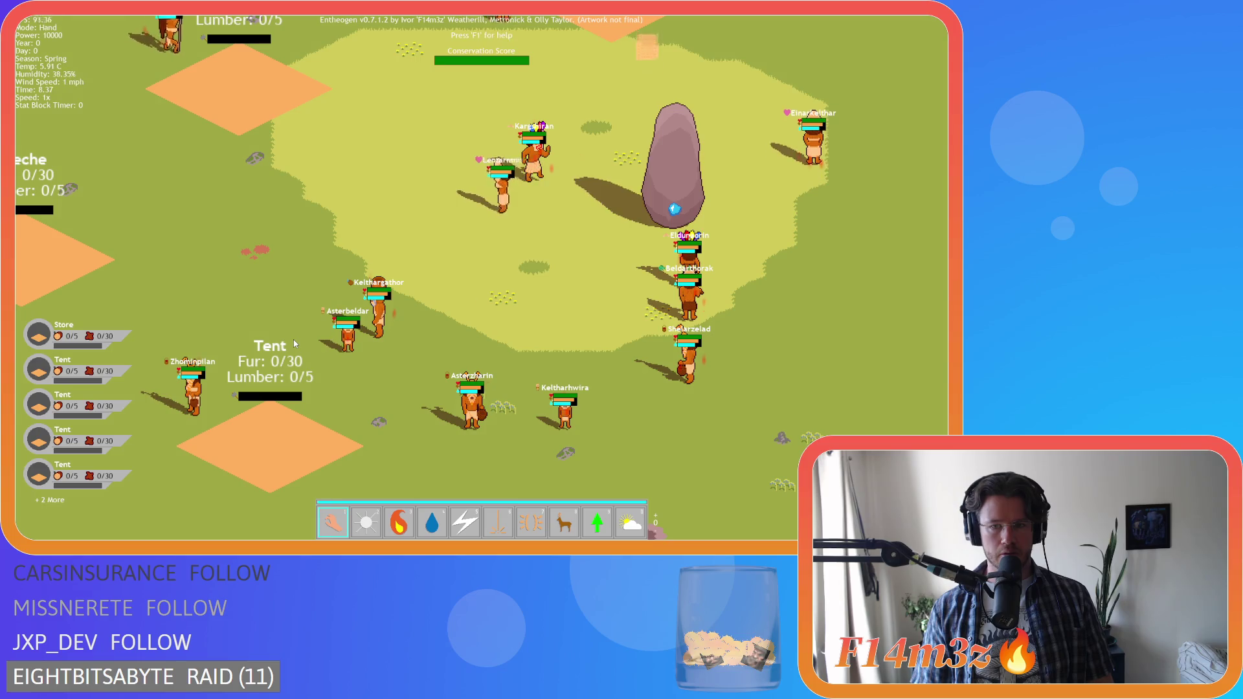
pyautogui.scroll(-3, 294, 339)
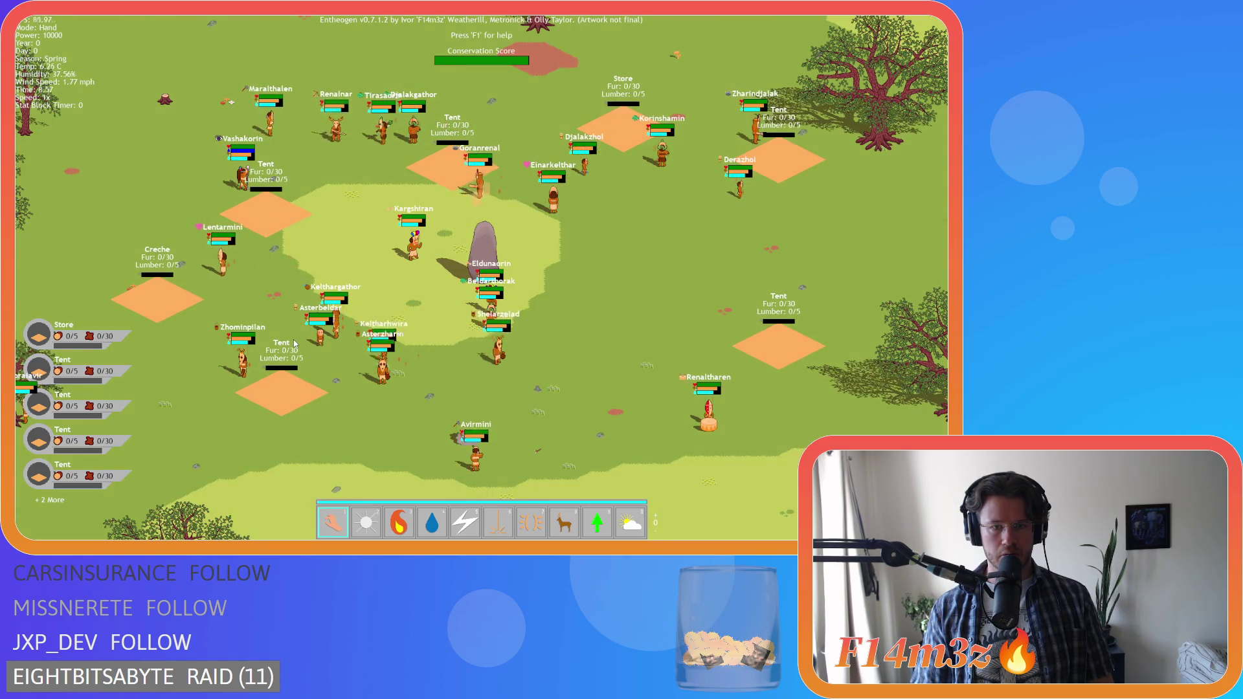
pyautogui.scroll(3, 293, 339)
pyautogui.scroll(-4, 294, 343)
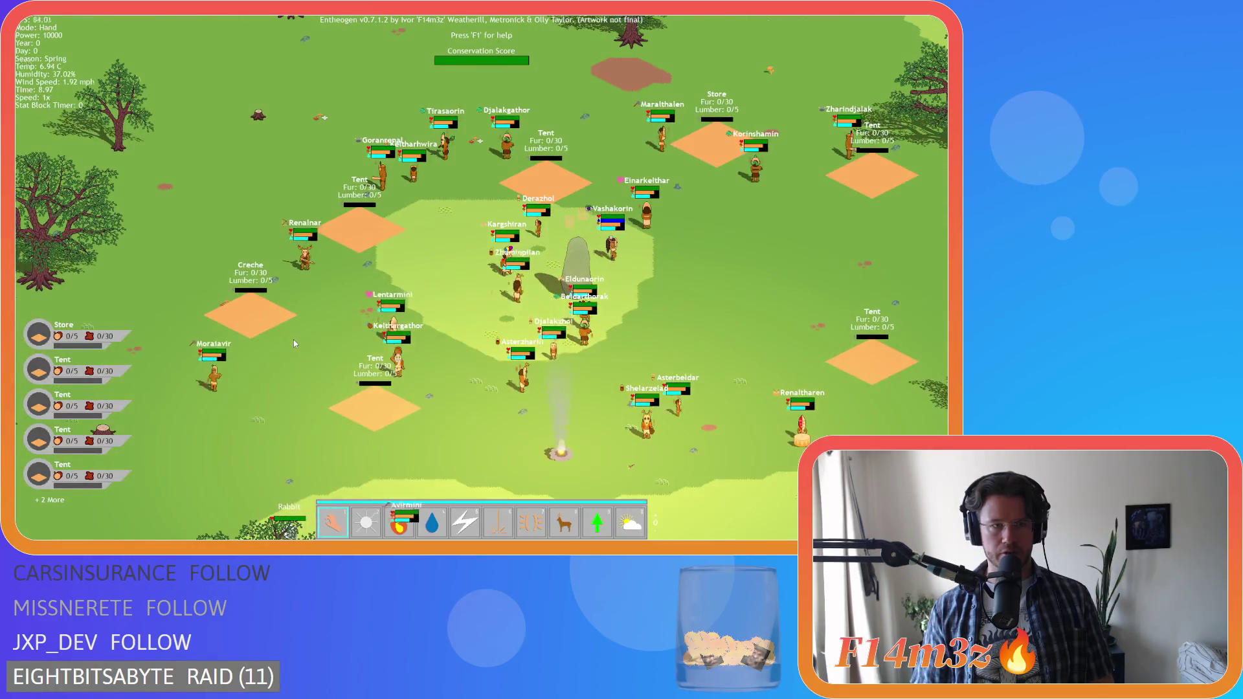
pyautogui.scroll(3, 294, 343)
pyautogui.scroll(-3, 294, 343)
pyautogui.scroll(1, 295, 344)
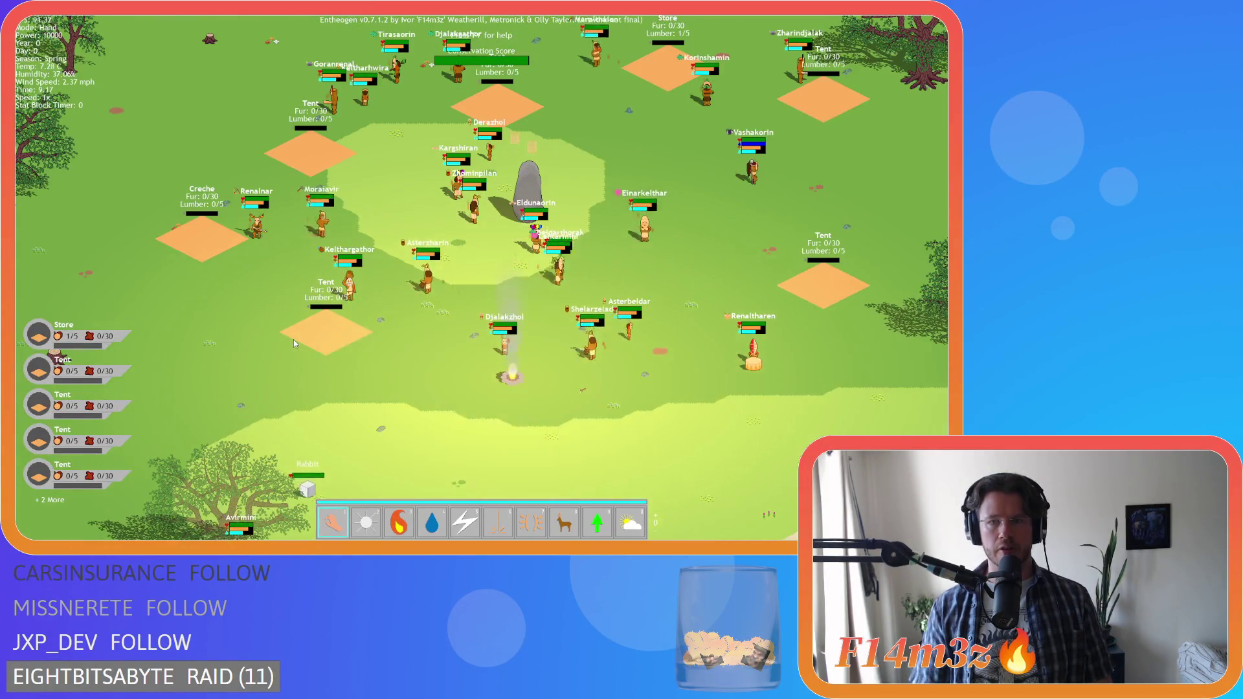
pyautogui.scroll(5, 293, 344)
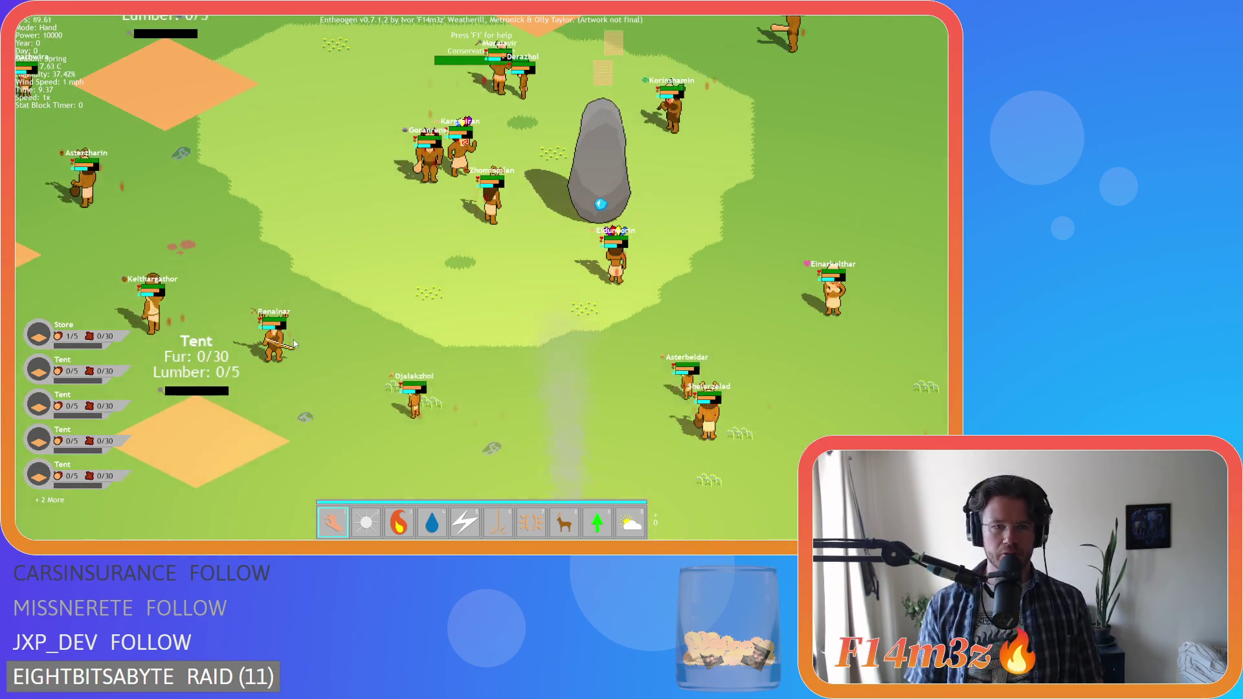
pyautogui.scroll(-3, 293, 340)
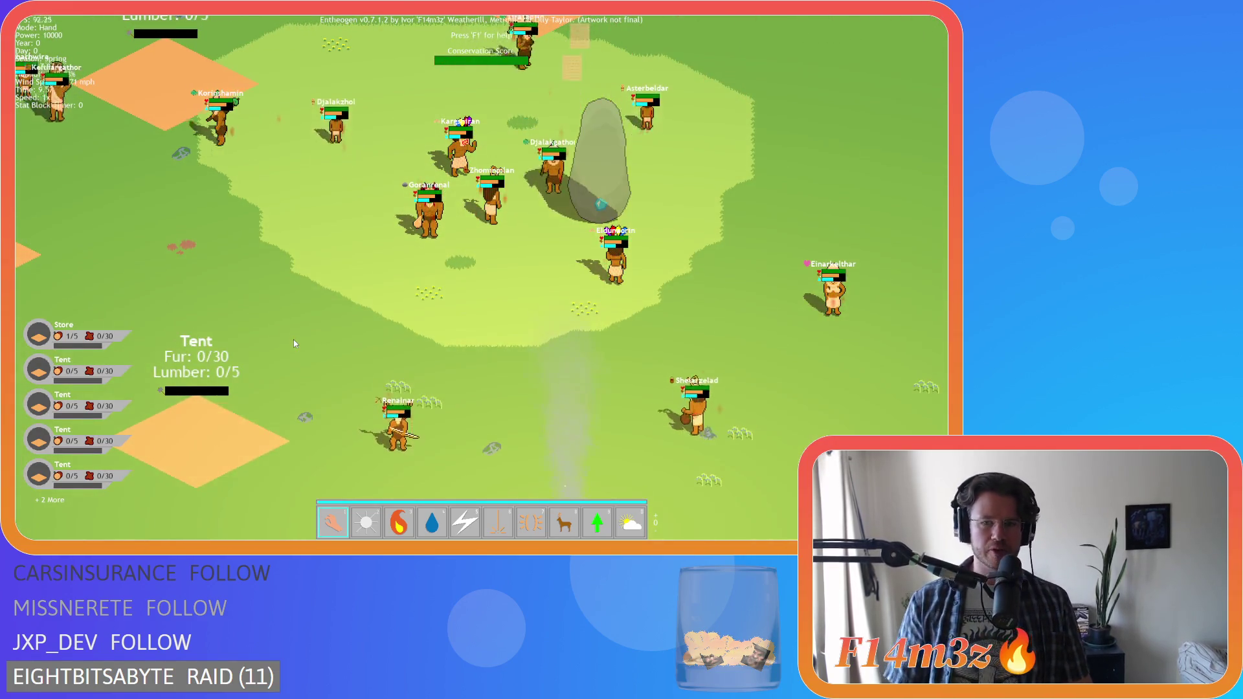
# - Pan the view right, keep testing zoom levels, then press Escape for the quit prompt
pyautogui.press('d')
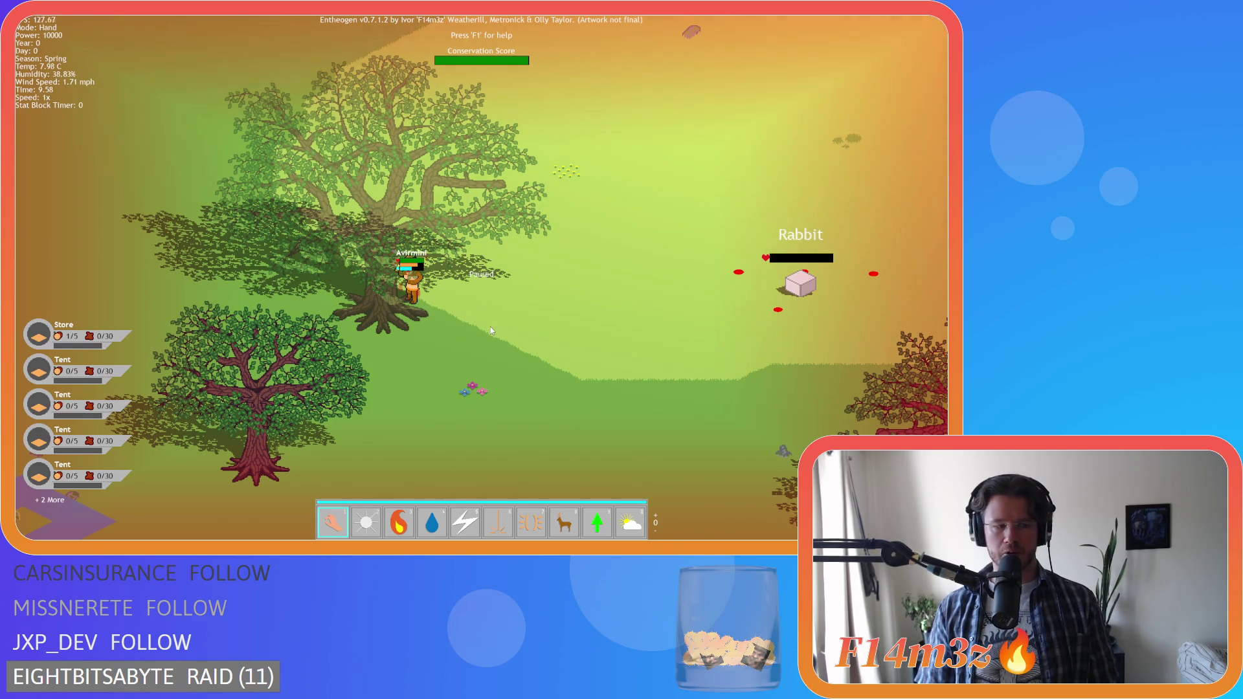
pyautogui.scroll(5, 491, 327)
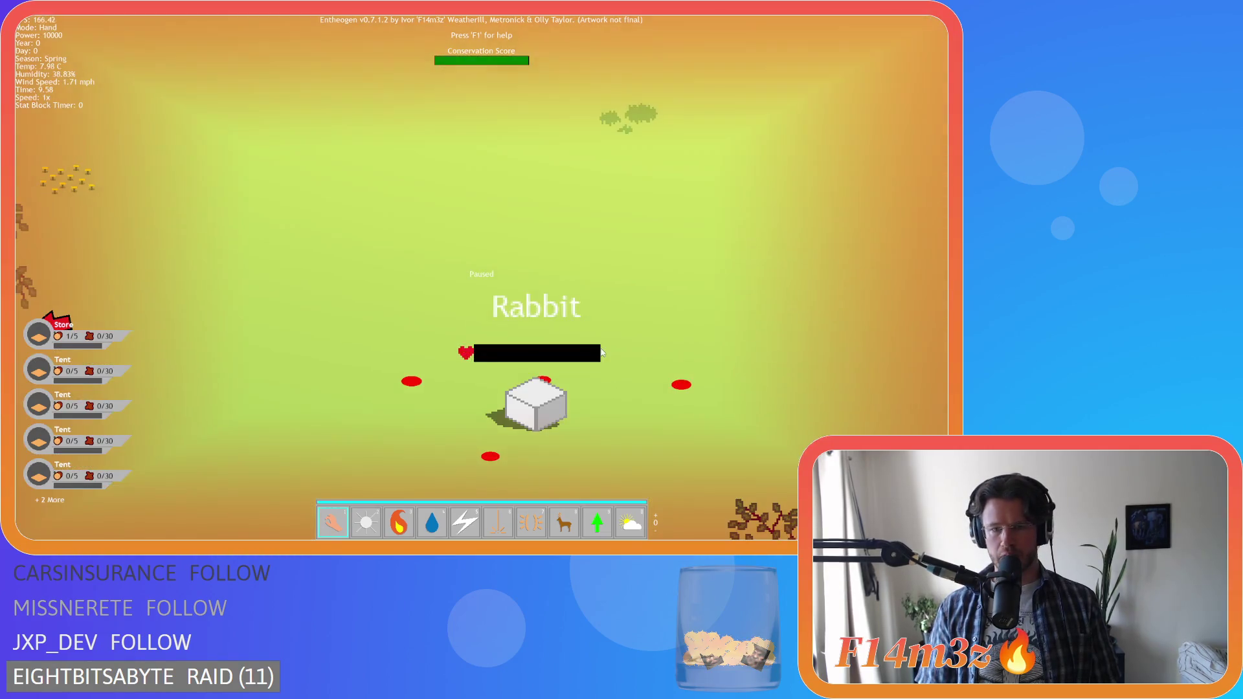
pyautogui.scroll(-5, 602, 352)
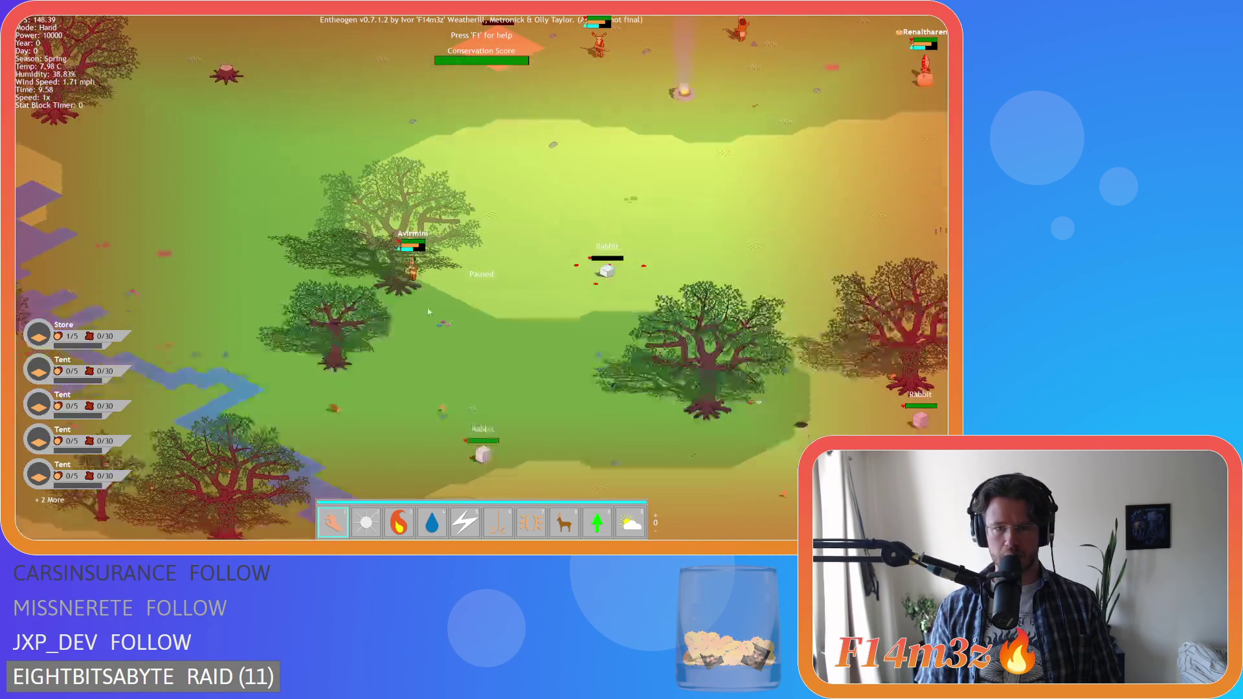
pyautogui.scroll(-5, 430, 311)
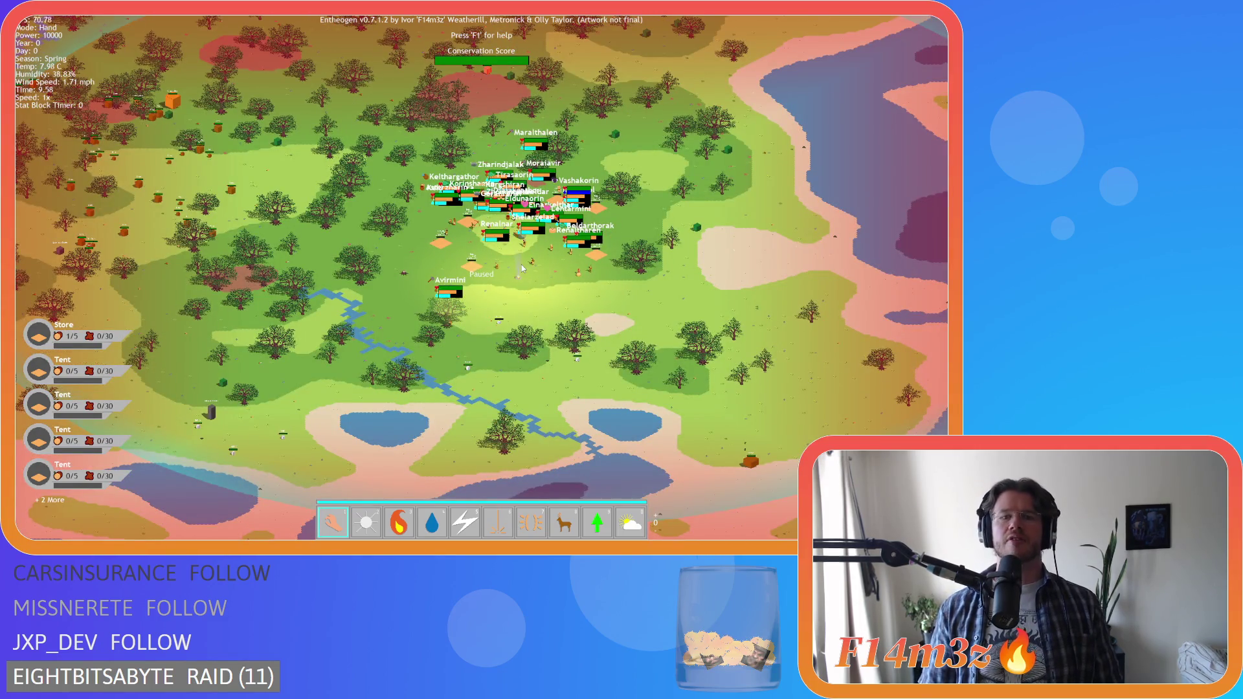
pyautogui.scroll(-2, 518, 272)
pyautogui.scroll(6, 518, 272)
pyautogui.scroll(3, 516, 276)
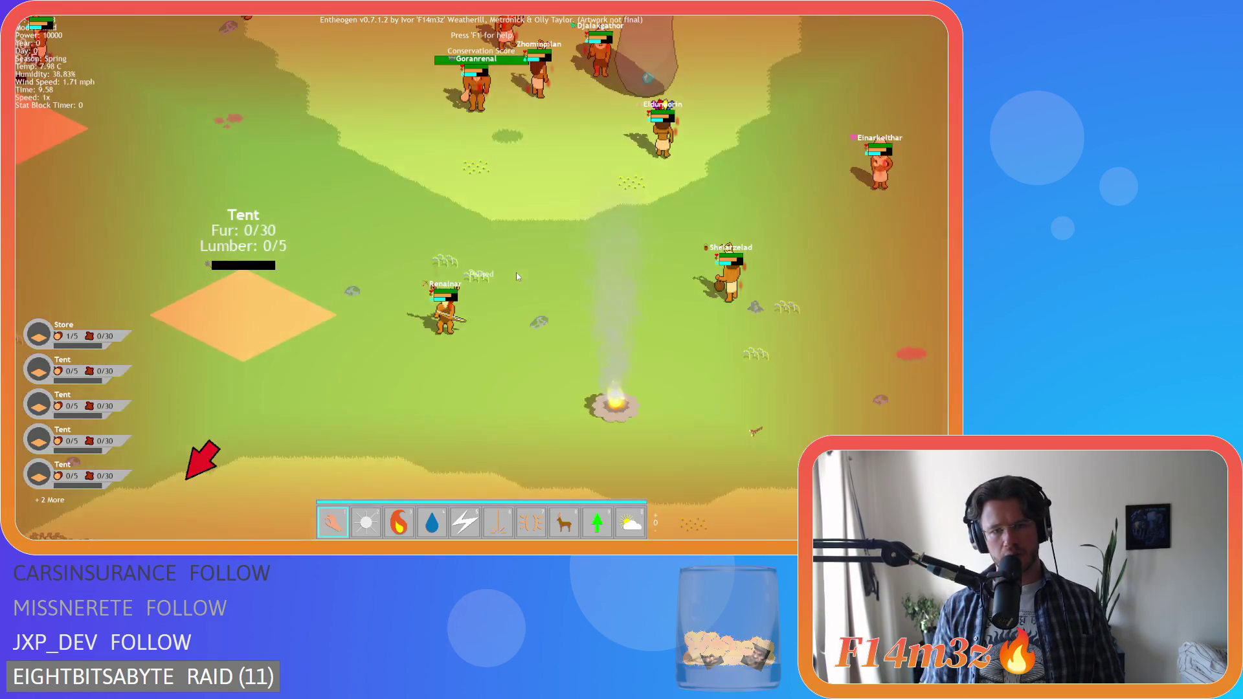
pyautogui.scroll(-3, 516, 276)
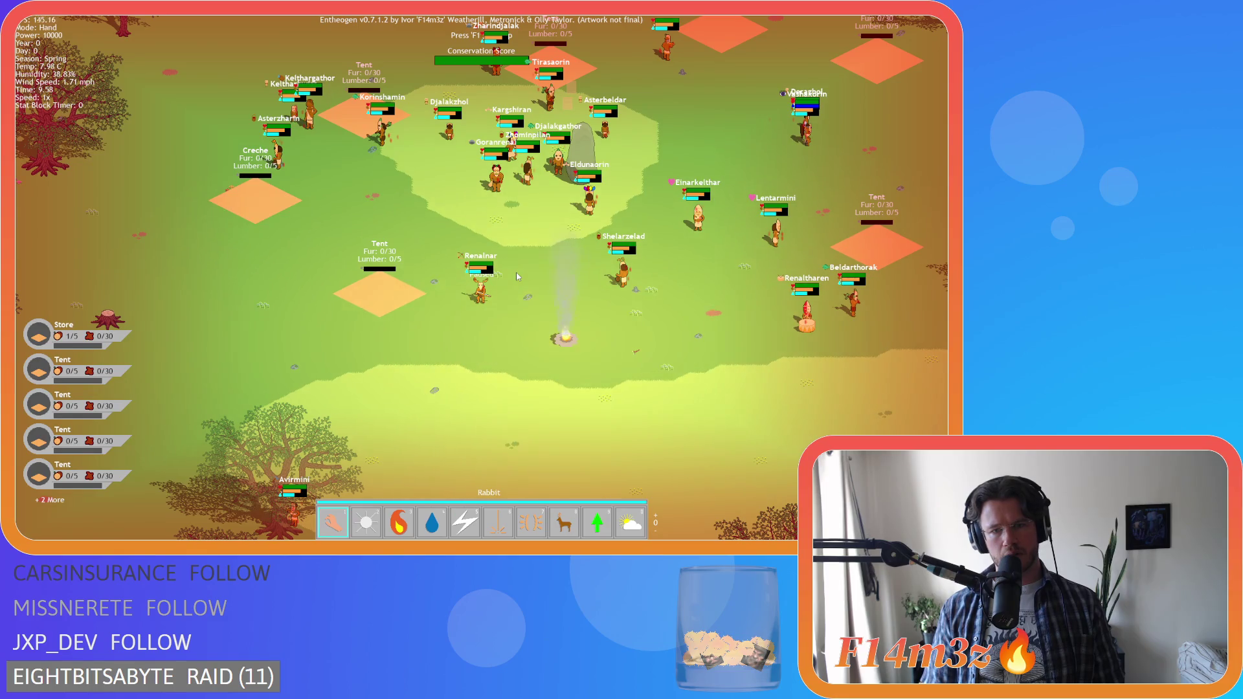
pyautogui.scroll(-1, 516, 276)
pyautogui.scroll(-3, 516, 276)
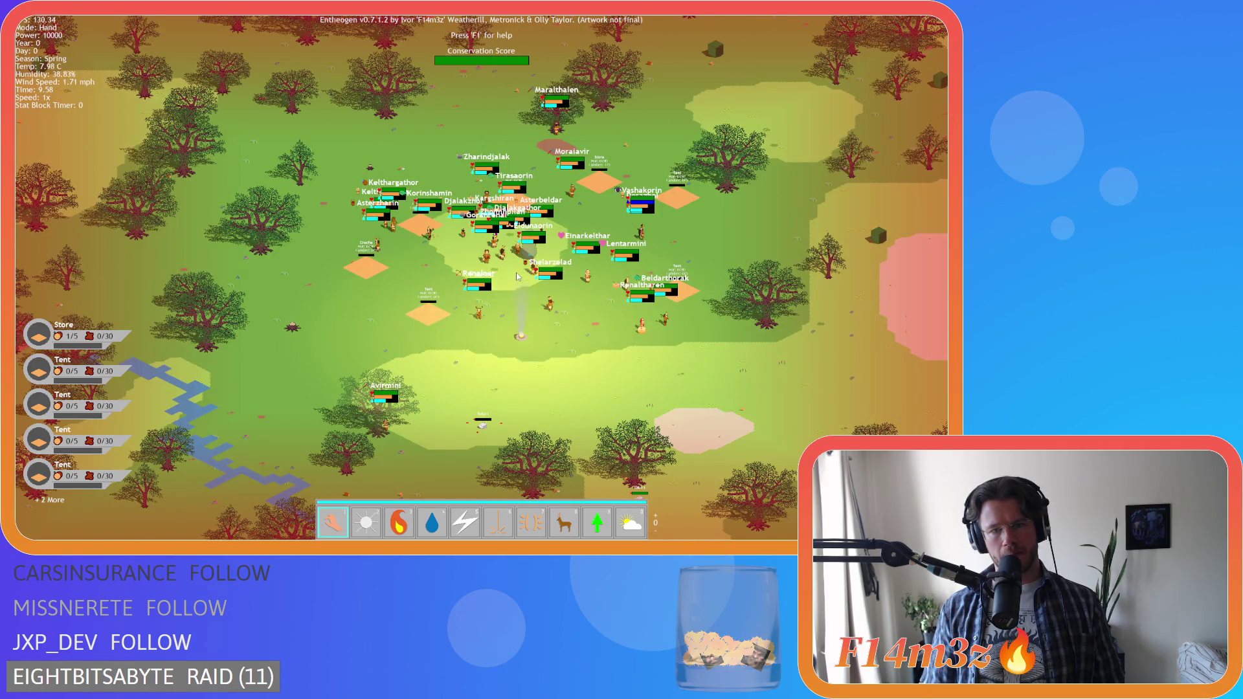
pyautogui.scroll(3, 517, 277)
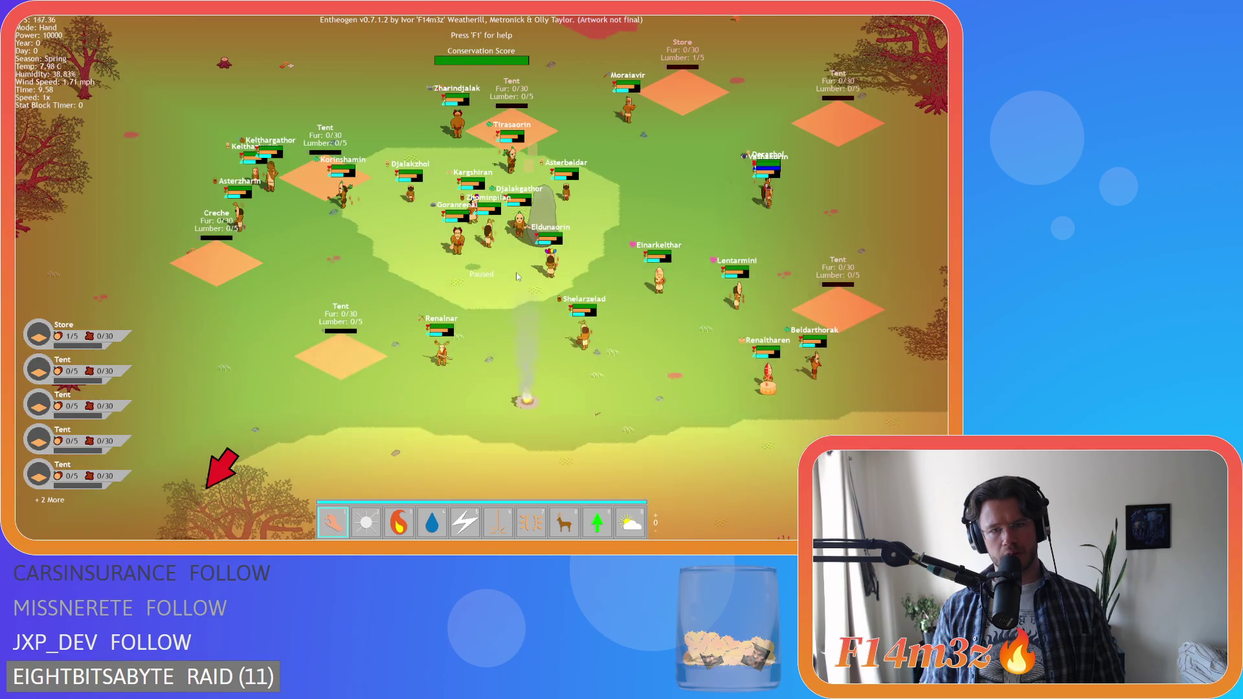
pyautogui.scroll(-3, 517, 276)
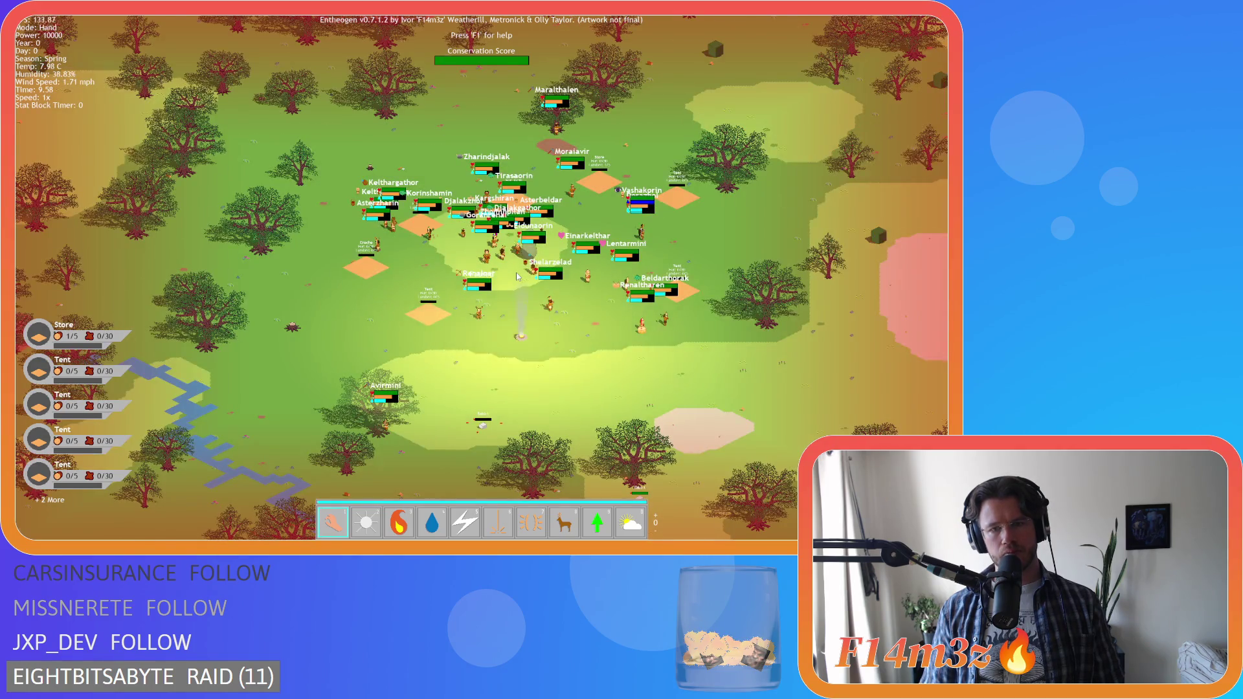
pyautogui.scroll(-2, 517, 277)
pyautogui.scroll(5, 516, 276)
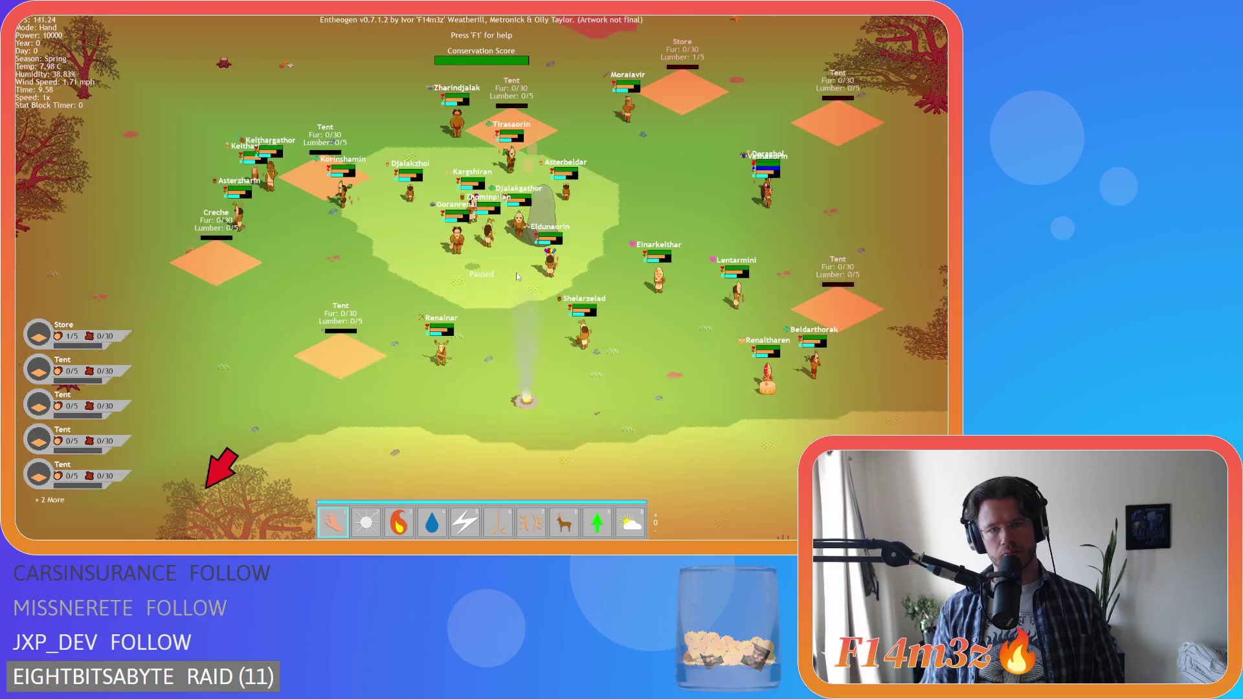
pyautogui.scroll(-2, 517, 277)
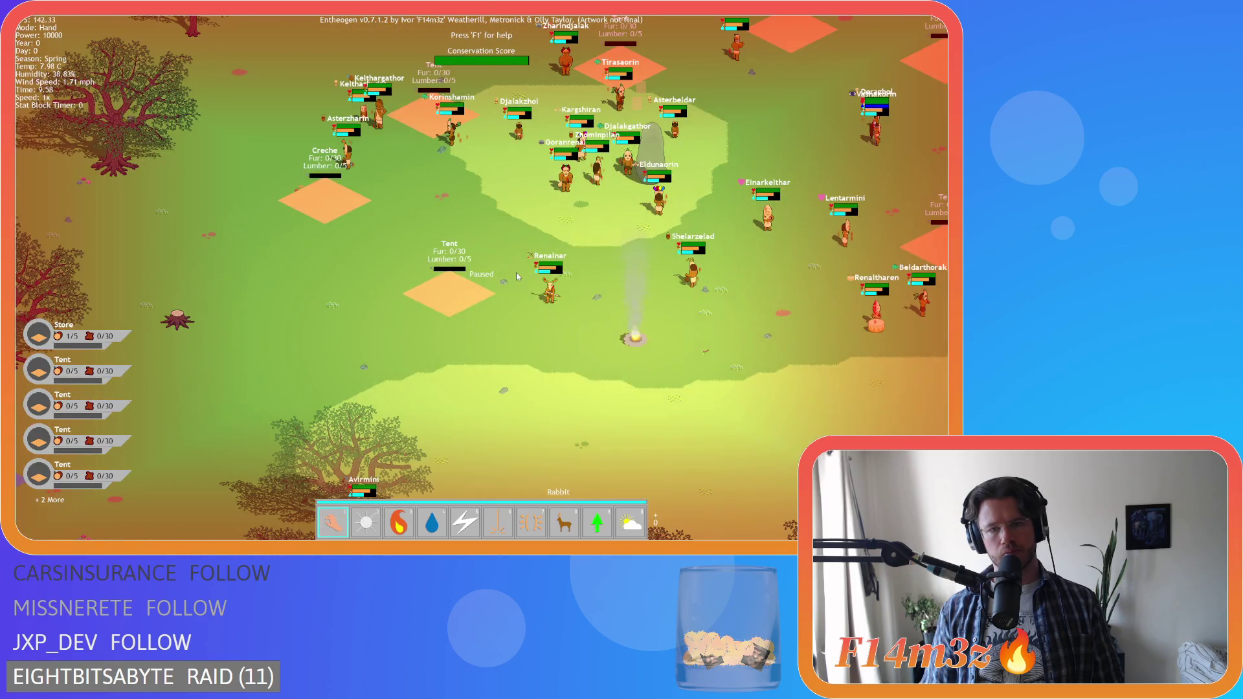
pyautogui.scroll(2, 516, 276)
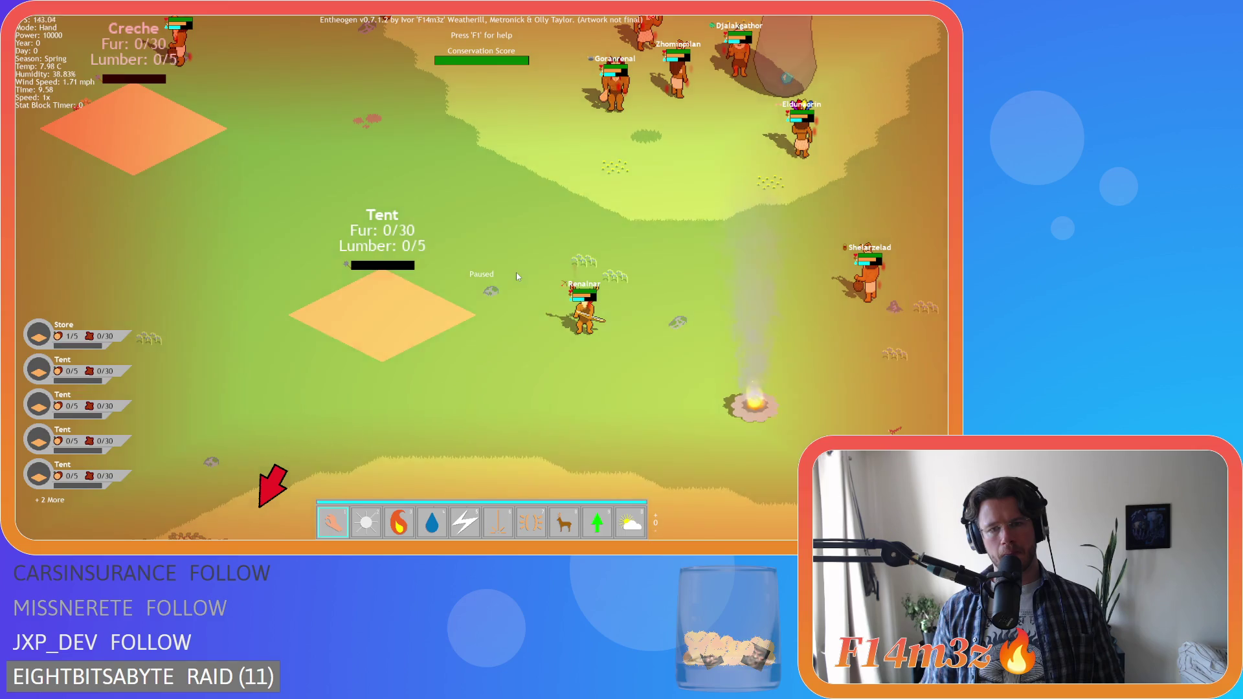
pyautogui.scroll(-2, 517, 276)
pyautogui.scroll(2, 516, 276)
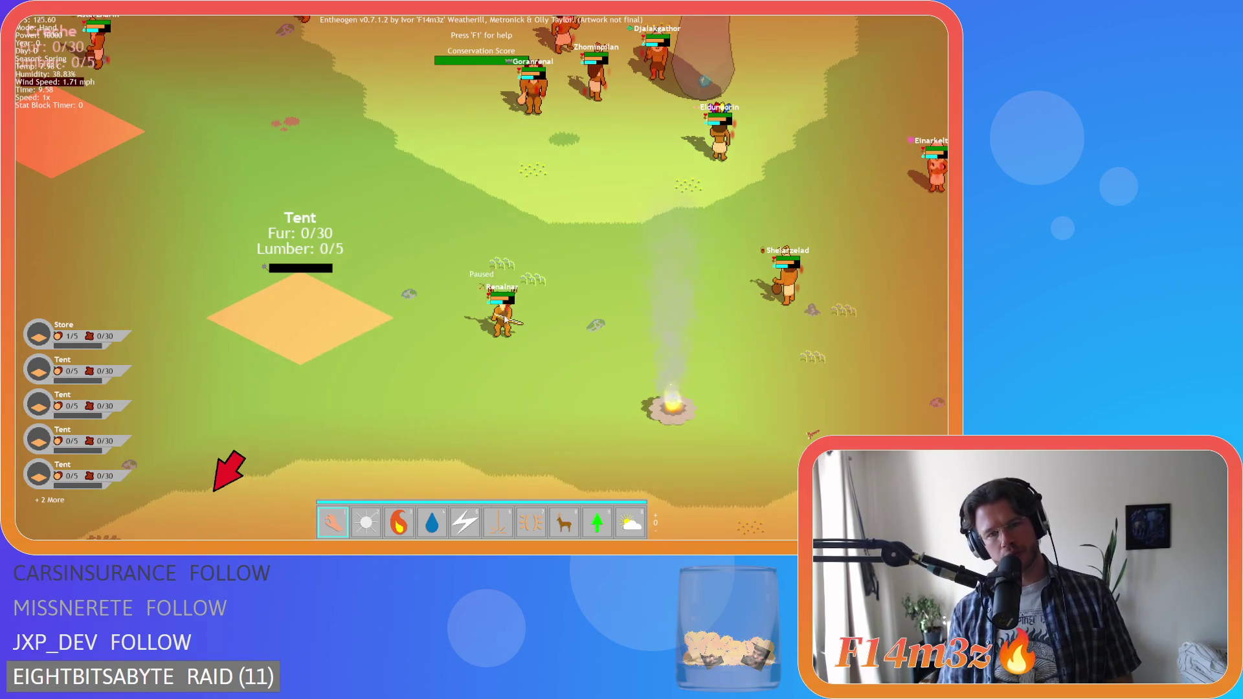
pyautogui.scroll(-2, 506, 324)
pyautogui.scroll(2, 506, 334)
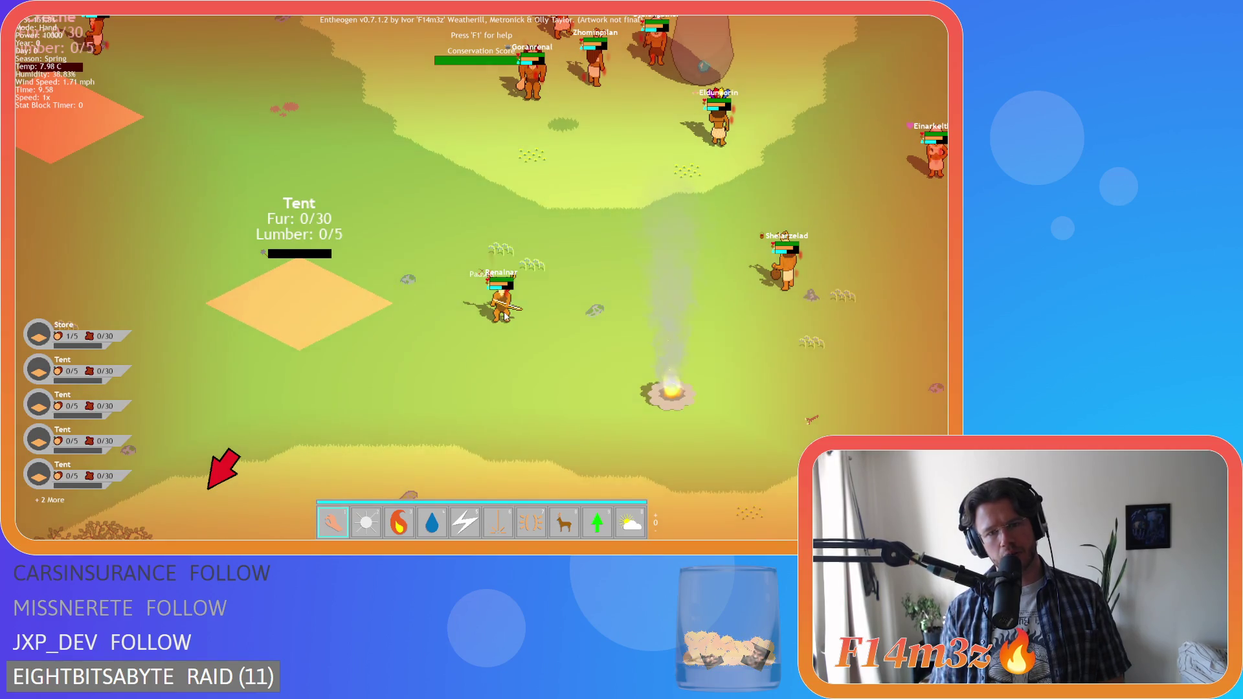
pyautogui.scroll(-2, 504, 321)
pyautogui.scroll(2, 505, 311)
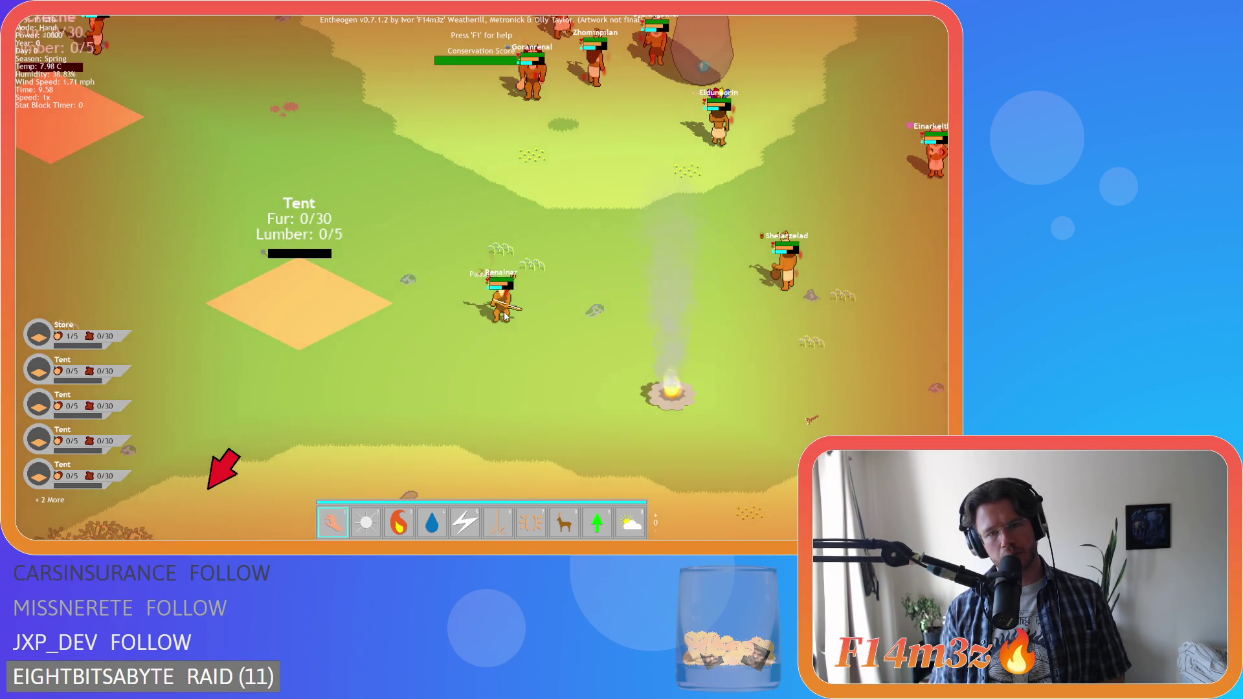
pyautogui.scroll(-2, 504, 284)
pyautogui.scroll(2, 503, 284)
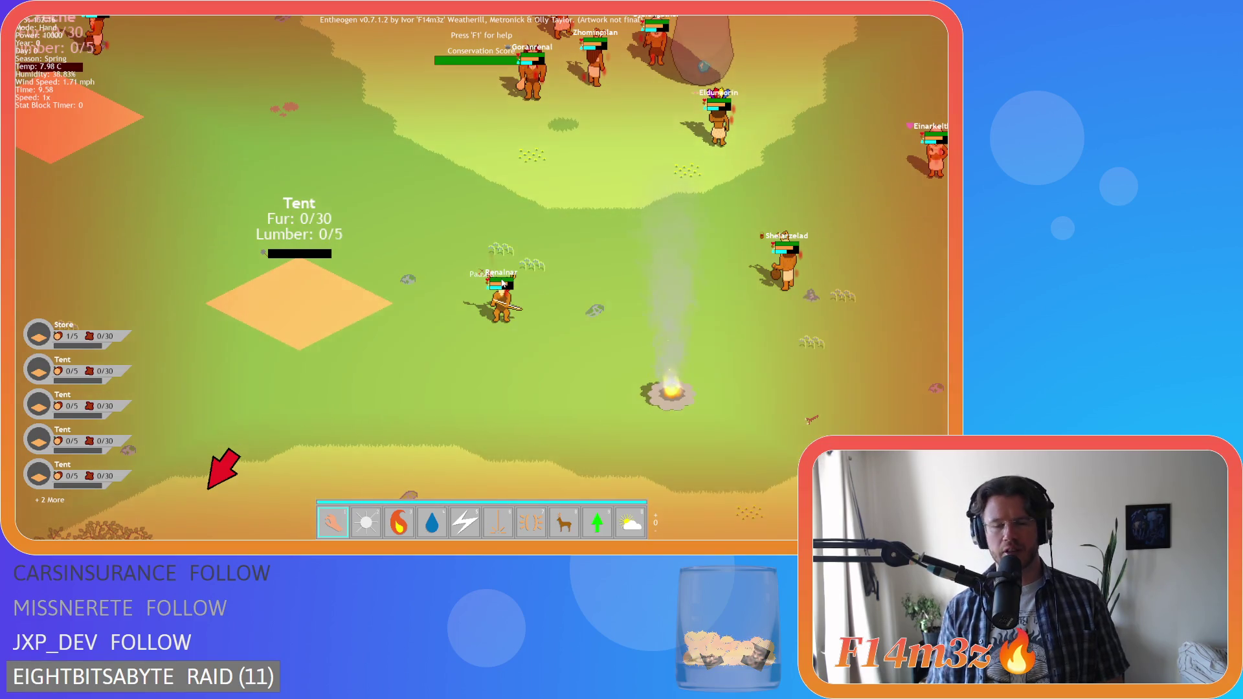
pyautogui.scroll(-2, 504, 312)
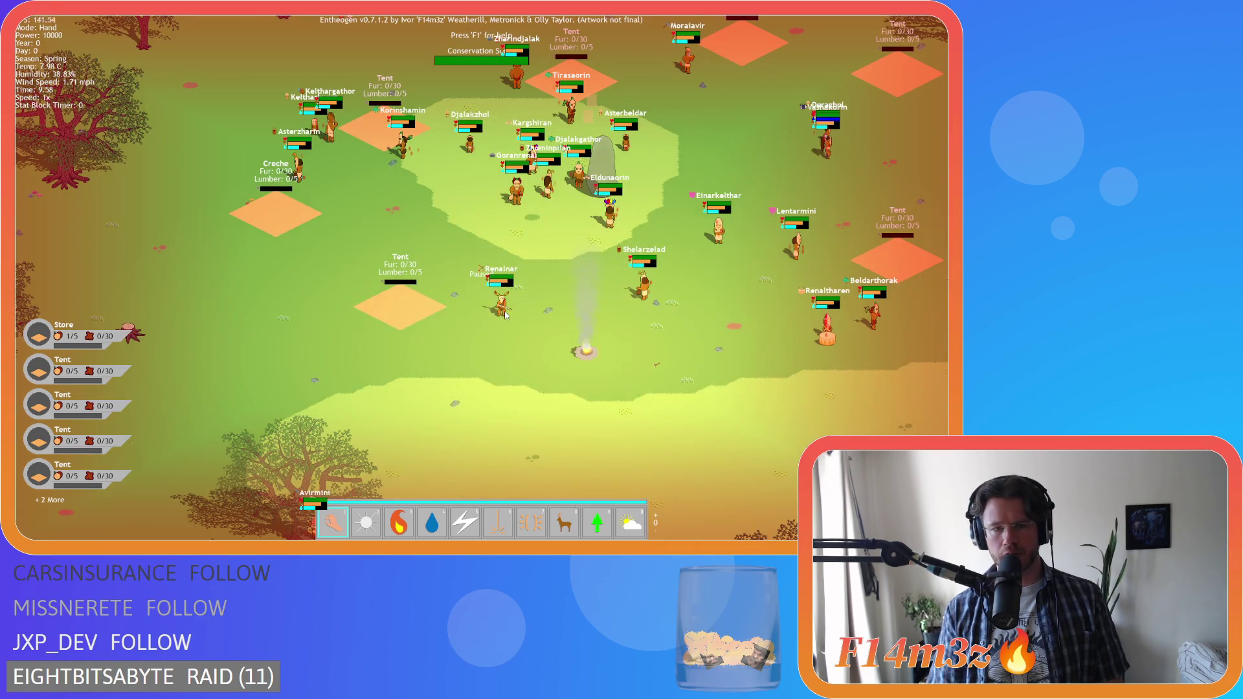
pyautogui.scroll(-2, 505, 315)
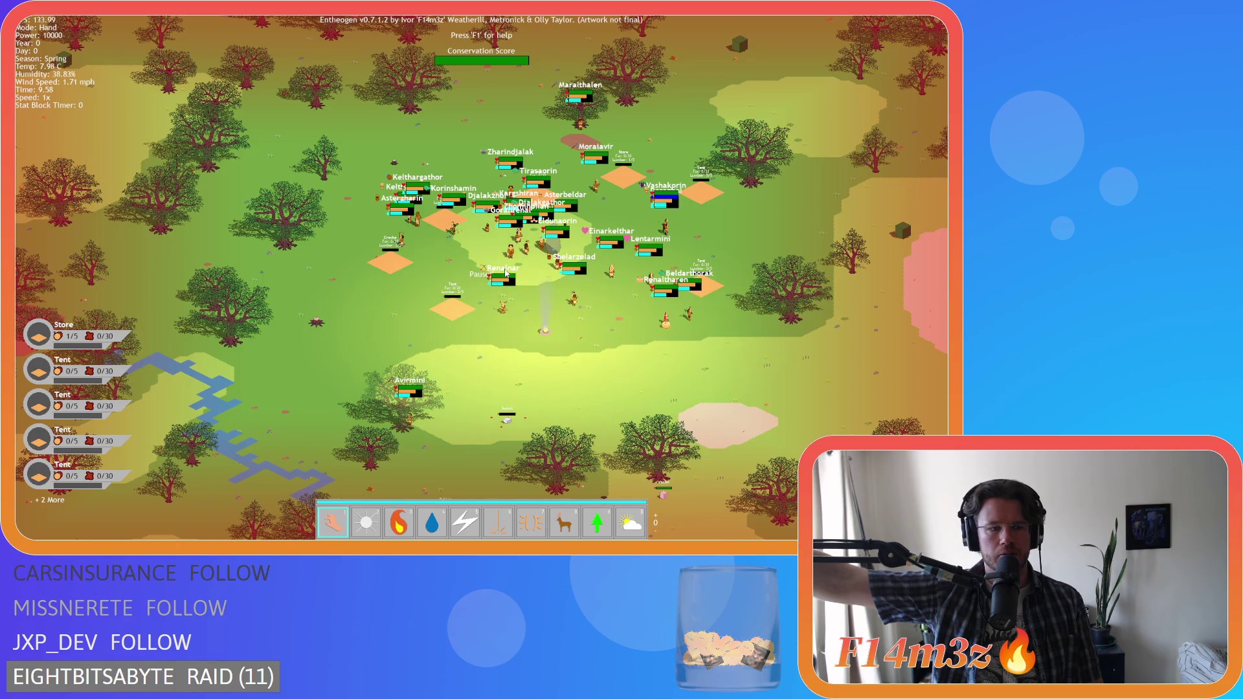
pyautogui.press('Escape')
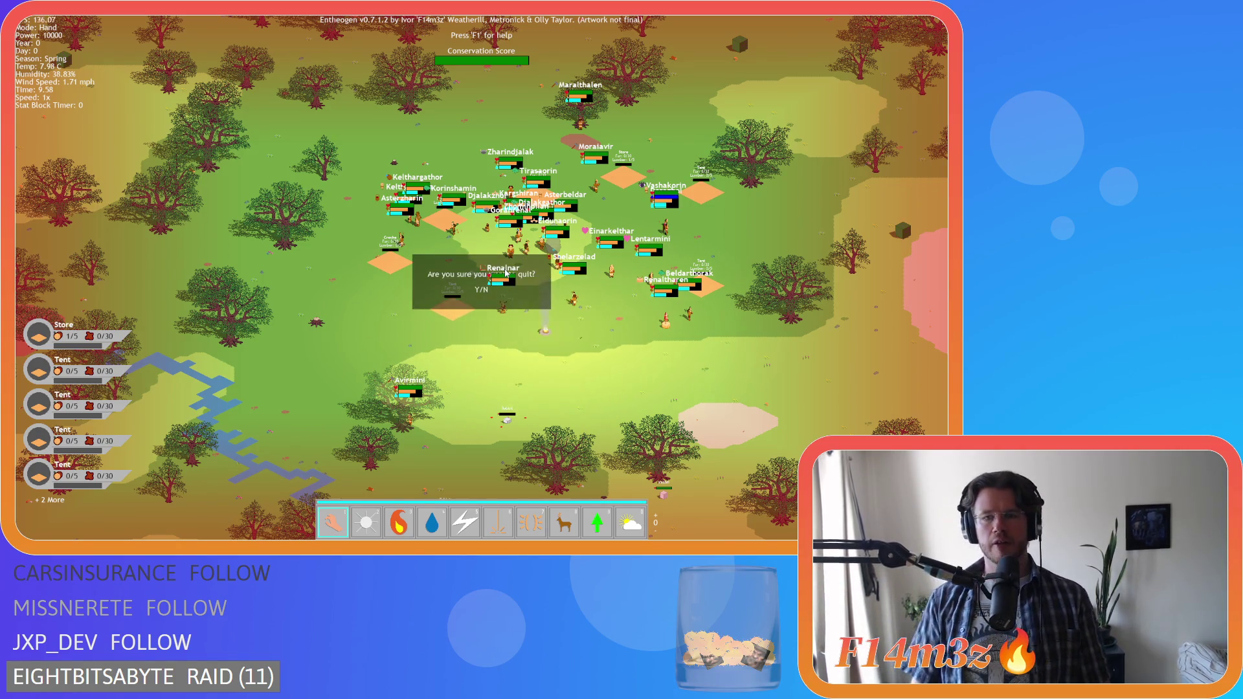
# - Confirm quitting with Y and return to the gift-icon checks near line 74 of Draw GUI
pyautogui.press('y')
pyautogui.click(475, 234)
pyautogui.scroll(-5, 518, 245)
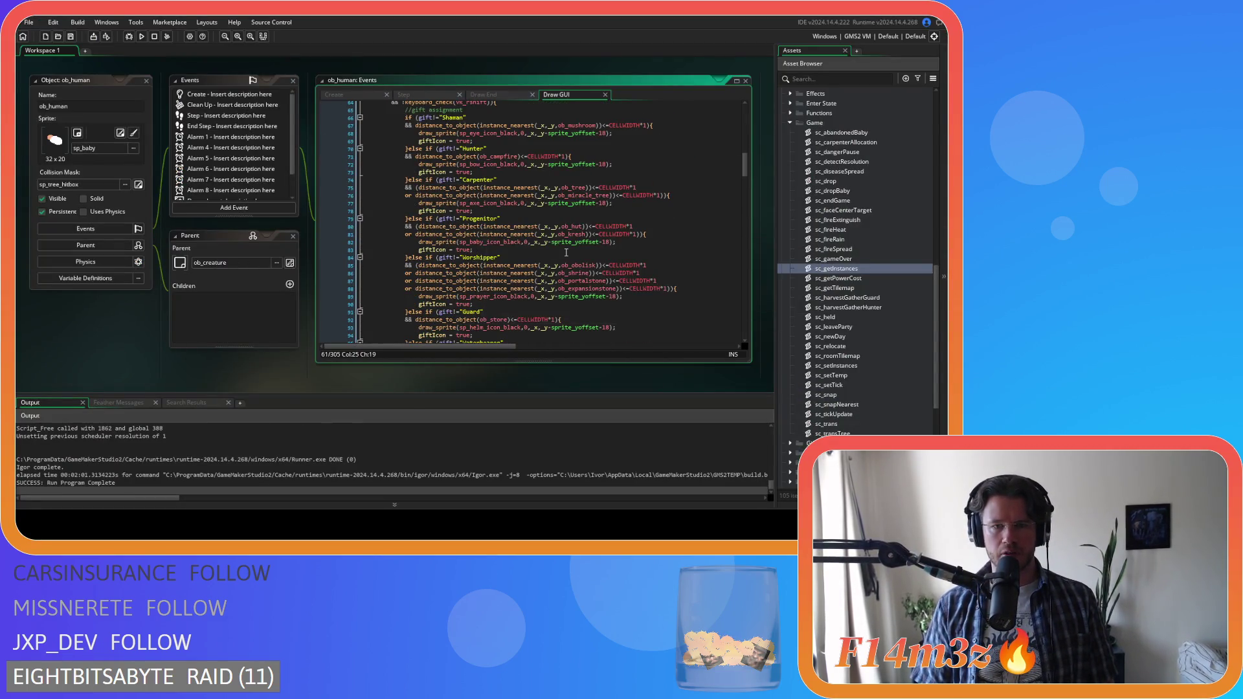
pyautogui.scroll(2, 566, 252)
pyautogui.click(636, 237)
pyautogui.scroll(1, 637, 233)
pyautogui.scroll(8, 637, 231)
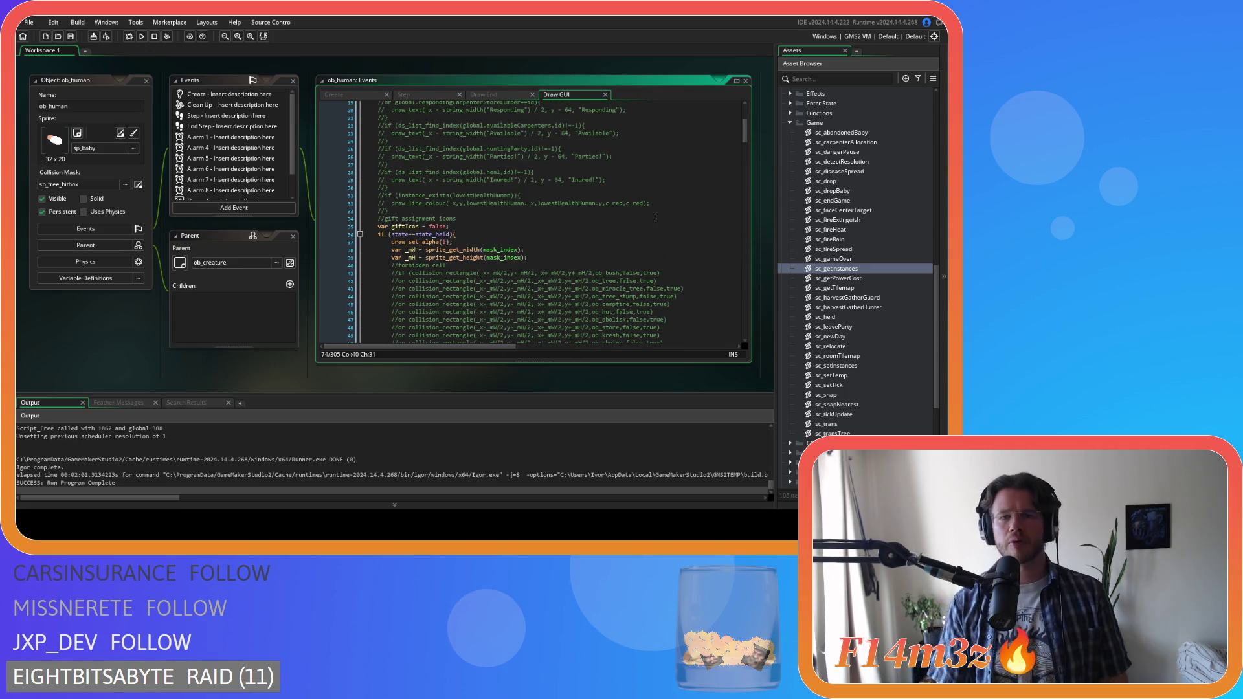
pyautogui.scroll(-10, 654, 222)
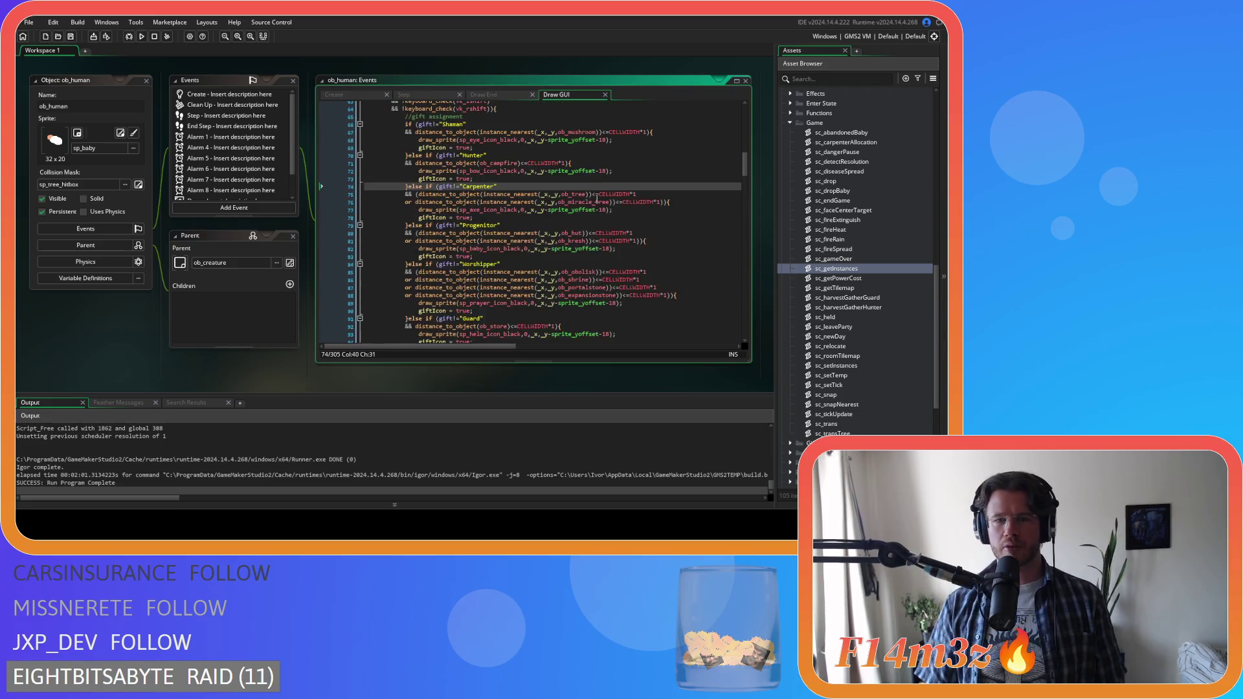
pyautogui.scroll(1, 583, 221)
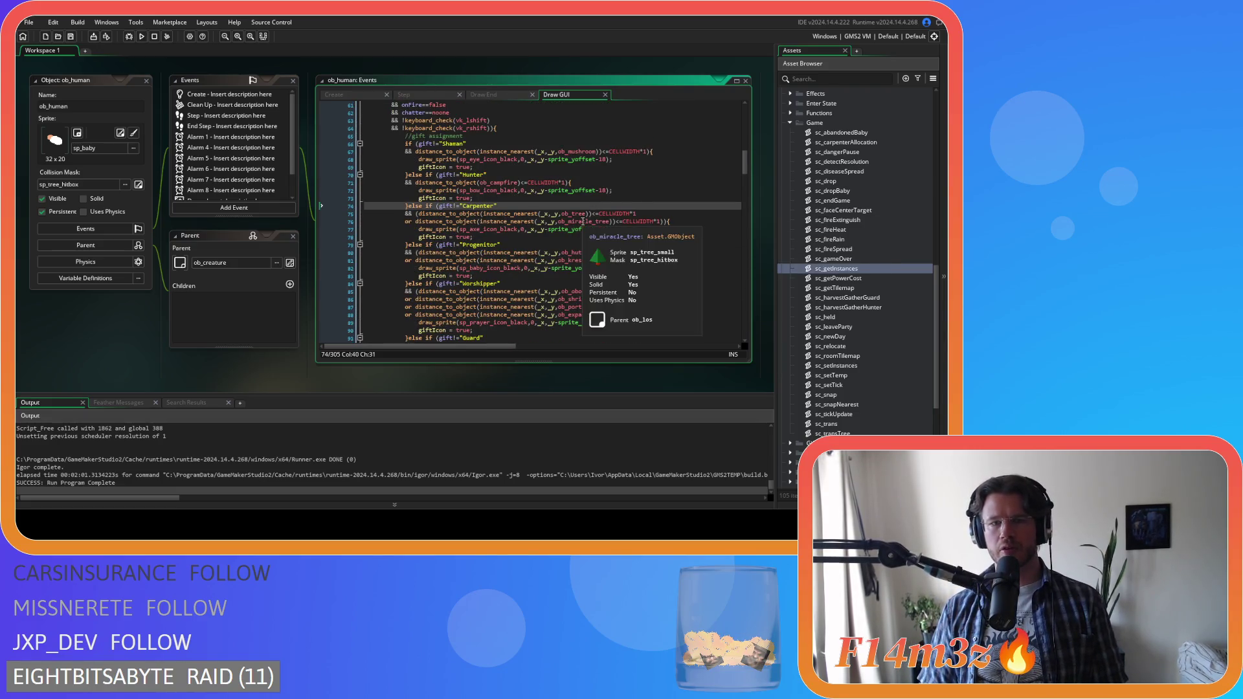
pyautogui.scroll(4, 583, 221)
pyautogui.scroll(-4, 696, 198)
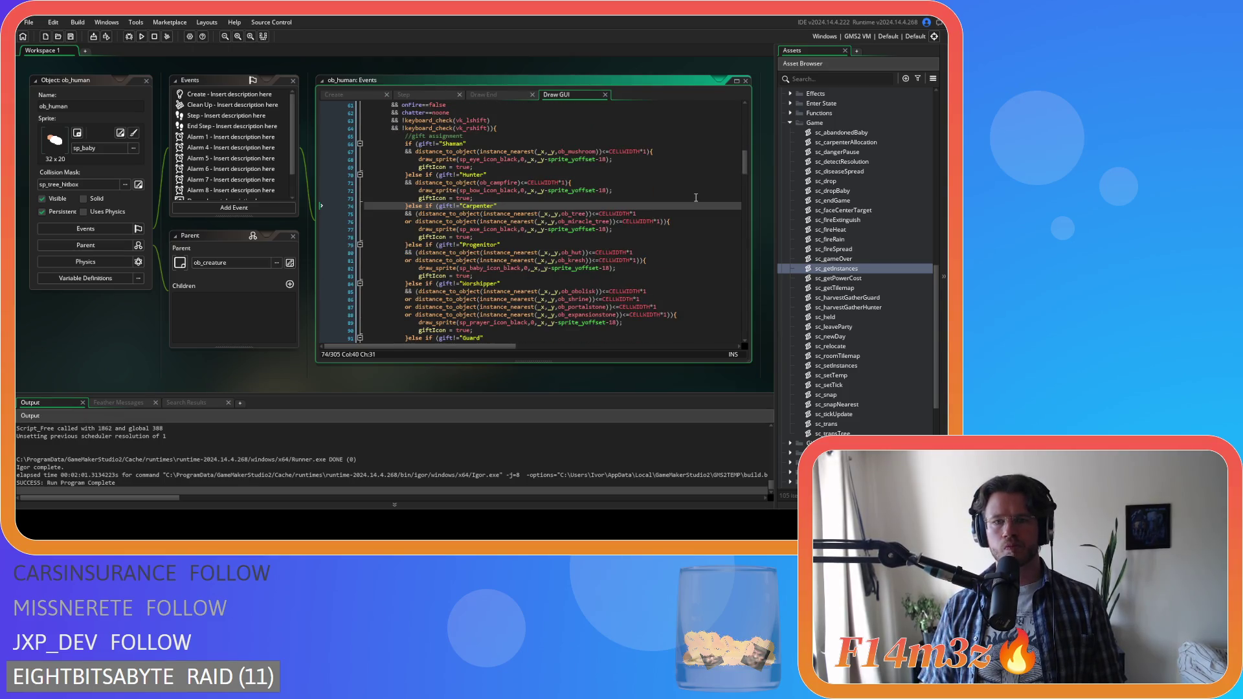
# - Inspect the sprite_yoffset lines 68 and 72 and the _x/_y declarations on lines 6–8
pyautogui.click(596, 191)
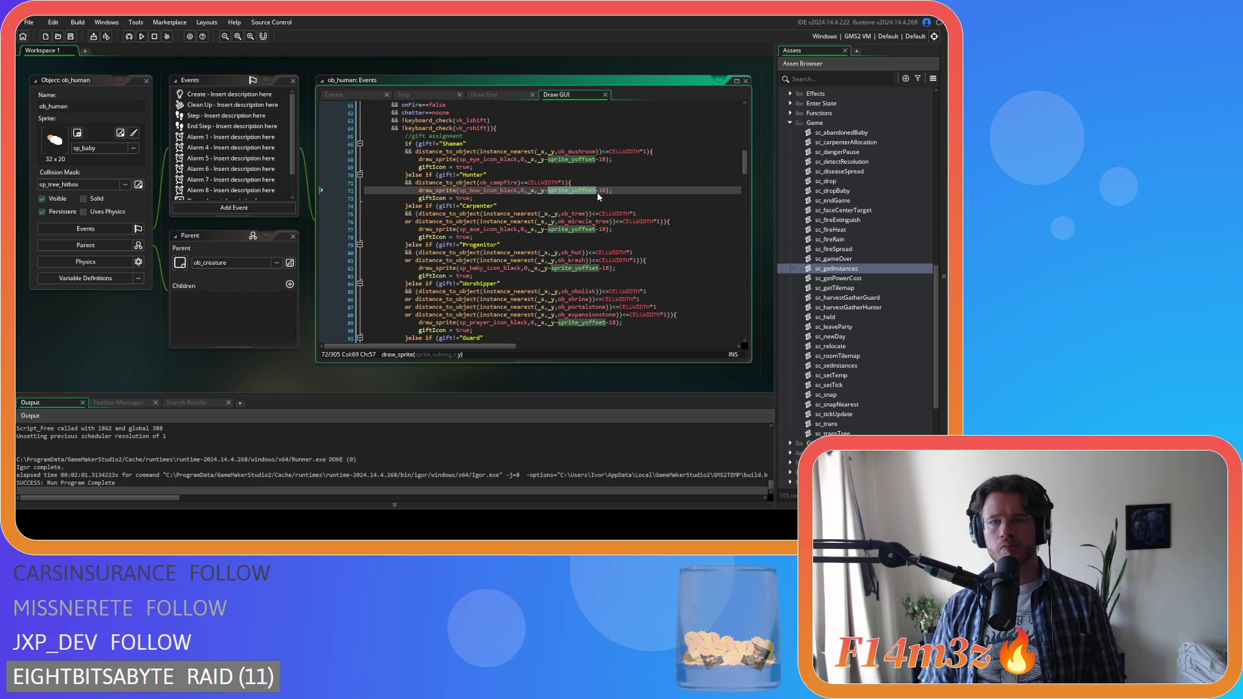
pyautogui.click(586, 160)
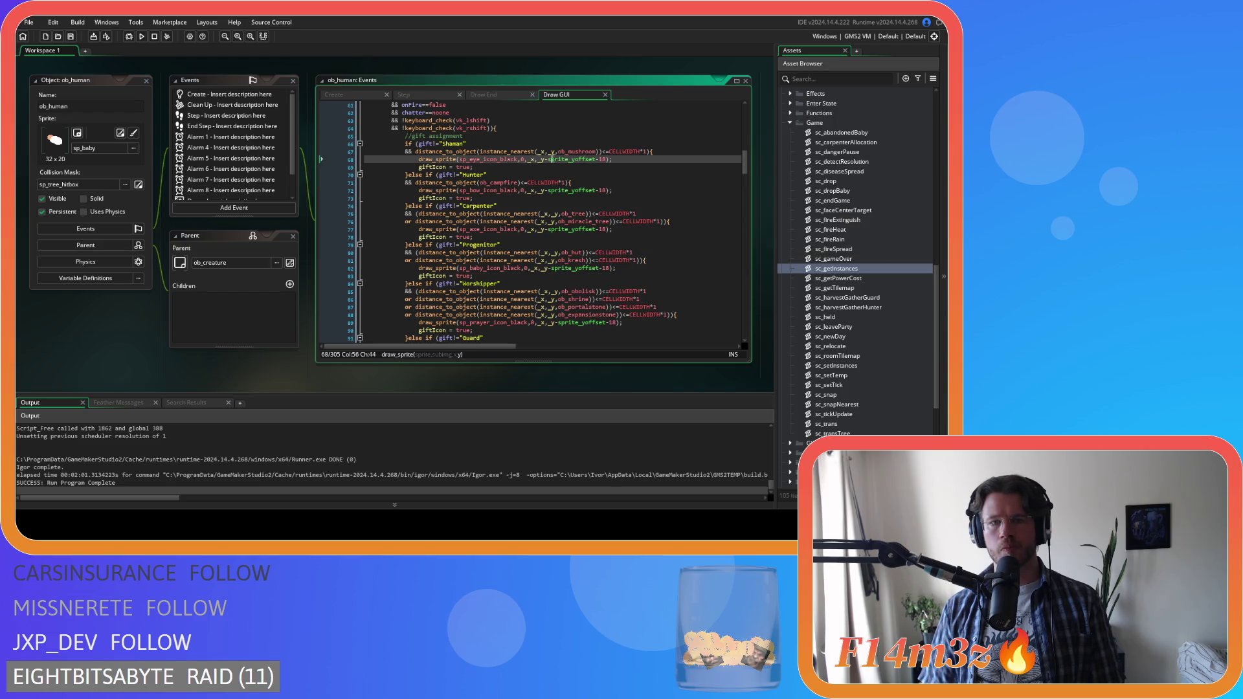
pyautogui.click(611, 159)
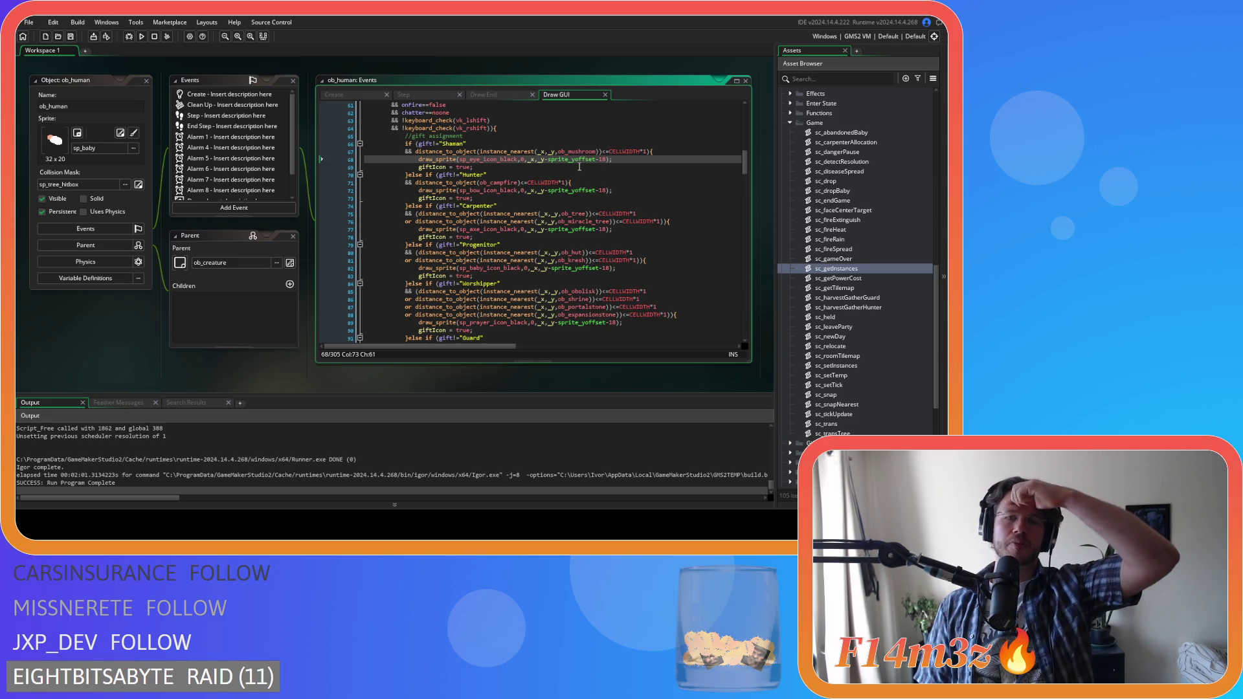
pyautogui.scroll(20, 432, 154)
pyautogui.moveTo(380, 143); pyautogui.dragTo(462, 160)
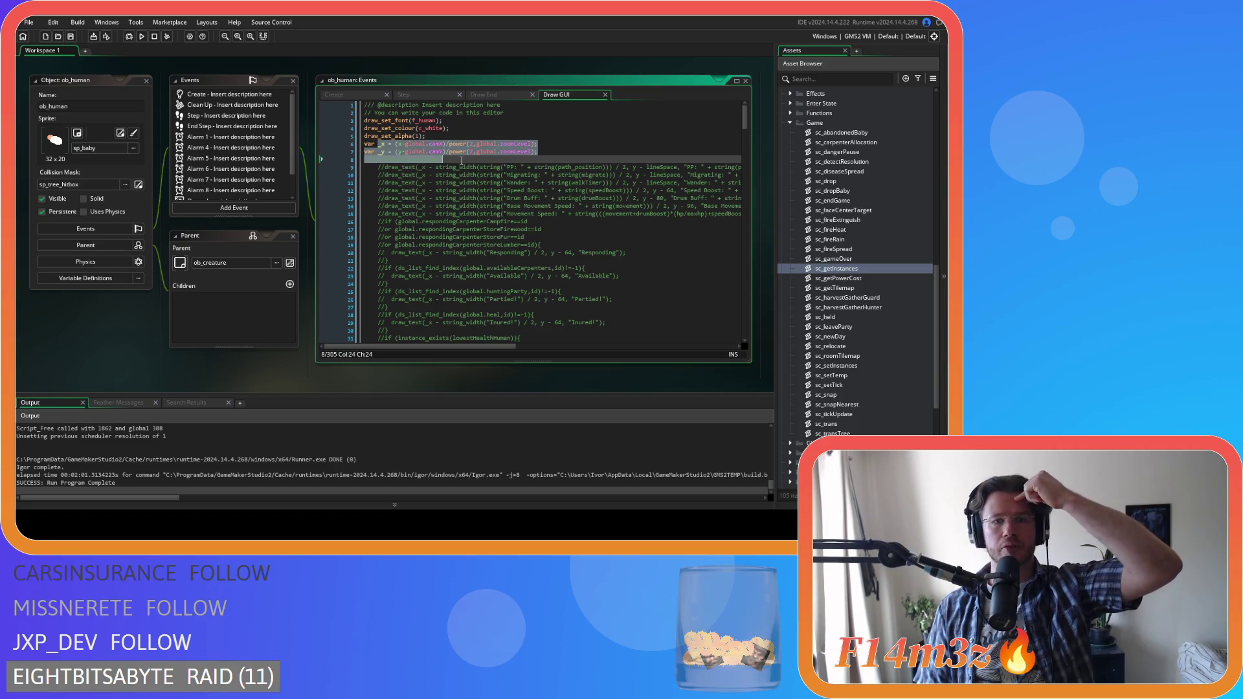
pyautogui.scroll(-19, 470, 165)
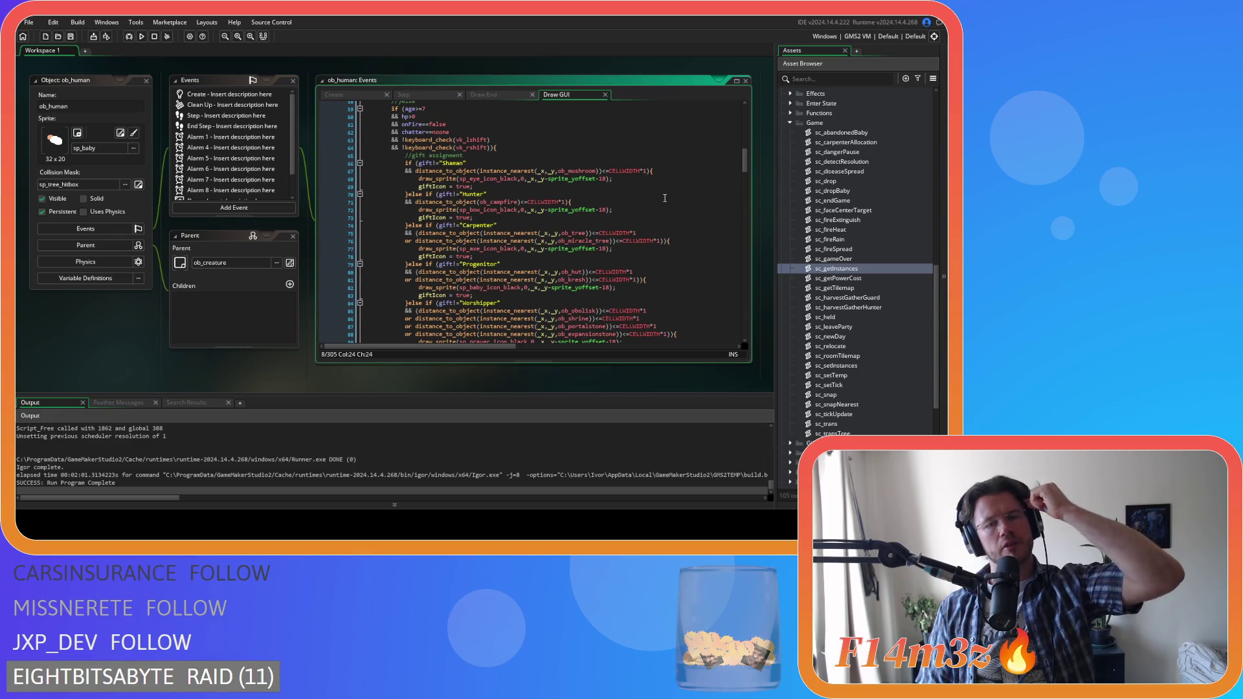
pyautogui.click(552, 180)
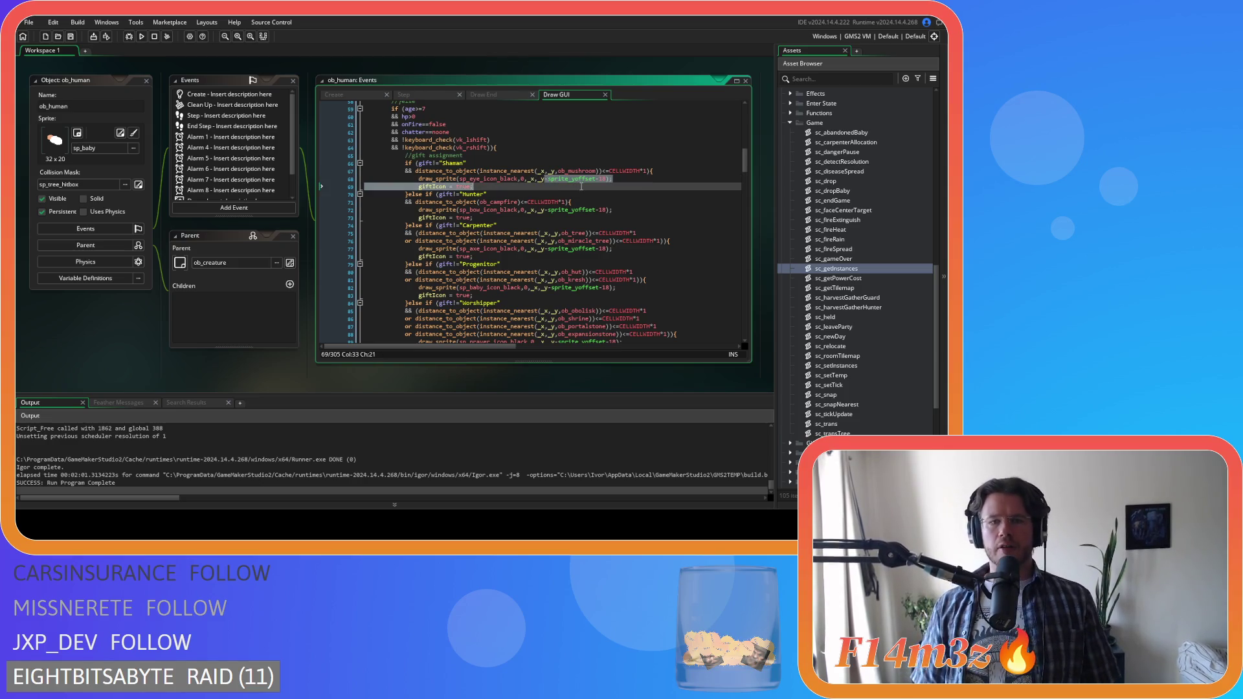
pyautogui.scroll(-9, 655, 214)
pyautogui.scroll(-5, 655, 214)
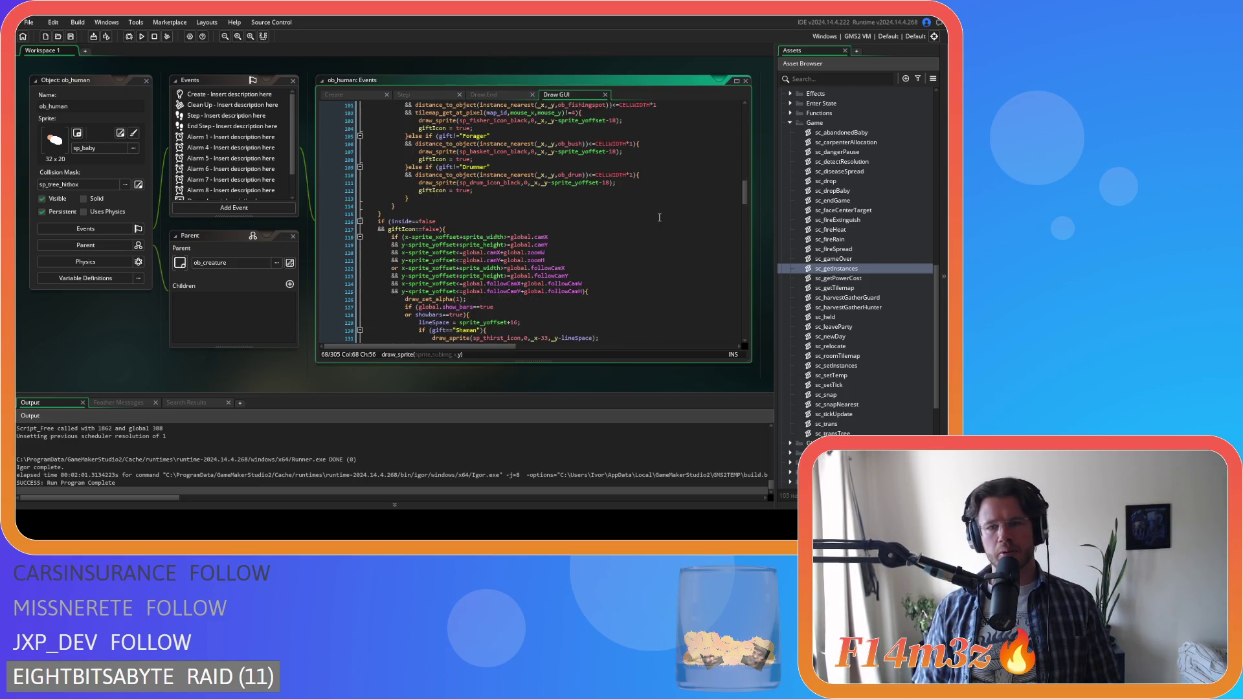
pyautogui.scroll(-6, 748, 214)
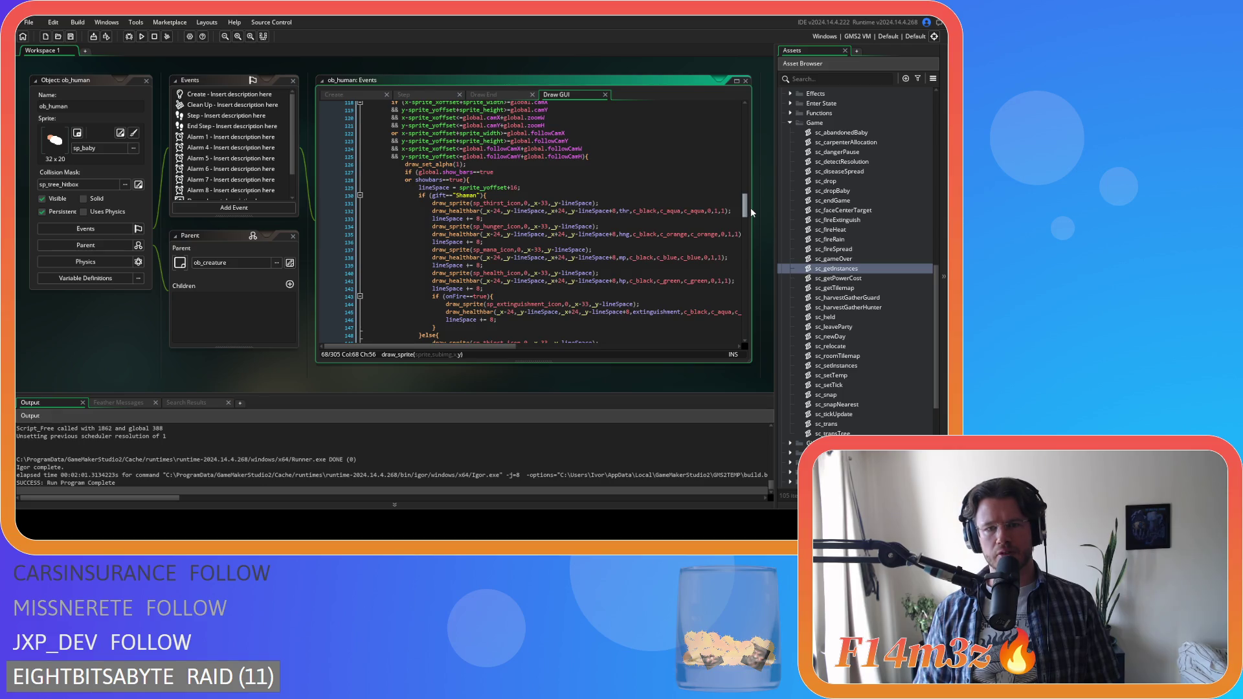
pyautogui.scroll(-1, 751, 207)
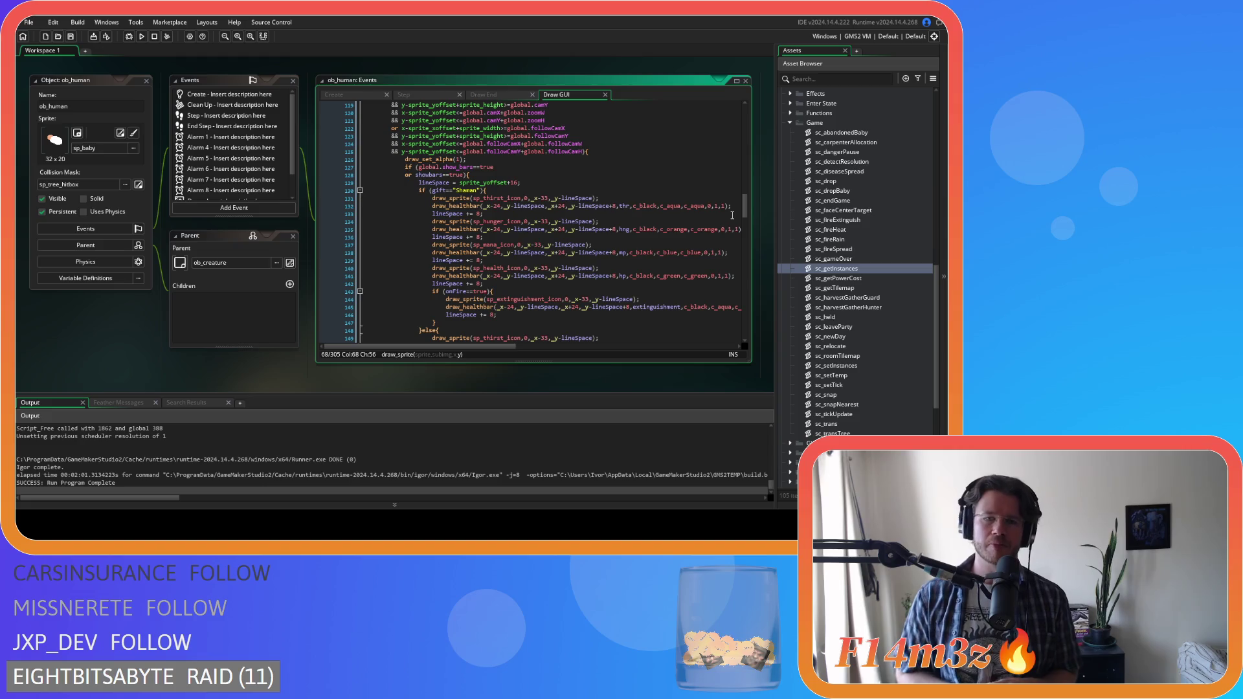
pyautogui.scroll(4, 733, 215)
pyautogui.scroll(-1, 531, 119)
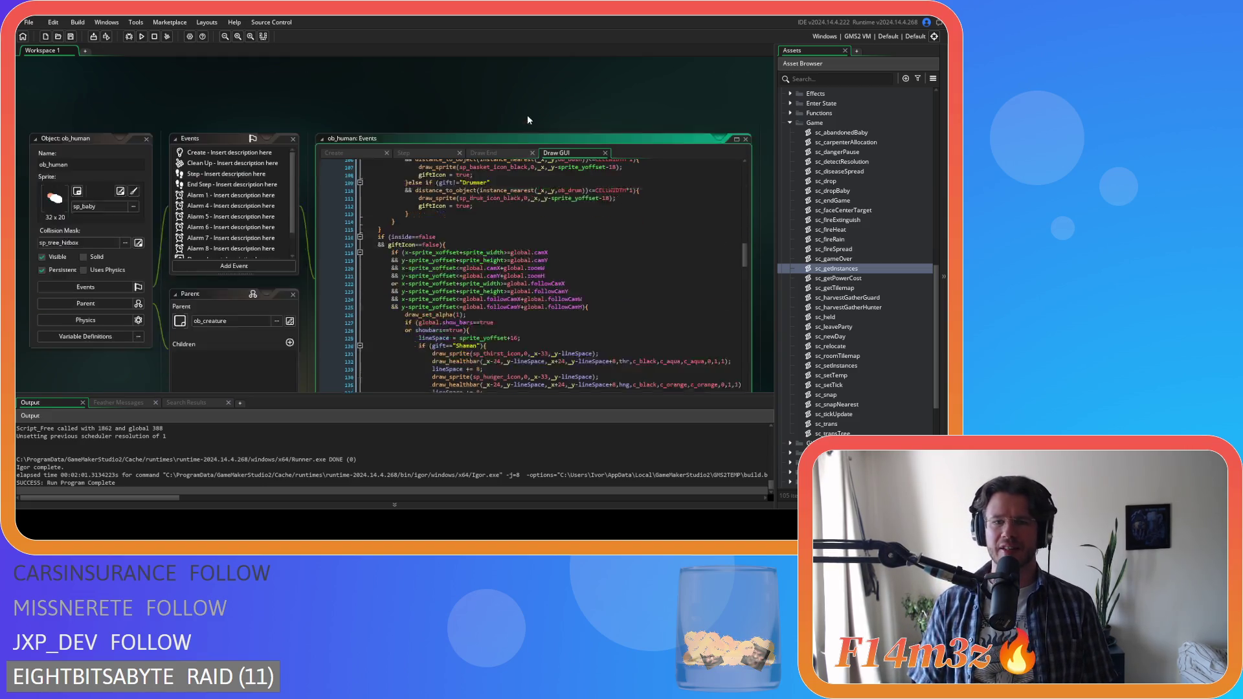
pyautogui.scroll(1, 333, 328)
pyautogui.scroll(1, 333, 372)
pyautogui.click(620, 245)
pyautogui.moveTo(747, 202)
pyautogui.mouseDown()
pyautogui.moveTo(744, 159)
pyautogui.moveTo(752, 174)
pyautogui.mouseUp()
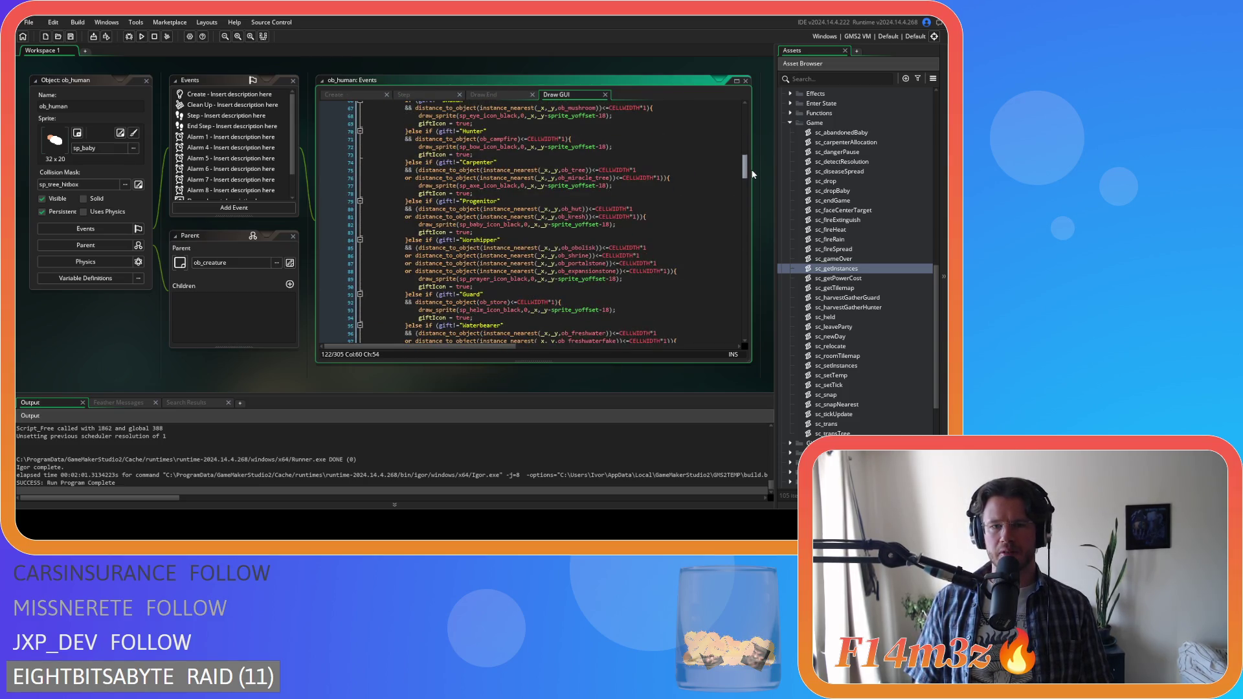
pyautogui.click(572, 115)
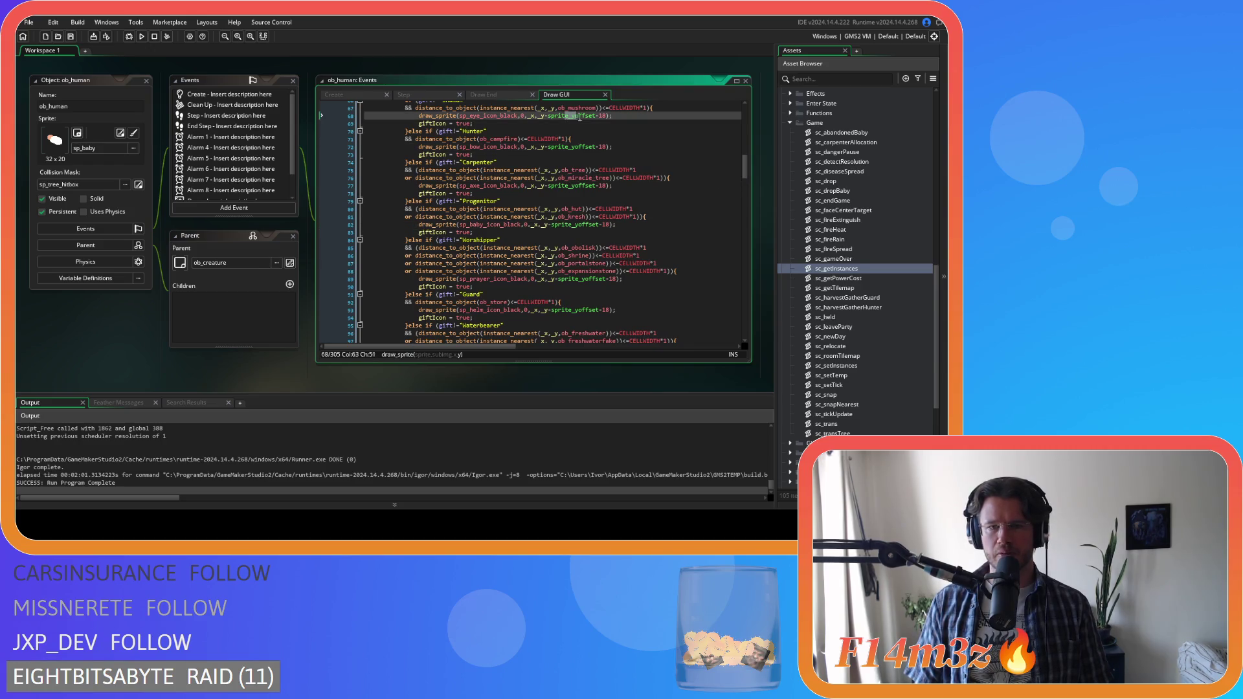
pyautogui.scroll(-8, 573, 163)
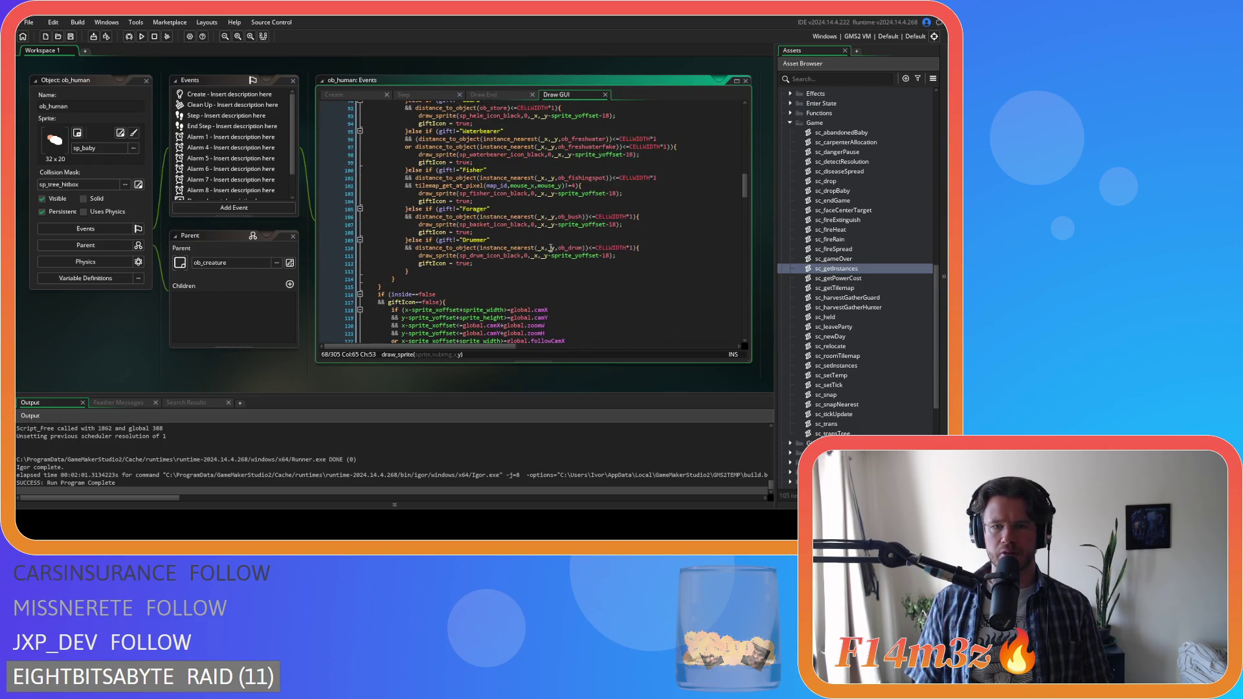
pyautogui.scroll(-9, 501, 248)
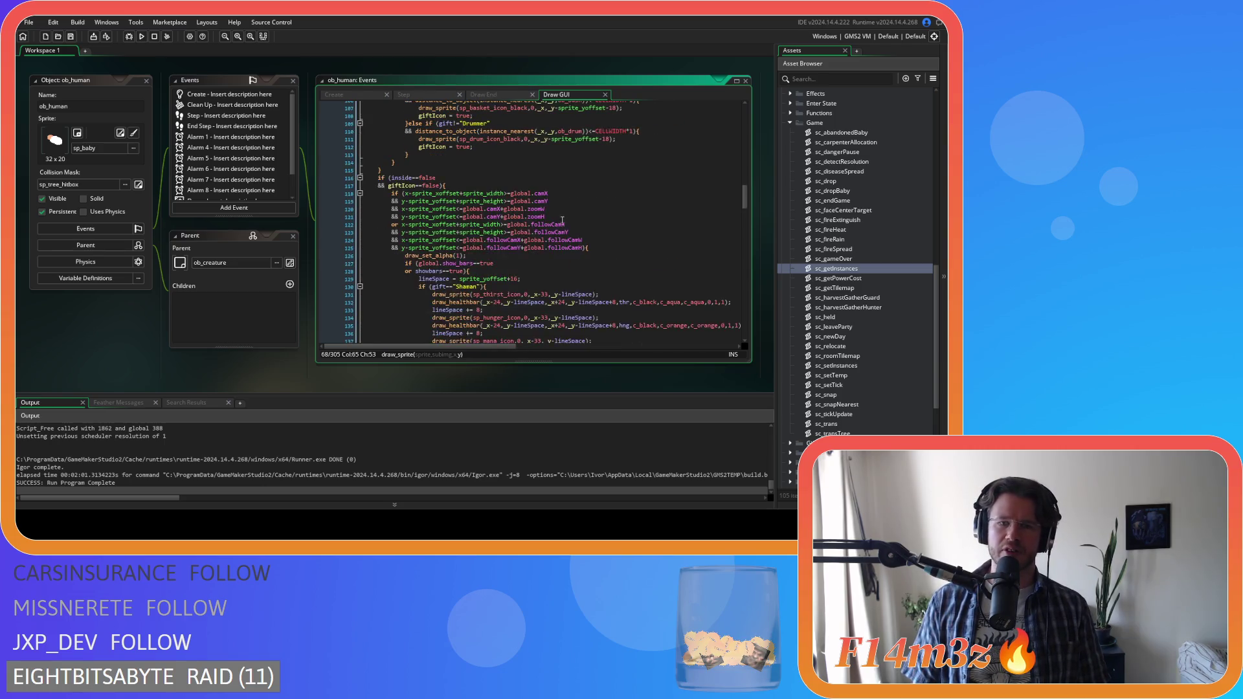
pyautogui.scroll(15, 616, 197)
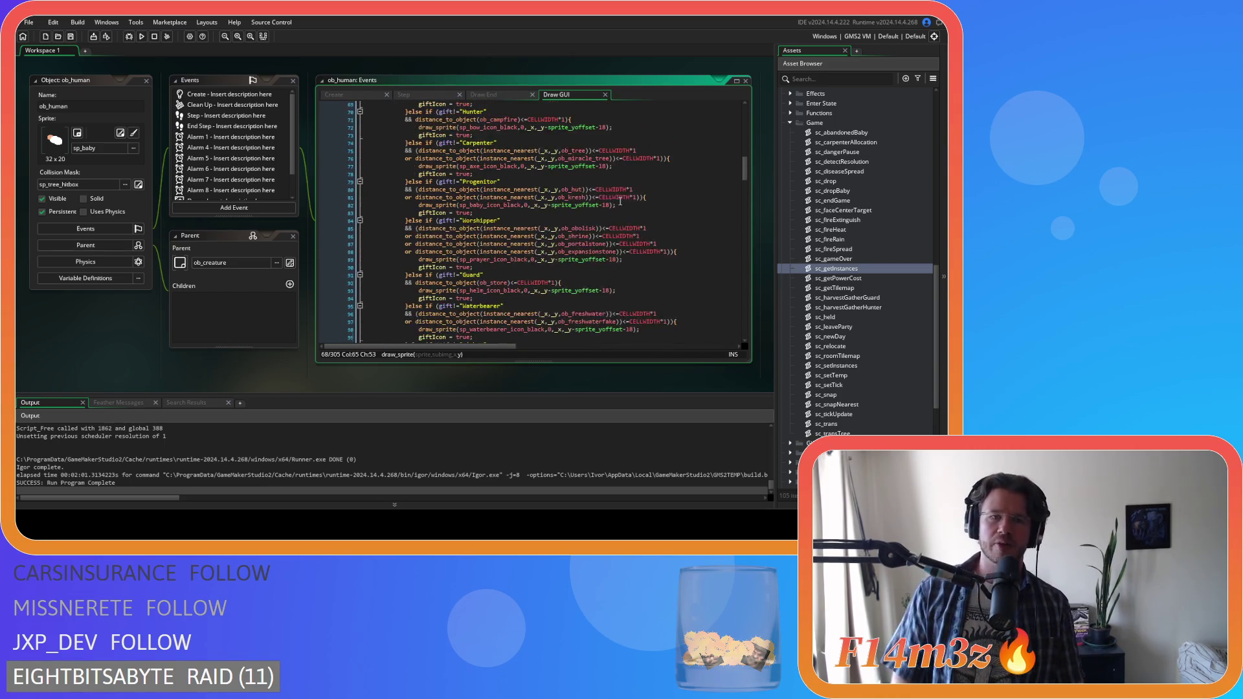
pyautogui.scroll(-19, 624, 166)
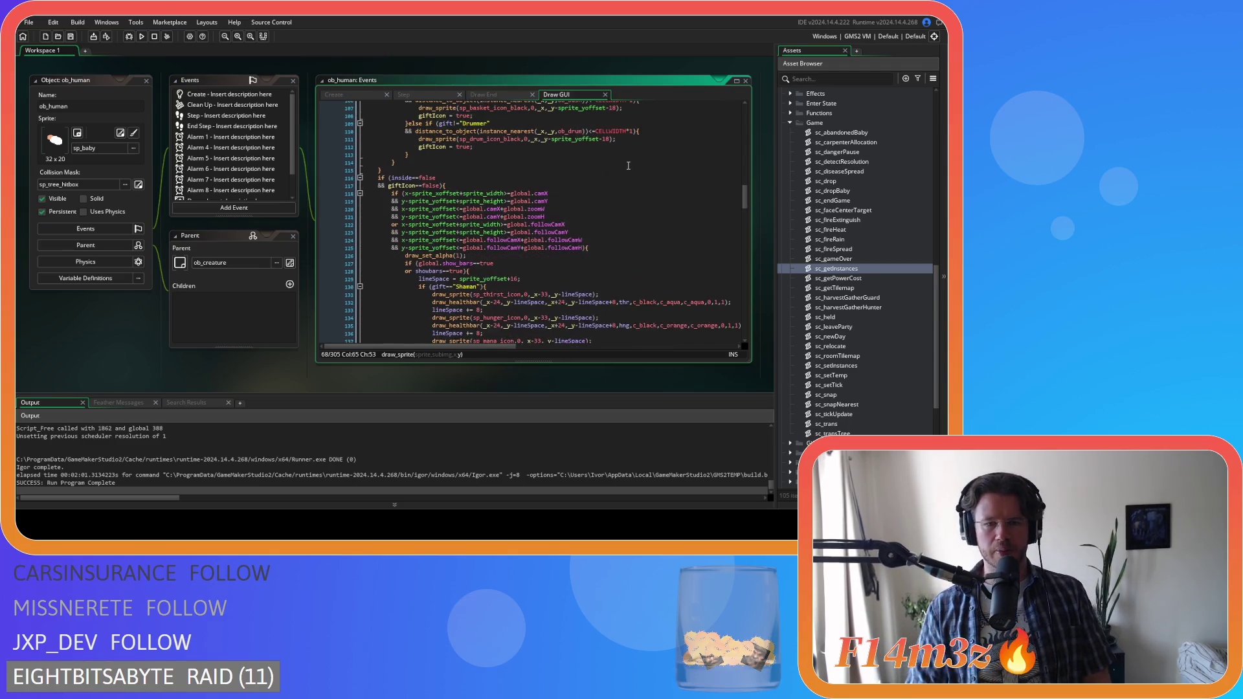
pyautogui.scroll(2, 597, 173)
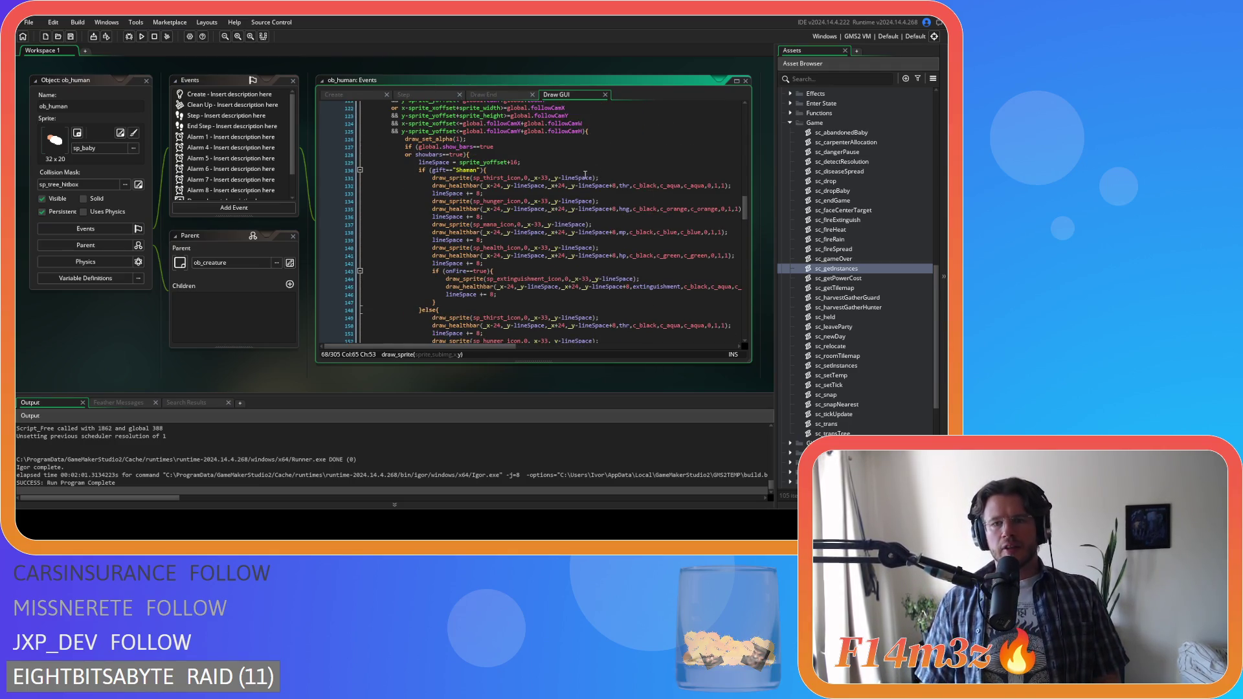
pyautogui.click(555, 200)
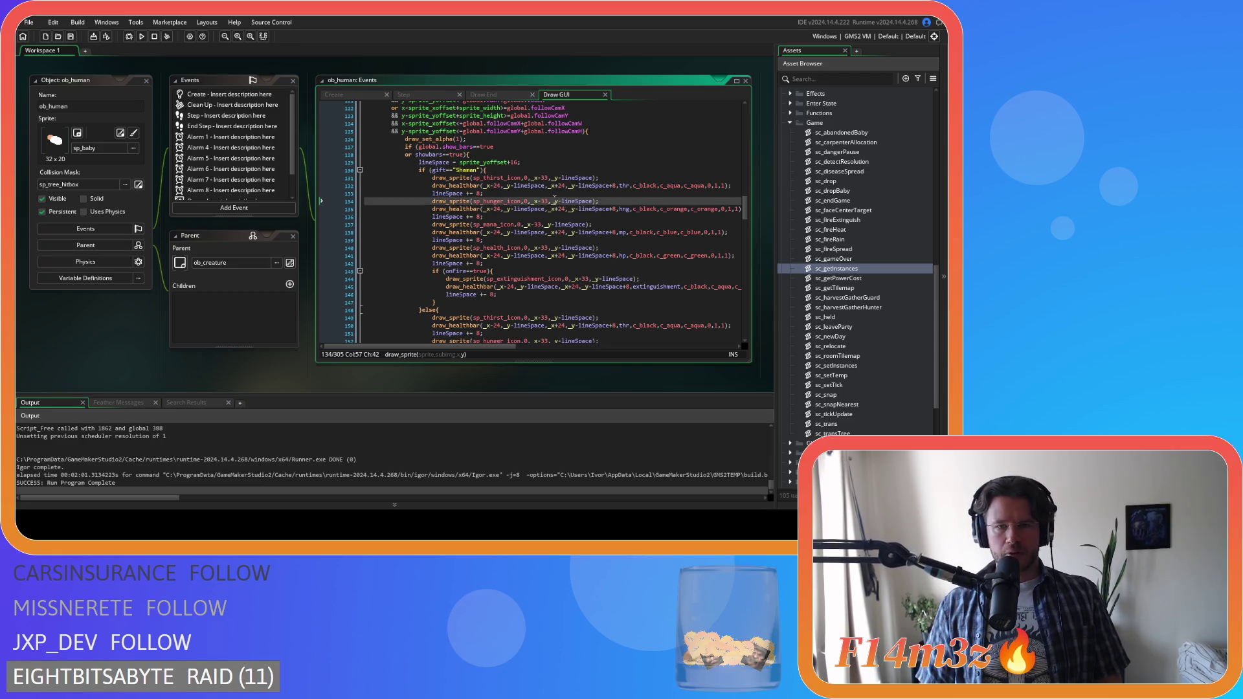
pyautogui.scroll(-3, 745, 208)
pyautogui.scroll(5, 745, 204)
pyautogui.click(599, 206)
pyautogui.scroll(-2, 598, 206)
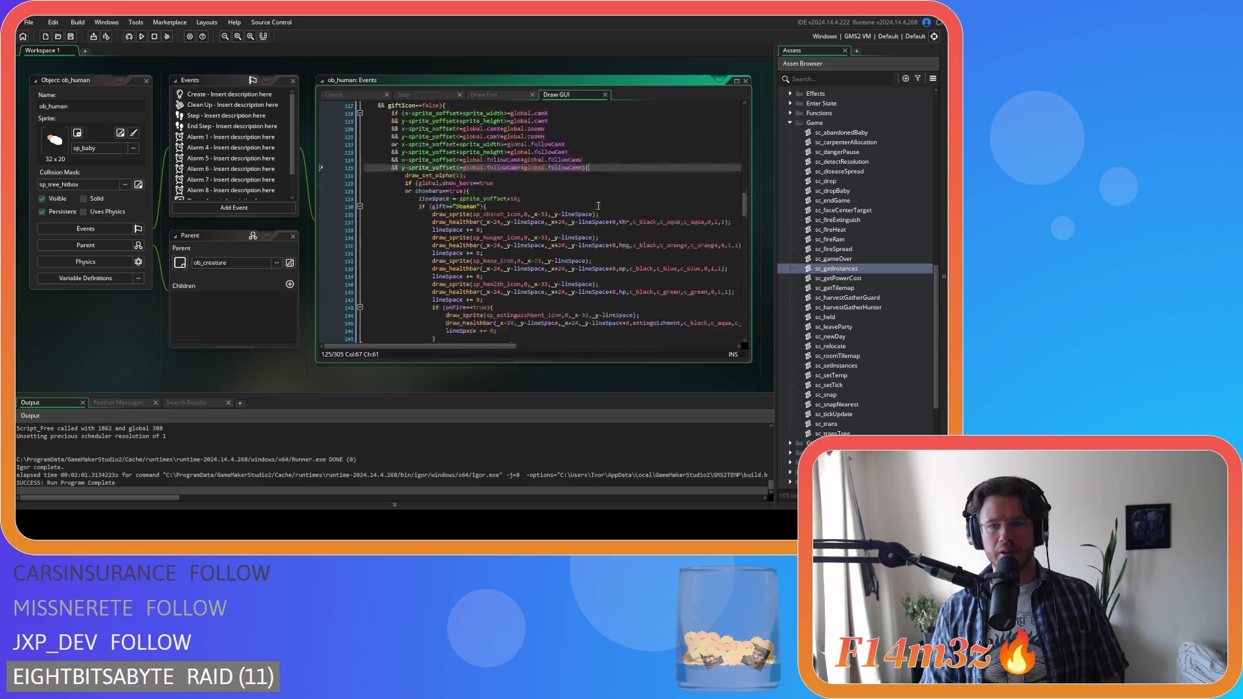